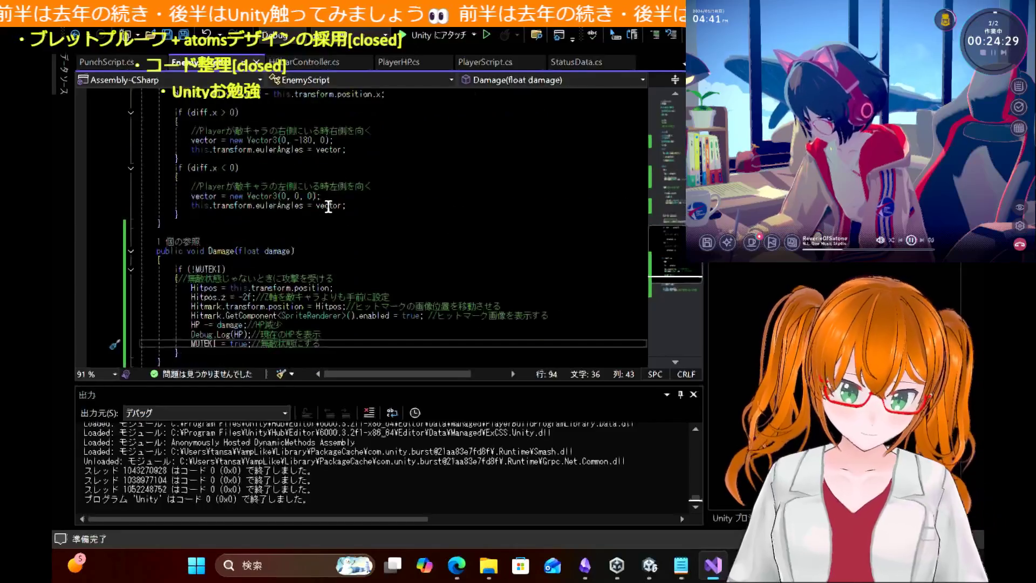
Step: Look over the PunchScript and EnemyScript code
scroll(328, 206, "up", 7)
scroll(328, 207, "up", 12)
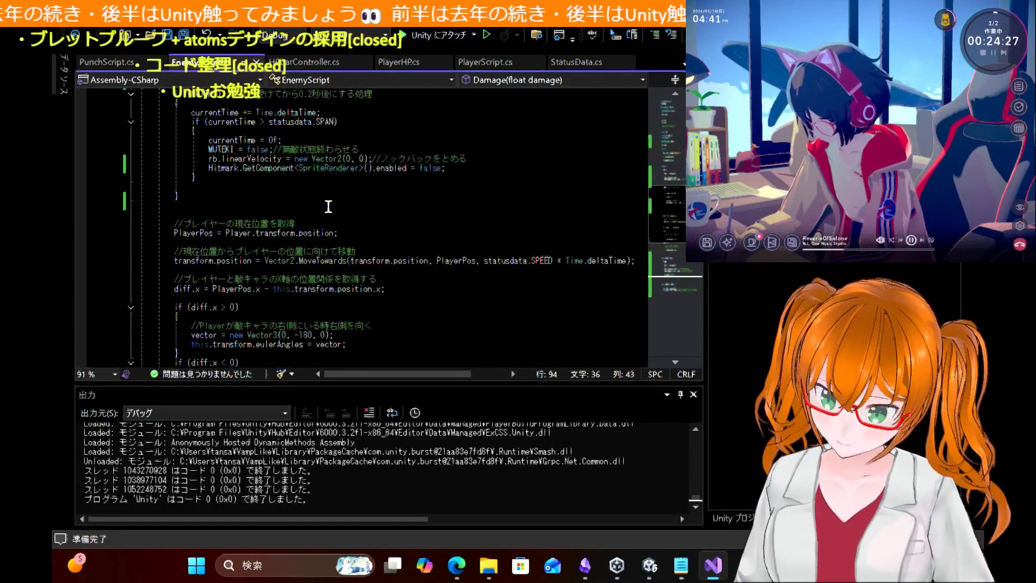
left_click(102, 62)
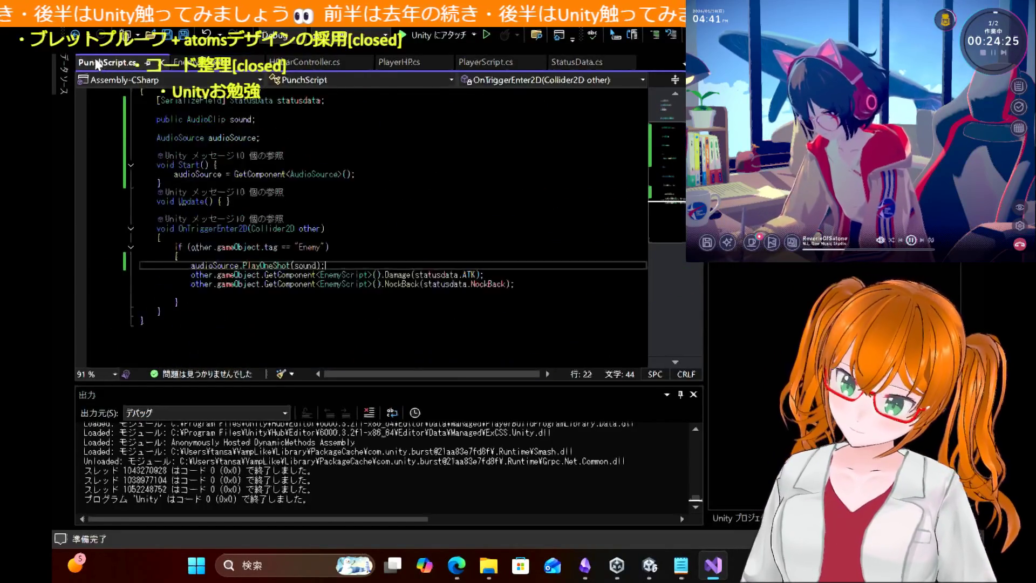
left_click(196, 65)
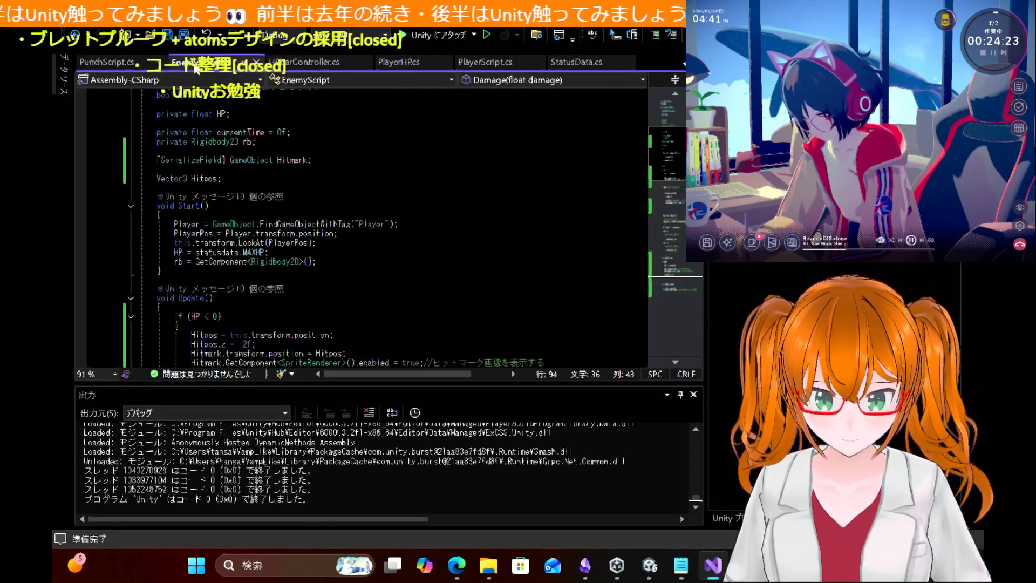
scroll(409, 198, "down", 10)
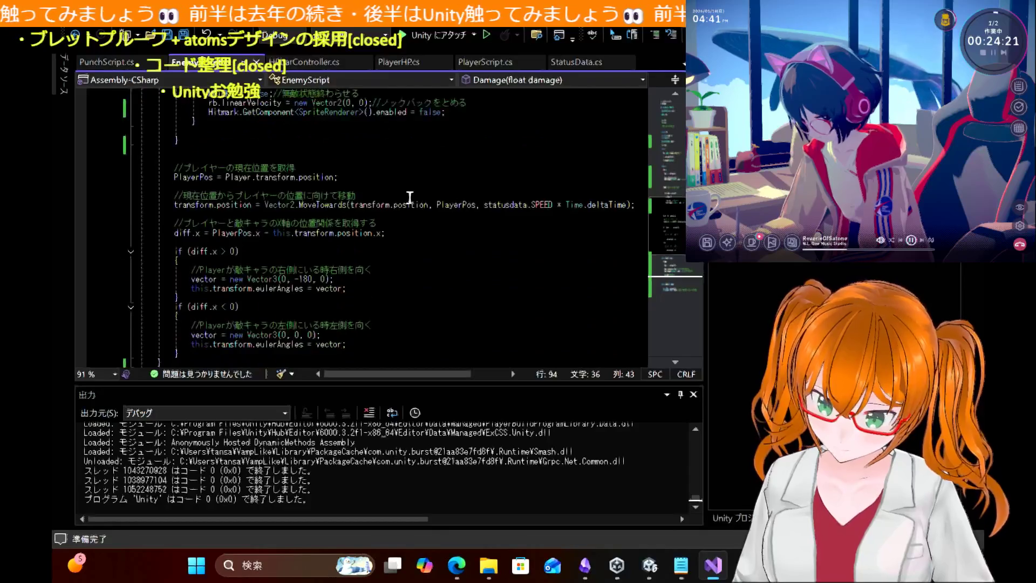
scroll(410, 197, "up", 4)
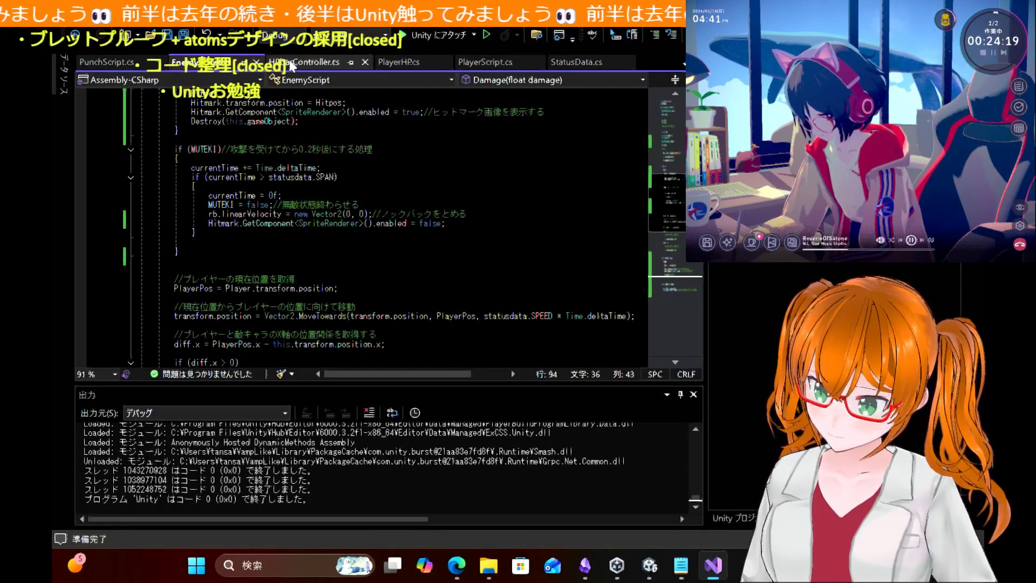
Step: Delete the blank line 30 in HPbarController.cs's Update() and save the file
left_click(292, 63)
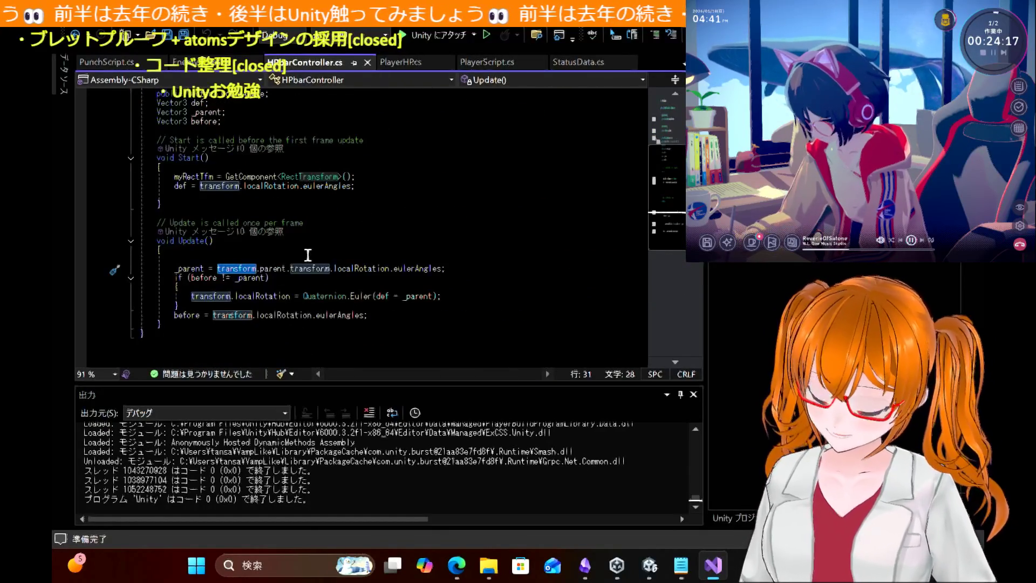
left_click(281, 258)
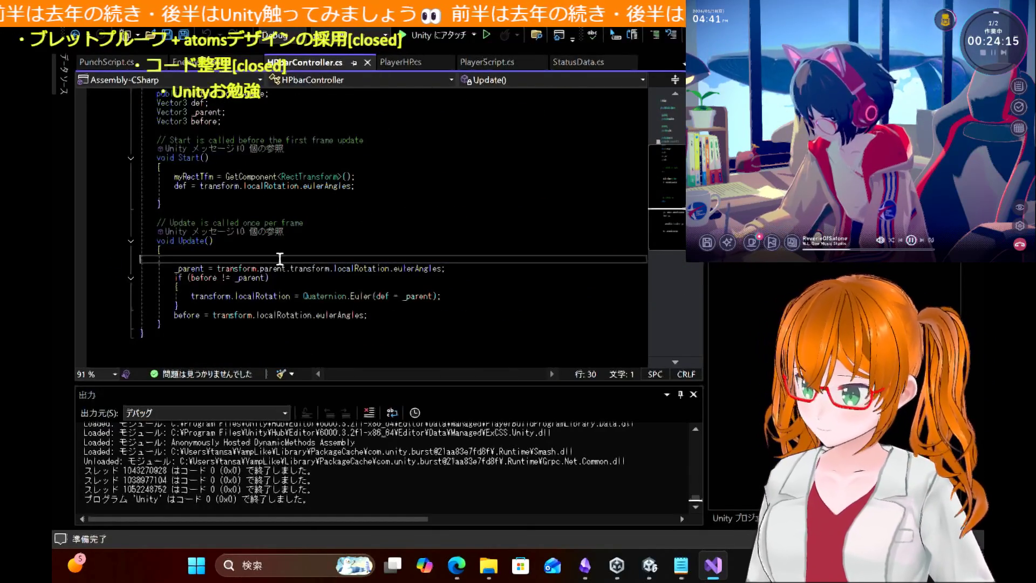
key("BackSpace")
key("ctrl+s")
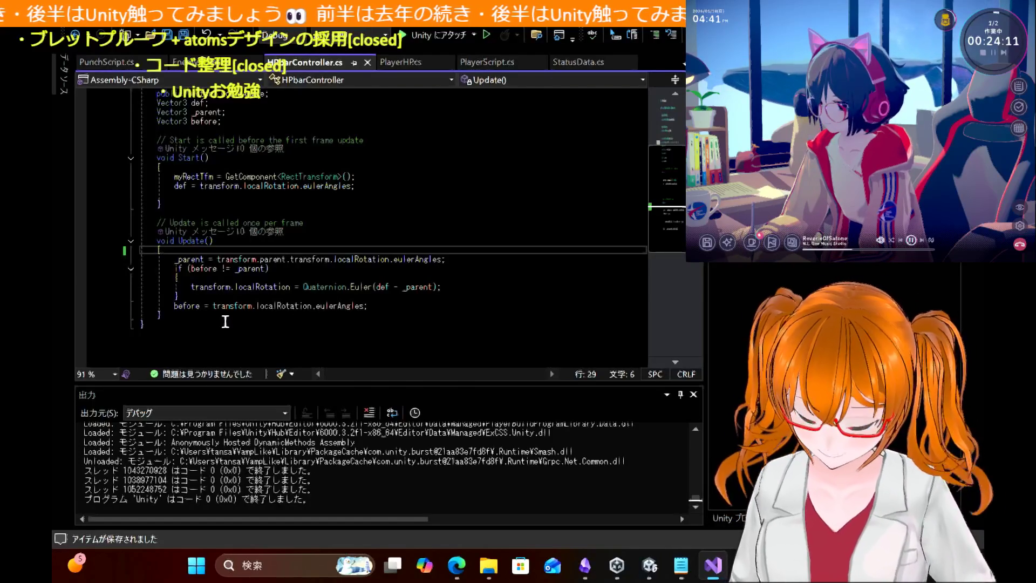
Step: Review the HPbarController Update() method up to its closing brace
key("ctrl+bracketright")
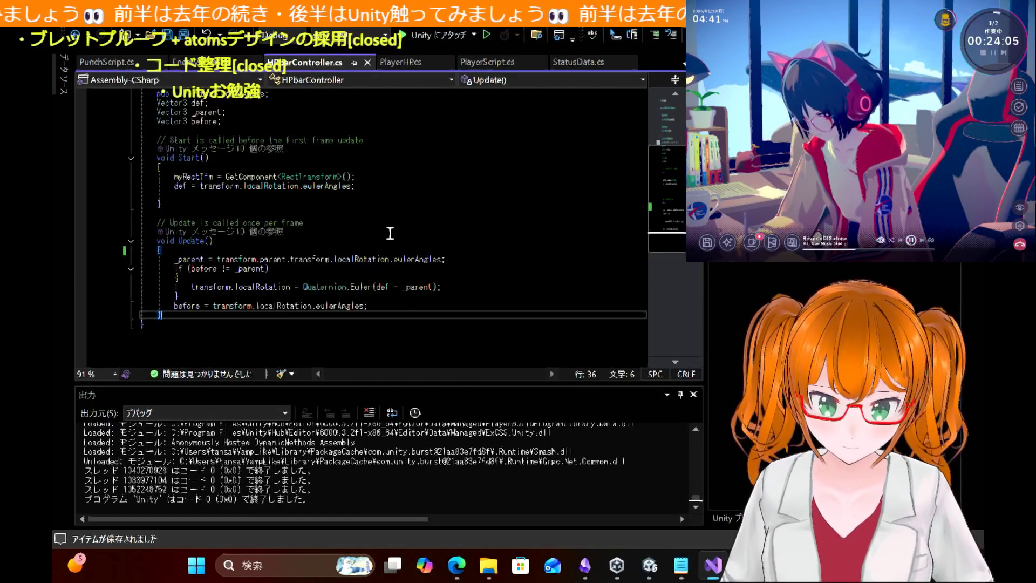
scroll(391, 233, "down", 2)
scroll(391, 233, "up", 2)
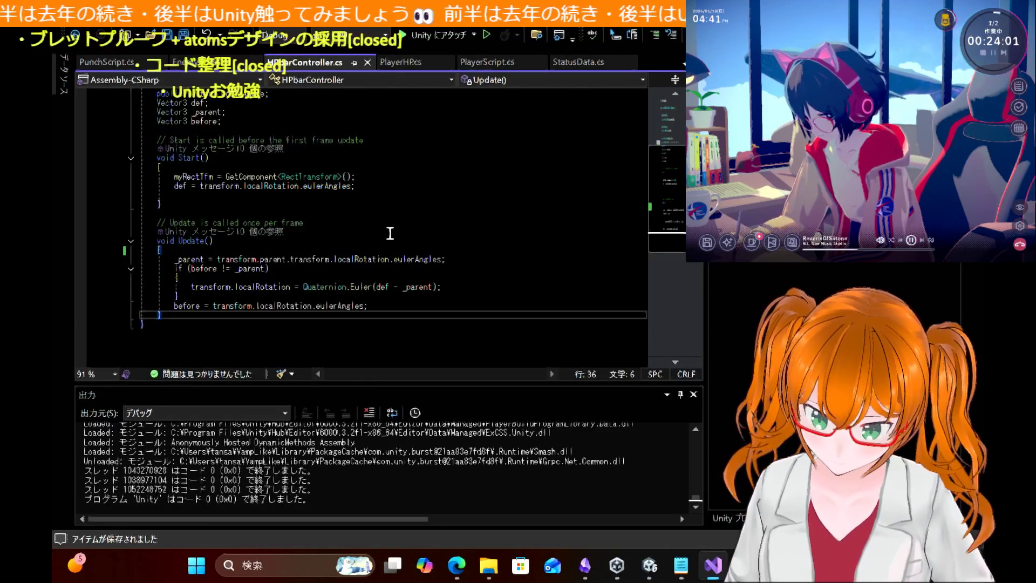
scroll(390, 233, "down", 2)
scroll(390, 234, "up", 1)
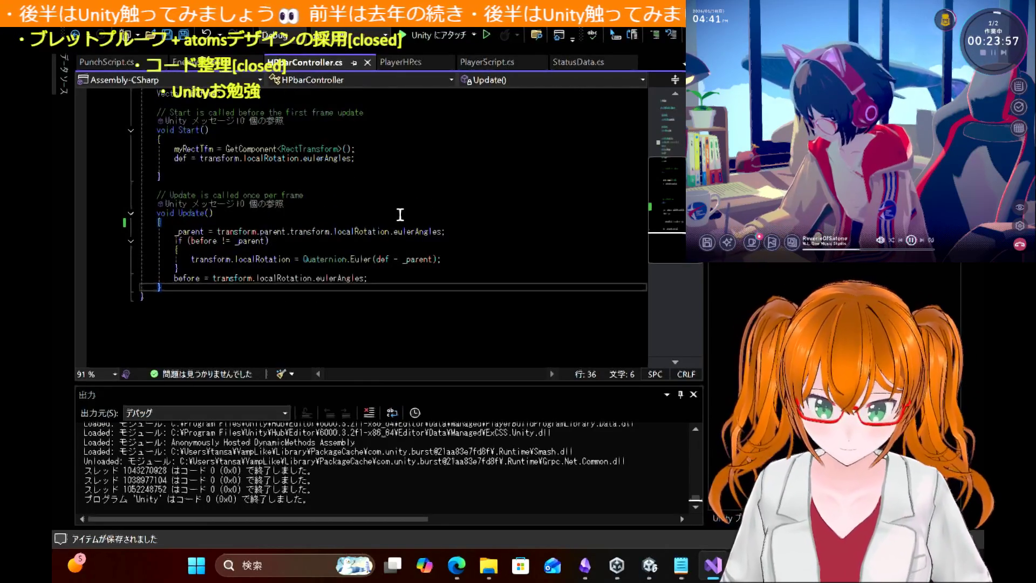
scroll(401, 215, "up", 2)
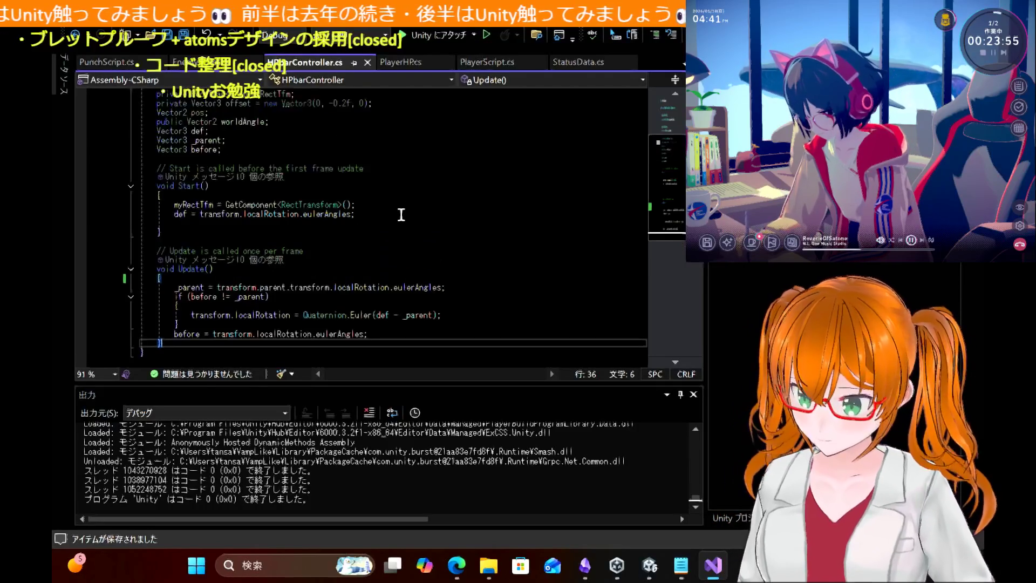
scroll(401, 215, "up", 4)
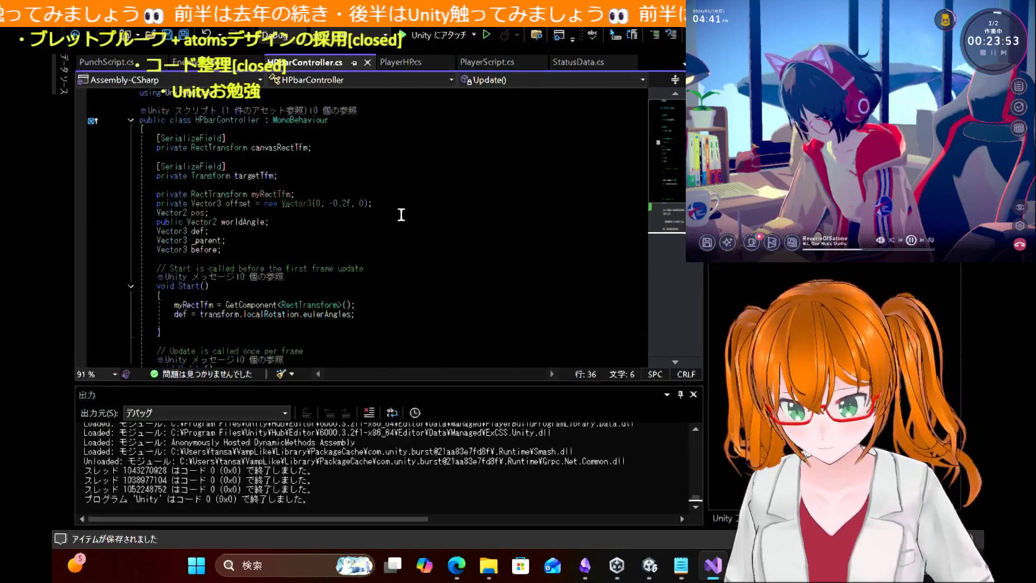
scroll(401, 215, "down", 9)
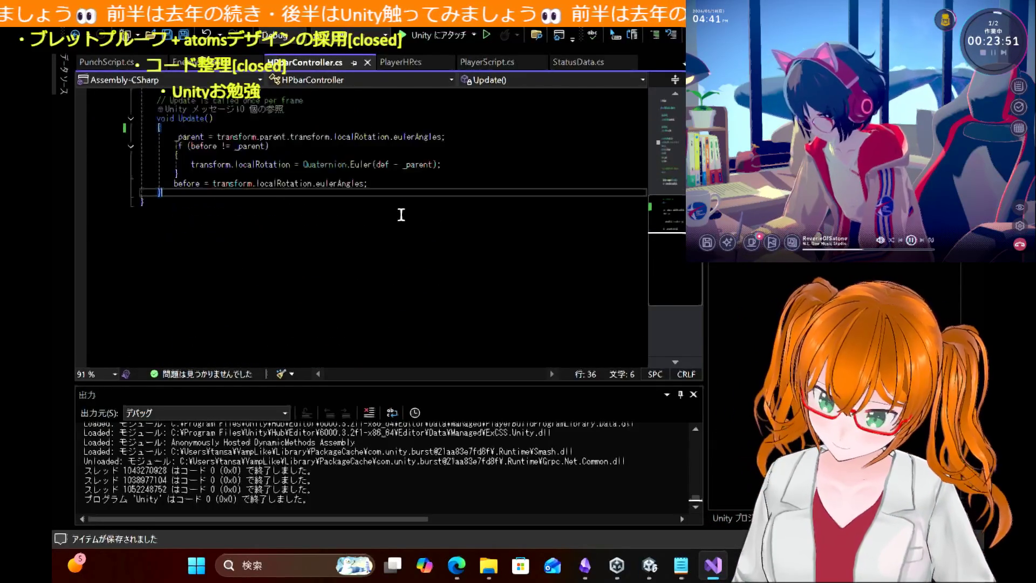
scroll(376, 212, "up", 1)
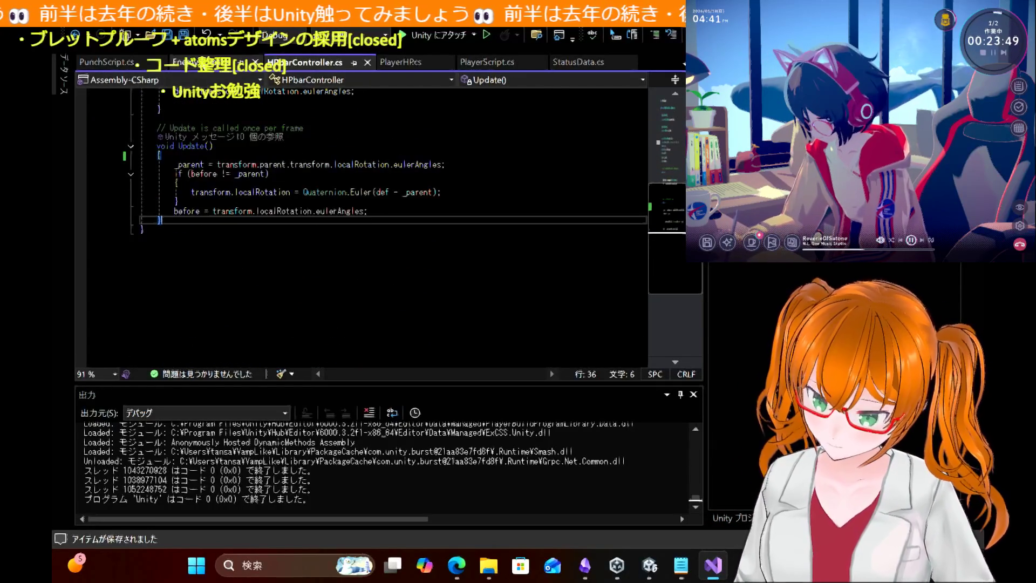
left_click(661, 567)
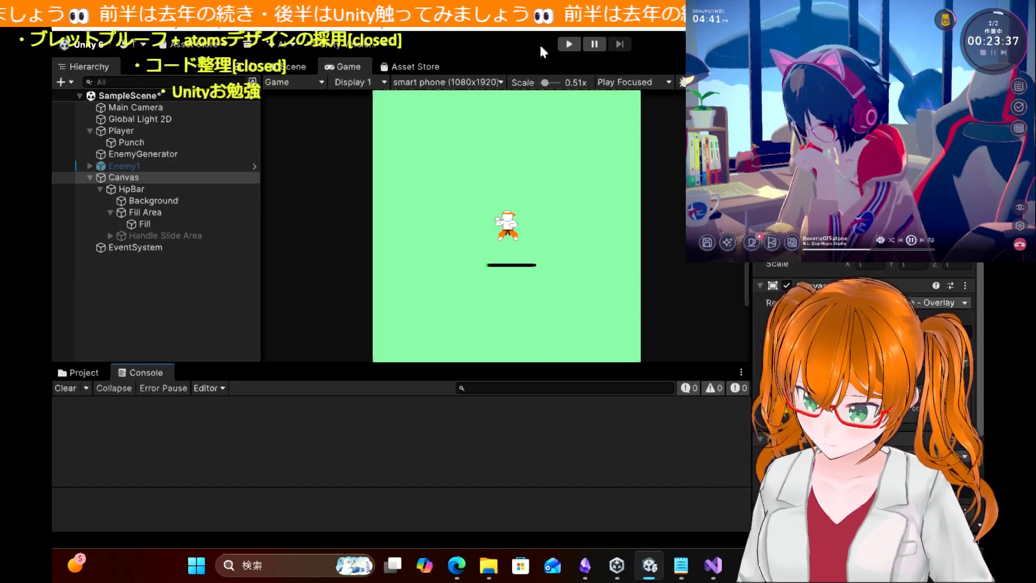
Step: Play-test the game, moving the player up and right, then stop it
left_click(577, 42)
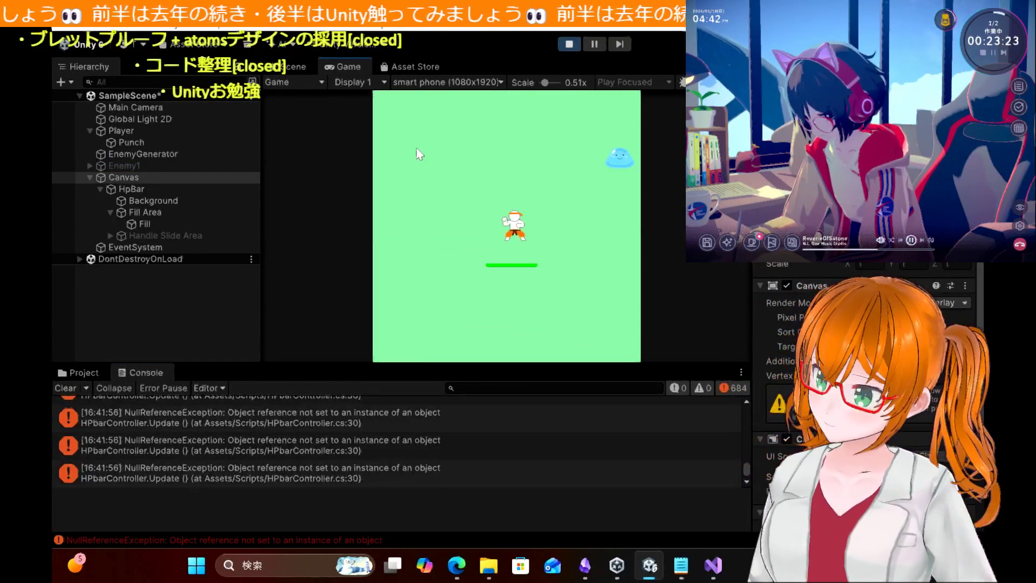
key("Up")
key("Right")
key("Right")
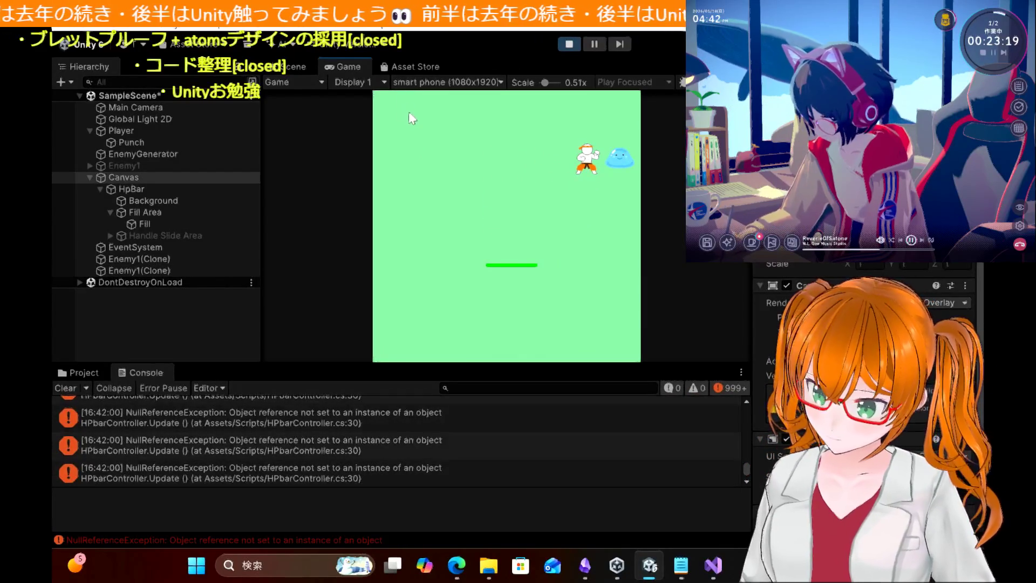
left_click(569, 44)
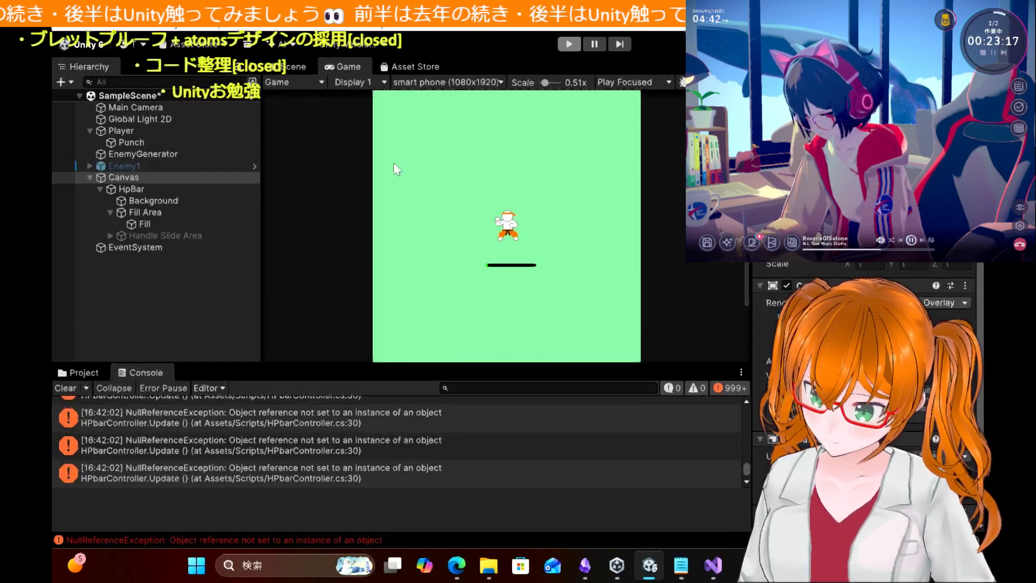
left_click(712, 565)
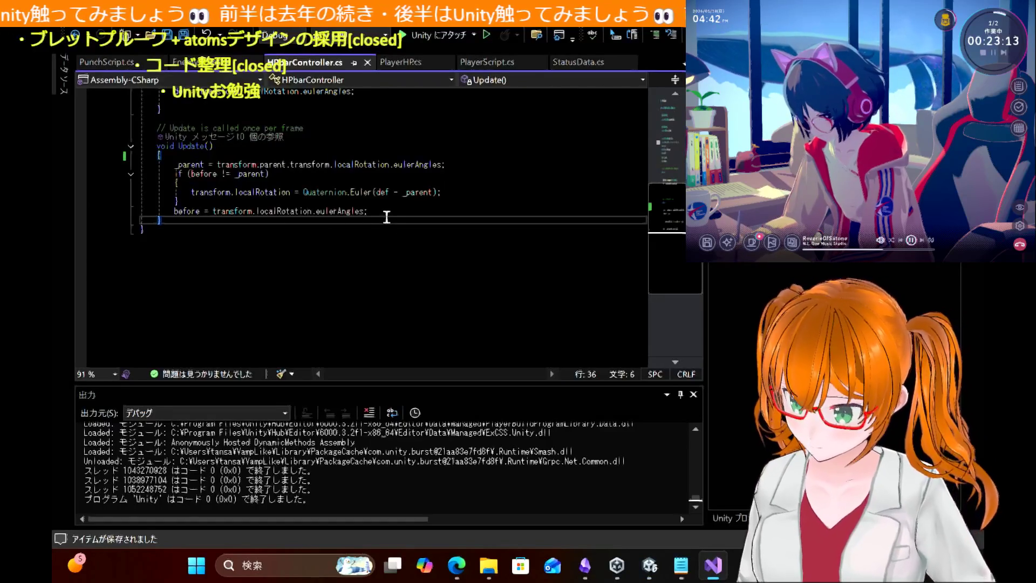
Step: Comment out all statements of the Update() body in HPbarController.cs with Ctrl+K, Ctrl+C
left_click_drag(141, 212, 77, 172)
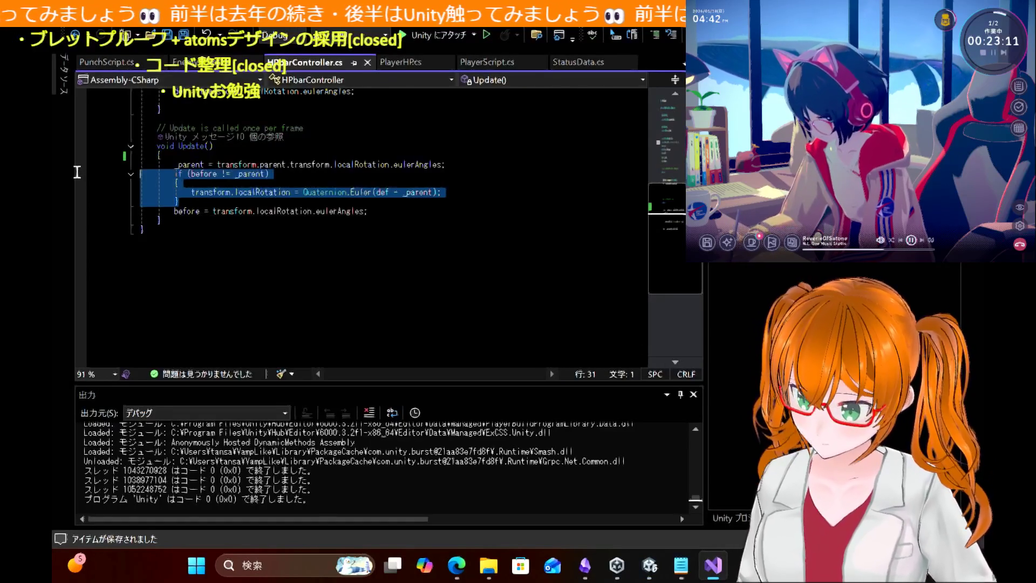
left_click(480, 185)
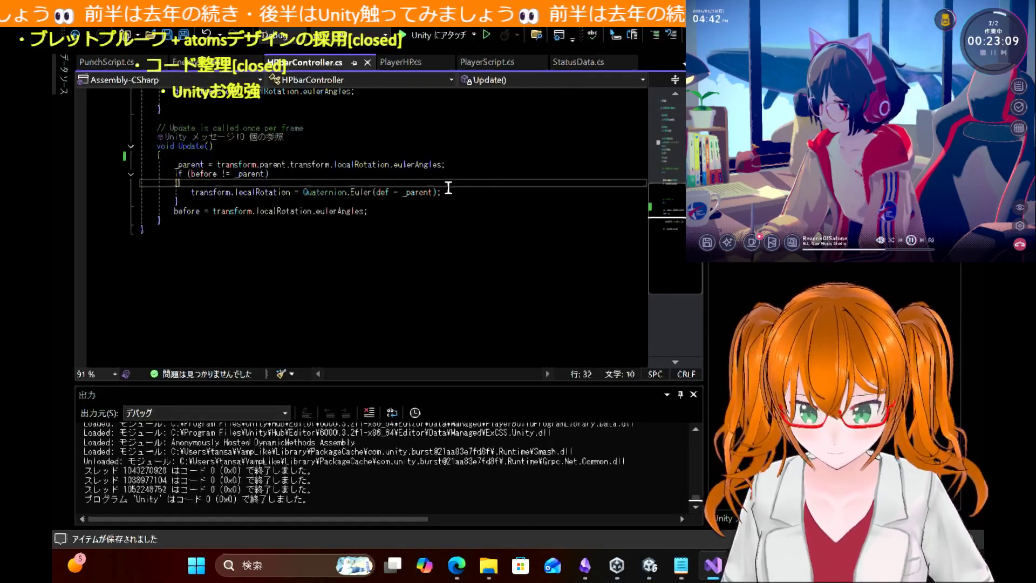
mouse_move(369, 211)
left_mouse_down()
mouse_move(178, 193)
mouse_move(88, 163)
left_mouse_up()
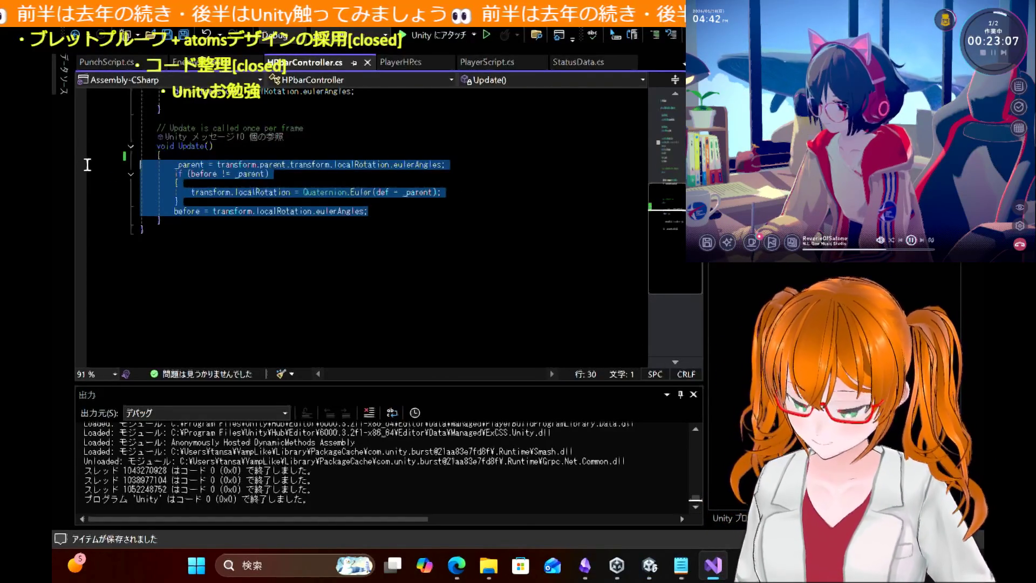
key("ctrl+k")
key("ctrl+c")
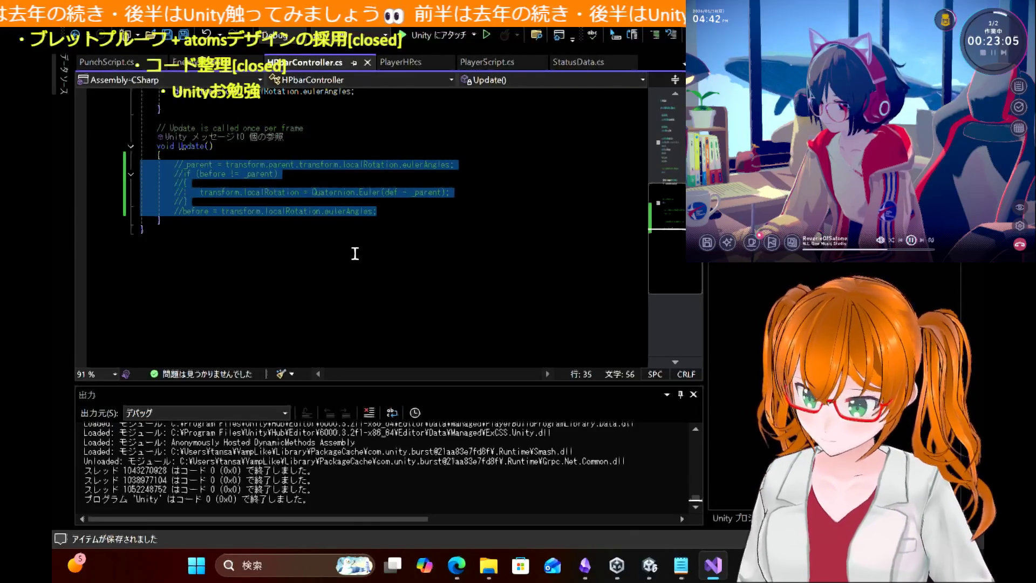
left_click(355, 254)
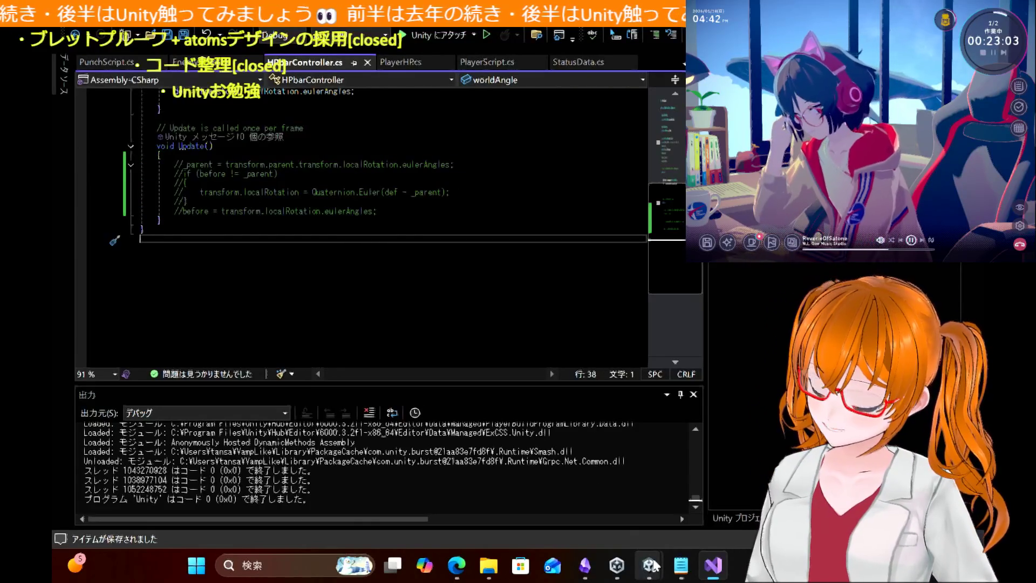
key("alt+Tab")
key("alt+Tab")
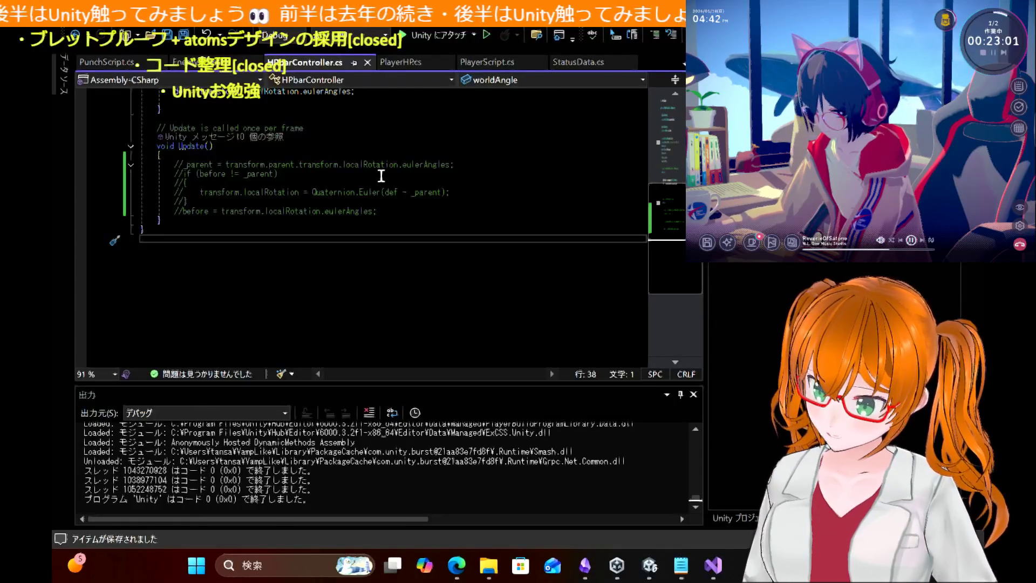
key("alt+Tab")
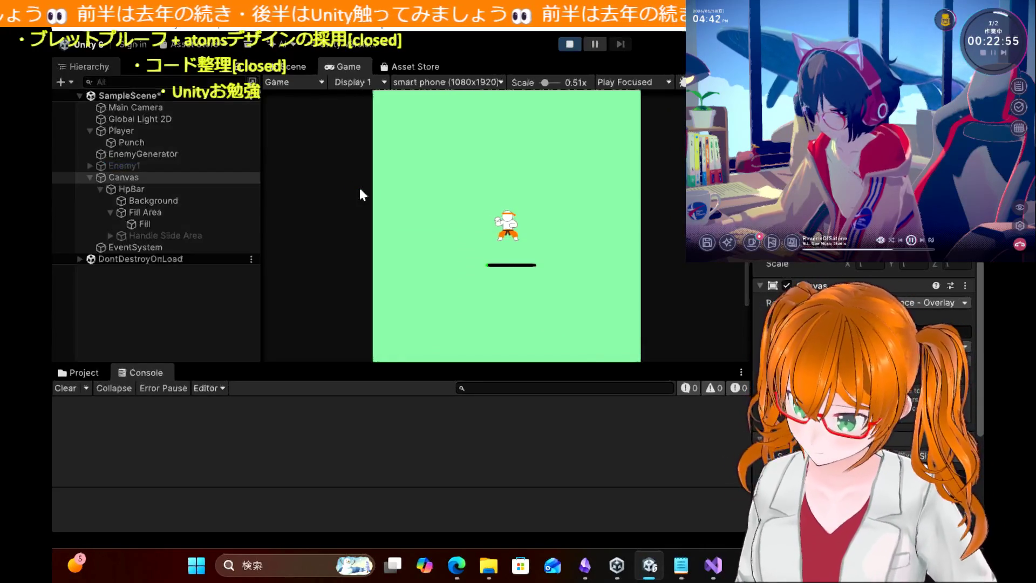
Step: Walk the player around and onto the slime with Update() disabled, then stop Play mode
key("Up")
key("Right")
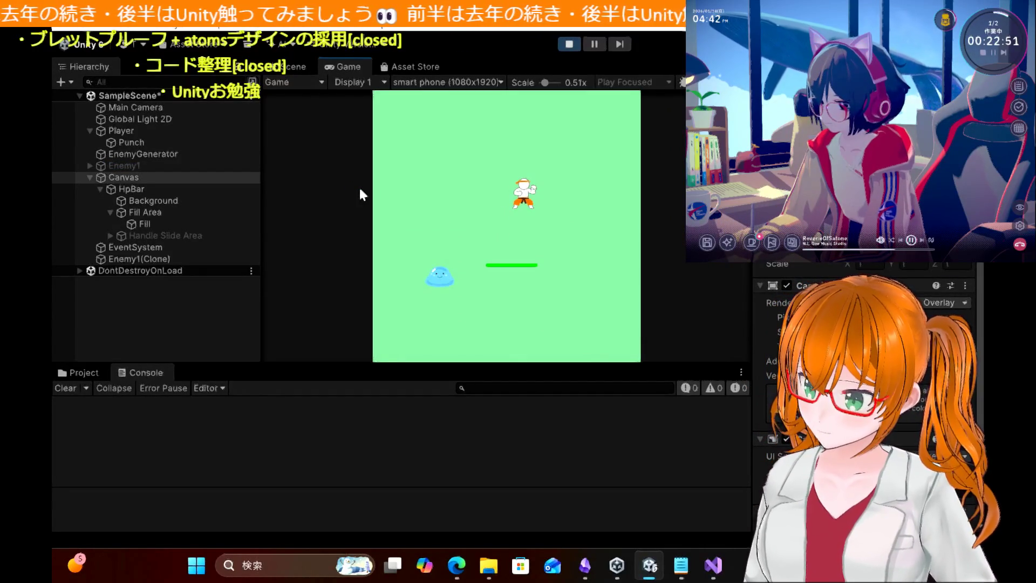
key("Down")
key("Left")
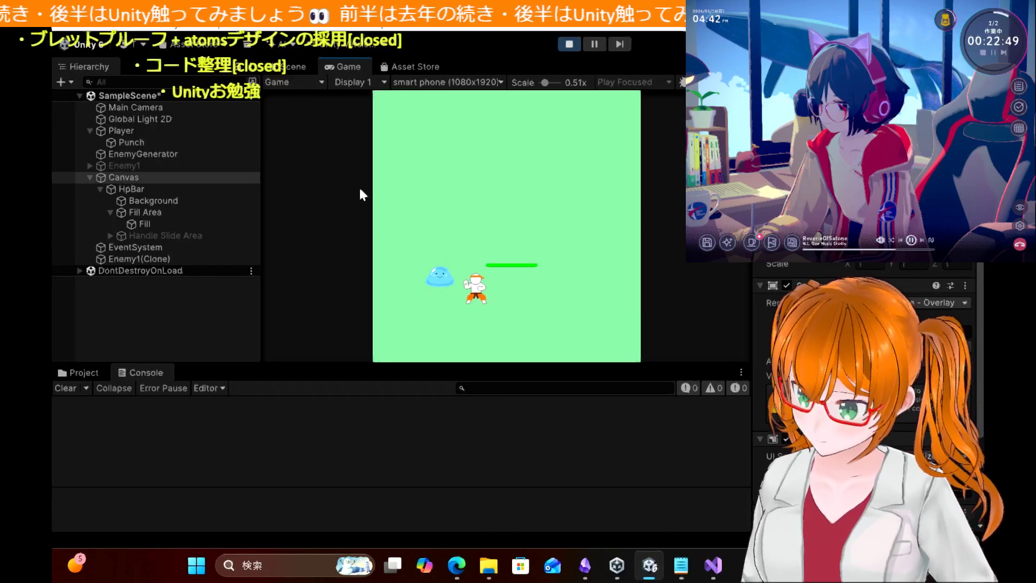
key("Left")
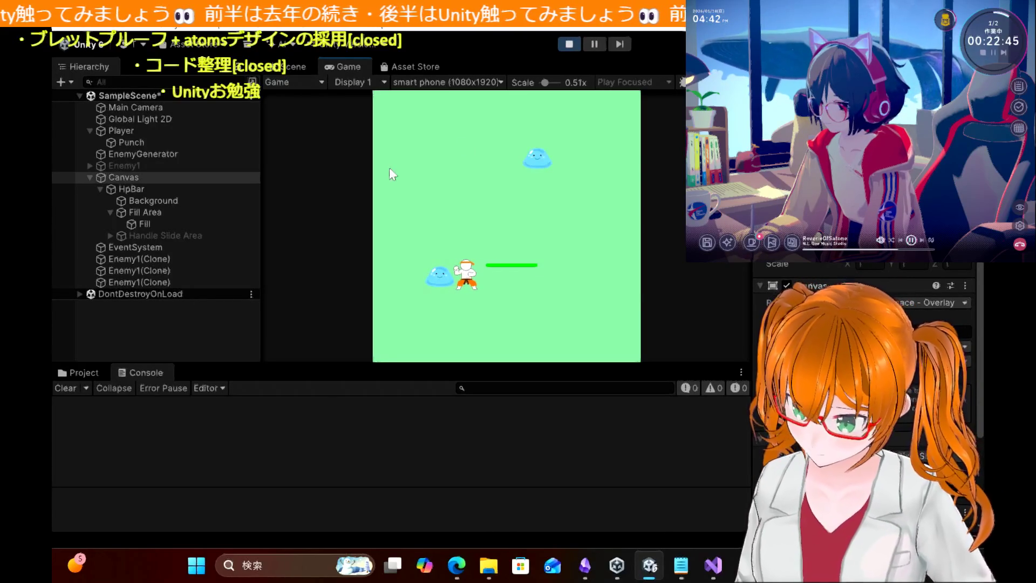
left_click(573, 42)
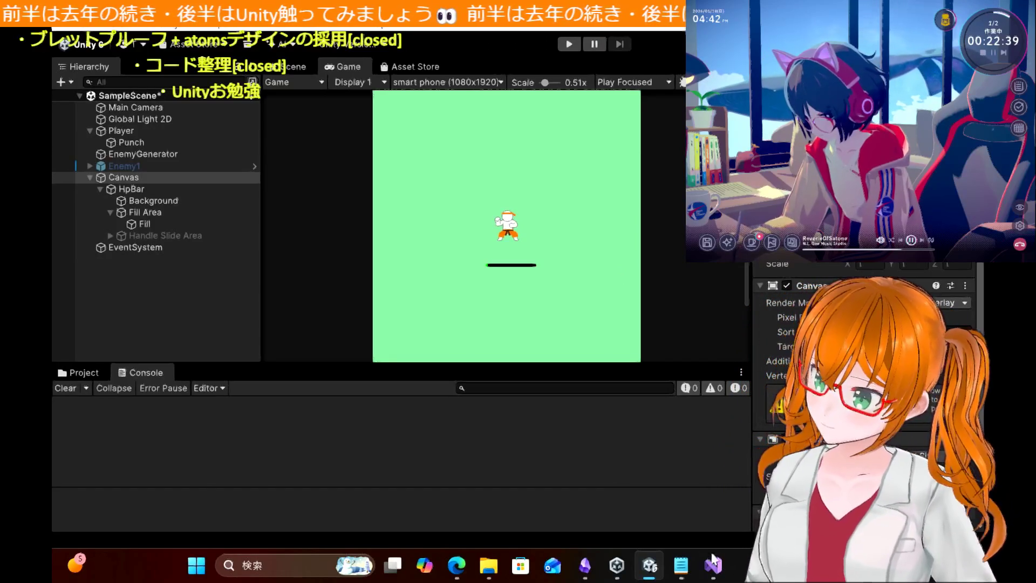
key("alt+Tab")
scroll(330, 270, "up", 6)
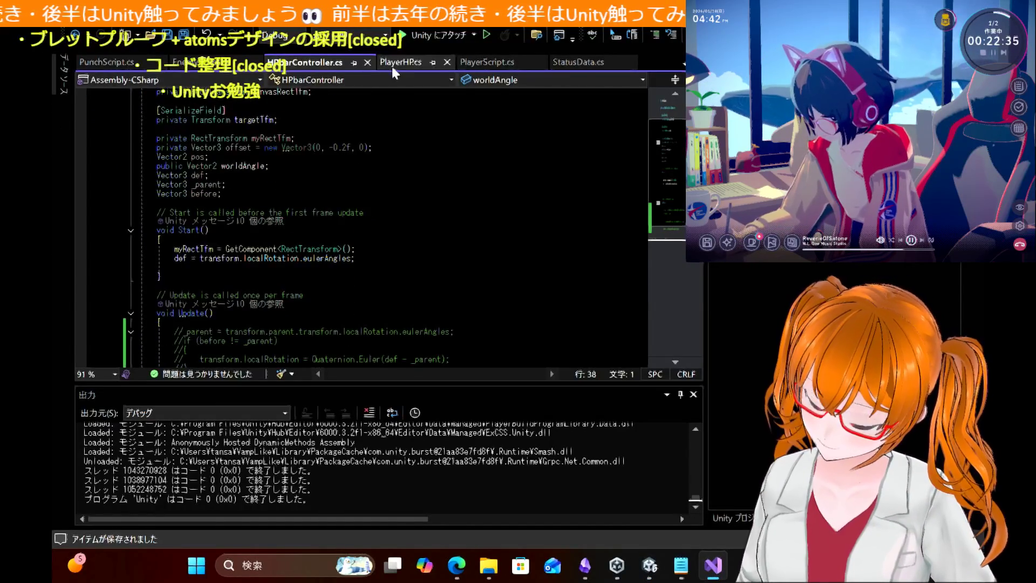
Step: Read through PlayerScript.cs's Update() punch timer and the Punchswitch coroutine
left_click(482, 63)
scroll(474, 238, "down", 12)
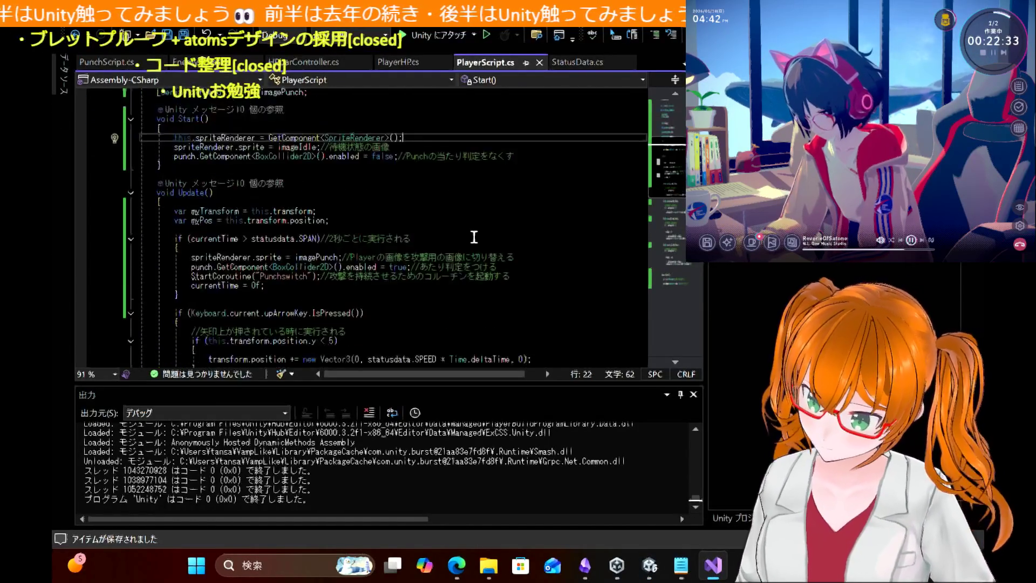
scroll(474, 238, "down", 5)
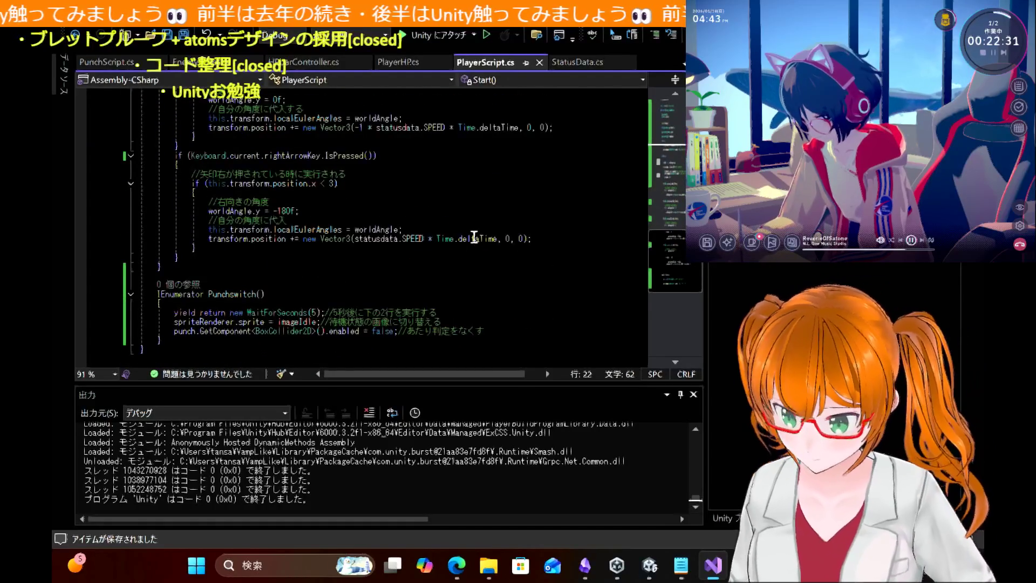
scroll(474, 237, "up", 10)
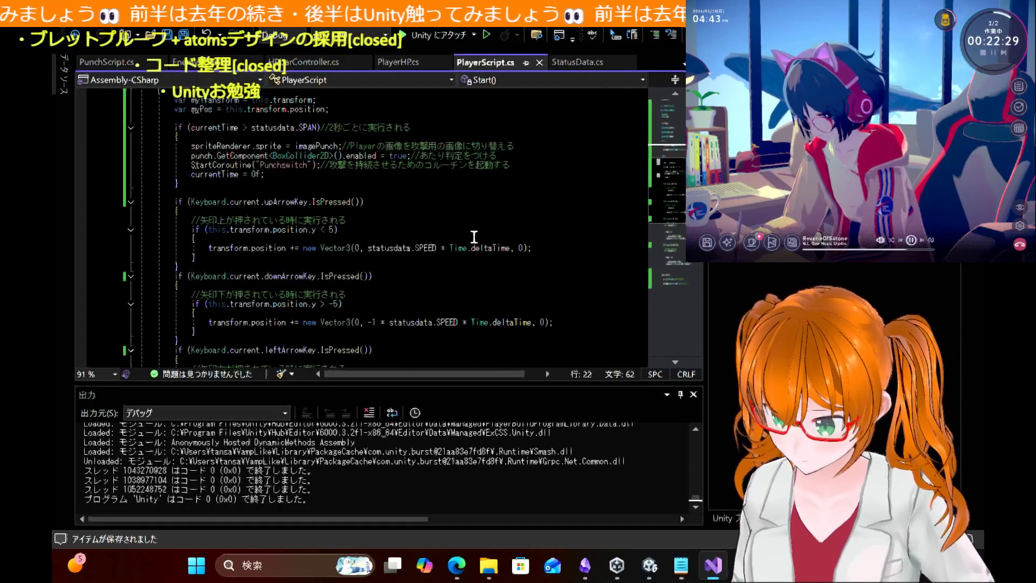
scroll(474, 237, "down", 2)
scroll(474, 237, "up", 3)
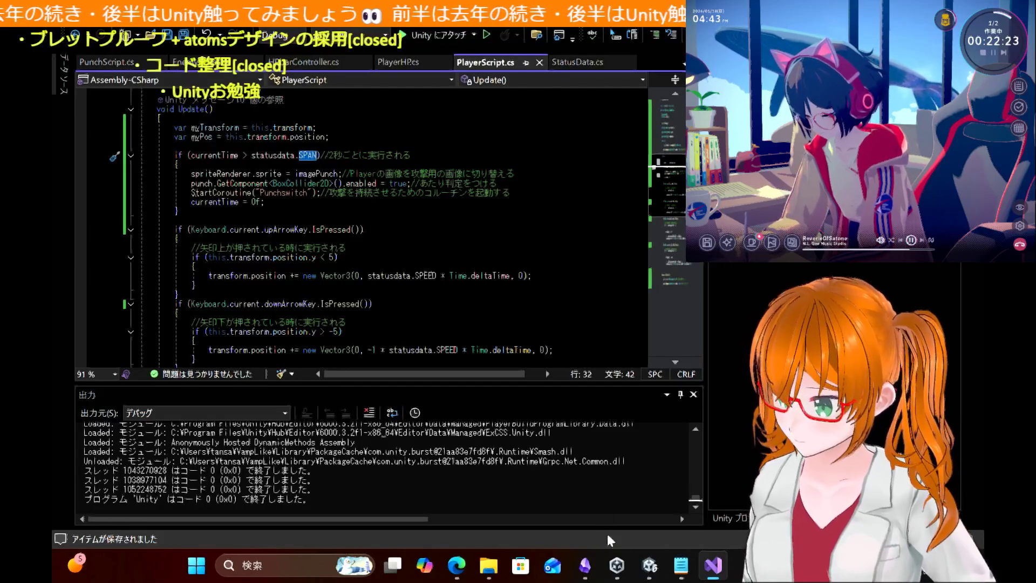
left_click(649, 565)
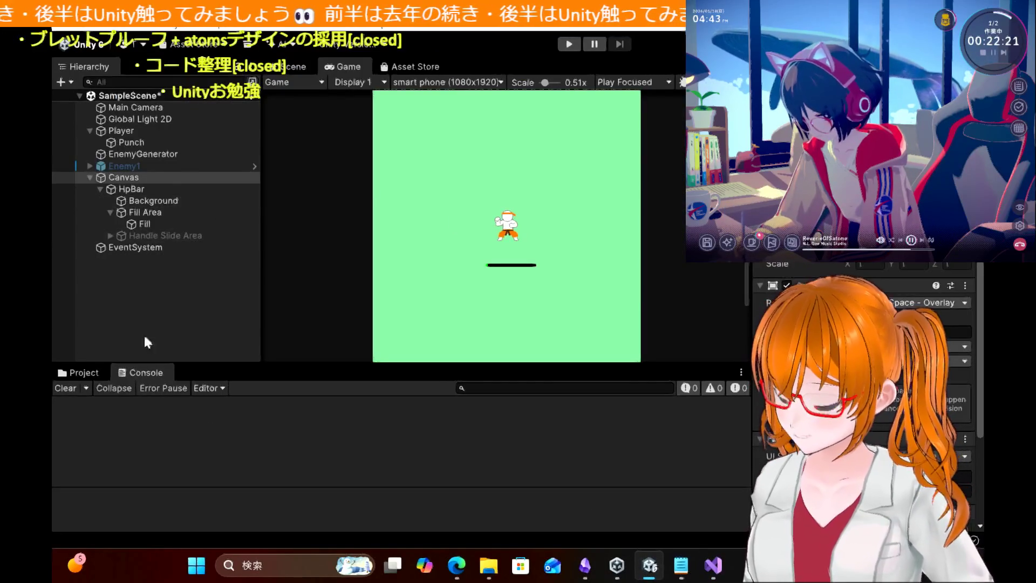
Step: Browse the Prefab, Audio and Scripts asset folders and select PlayerStatus
left_click(83, 371)
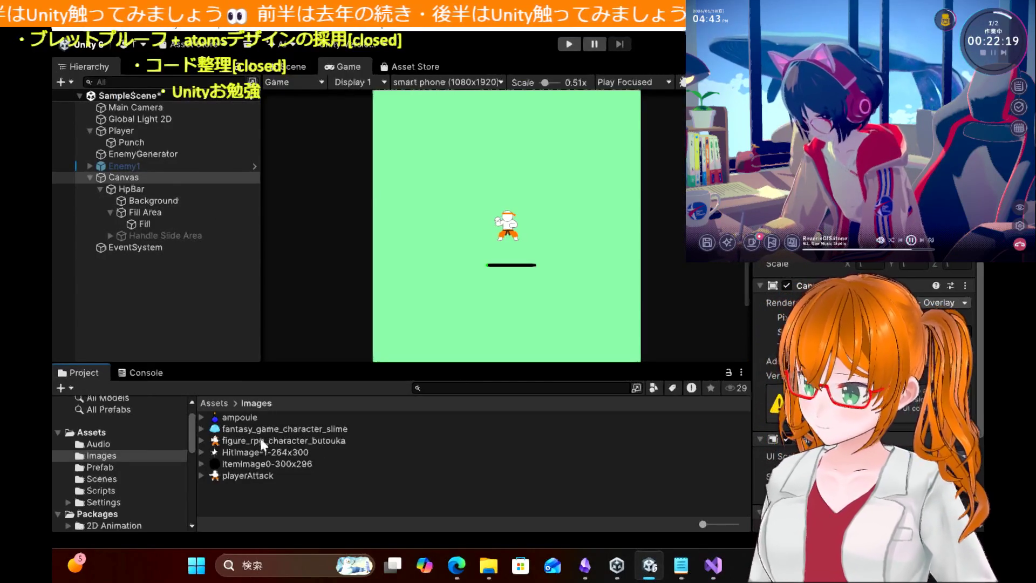
left_click(103, 468)
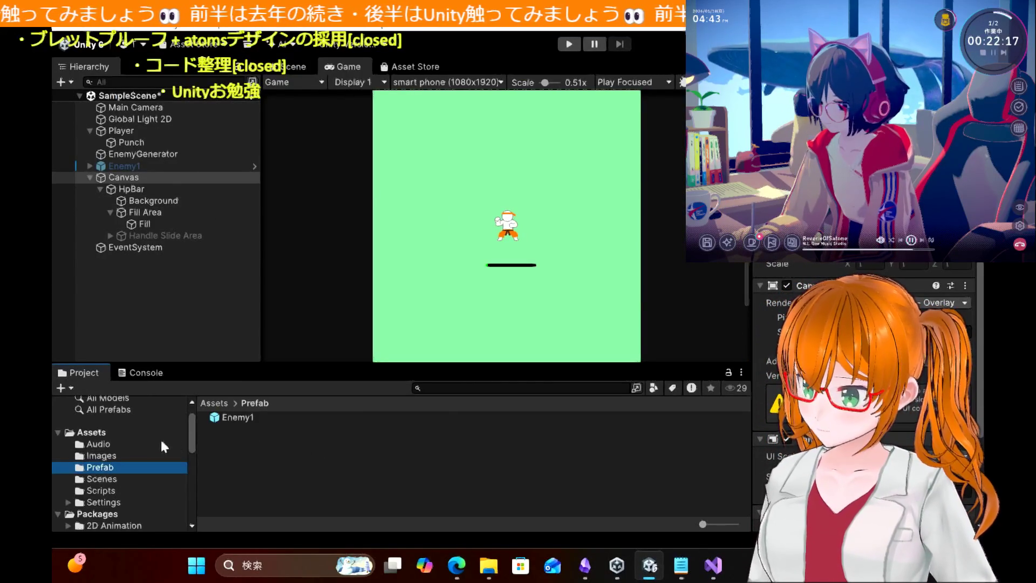
left_click(107, 445)
left_click(115, 497)
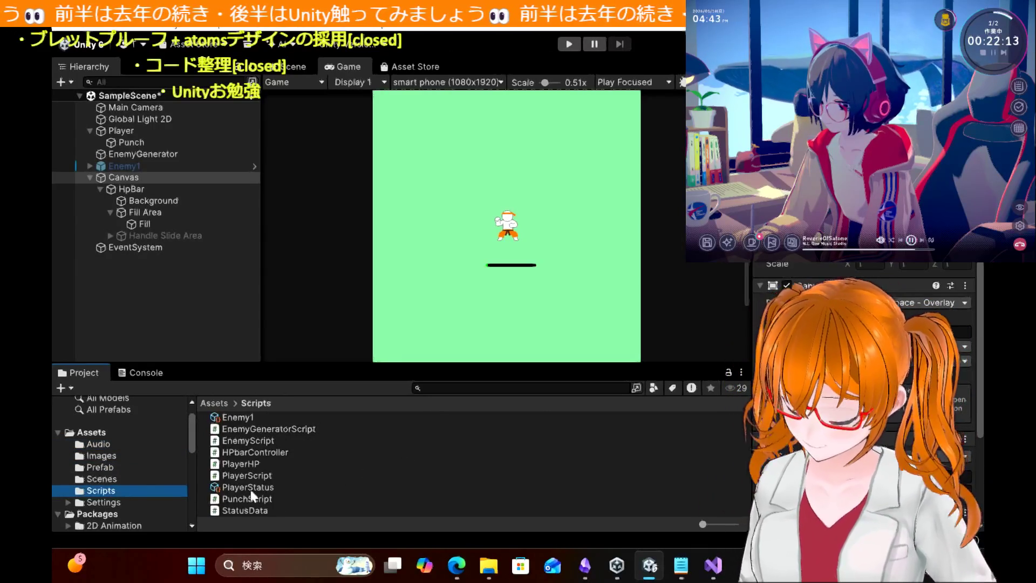
left_click(251, 488)
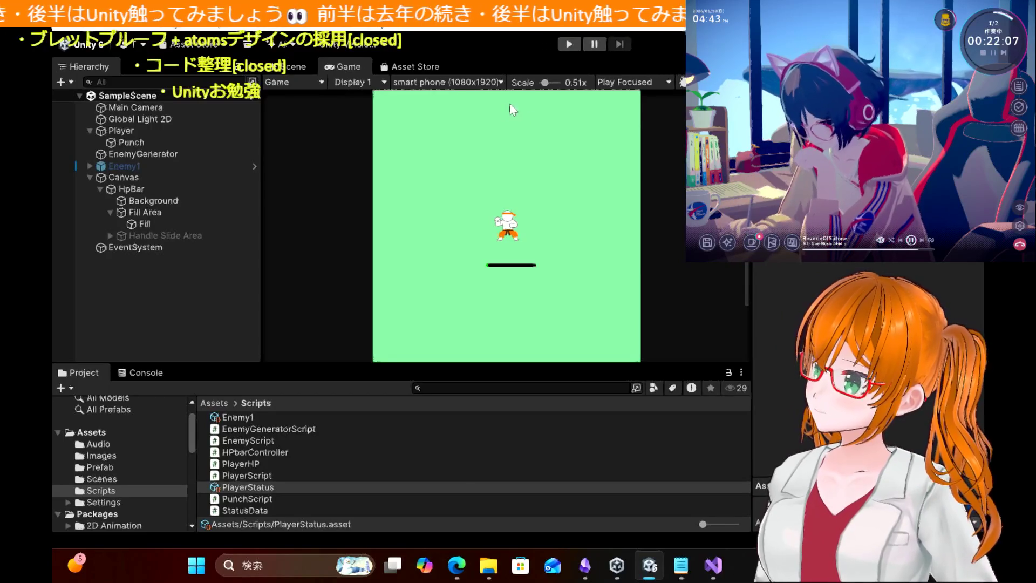
Step: Play-test the periodic punch, moving the player left and up, then stop
left_click(567, 48)
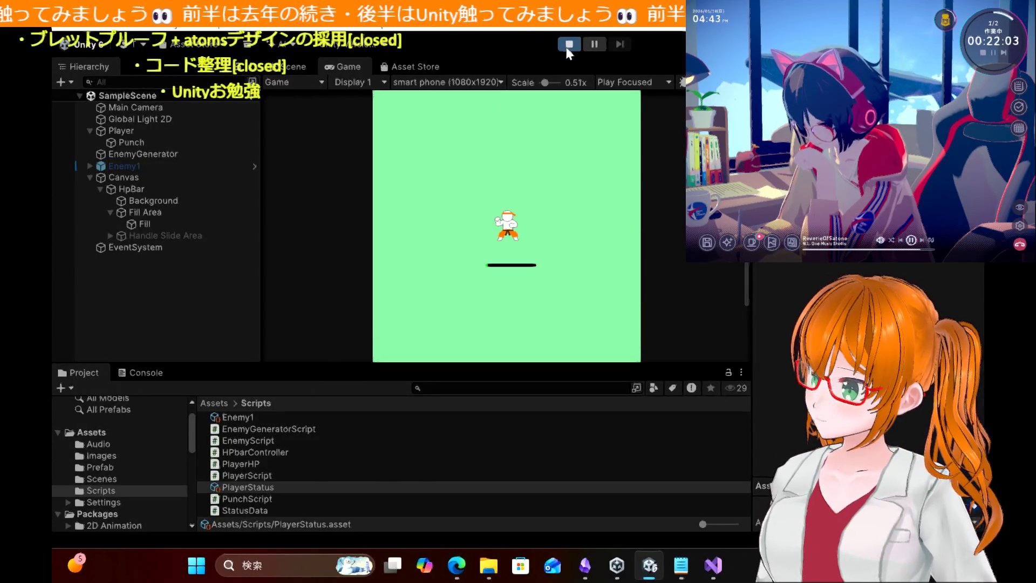
key("Left")
key("space")
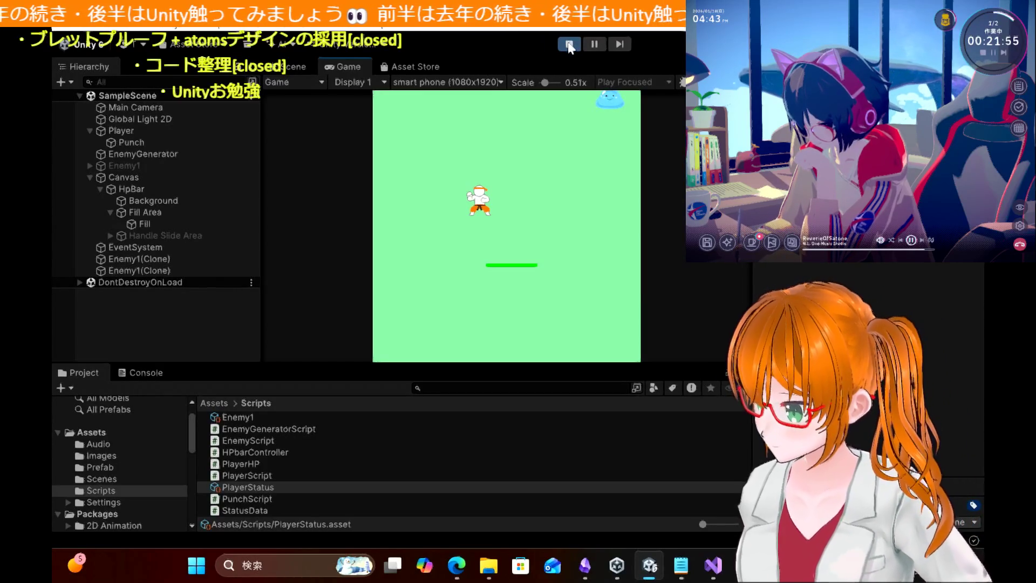
left_click(570, 44)
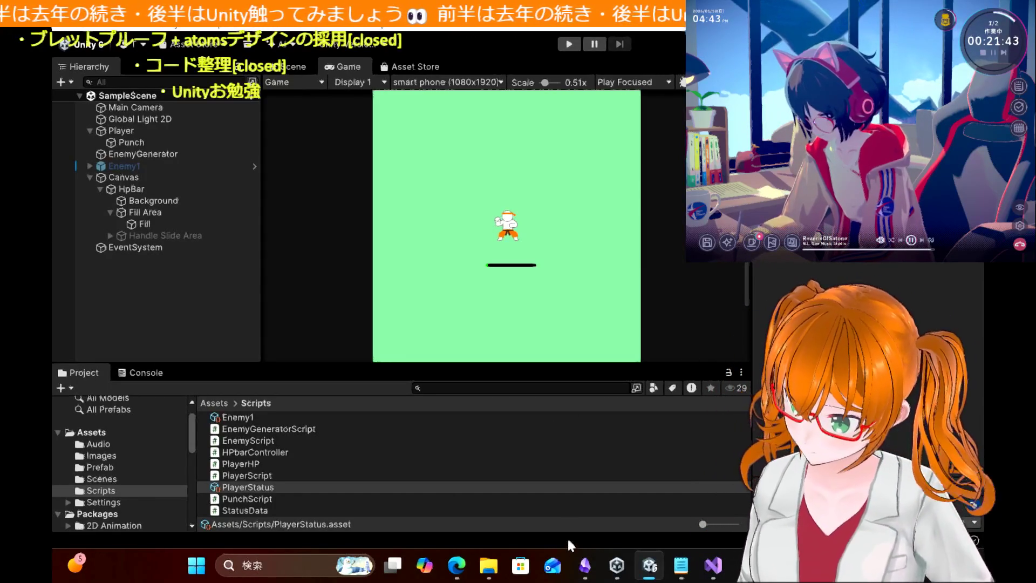
left_click(713, 566)
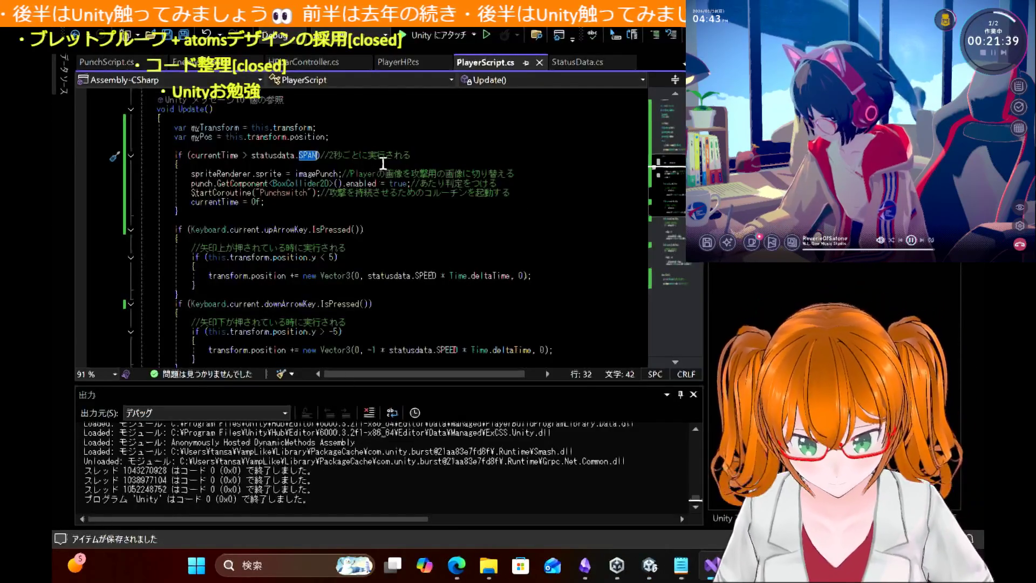
Step: Highlight every use of currentTime in PlayerScript's Update() timer logic
scroll(404, 248, "down", 5)
scroll(405, 248, "up", 5)
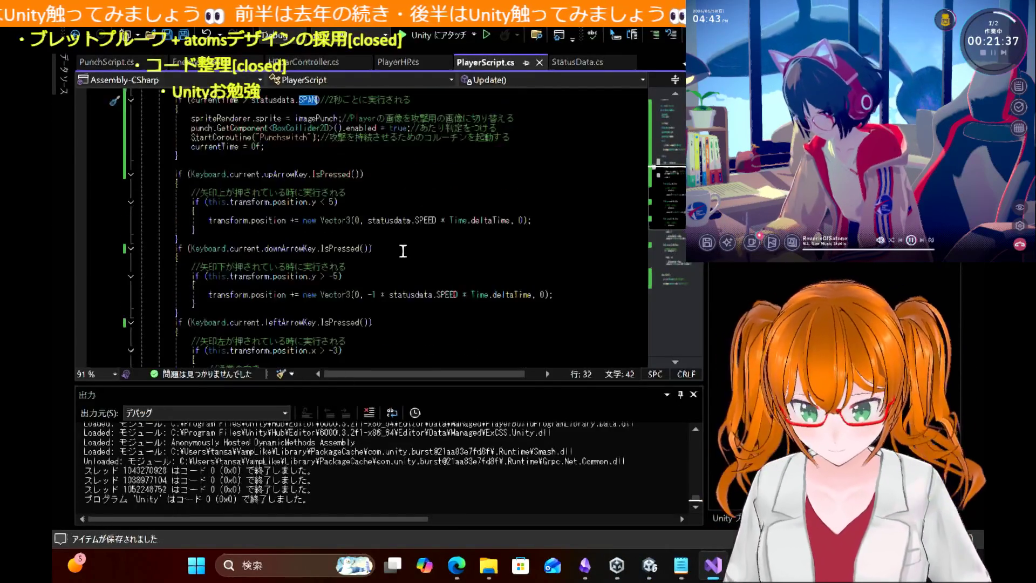
double_click(215, 155)
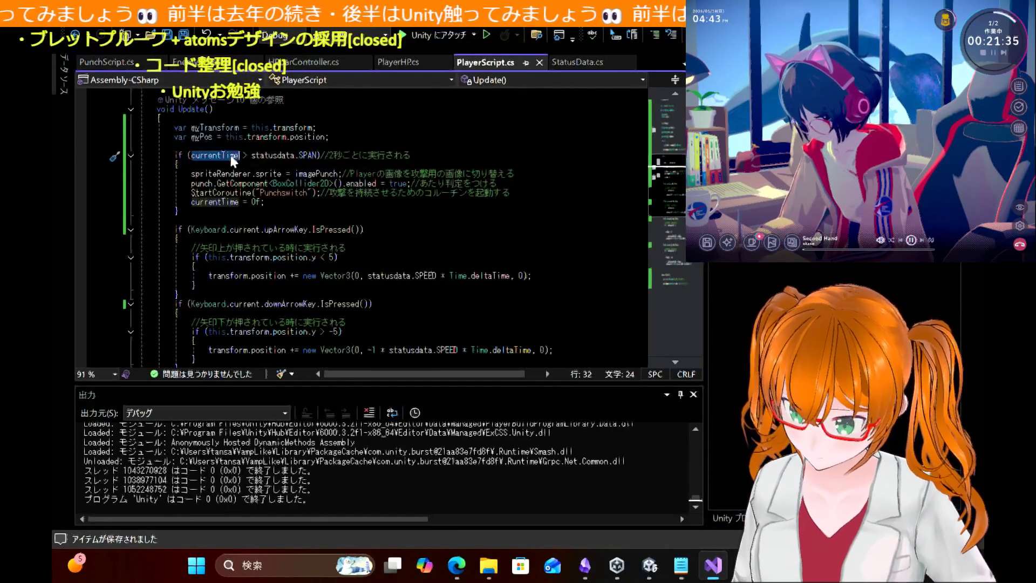
scroll(412, 217, "down", 12)
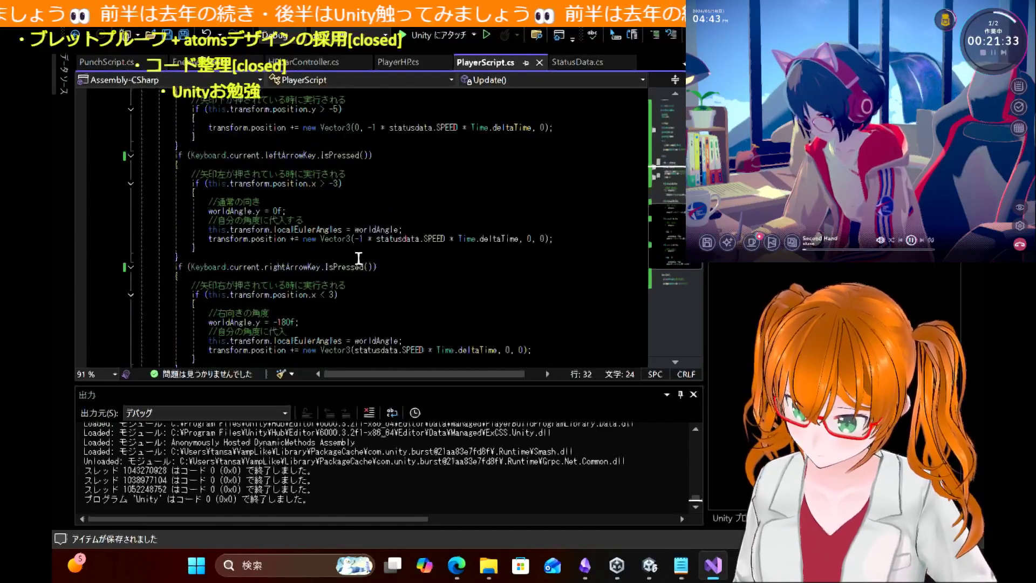
scroll(359, 259, "up", 13)
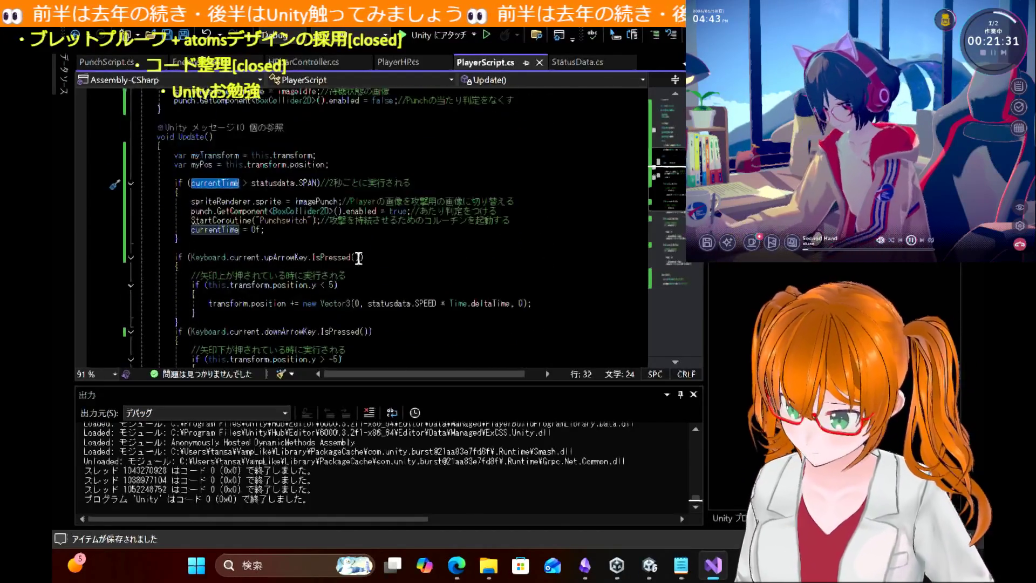
left_click(458, 567)
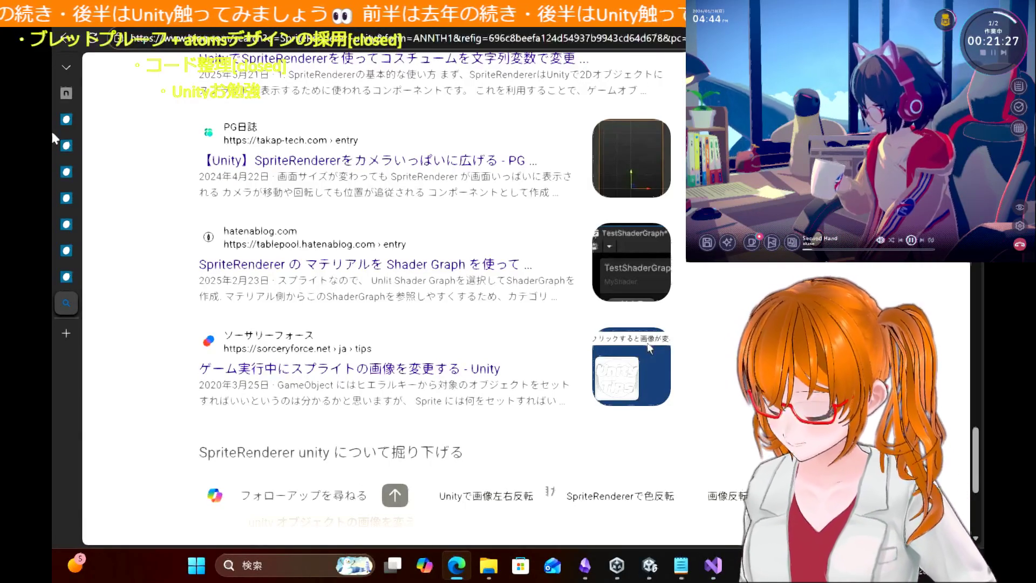
Step: Open the tutorial article and read its PlayerScript and PunchScript code boxes
left_click(66, 119)
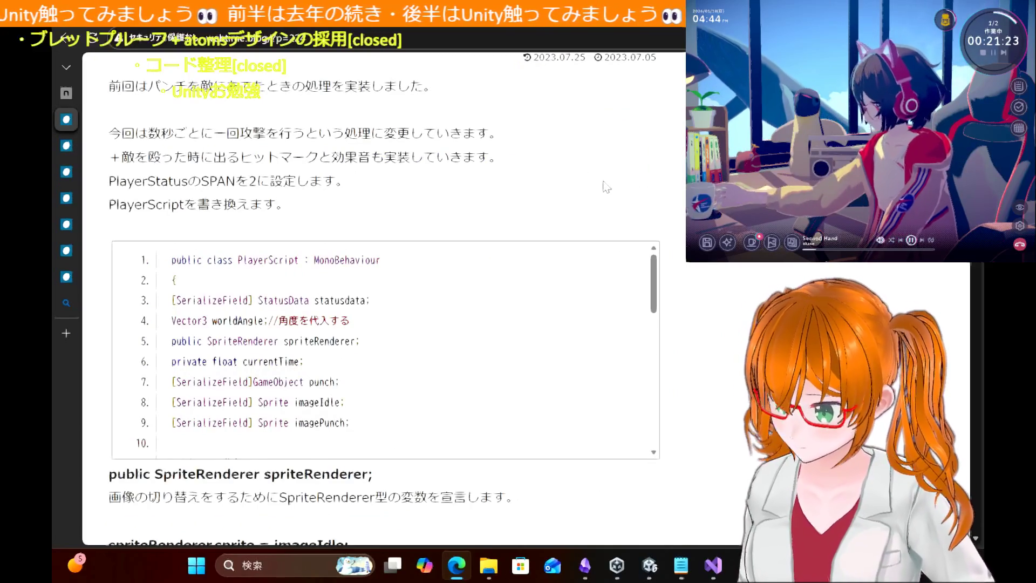
scroll(604, 186, "up", 3)
scroll(668, 54, "down", 3)
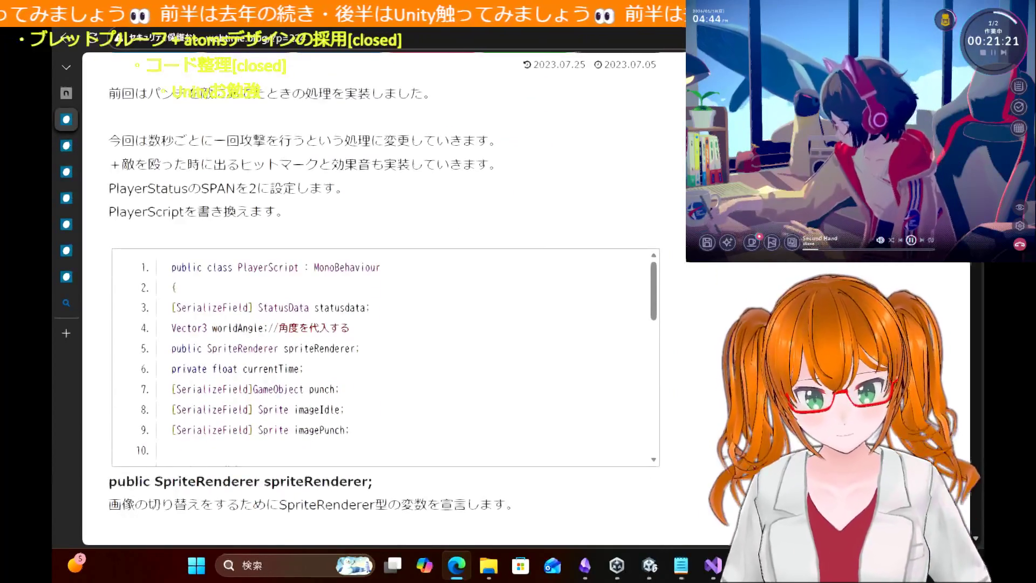
scroll(384, 298, "down", 5)
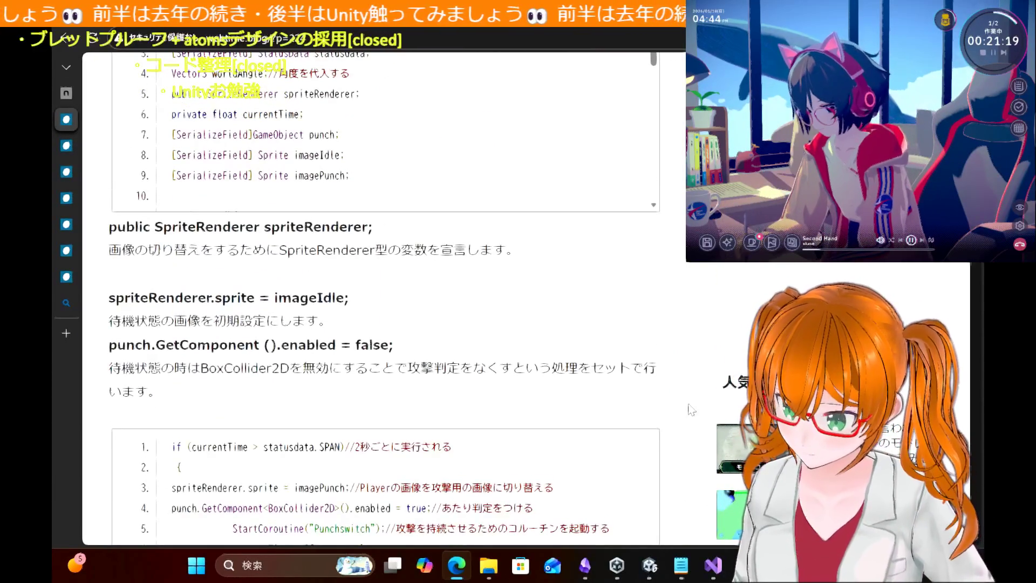
scroll(482, 278, "down", 2)
scroll(482, 278, "down", 4)
scroll(391, 484, "down", 14)
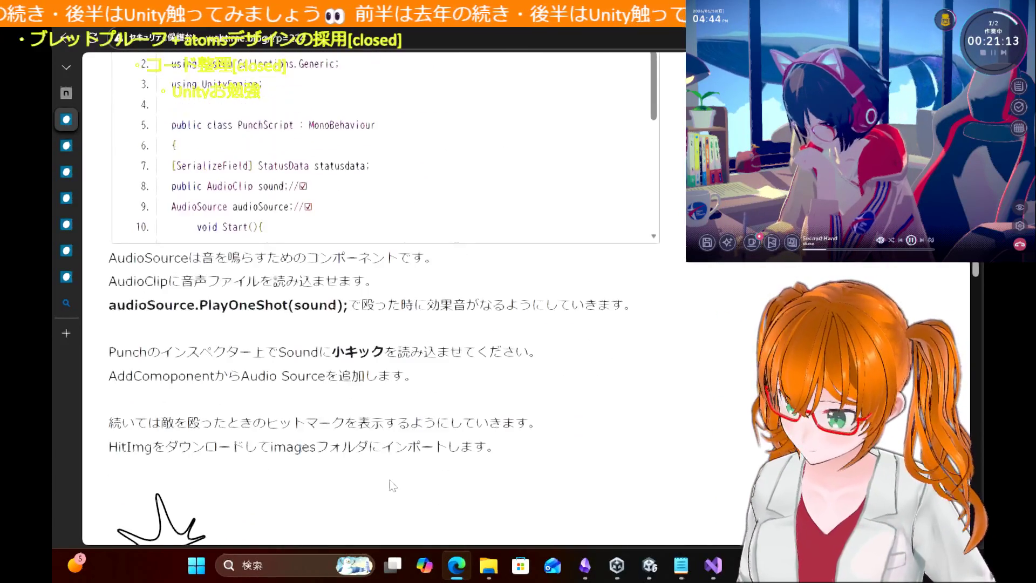
scroll(394, 486, "up", 1)
scroll(423, 227, "up", 3)
scroll(421, 224, "down", 1)
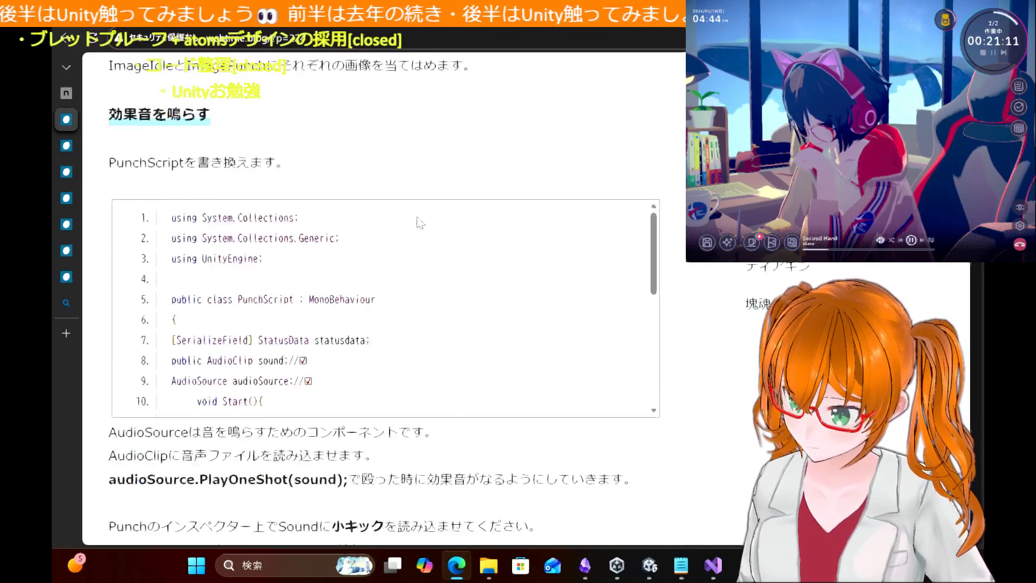
scroll(421, 223, "down", 1)
scroll(416, 218, "up", 1)
scroll(410, 216, "down", 1)
scroll(418, 217, "up", 1)
scroll(419, 217, "up", 3)
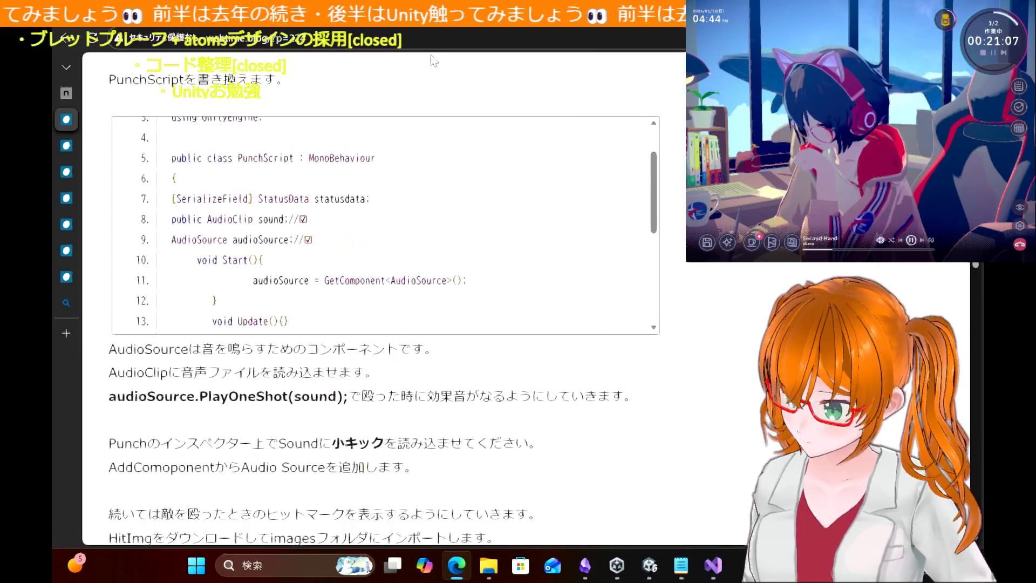
scroll(432, 67, "up", 10)
scroll(432, 54, "up", 2)
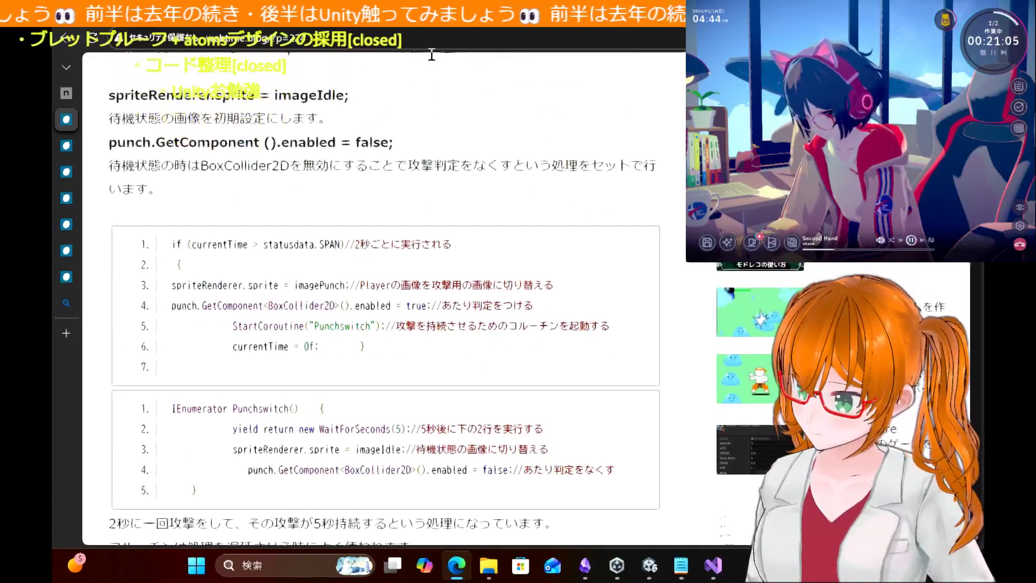
Step: Read the article's AudioSource sound-effect and hit-mark image sections
scroll(432, 54, "down", 2)
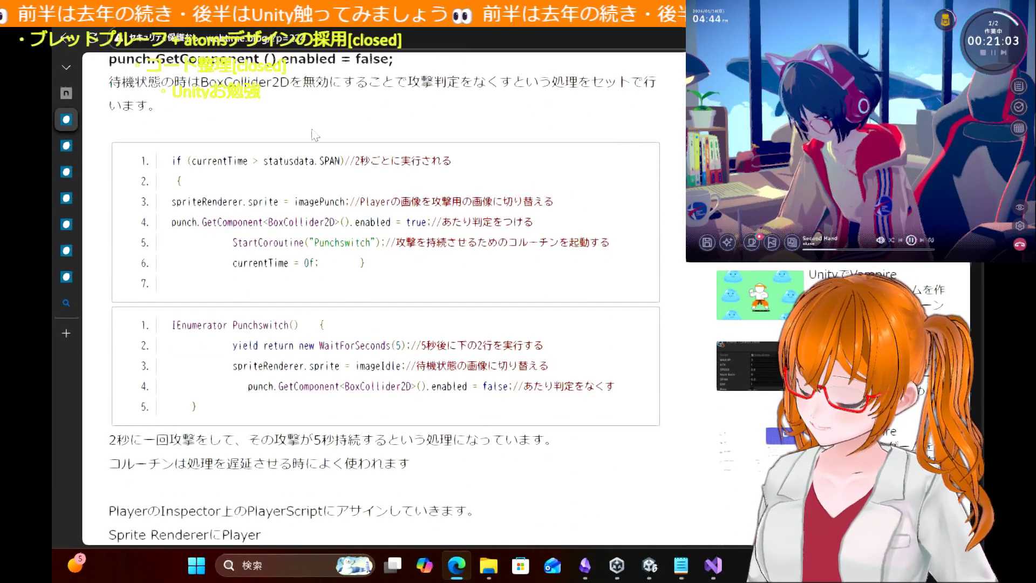
scroll(372, 132, "up", 8)
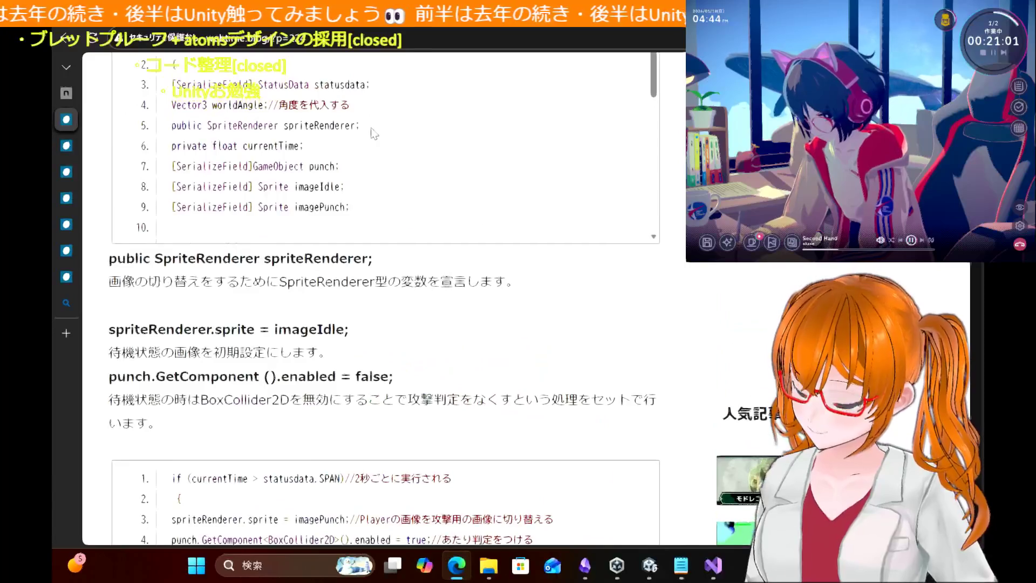
scroll(372, 128, "down", 2)
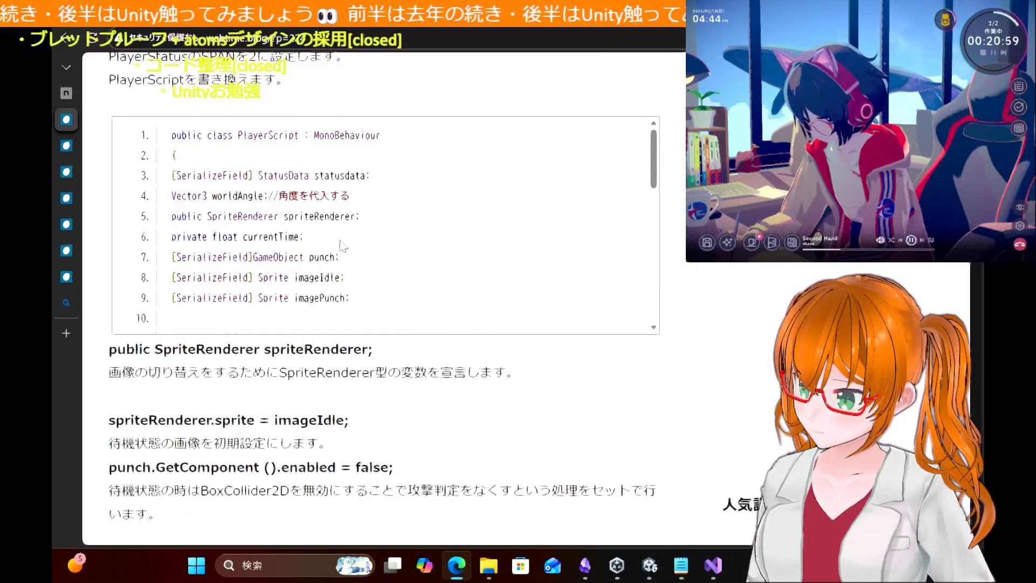
scroll(341, 245, "down", 3)
scroll(341, 245, "up", 2)
scroll(341, 245, "down", 4)
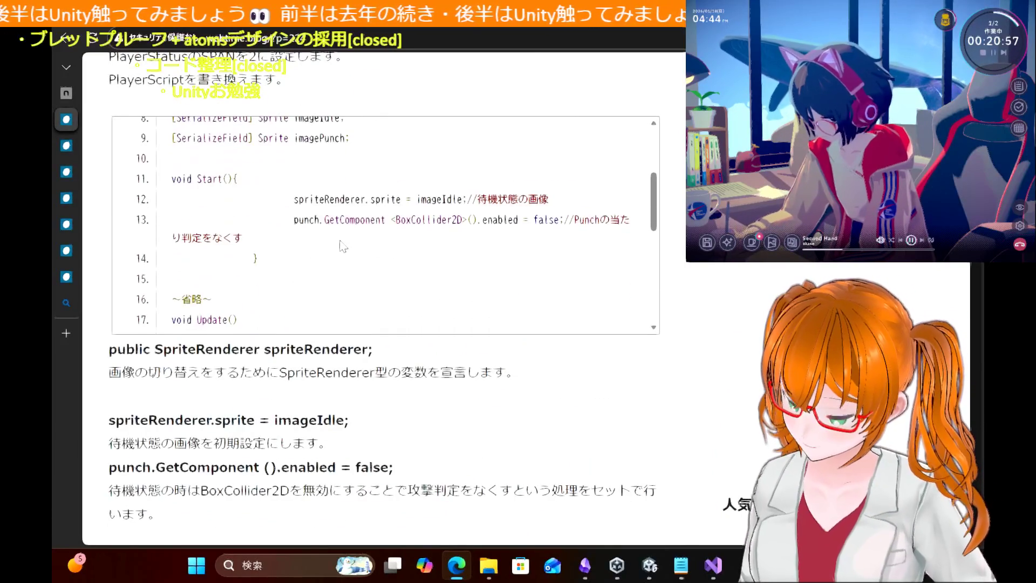
scroll(341, 245, "down", 3)
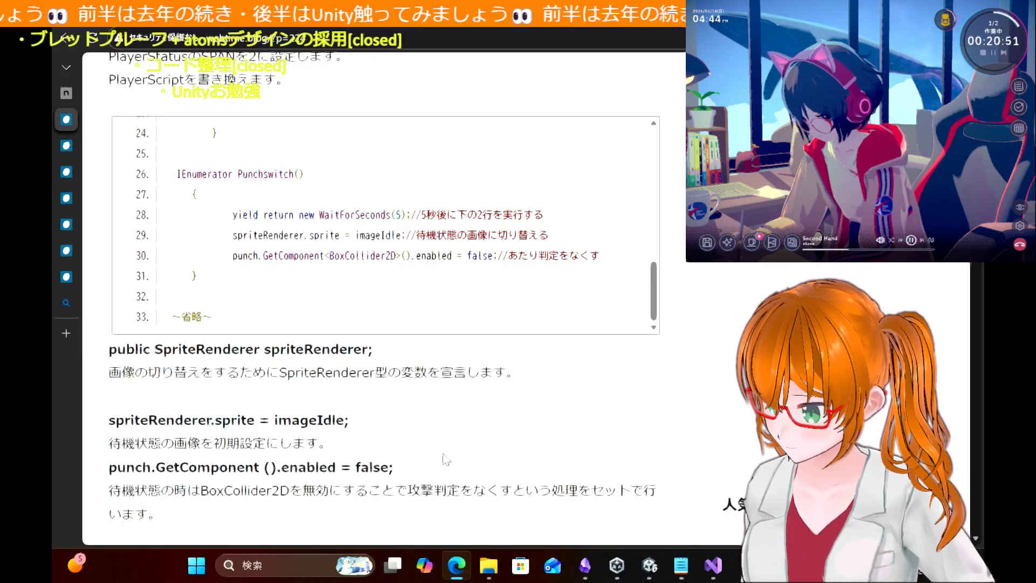
scroll(448, 462, "down", 10)
scroll(416, 440, "down", 5)
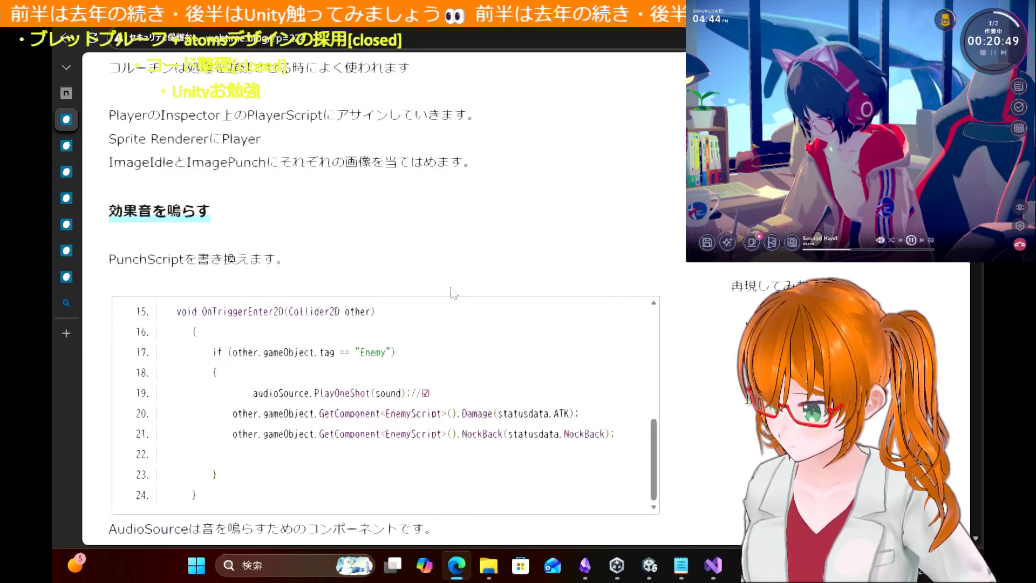
scroll(428, 380, "down", 8)
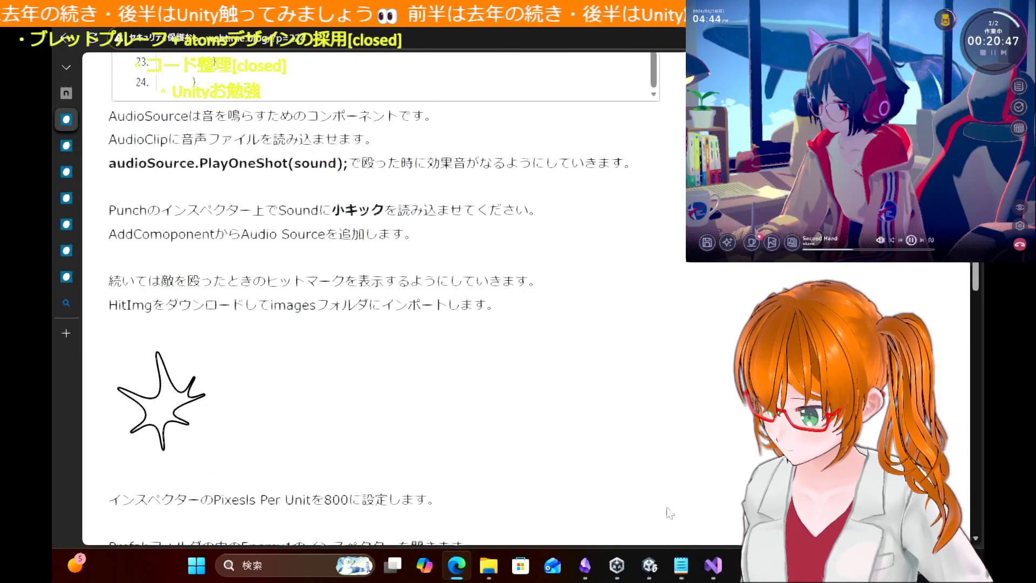
left_click(718, 577)
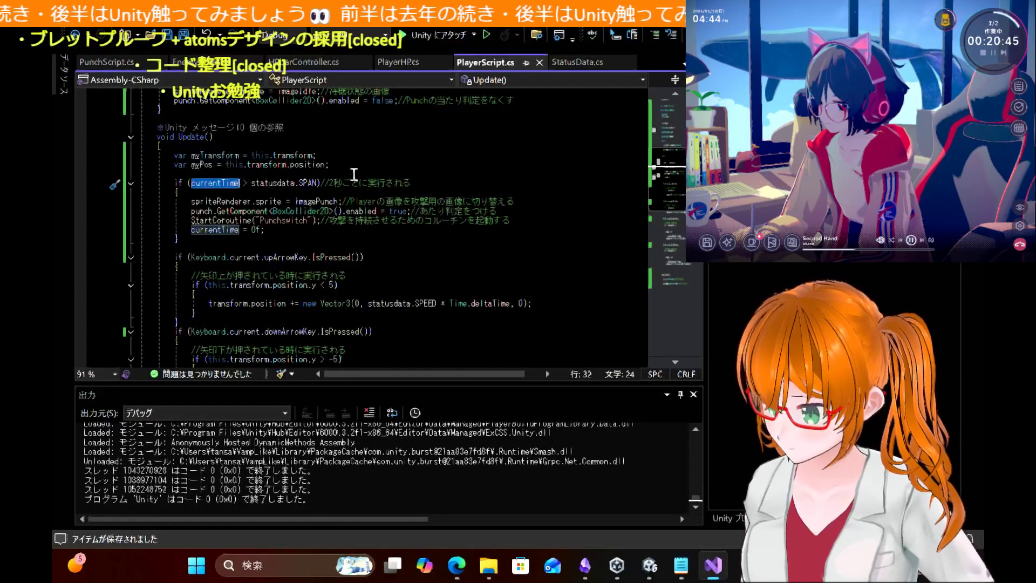
Step: Check currentTime in the punch timing condition and review down to the Punchswitch coroutine
left_click(264, 184)
left_click(241, 183)
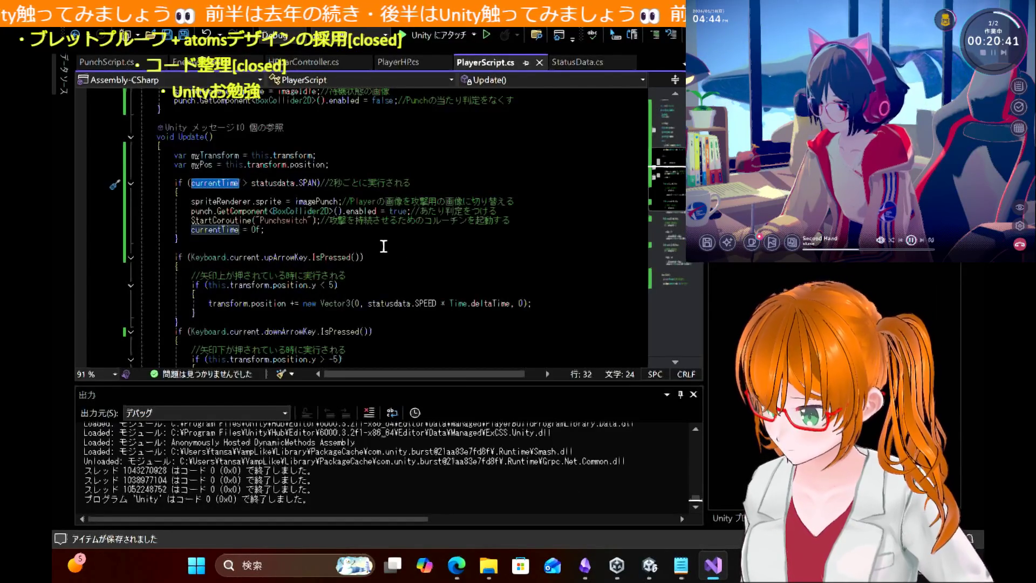
scroll(384, 246, "down", 4)
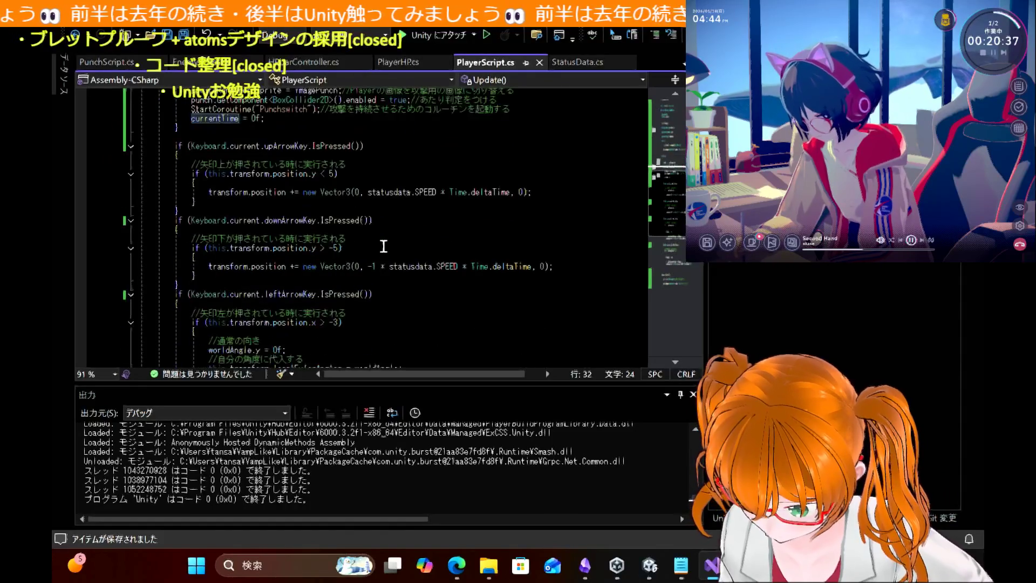
scroll(384, 246, "down", 6)
scroll(384, 246, "down", 5)
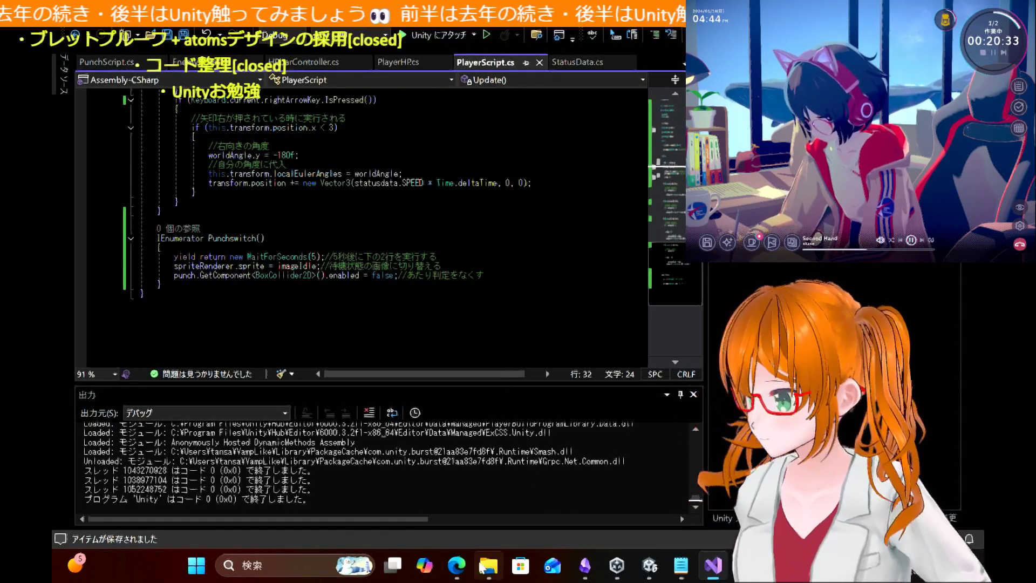
scroll(300, 232, "up", 15)
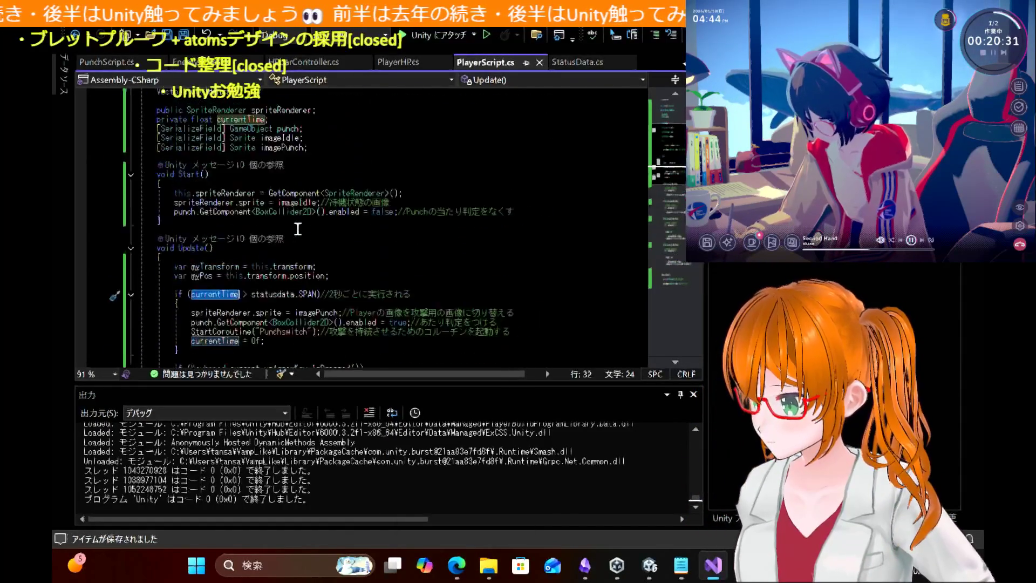
scroll(298, 230, "down", 1)
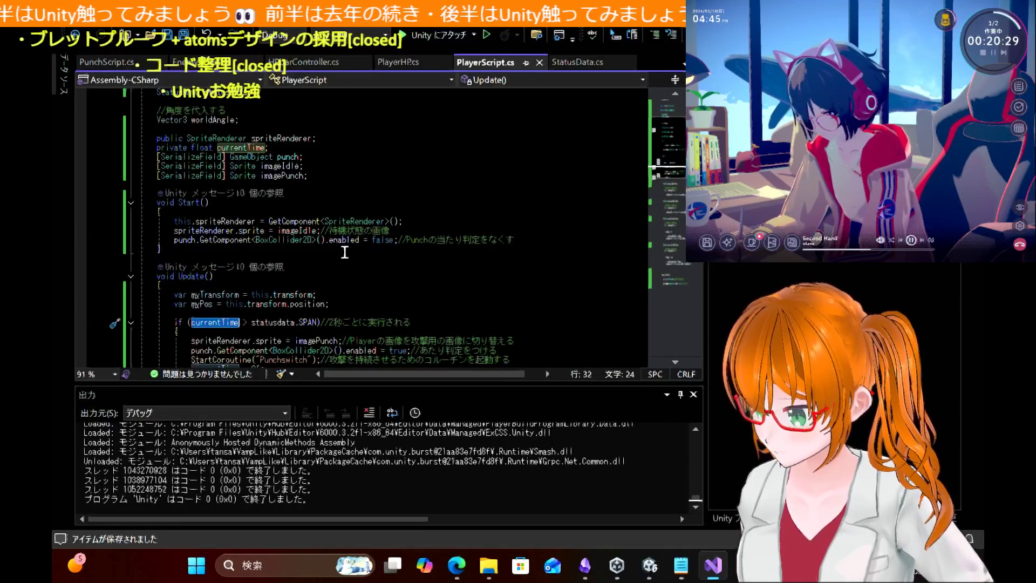
scroll(349, 235, "down", 6)
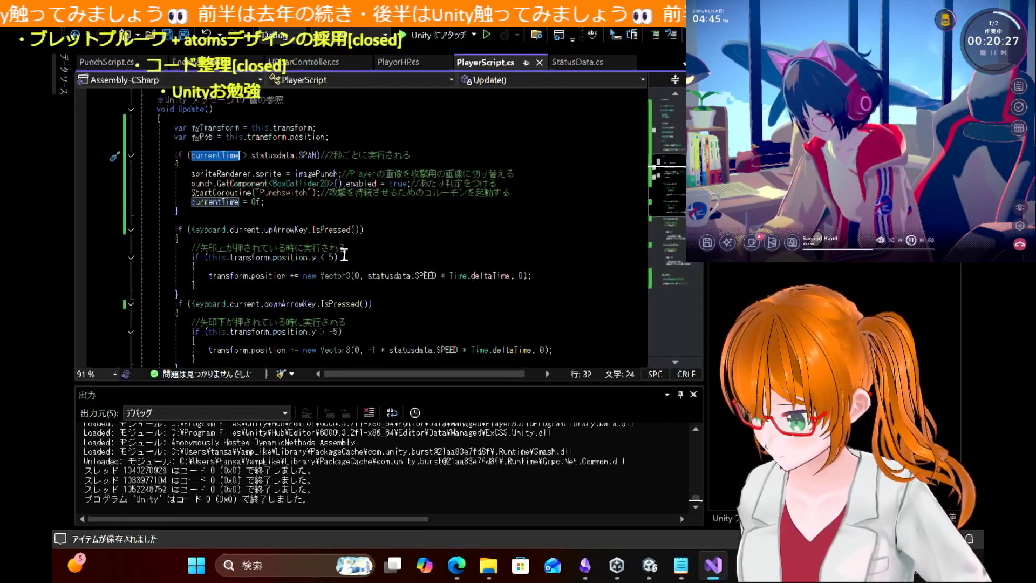
scroll(383, 202, "up", 2)
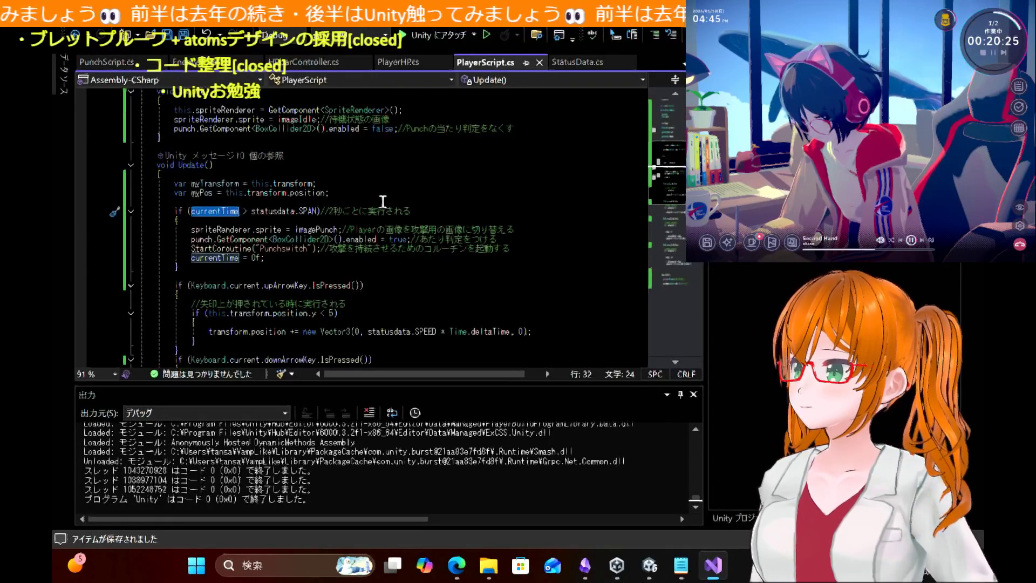
Step: Locate the currentTime += Time.deltaTime line in the article's Enemy1 timer code
left_click(458, 571)
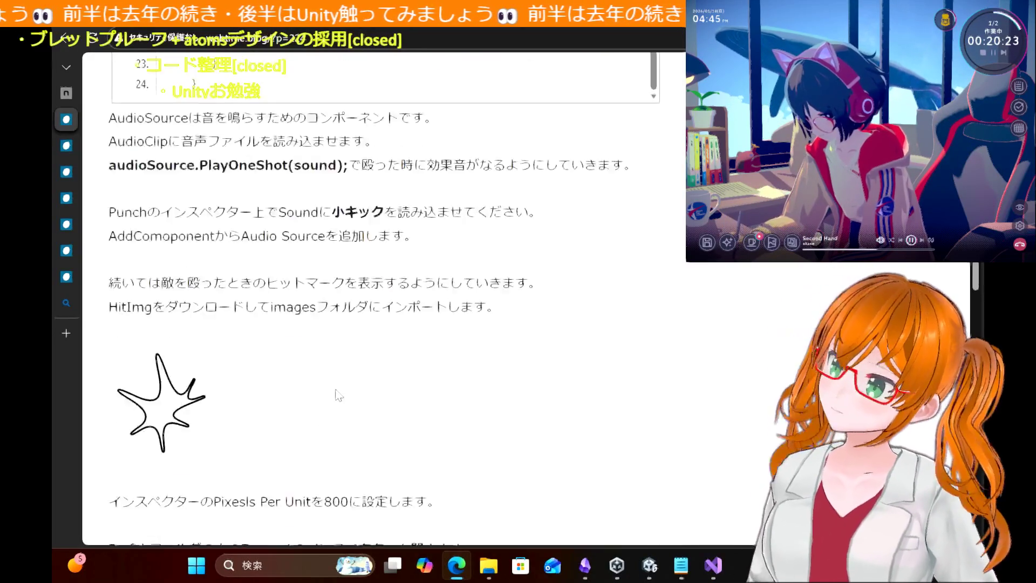
scroll(335, 400, "down", 6)
scroll(339, 396, "down", 7)
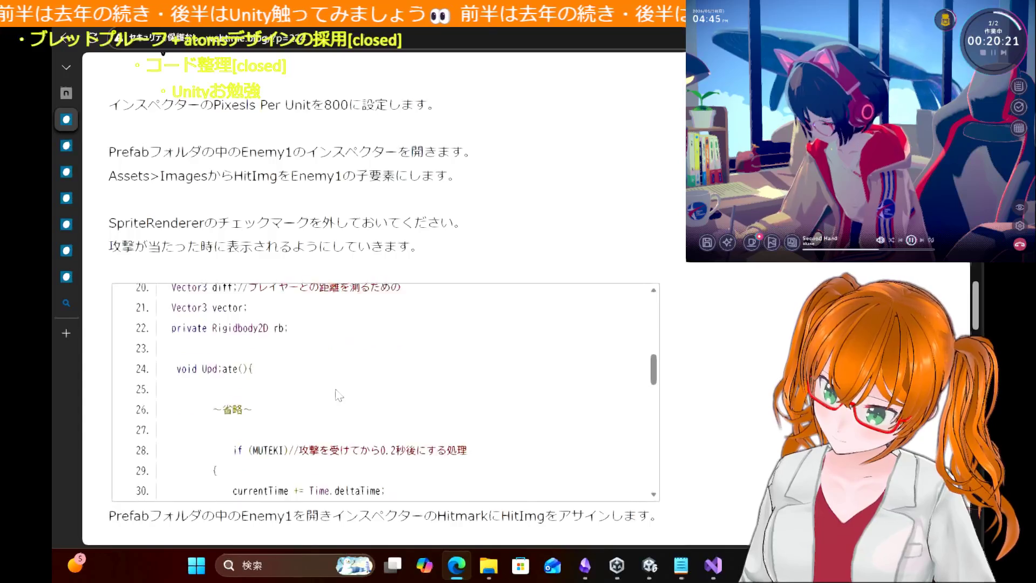
scroll(337, 389, "up", 2)
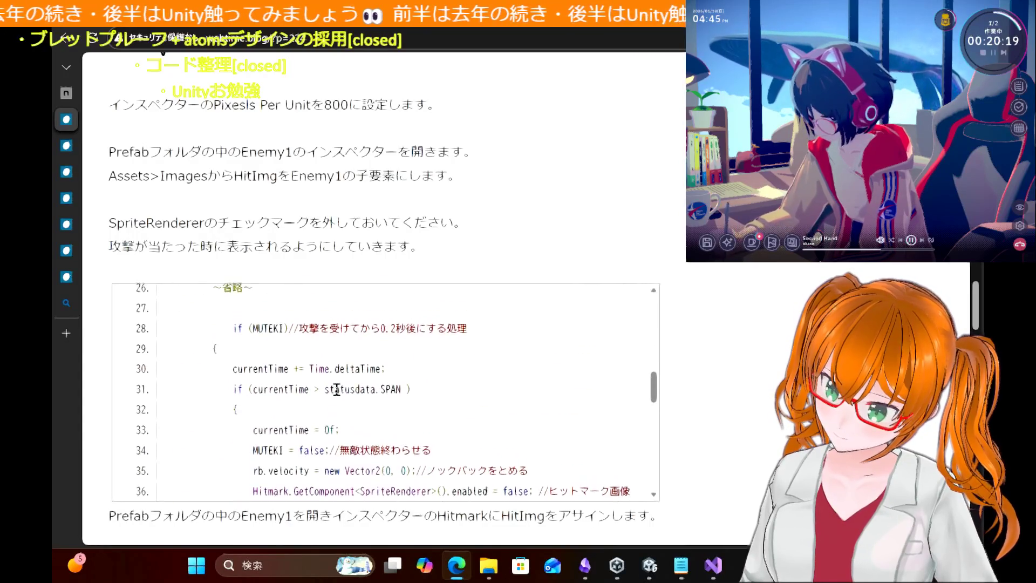
scroll(336, 390, "up", 2)
scroll(338, 393, "down", 3)
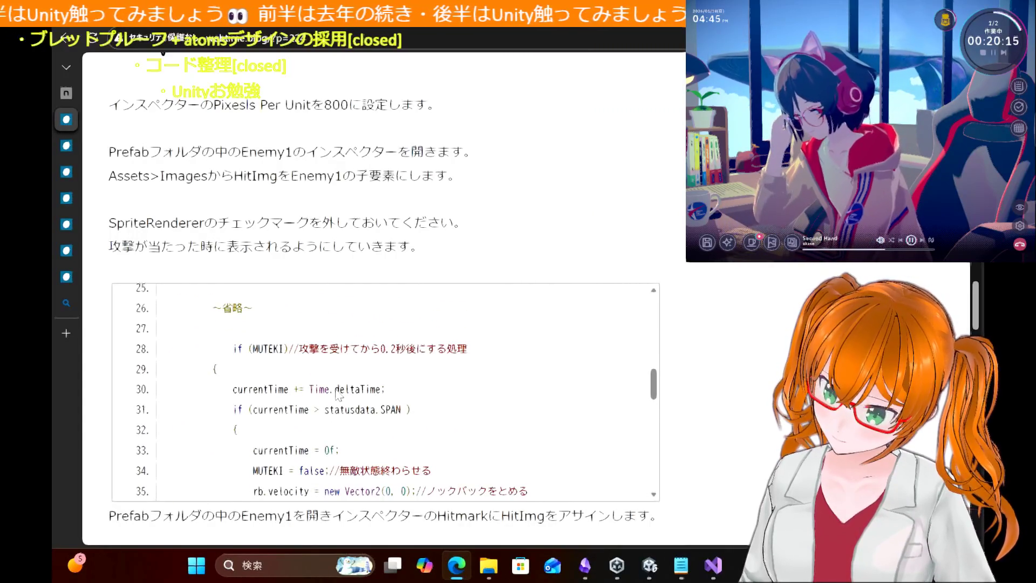
left_click_drag(300, 384, 239, 391)
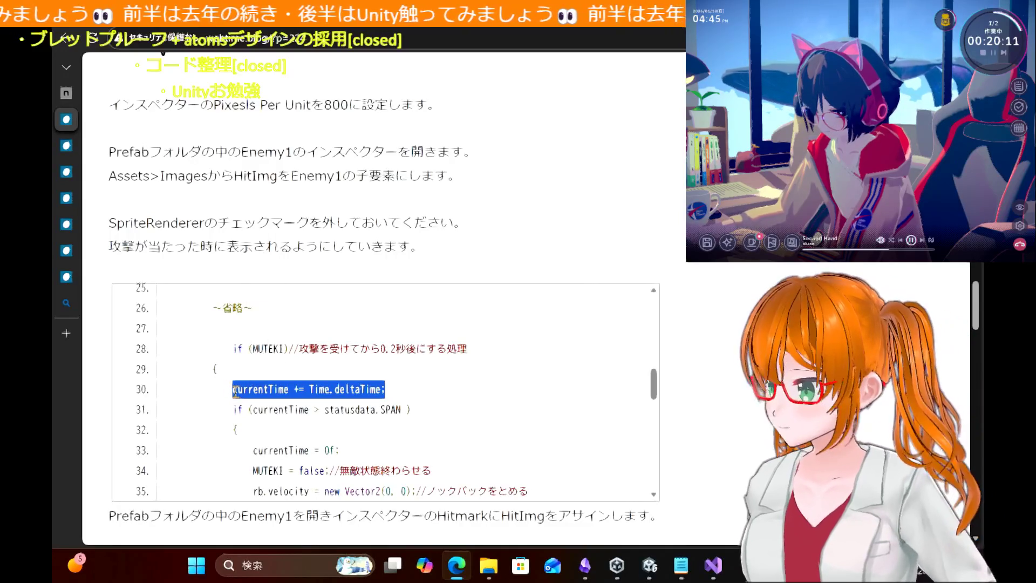
left_click(238, 390)
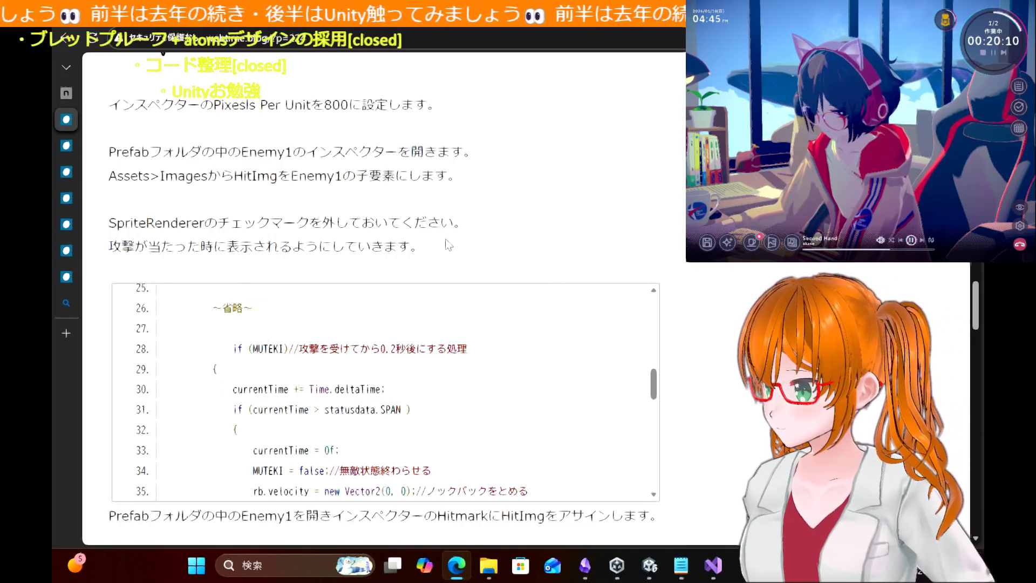
left_click(713, 565)
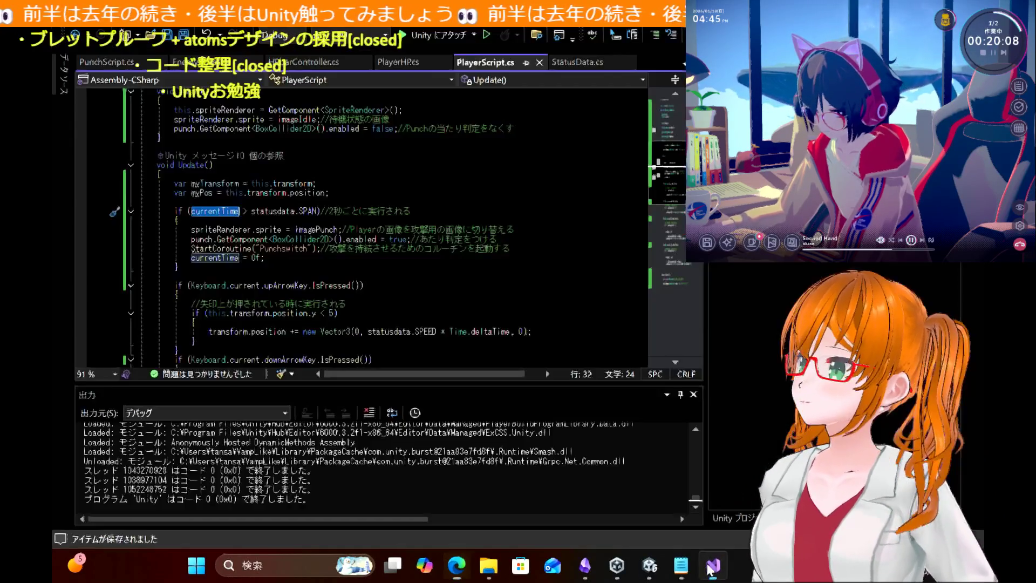
Step: Insert currentTime += Time.deltaTime; above the punch timing check in Update and save PlayerScript.cs
left_click(373, 192)
key("Return")
type("currentTime += Time.deltaTime;")
key("ctrl+s")
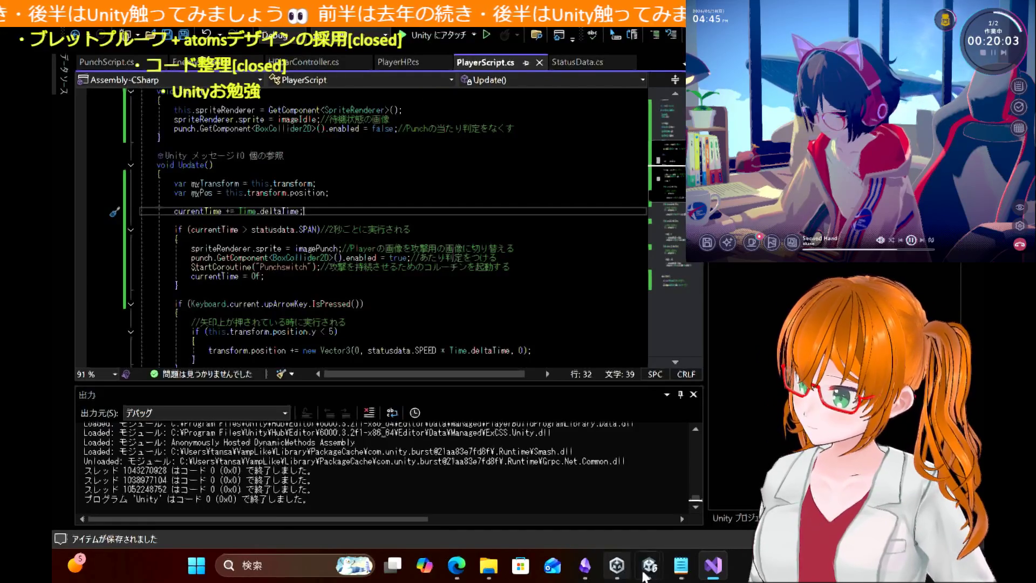
Step: Return to the Unity editor and start a play test of the punch
mouse_move(650, 565)
left_click(571, 487)
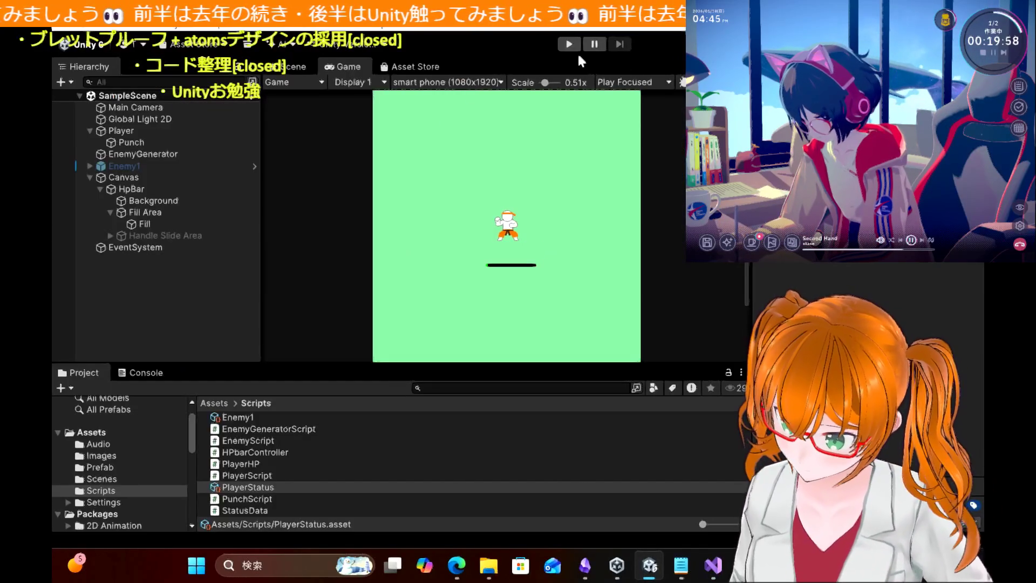
left_click(568, 43)
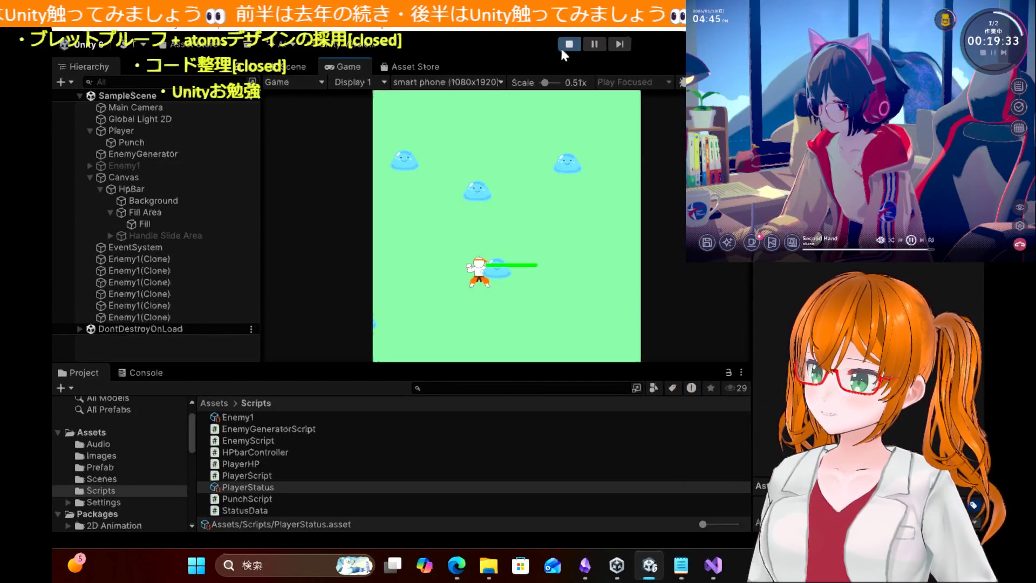
left_click(562, 46)
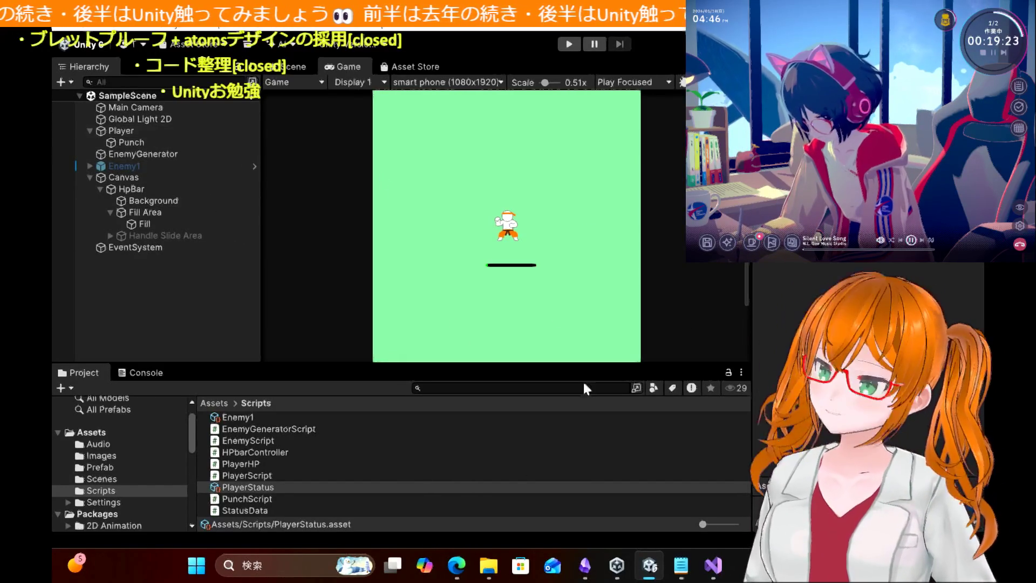
left_click(713, 565)
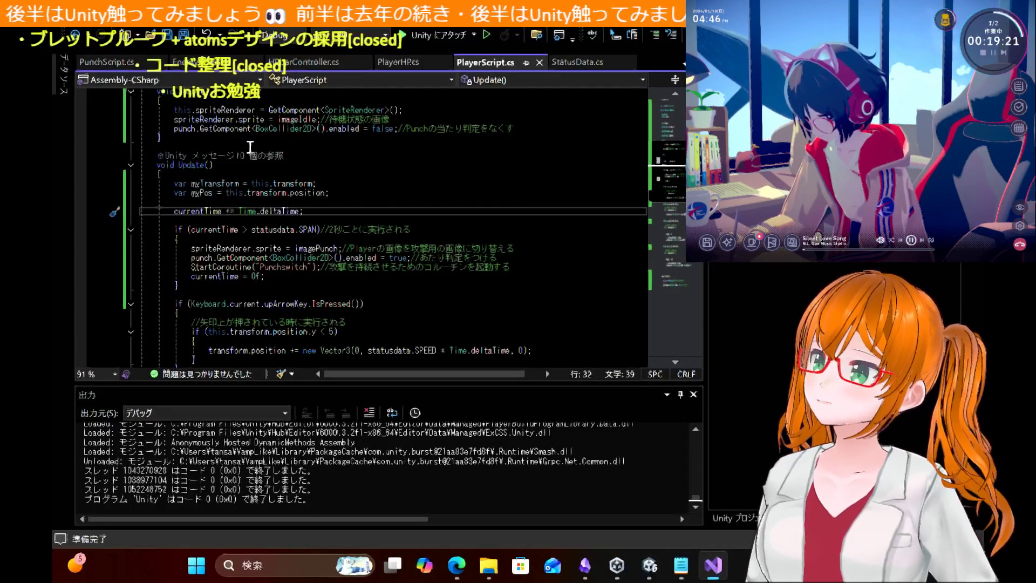
scroll(366, 300, "down", 1)
scroll(369, 304, "down", 15)
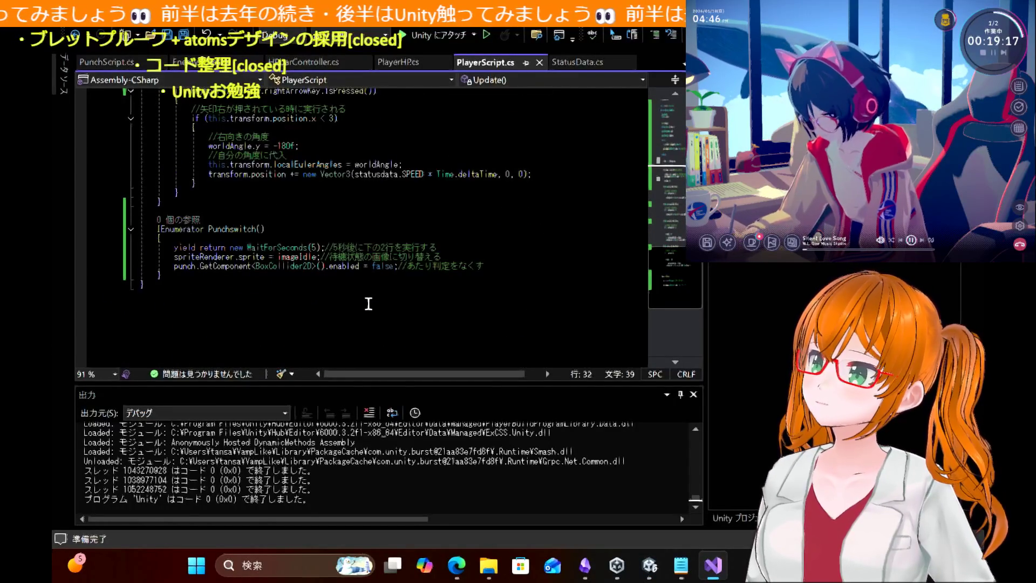
left_click(657, 570)
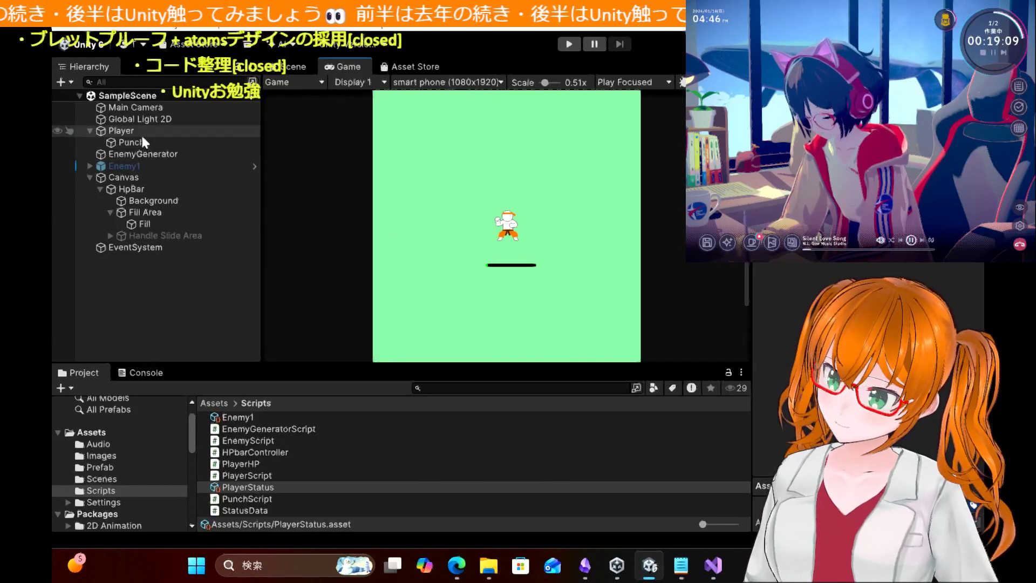
Step: Check the butouka and playerAttack import settings in Assets/Images and preview the HitImage star
left_click(141, 134)
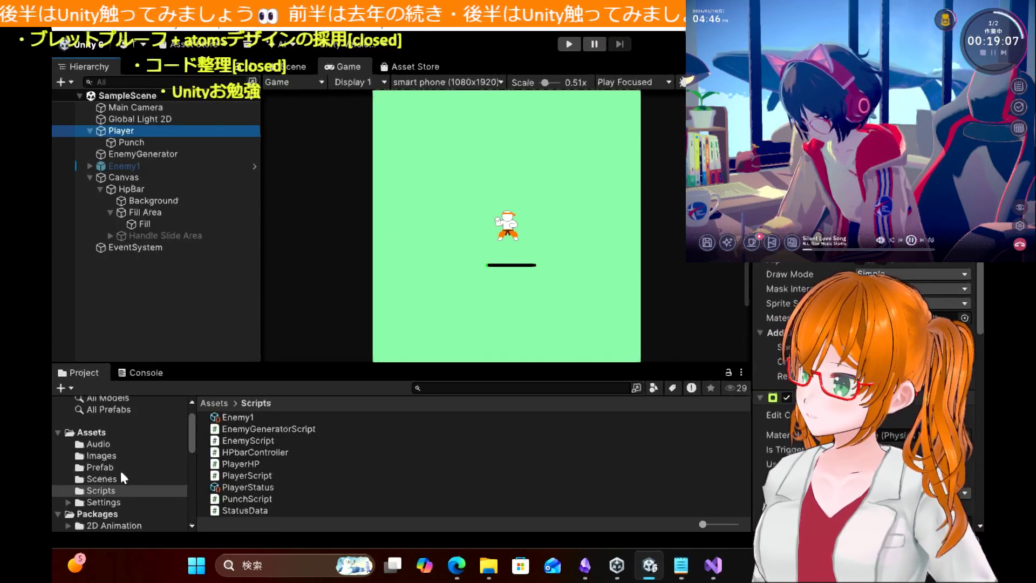
left_click(100, 456)
left_click(292, 443)
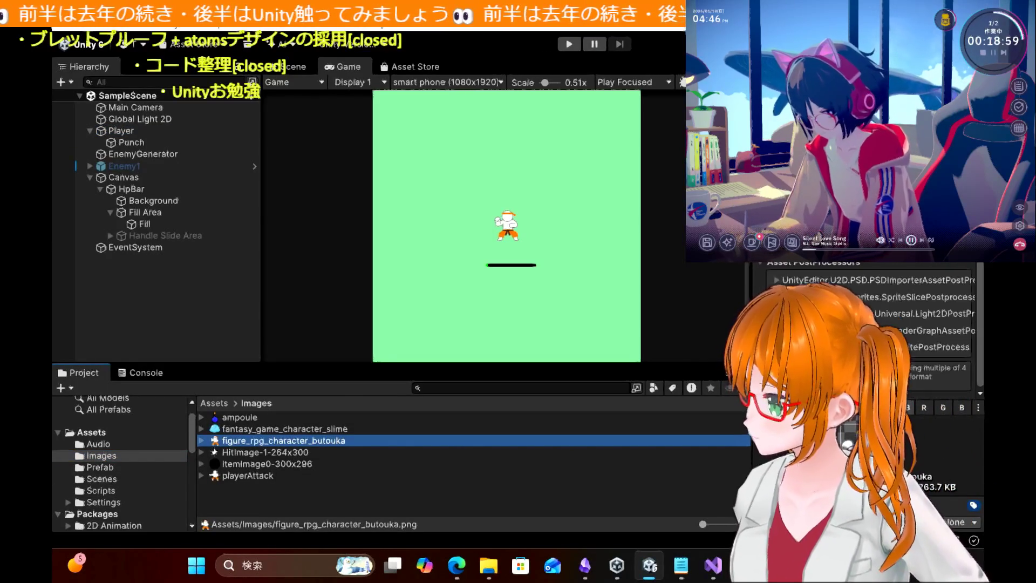
left_click(233, 478)
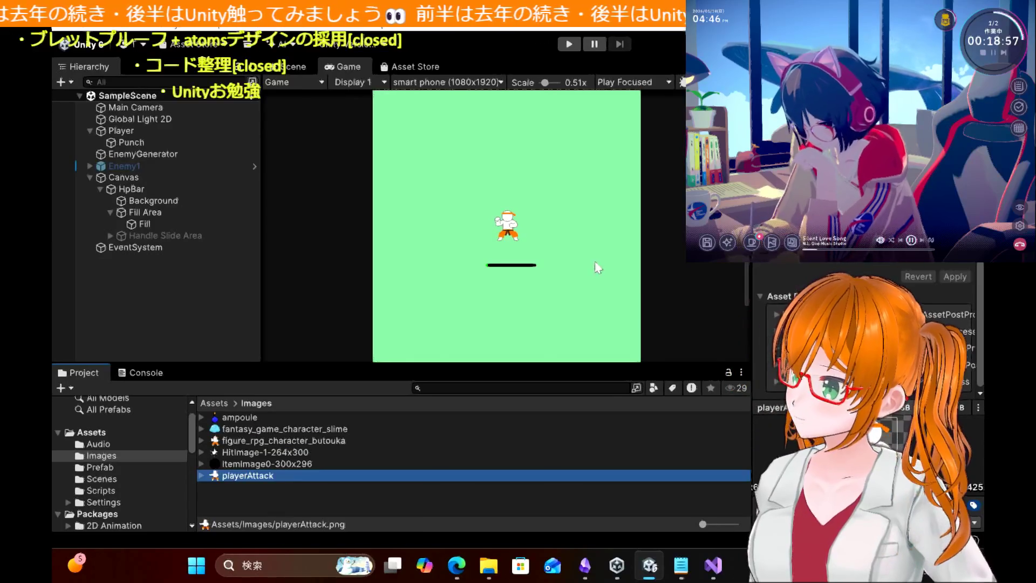
scroll(507, 226, "down", 3)
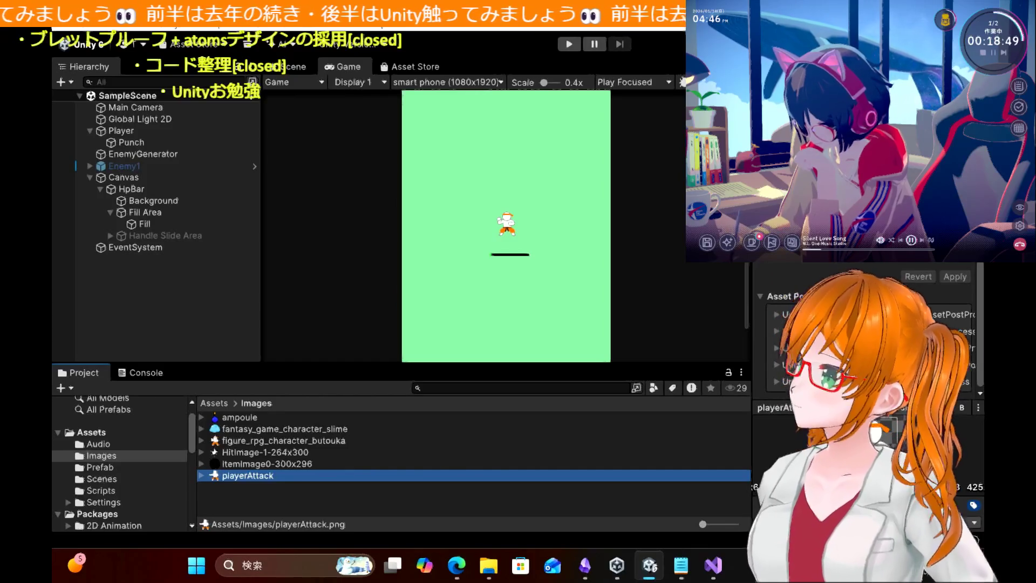
double_click(266, 451)
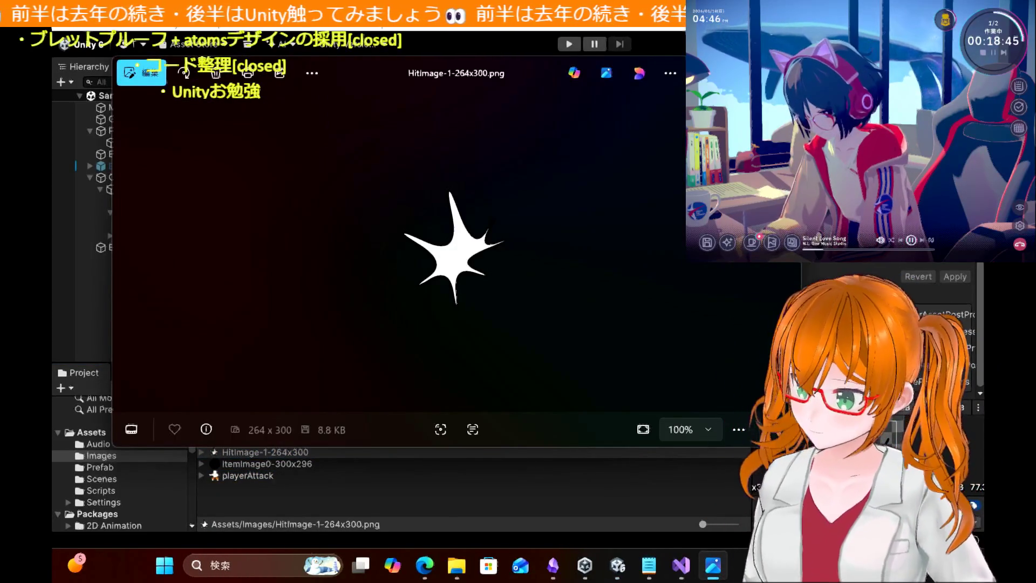
key("Escape")
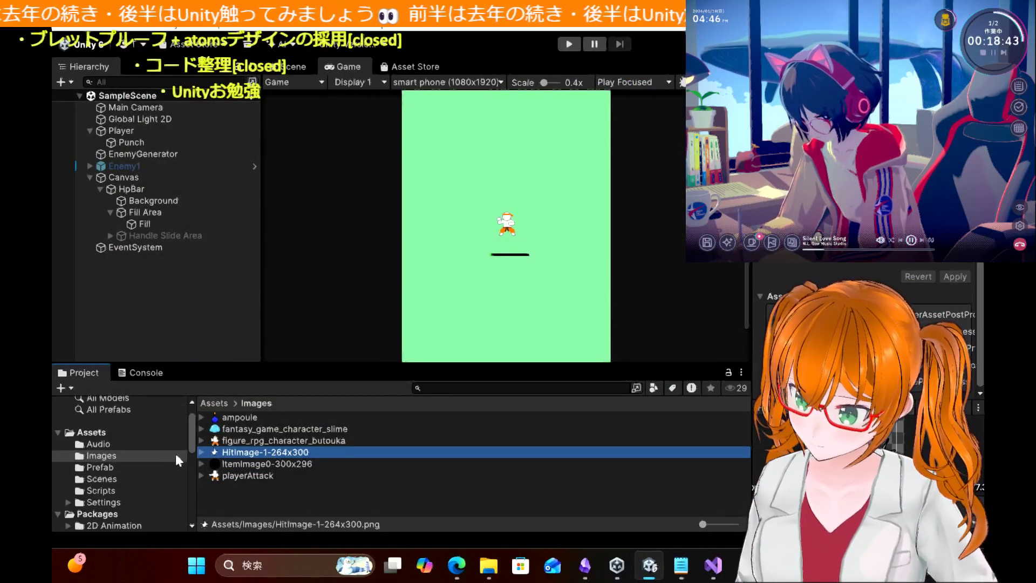
Step: Inspect the figure_rpg_character_butouka_0 sprite and playerAttack settings, then dismiss the unapplied-settings prompt
left_click(148, 132)
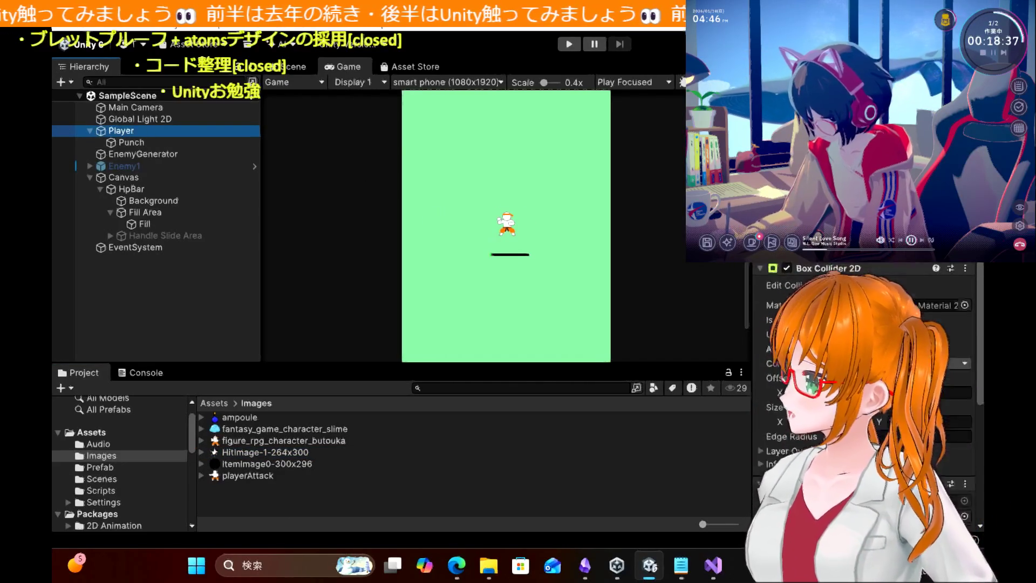
left_click(918, 232)
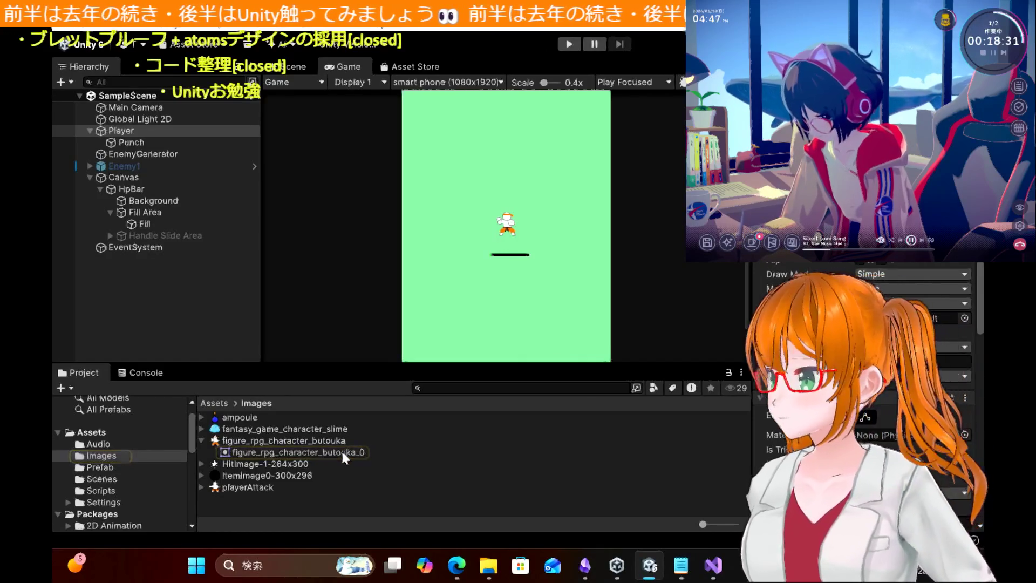
left_click(343, 453)
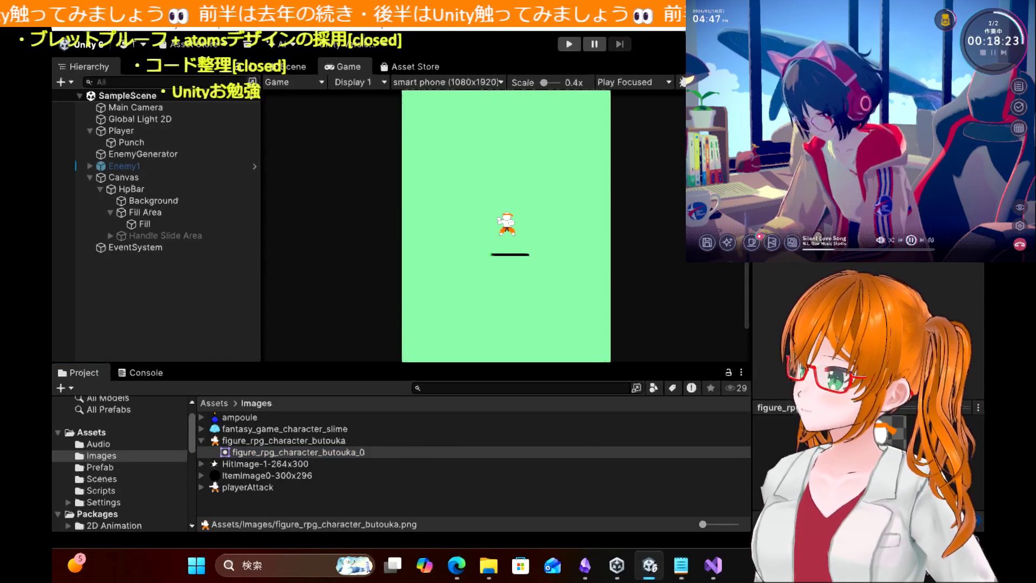
left_click(202, 487)
left_click(202, 484)
left_click(232, 488)
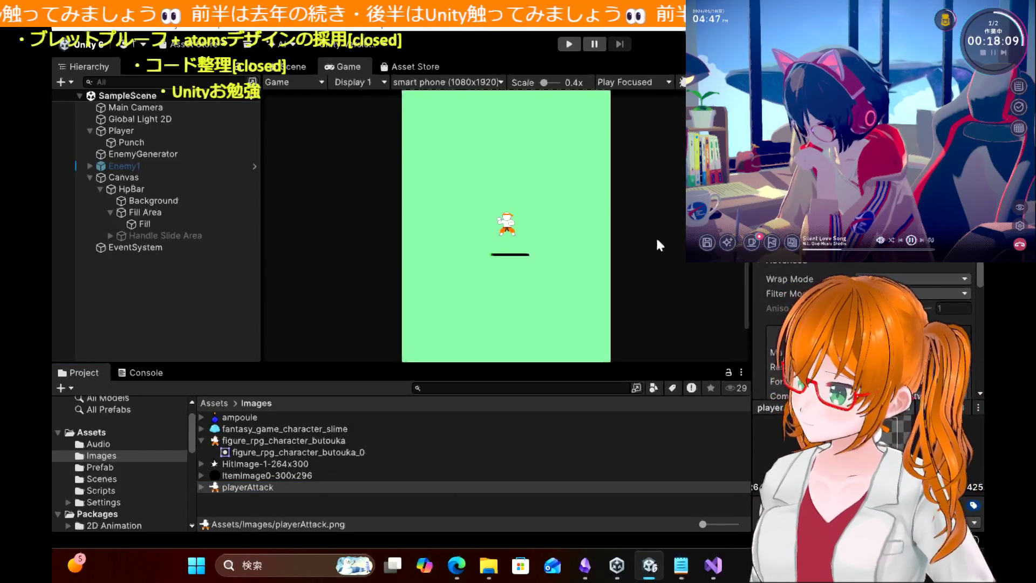
left_click(168, 236)
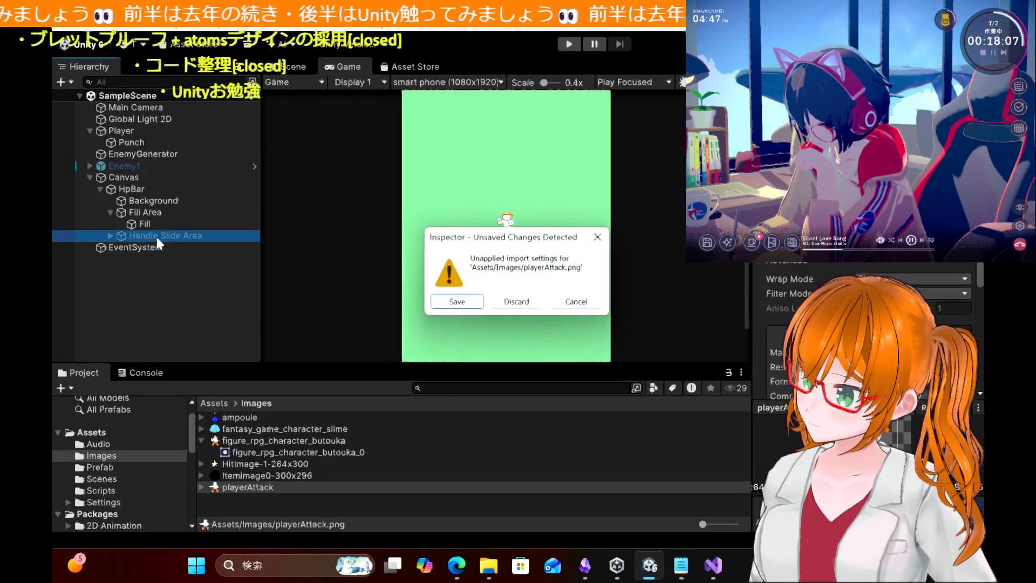
left_click(457, 301)
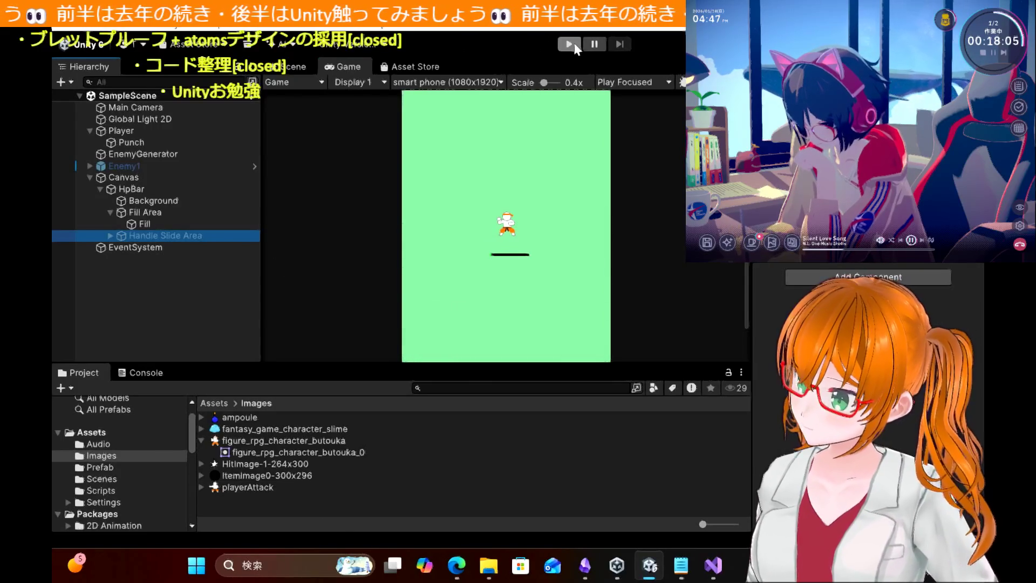
Step: Play-test the game, moving the player left with A among the slimes, then stop
left_click(570, 44)
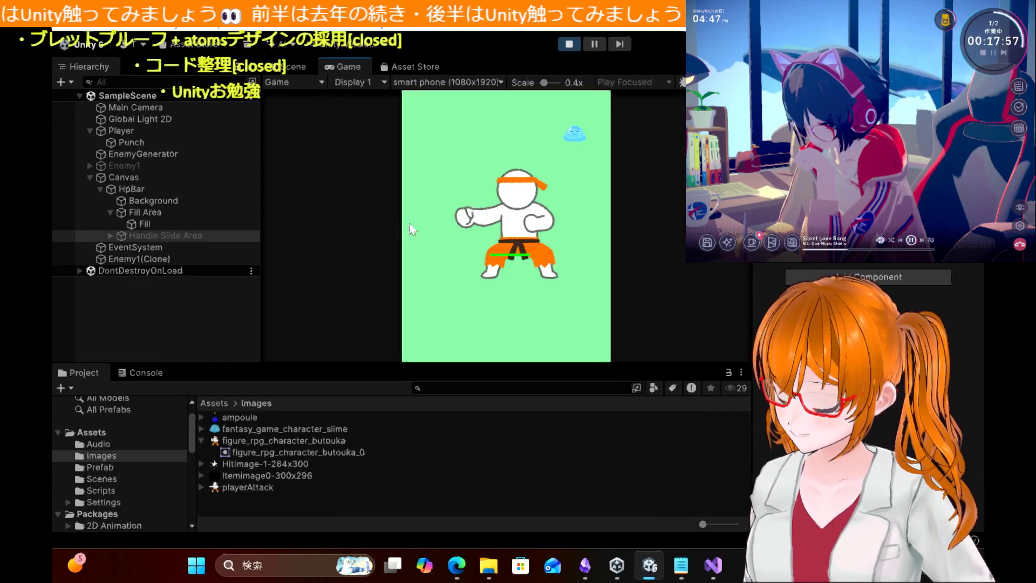
key("a")
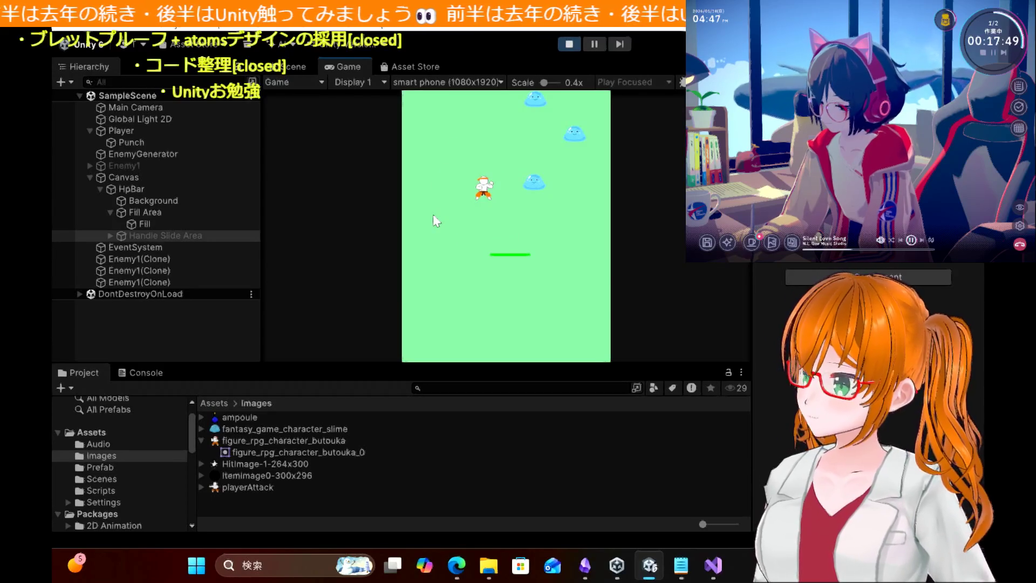
left_click(433, 215)
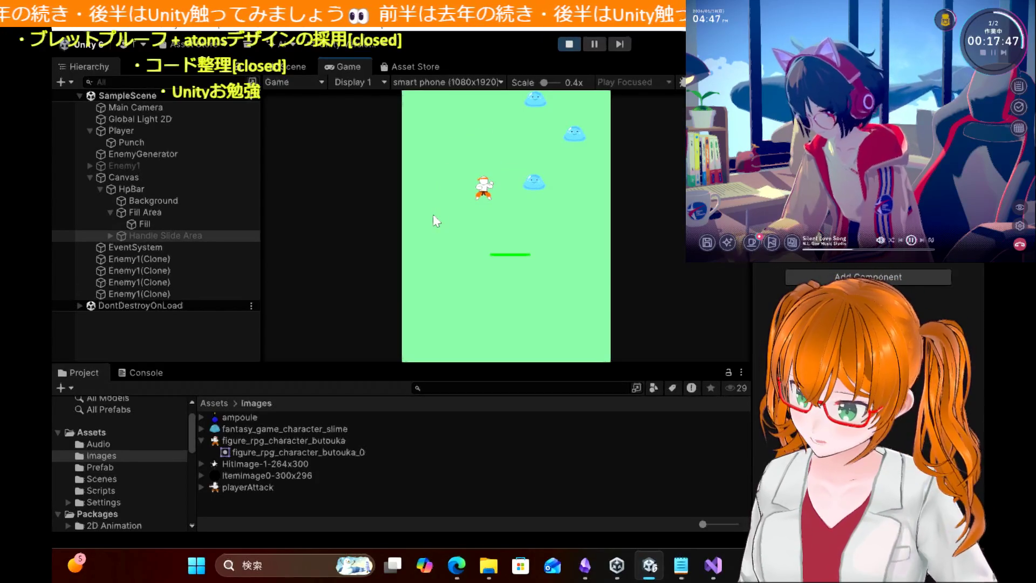
left_click(433, 215)
left_click(569, 43)
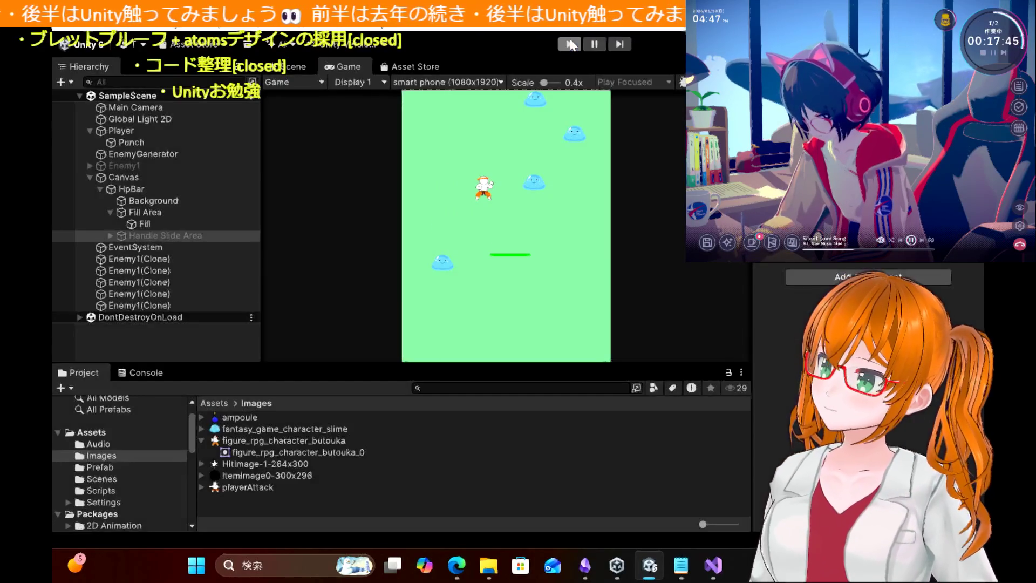
Step: Preview the playerAttack and figure_rpg_character_butouka pictures in Photos and close each
double_click(251, 487)
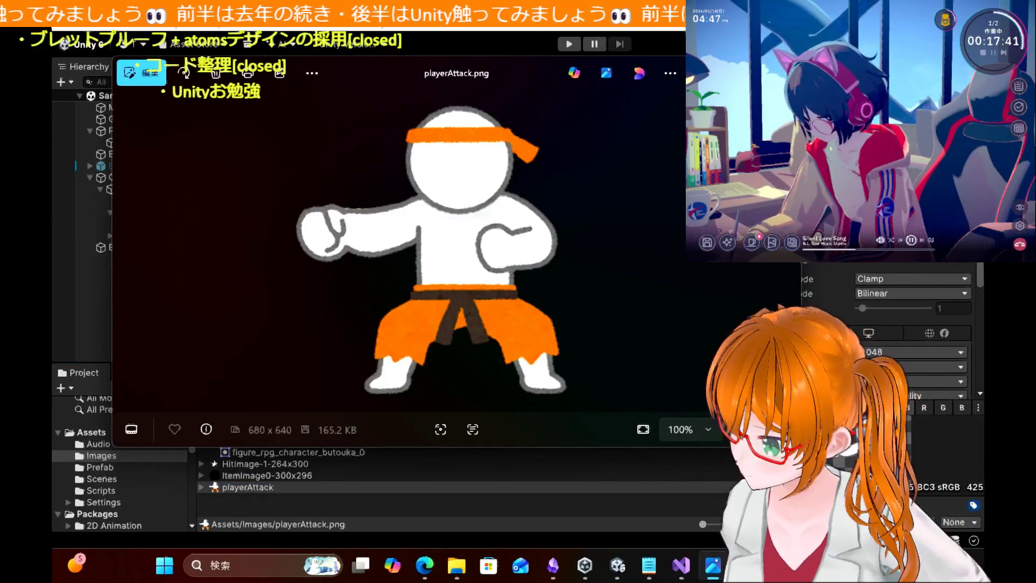
key("alt+F4")
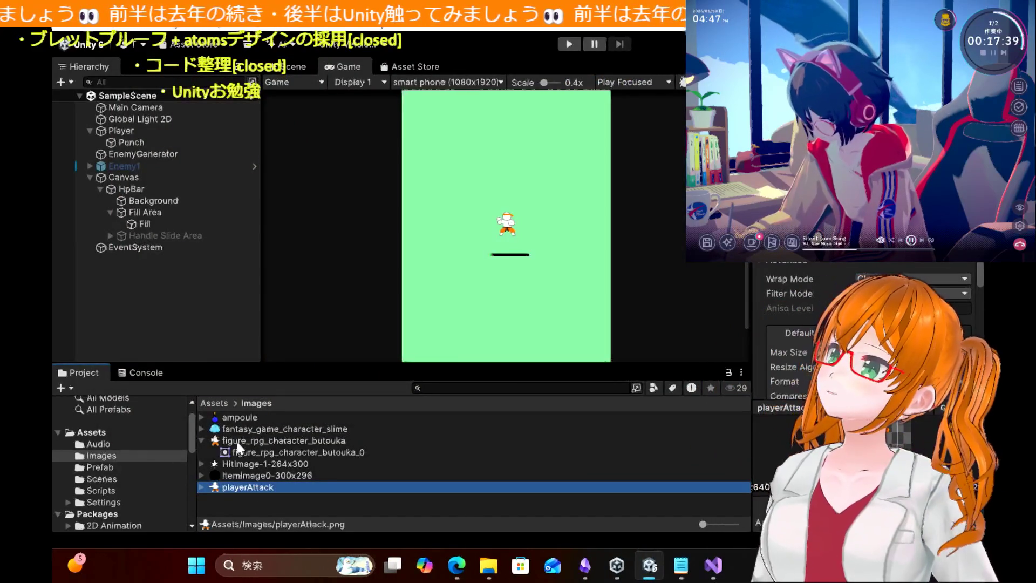
double_click(237, 441)
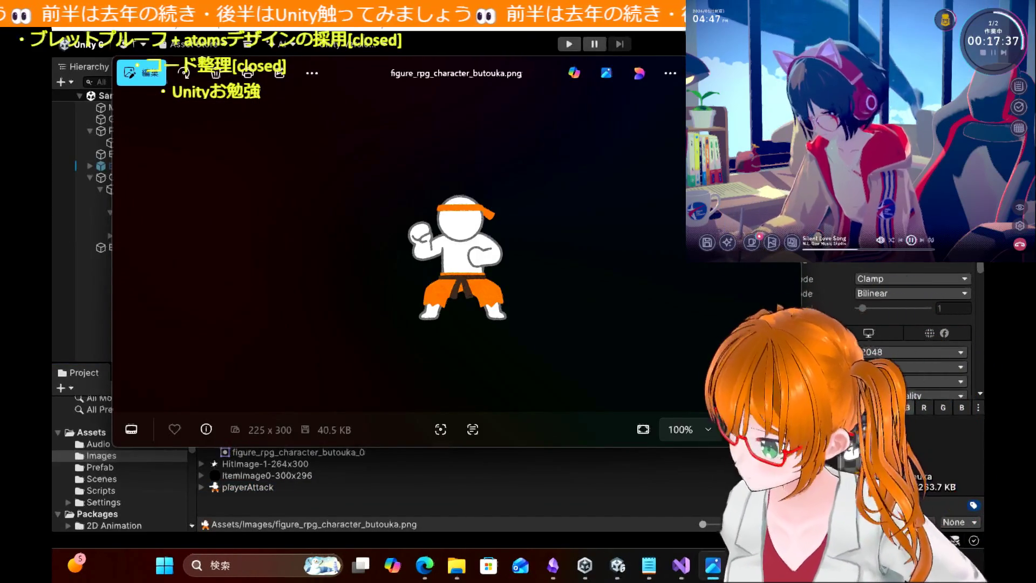
key("alt+F4")
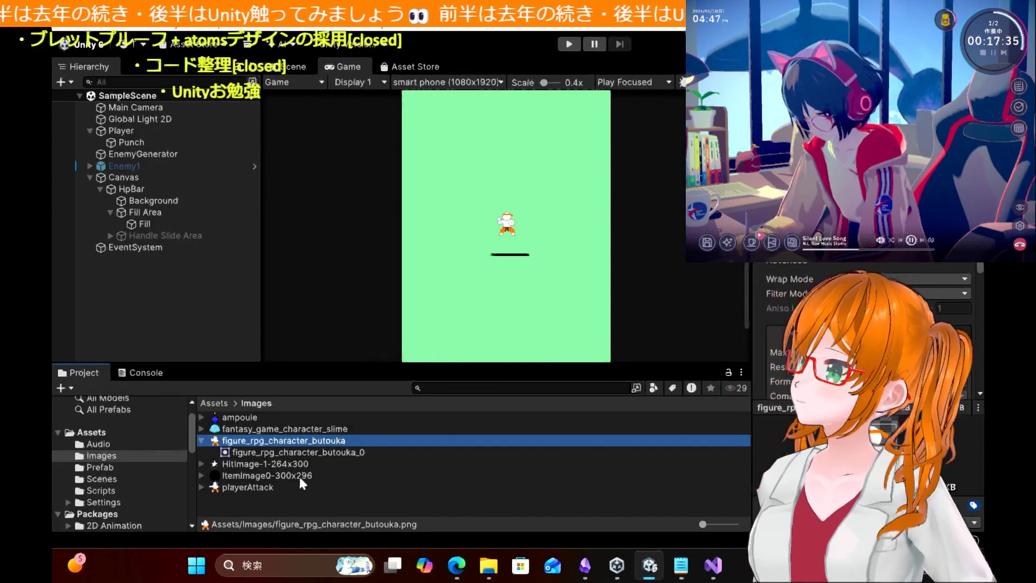
Step: Reselect playerAttack, dismiss the unapplied import settings prompt, and start another play test
left_click(243, 487)
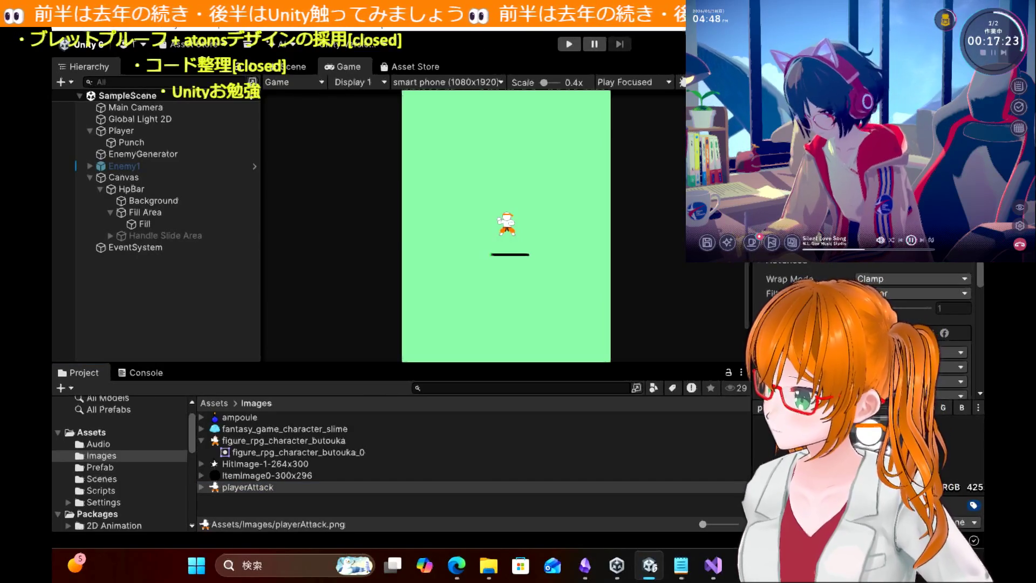
left_click(214, 301)
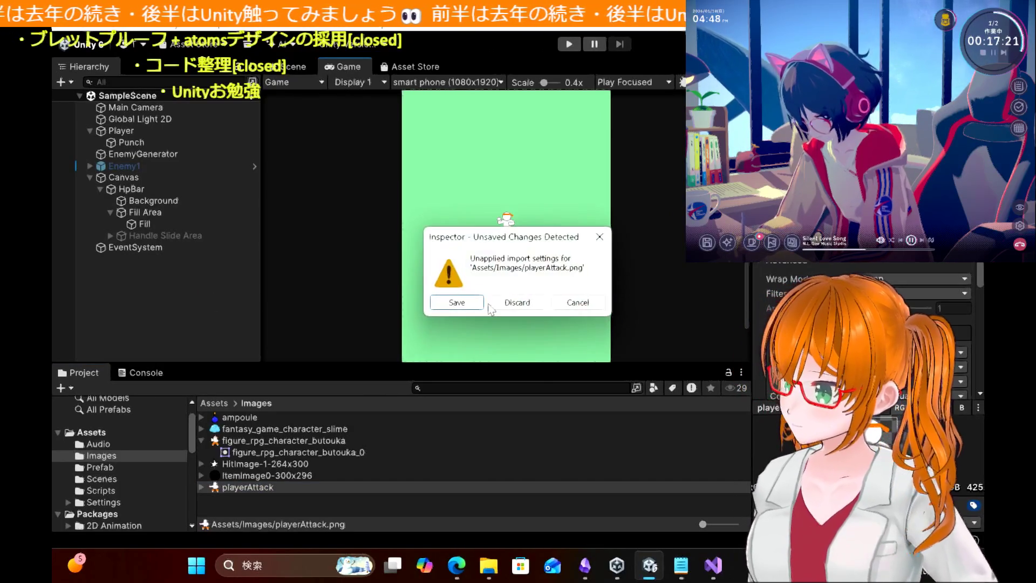
left_click(456, 302)
left_click(570, 45)
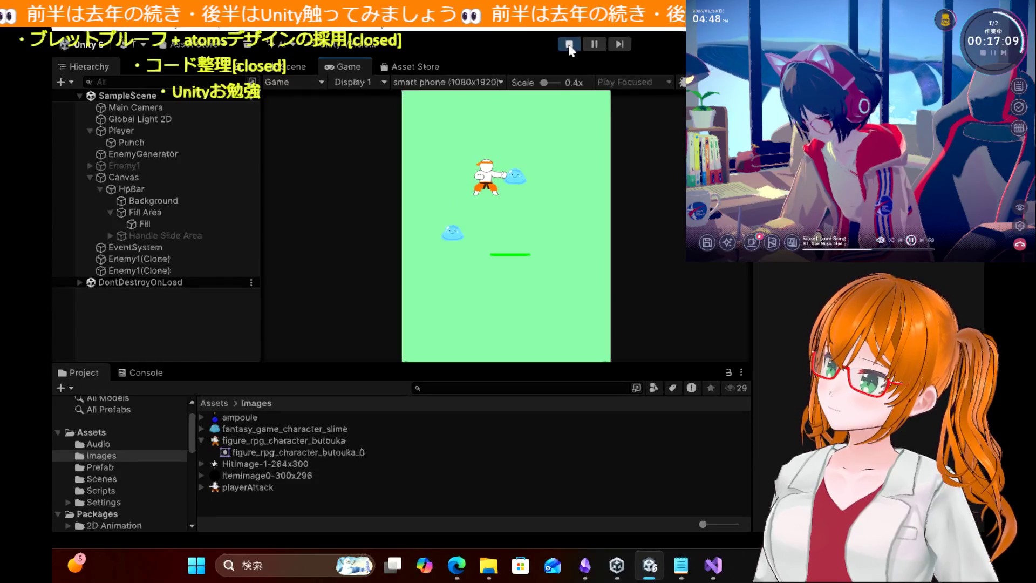
Step: Punch twice toward the slime with Space, then stop the test run
key("space")
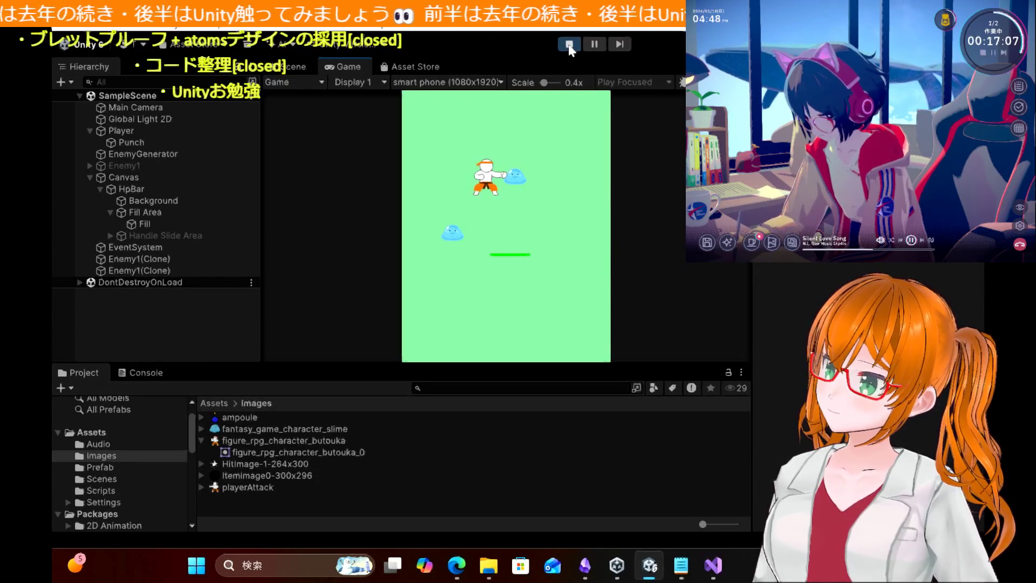
key("space")
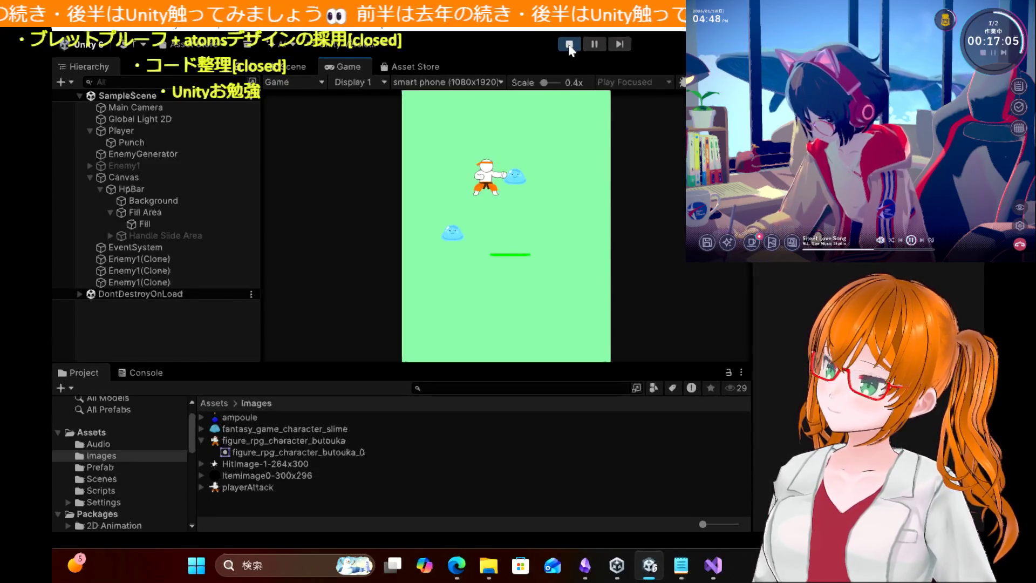
left_click(569, 48)
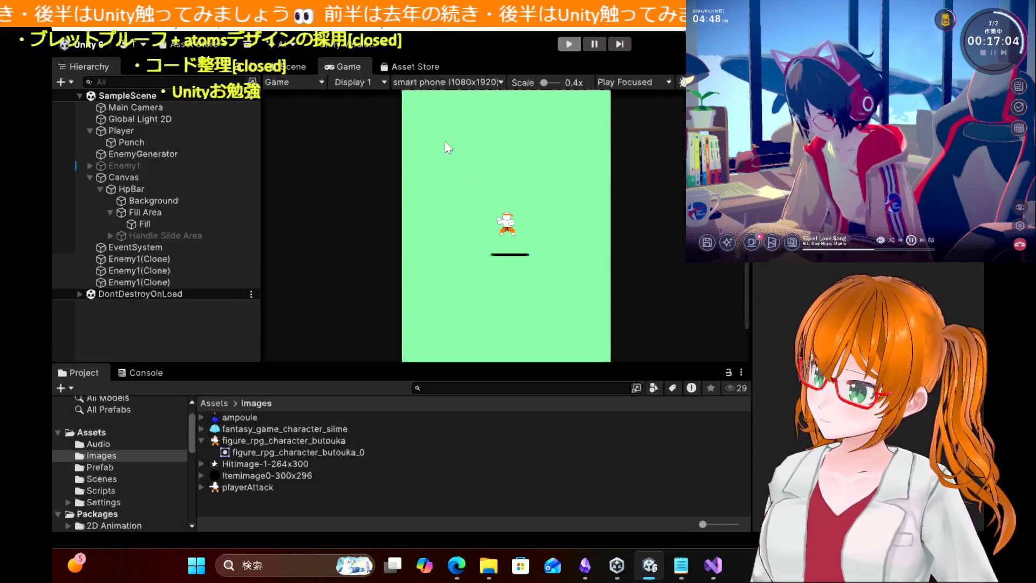
Step: Reselect playerAttack, dismiss the import-settings prompt again, and rerun the game
left_click(257, 483)
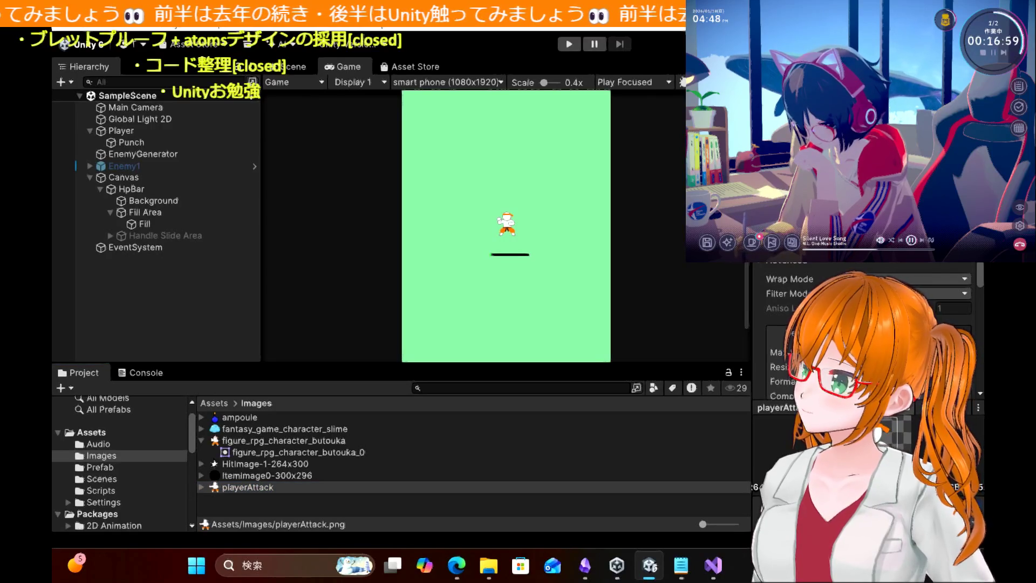
left_click(426, 312)
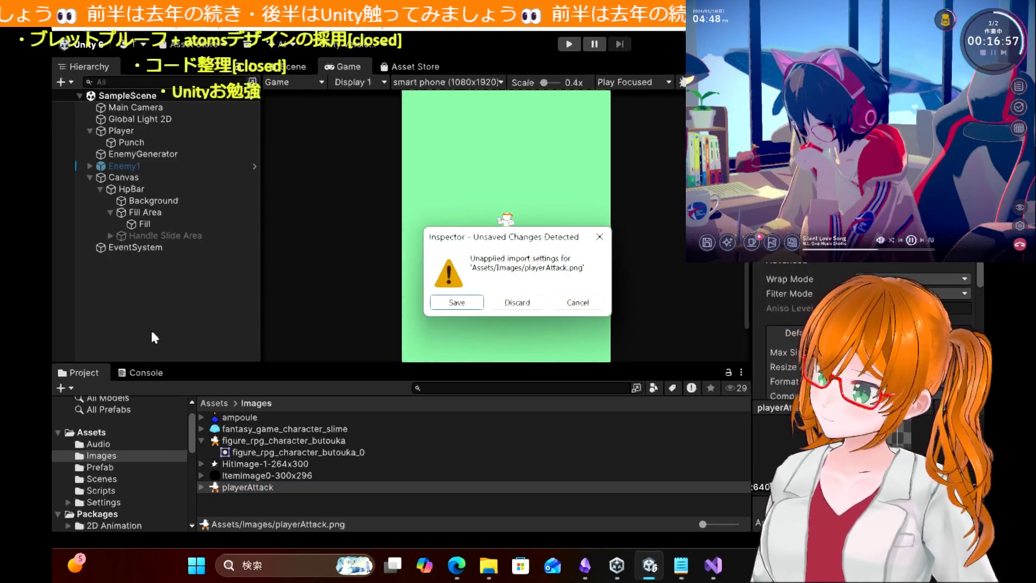
left_click(431, 303)
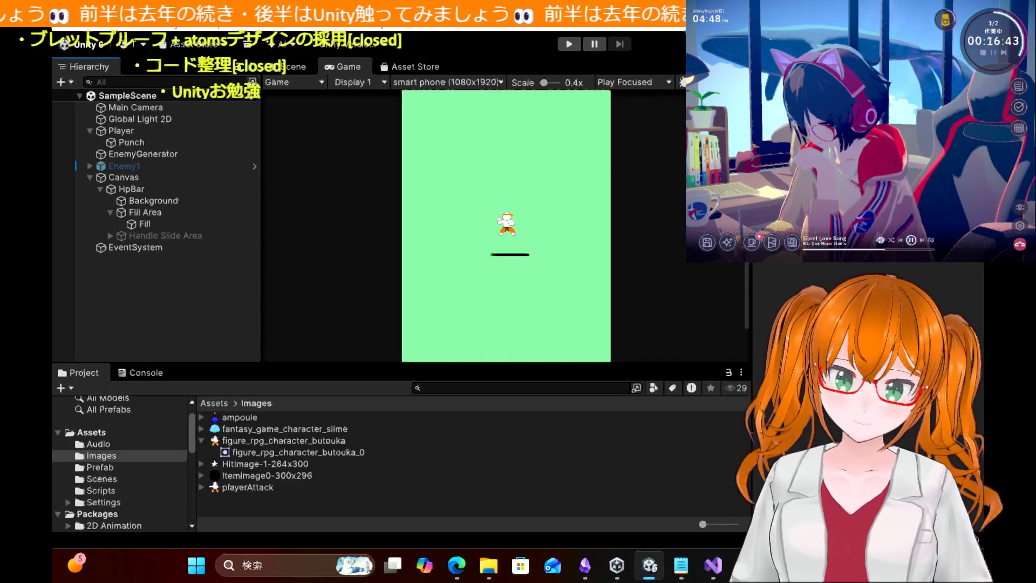
left_click(569, 45)
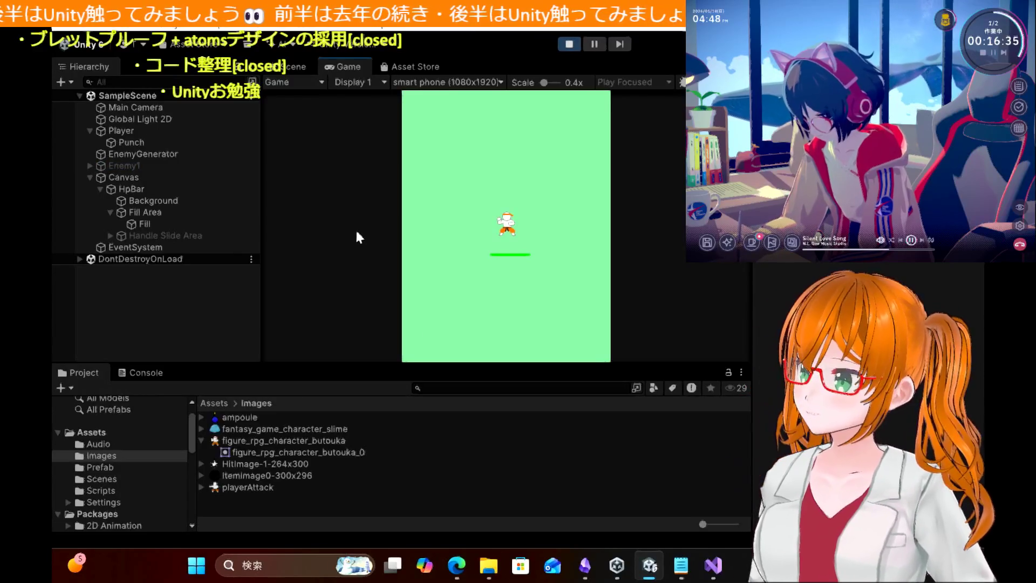
Step: Steer the player with the arrow keys into and around the spawning slimes, then stop the playtest
left_click(356, 233)
key("Left")
key("Down")
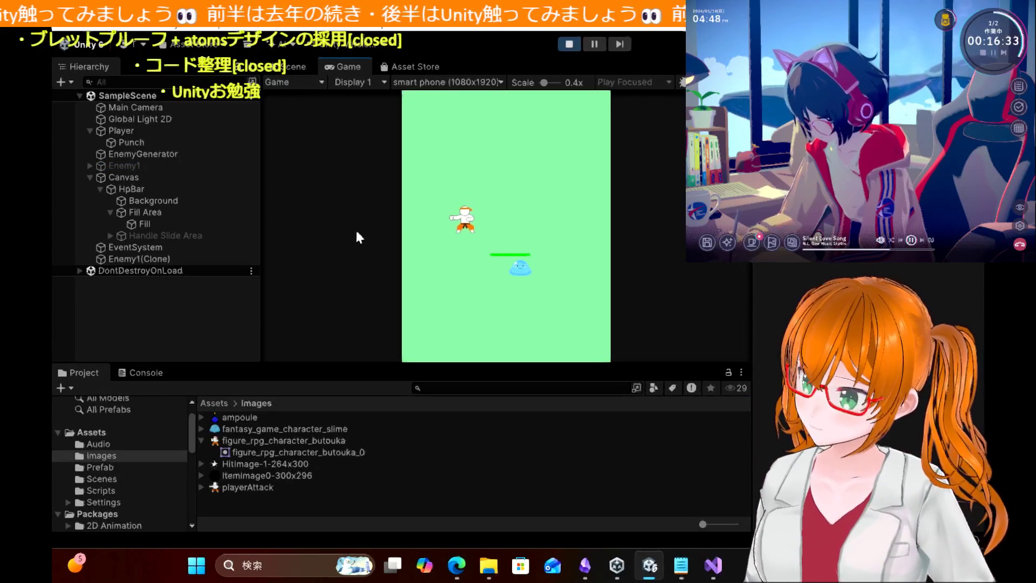
key("Right")
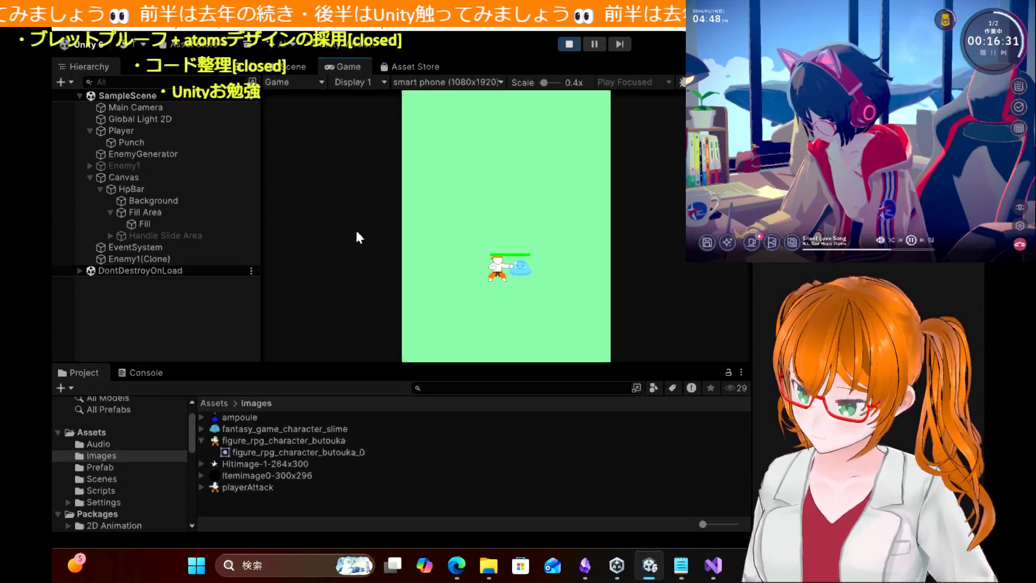
key("Left")
key("Right")
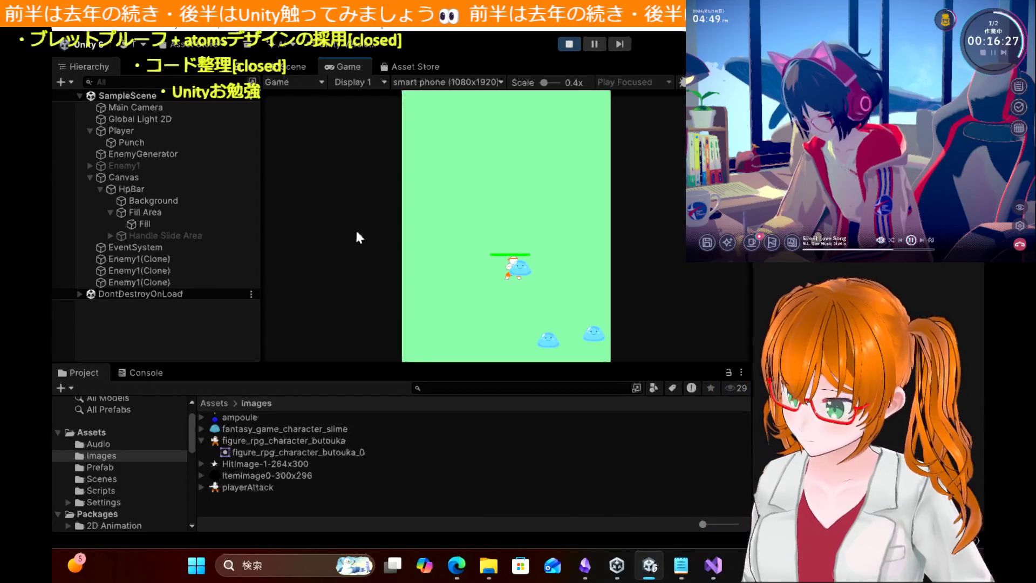
key("Left")
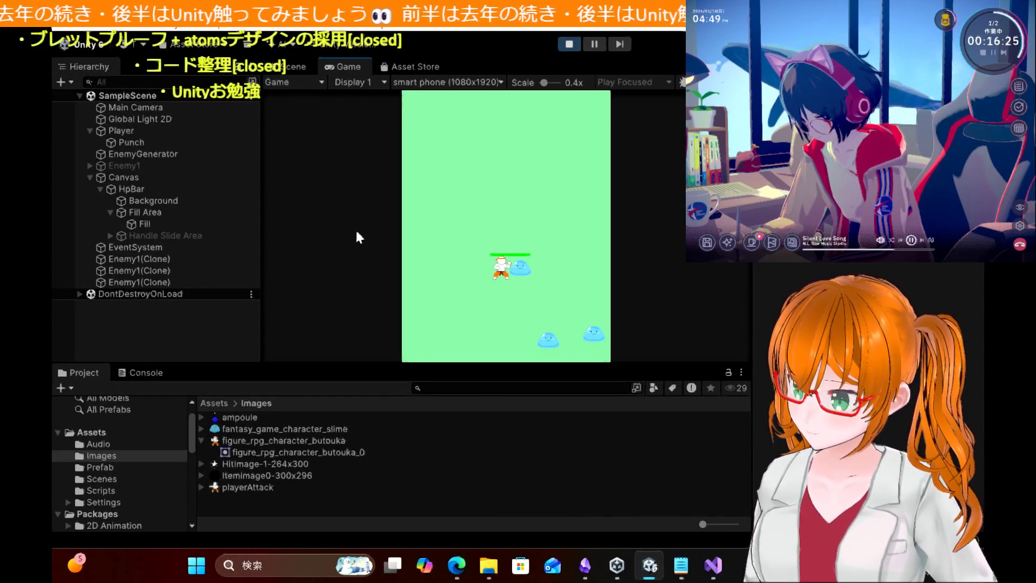
key("Down")
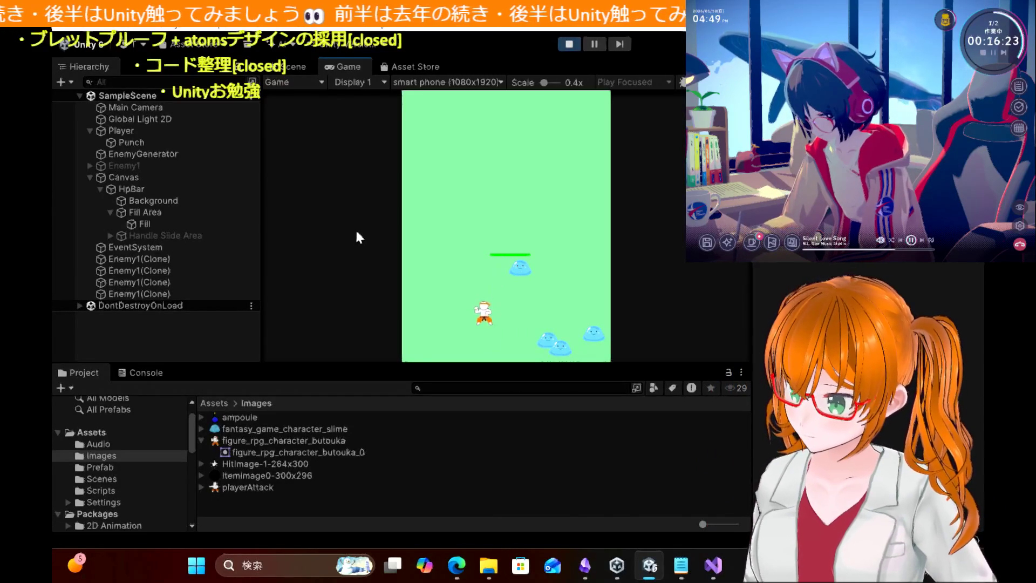
key("Right")
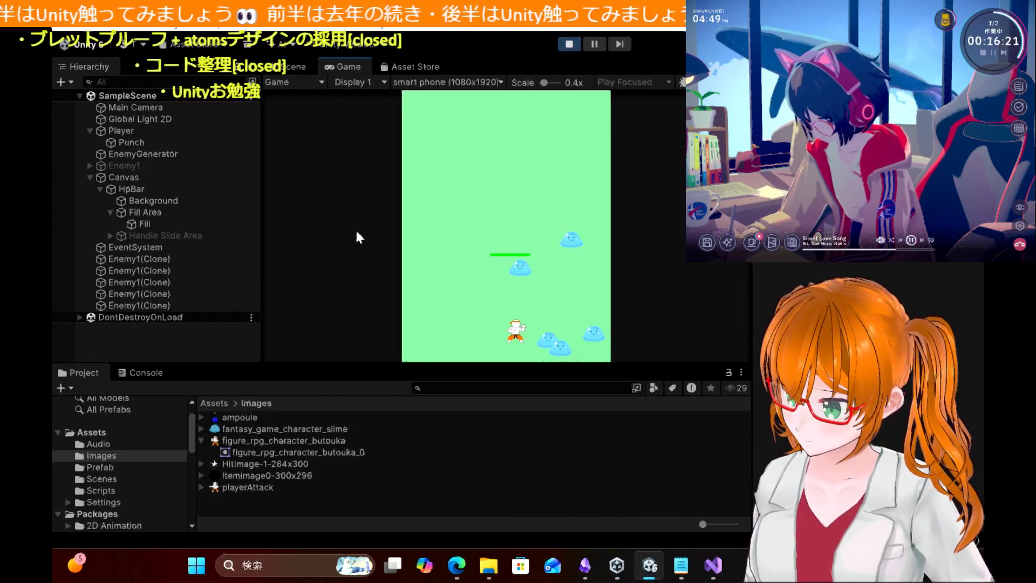
key("Right")
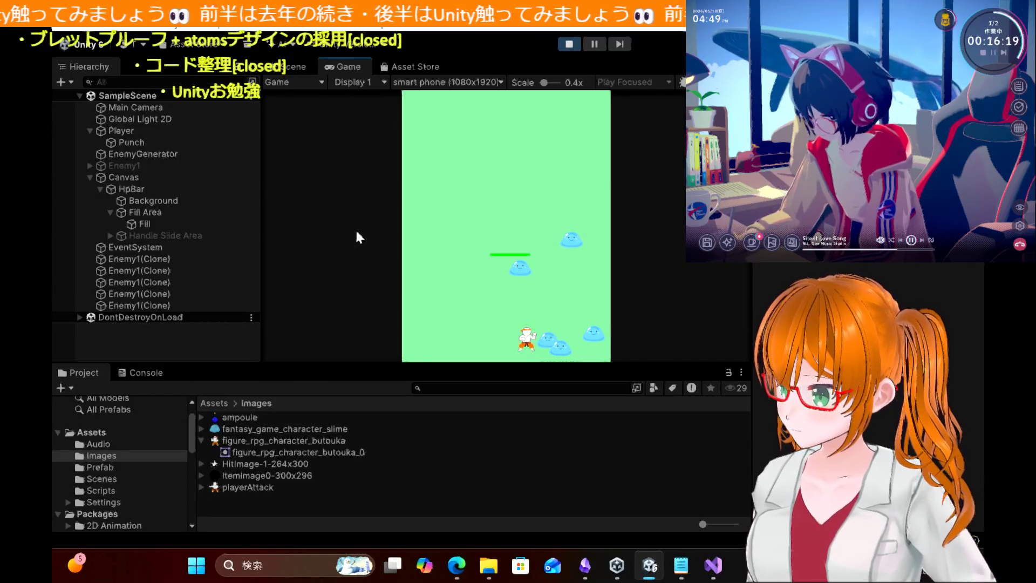
key("space")
key("Up")
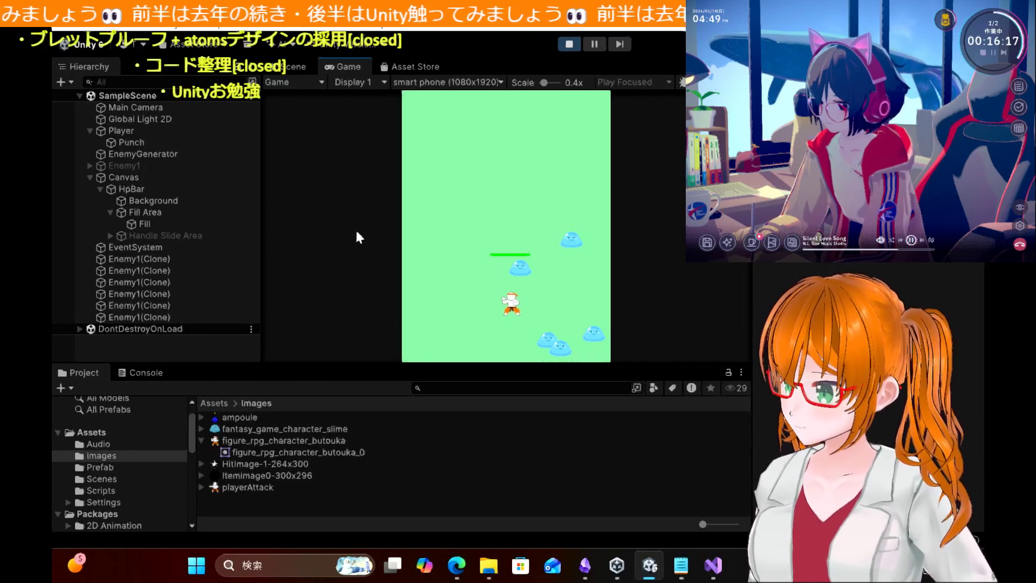
key("Right")
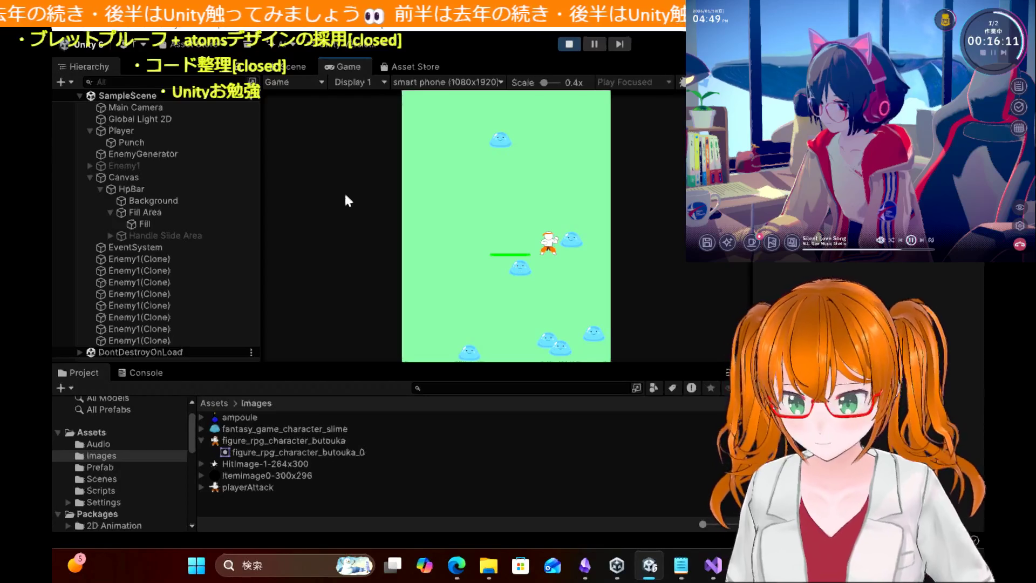
left_click(574, 41)
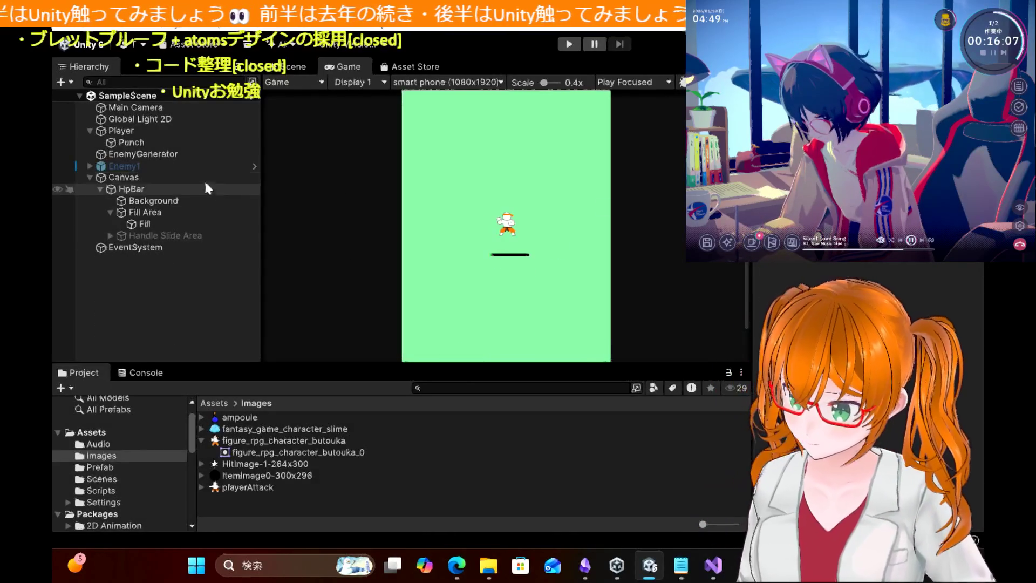
Step: Select playerAttack, choose Save in the Unsaved Changes prompt to start play, then stop the run
left_click(262, 486)
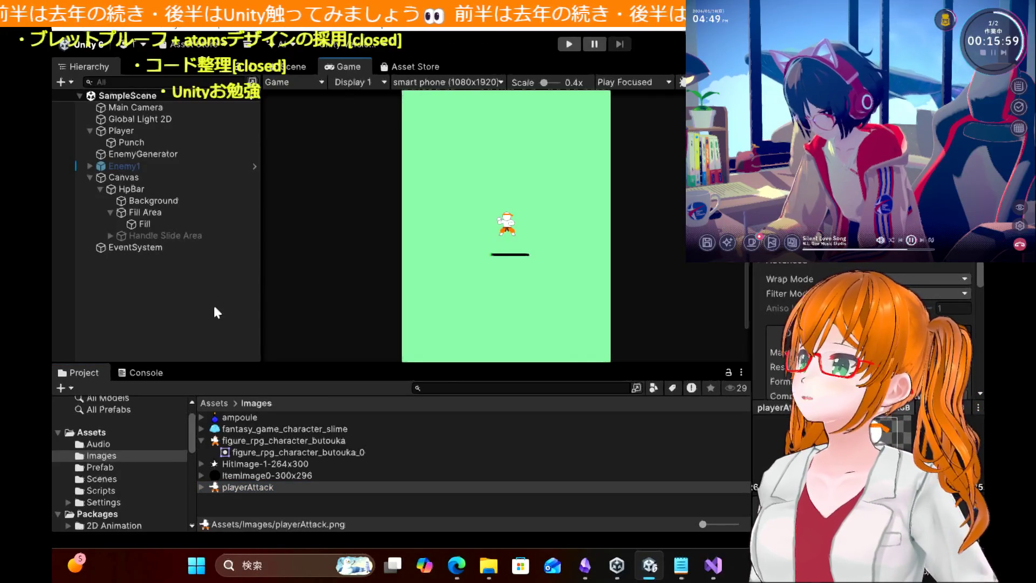
left_click(456, 302)
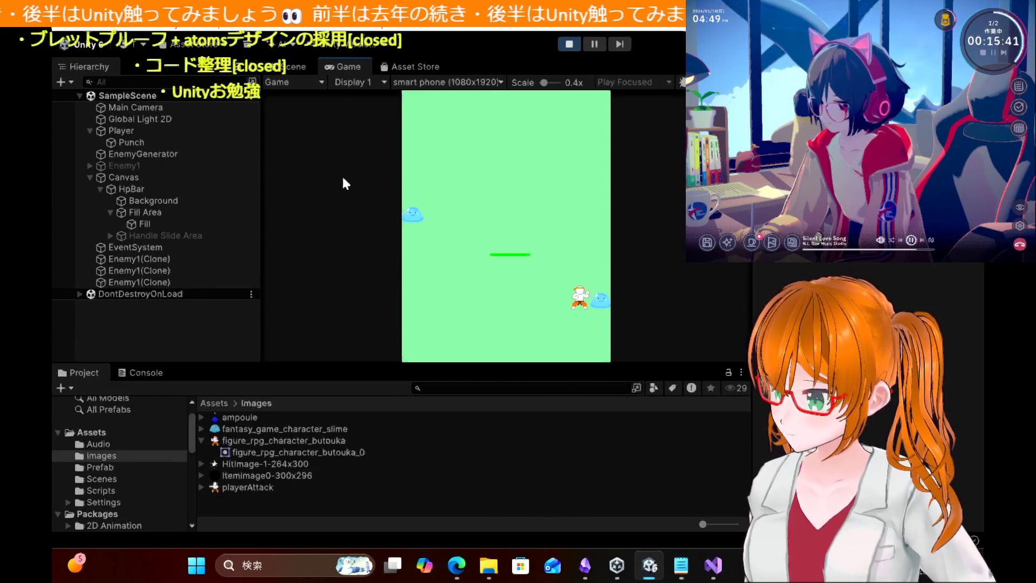
left_click(568, 45)
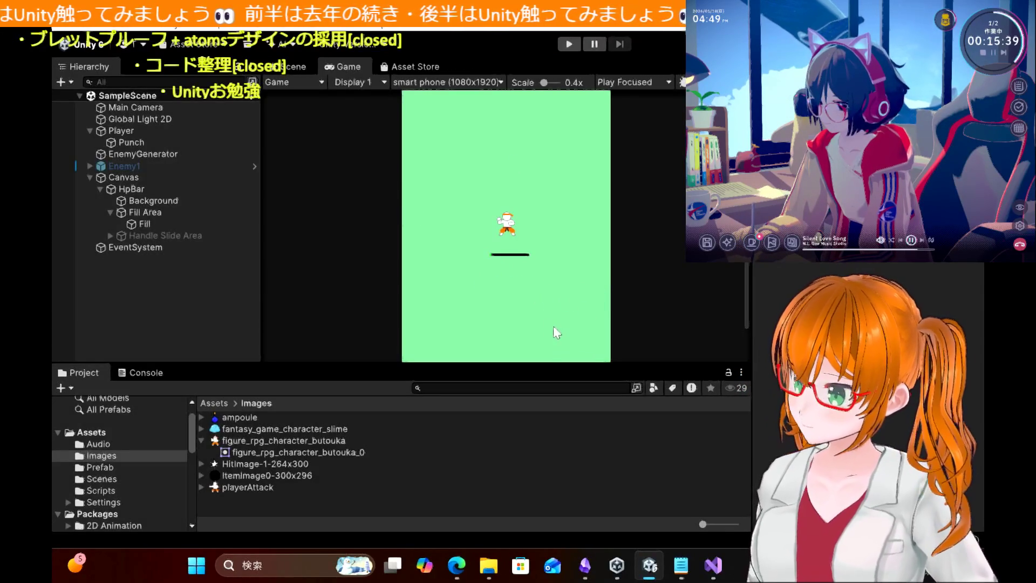
left_click(714, 566)
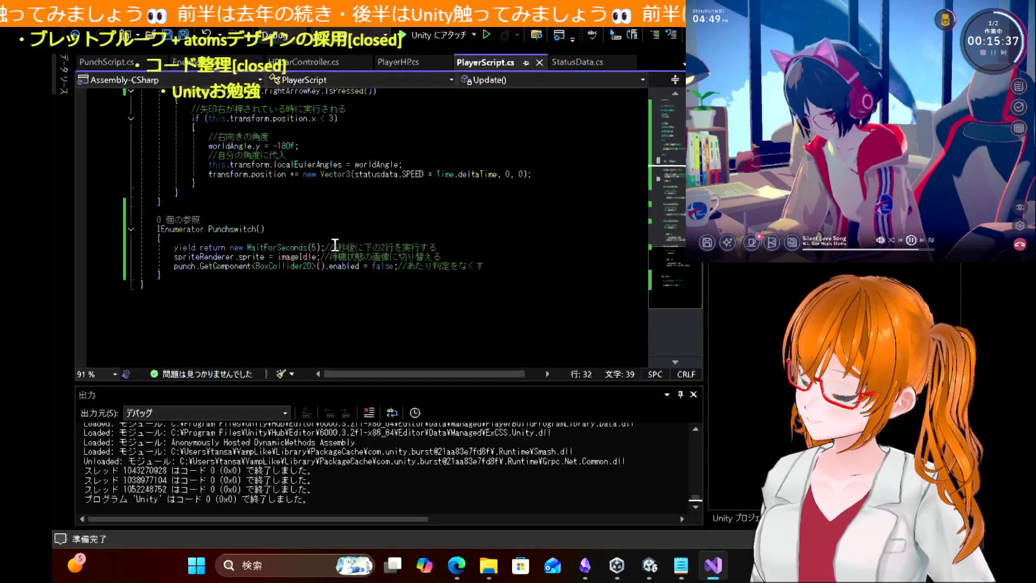
scroll(335, 245, "up", 2)
scroll(336, 246, "up", 14)
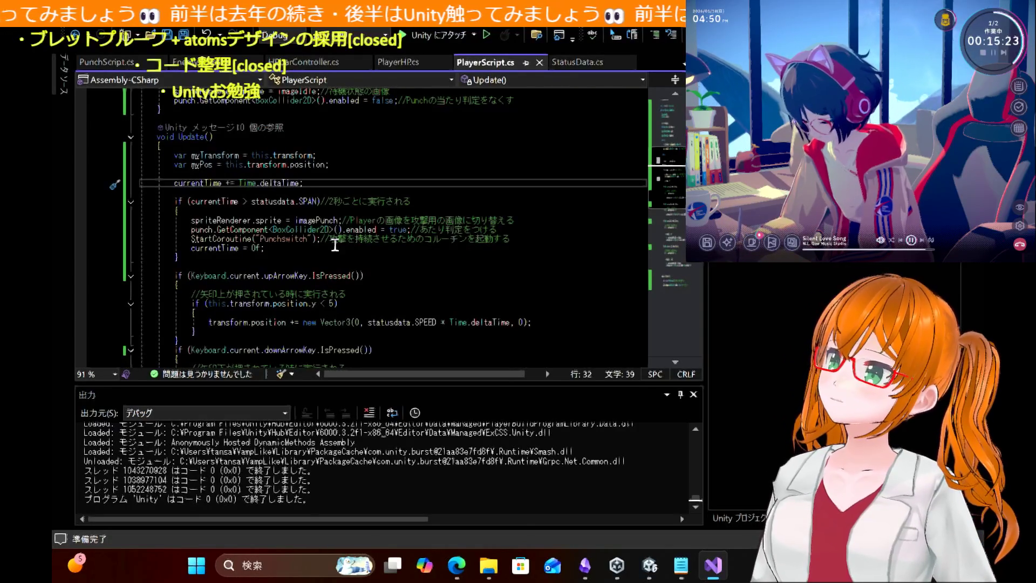
left_click(657, 571)
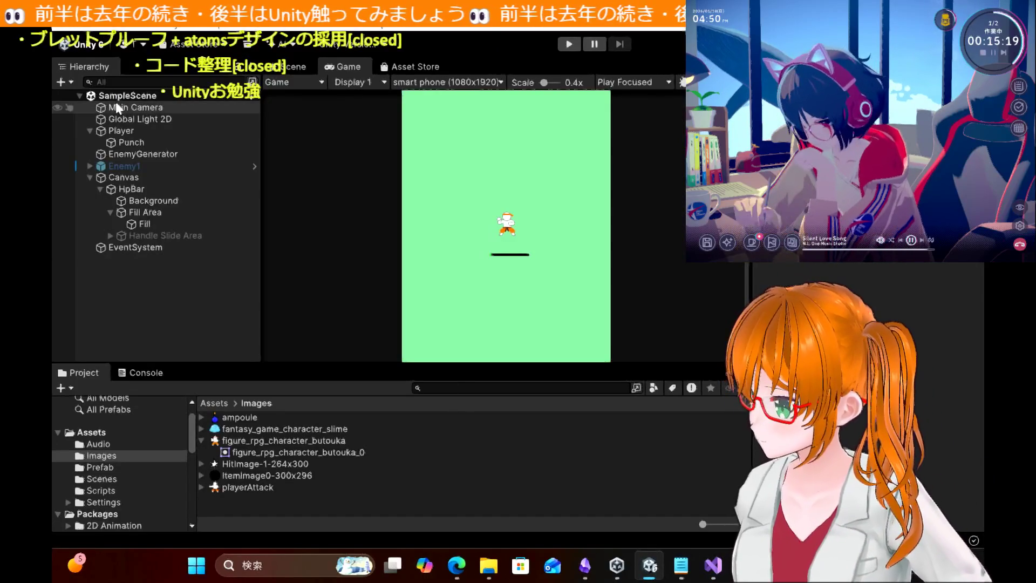
Step: Select the Punch object under Player and make its hitbox visible
left_click(144, 131)
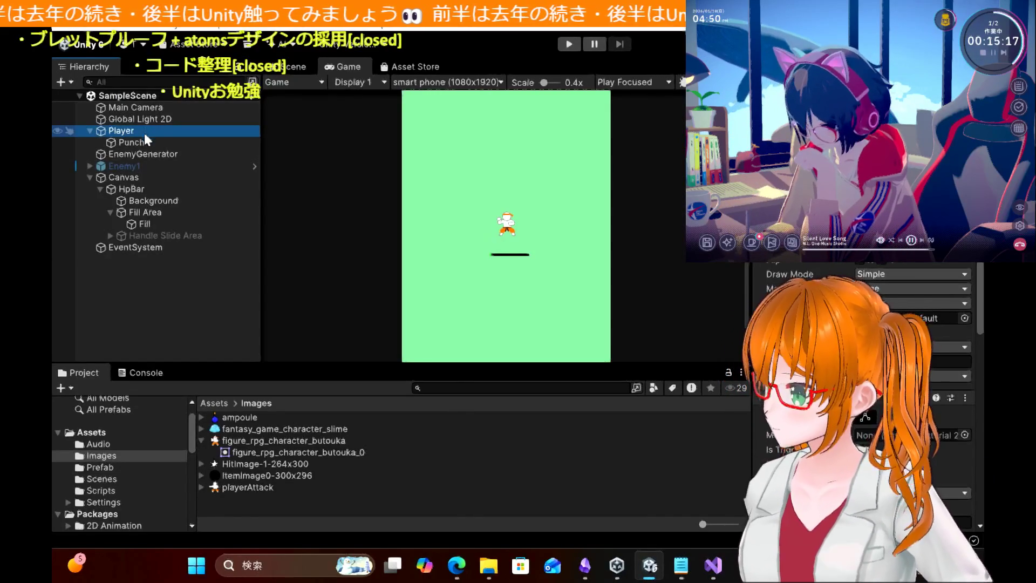
left_click(144, 133)
left_click(145, 140)
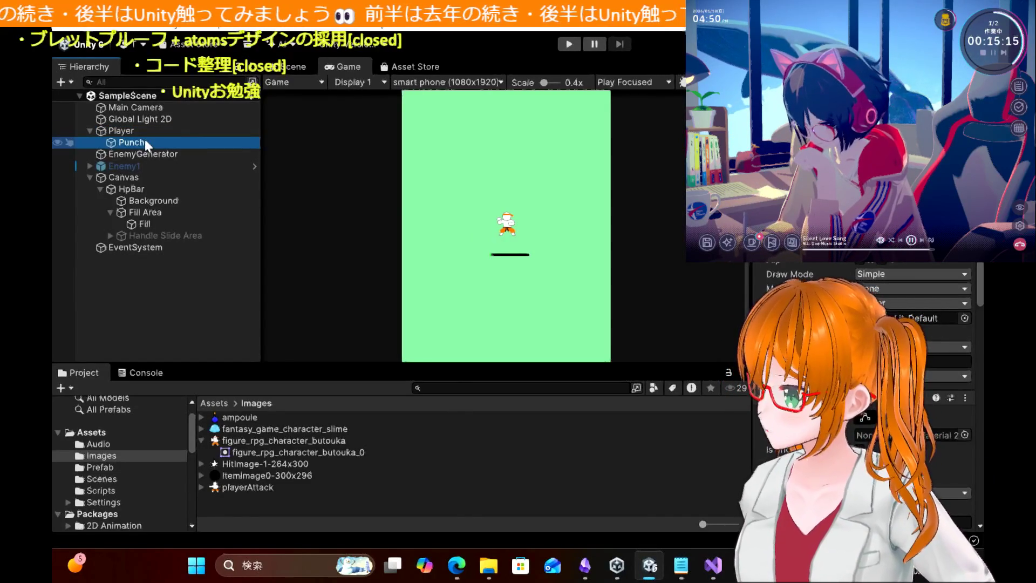
key("alt+shift+a")
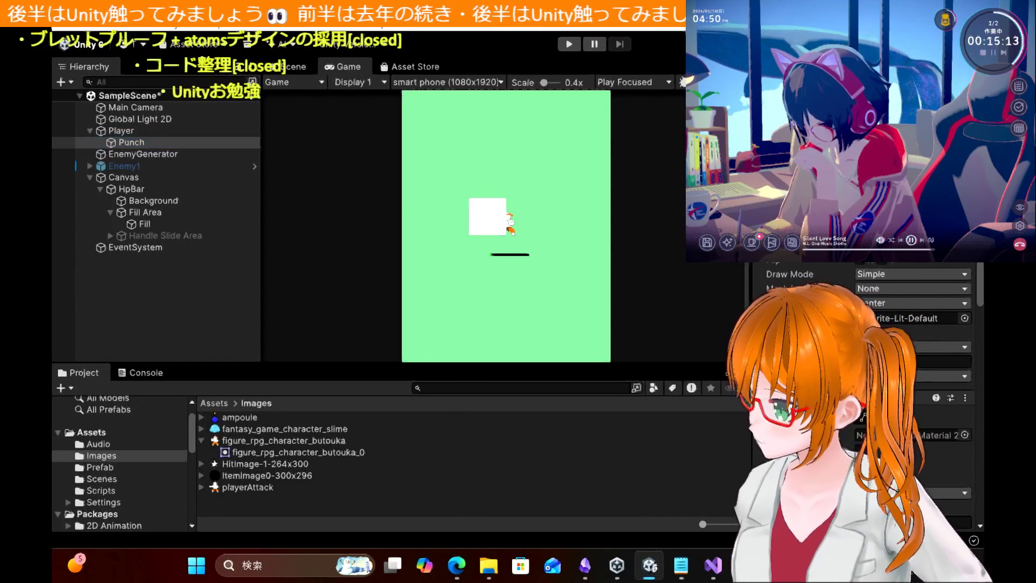
Step: Play-test with the arrow keys to watch the white Punch square, stop, and bring Unity Hub forward
left_click(569, 44)
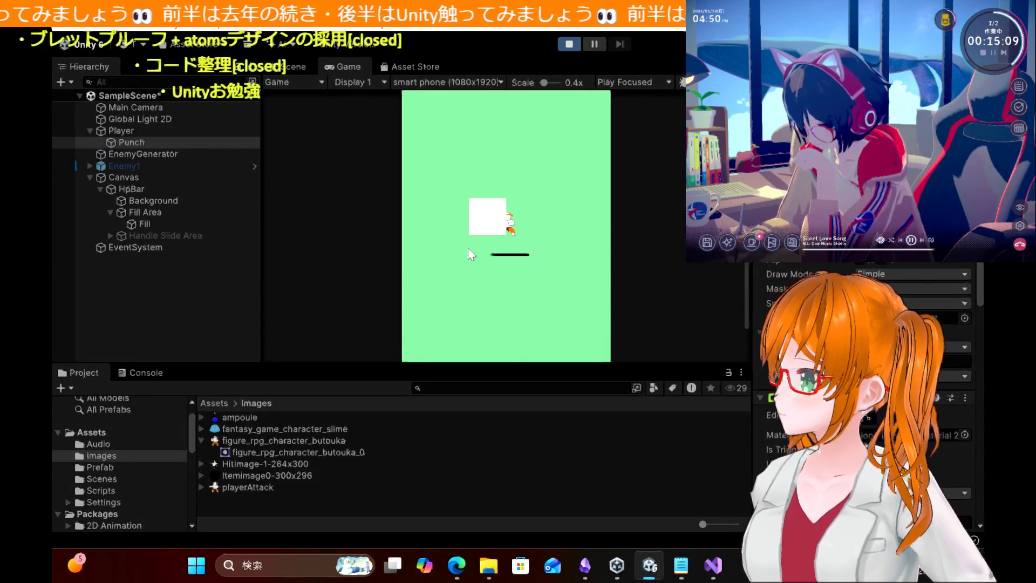
key("Right")
key("Left")
key("Up")
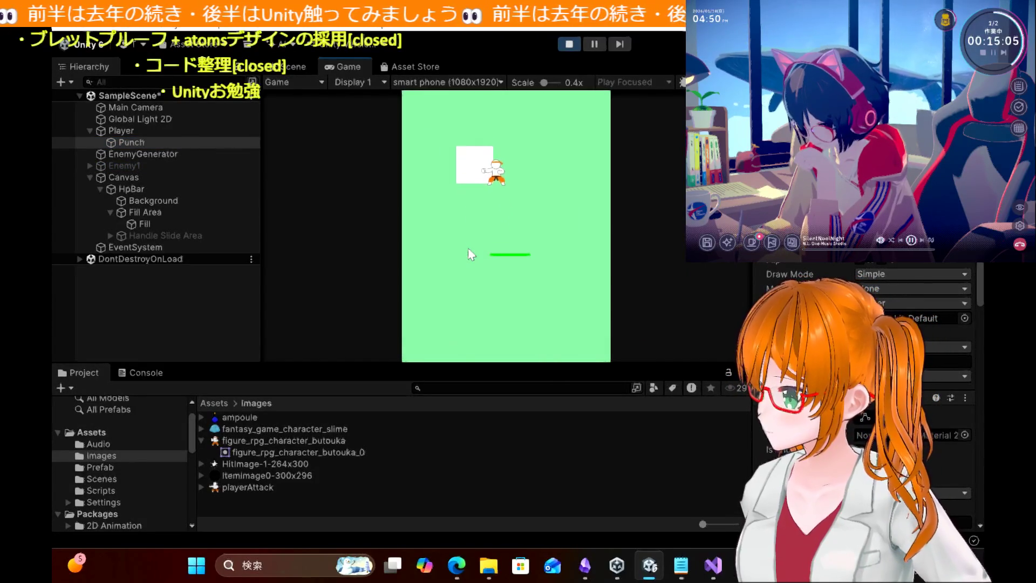
key("Down")
key("Right")
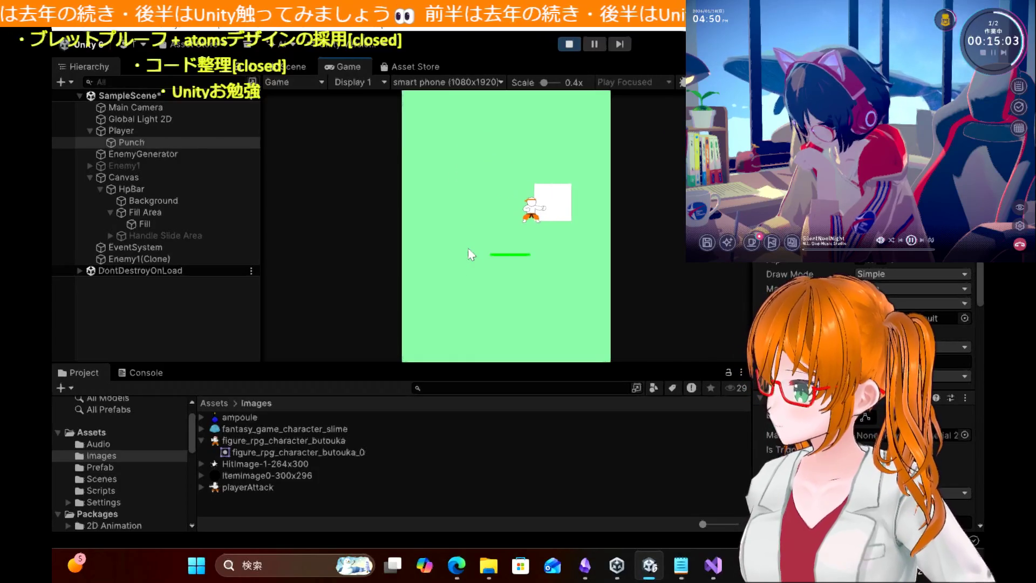
key("Left")
key("Right")
key("Up")
key("Right")
key("Up")
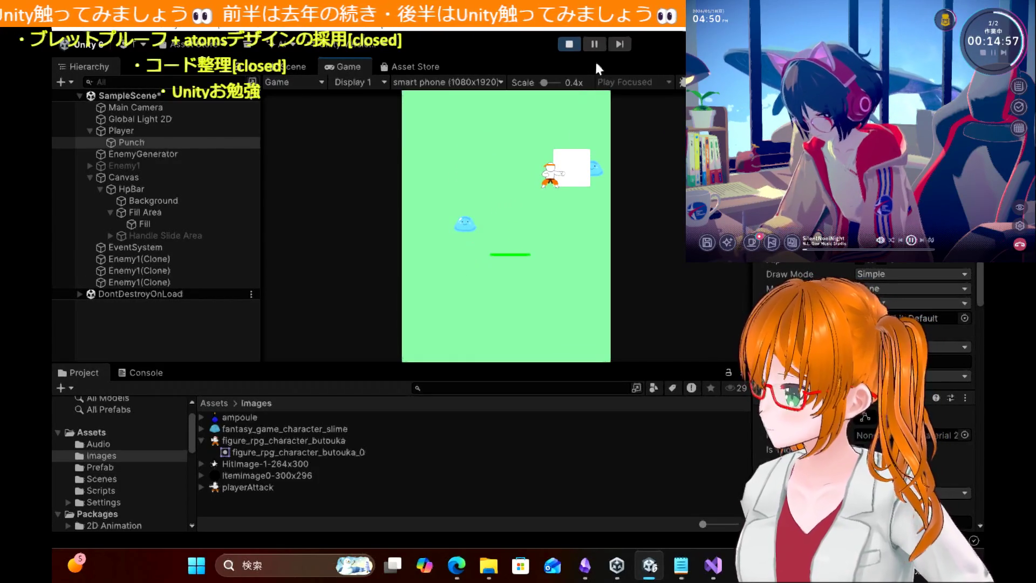
left_click(571, 44)
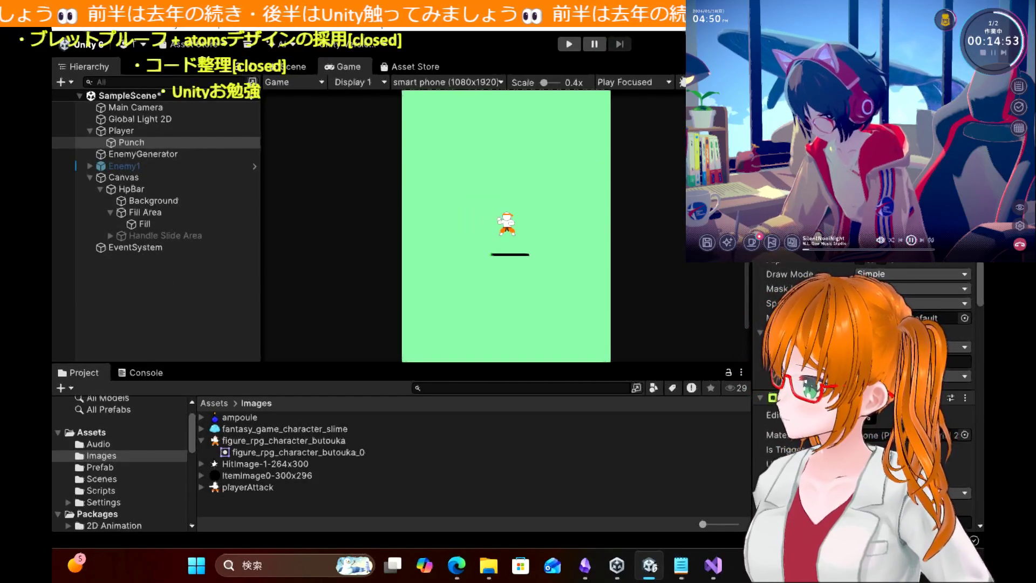
left_click(617, 565)
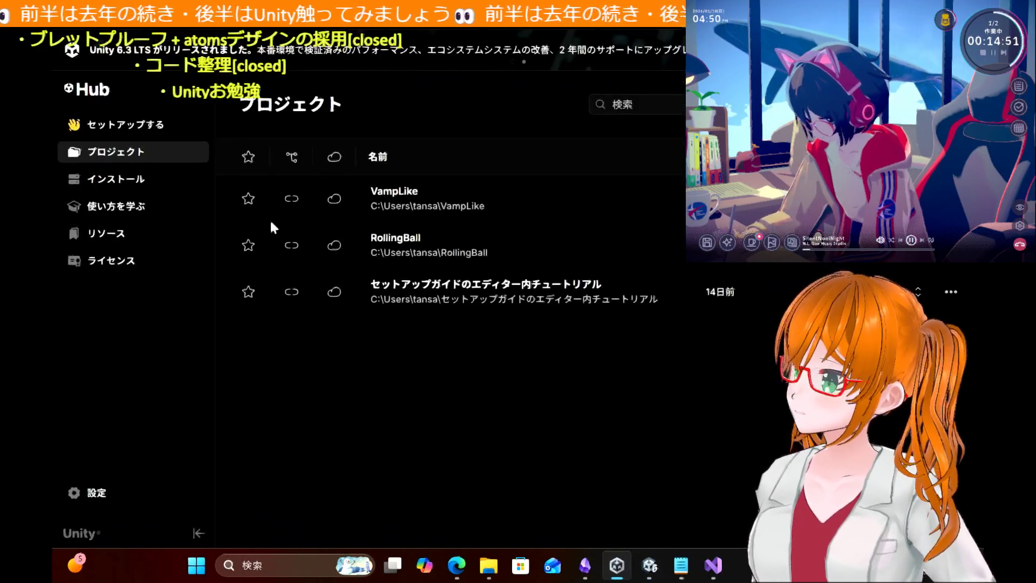
Step: Bring up PlayerScript.cs in Visual Studio and scroll through the PunchSwitch coroutine
left_click(620, 574)
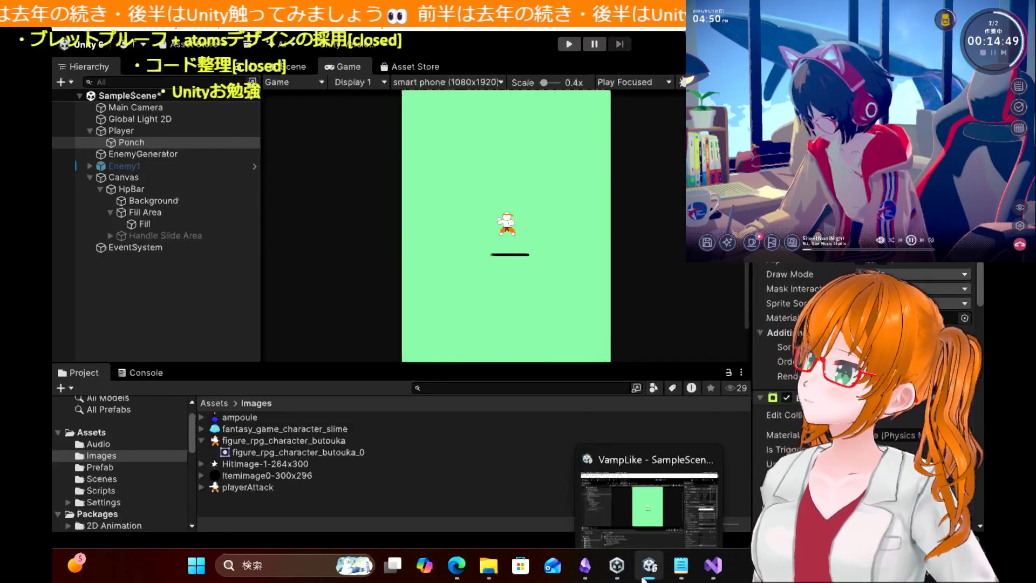
left_click(647, 572)
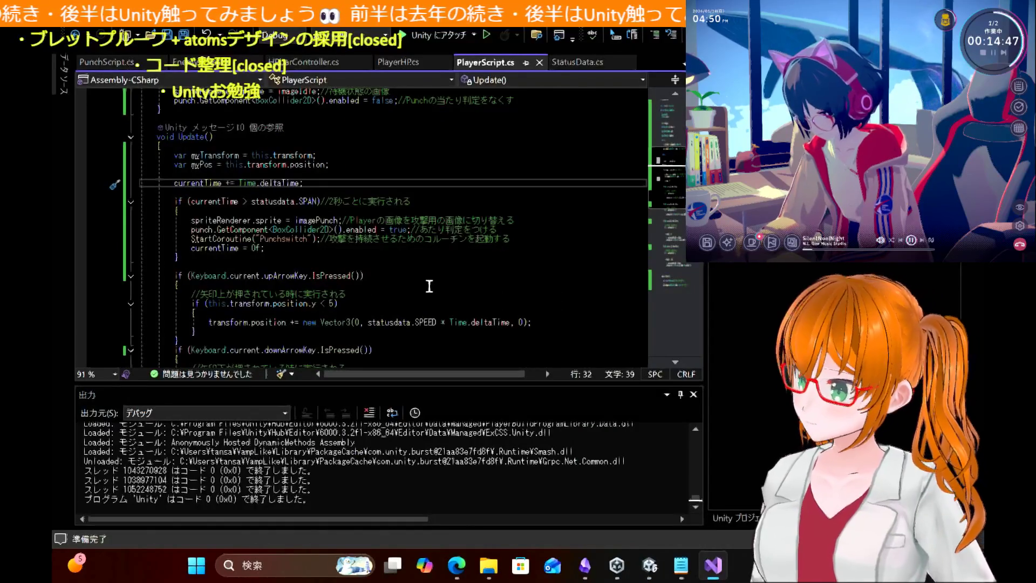
scroll(429, 286, "down", 3)
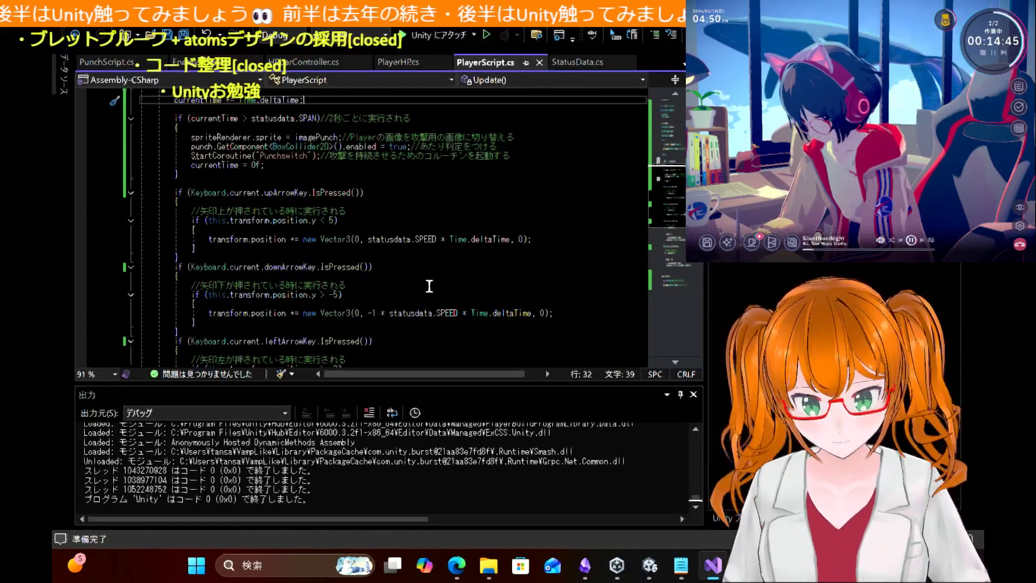
scroll(429, 286, "down", 10)
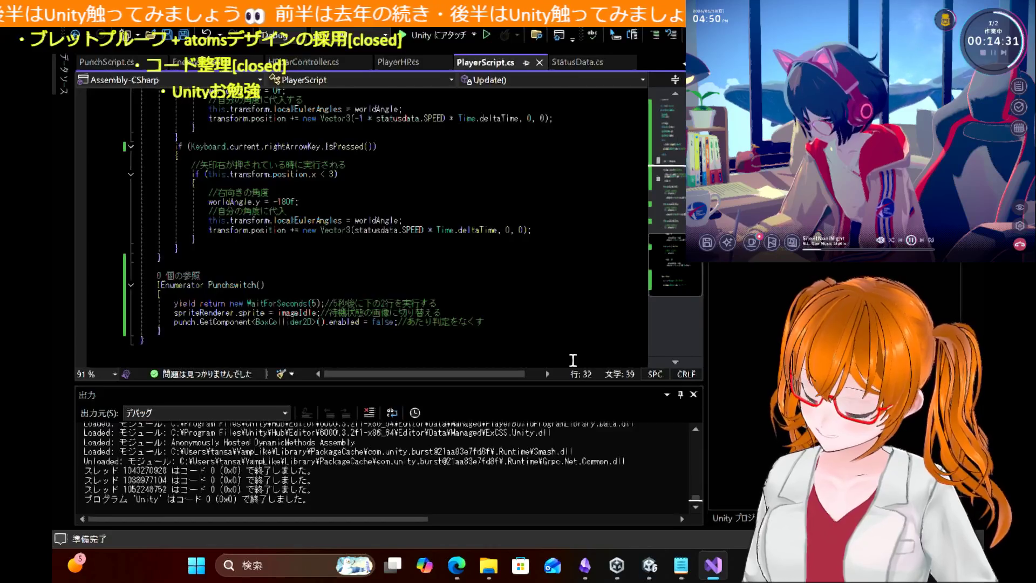
scroll(864, 405, "down", 5)
scroll(864, 404, "down", 4)
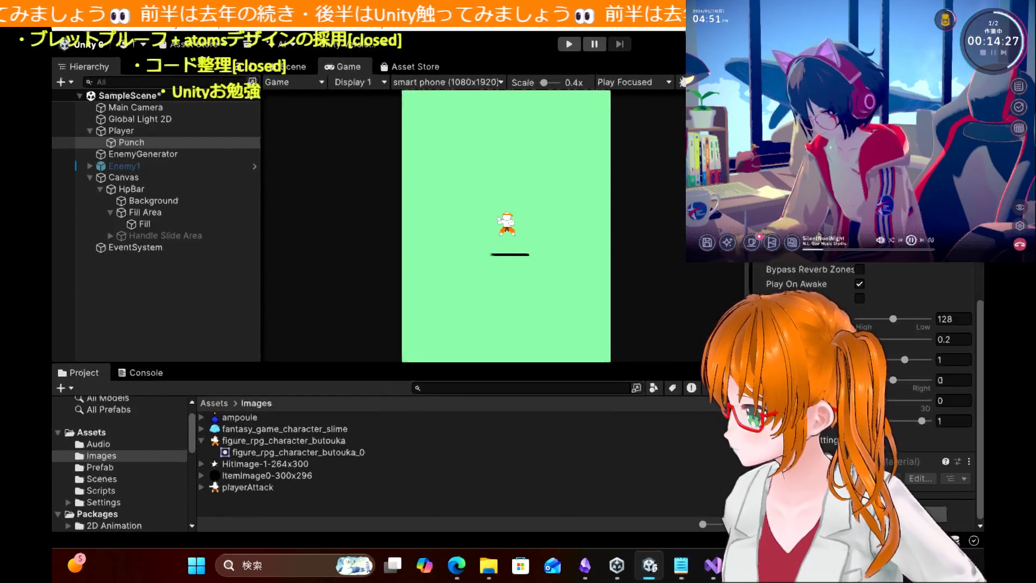
Step: Scroll through the Punch object's Audio Source settings in the Inspector
scroll(826, 320, "up", 4)
scroll(826, 320, "down", 4)
scroll(825, 319, "up", 5)
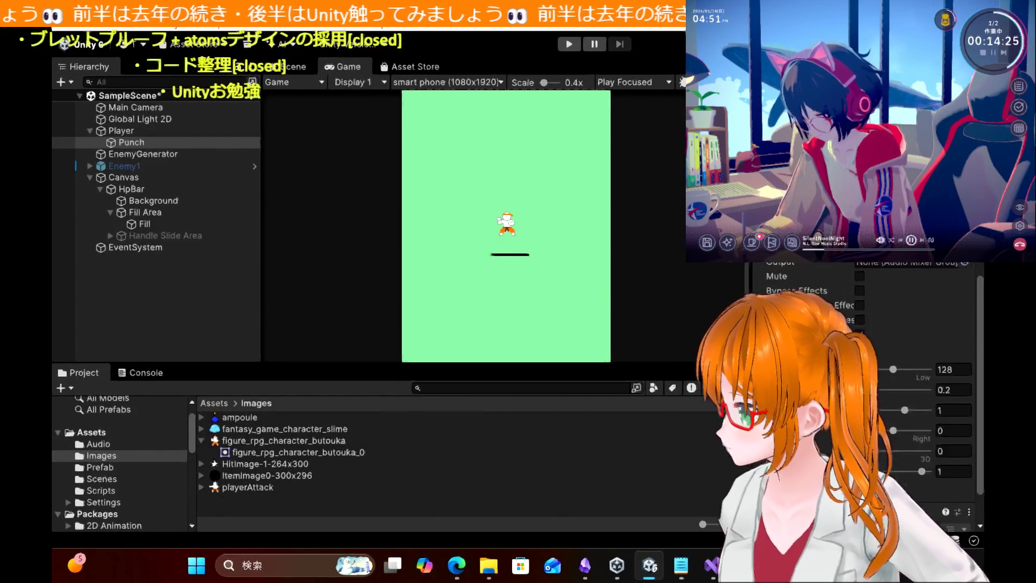
scroll(826, 320, "up", 5)
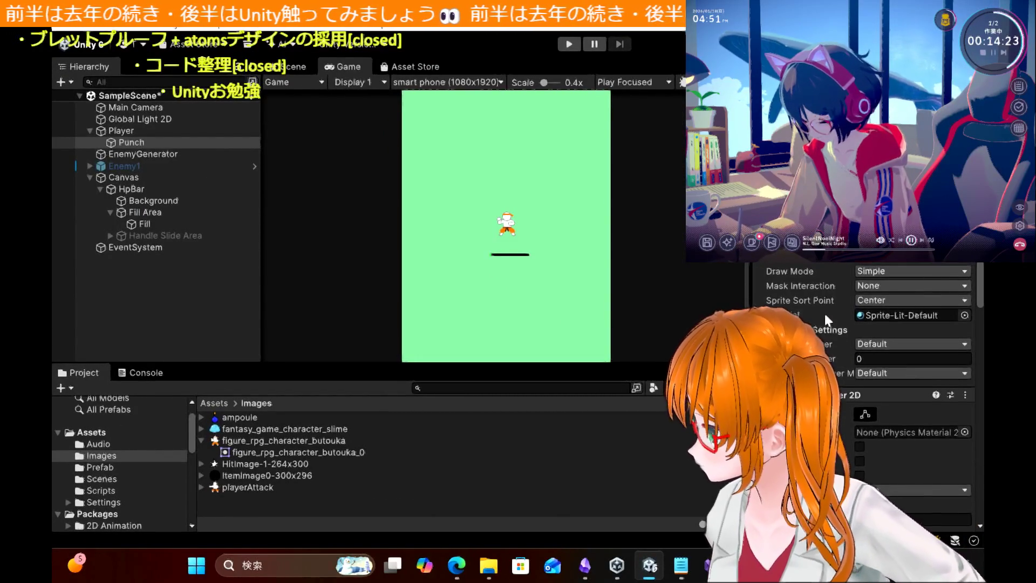
scroll(826, 317, "down", 10)
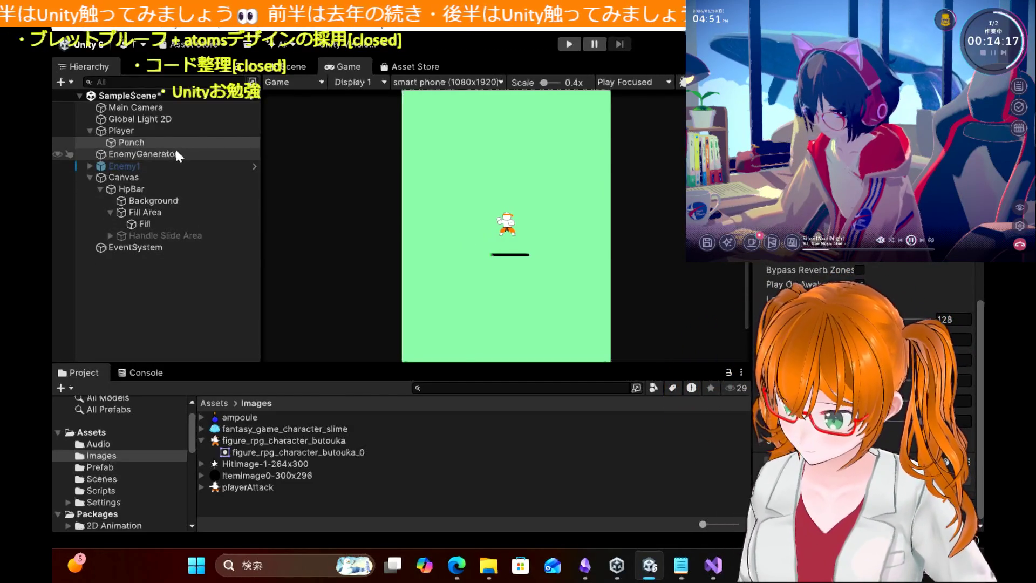
left_click(174, 144)
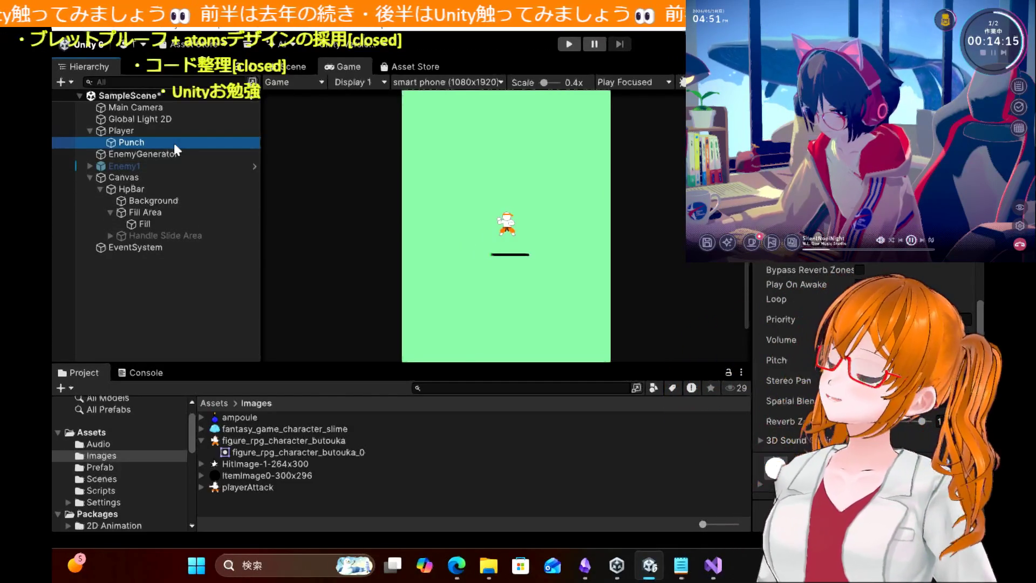
Step: Check the Player object's components, then open EnemyScript.cs at its Damage method in Visual Studio
left_click(161, 134)
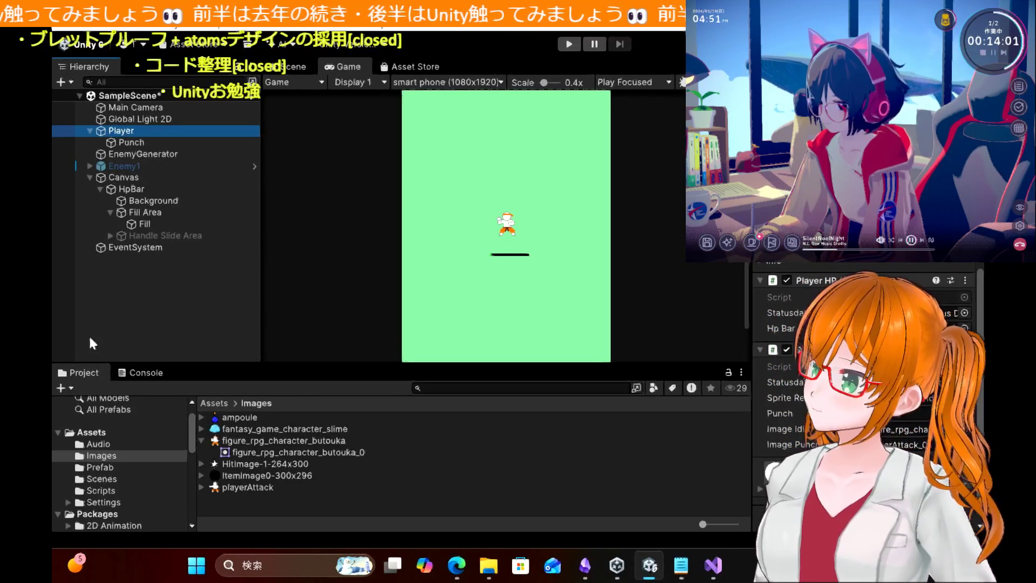
left_click(712, 566)
left_click(205, 62)
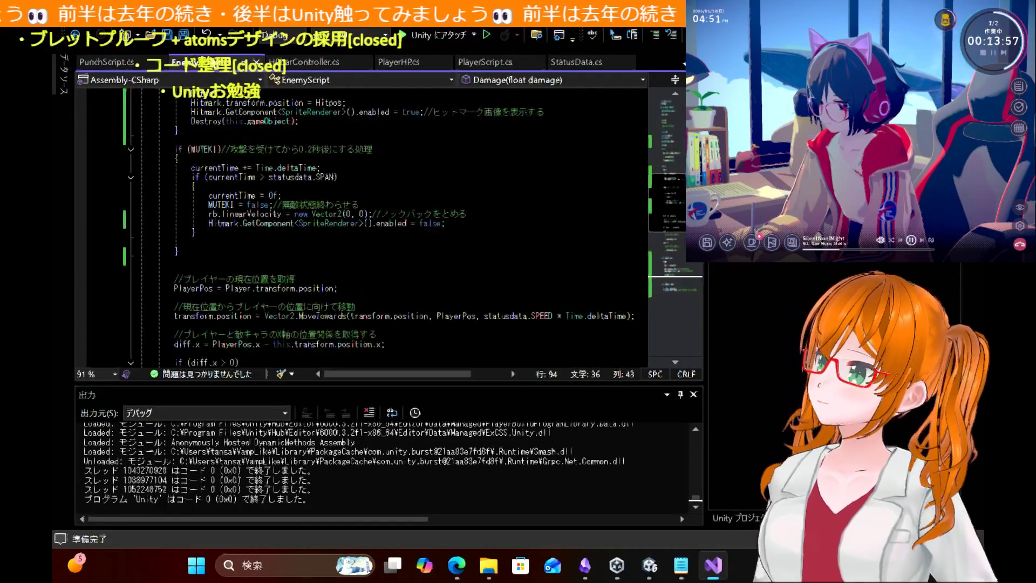
Step: Scroll through EnemyScript.cs to find the bool MUTEKI declaration above the Start method
scroll(408, 306, "down", 1)
scroll(406, 306, "up", 1)
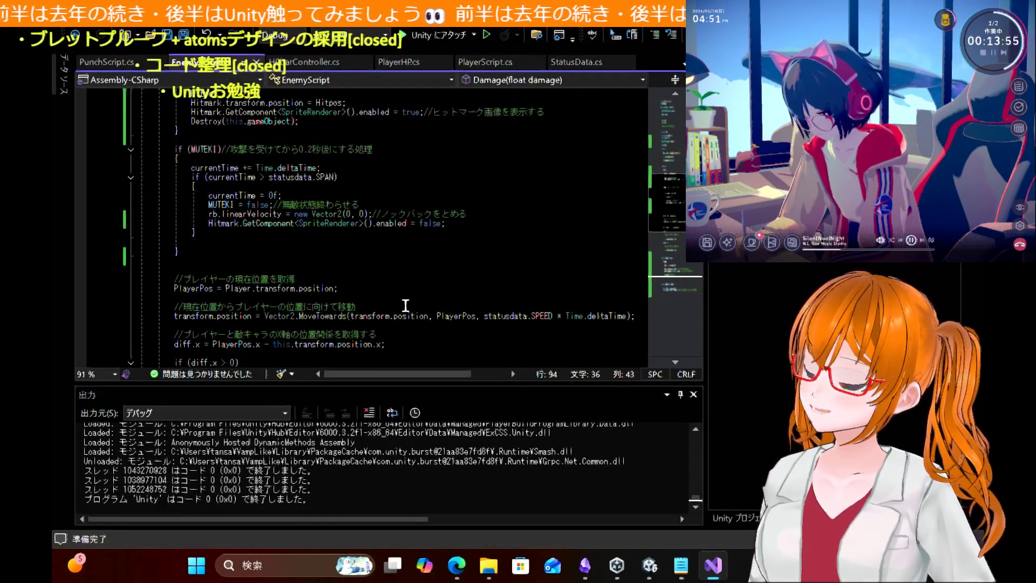
scroll(406, 306, "up", 1)
scroll(406, 306, "down", 10)
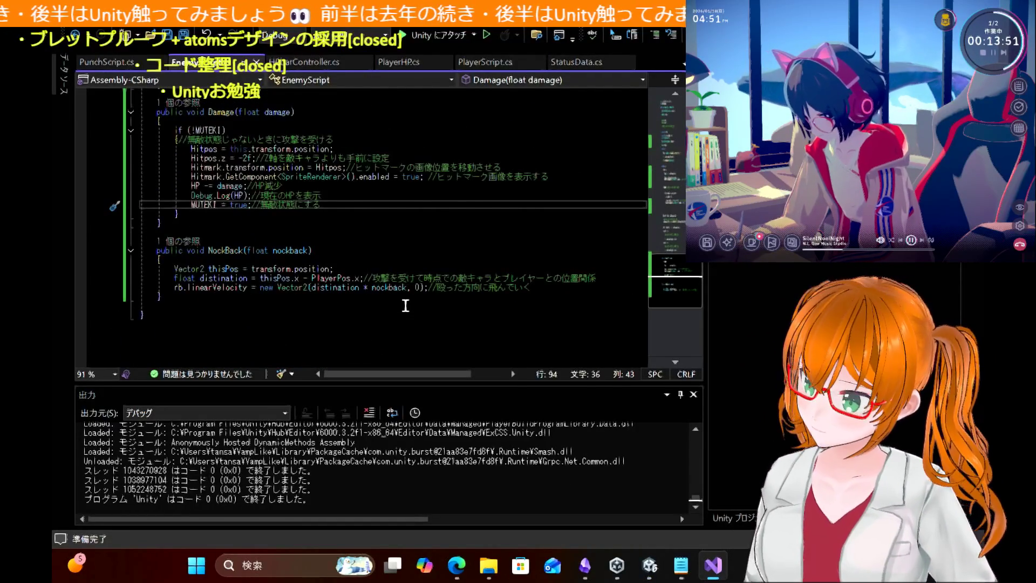
scroll(406, 306, "up", 1)
scroll(409, 212, "up", 10)
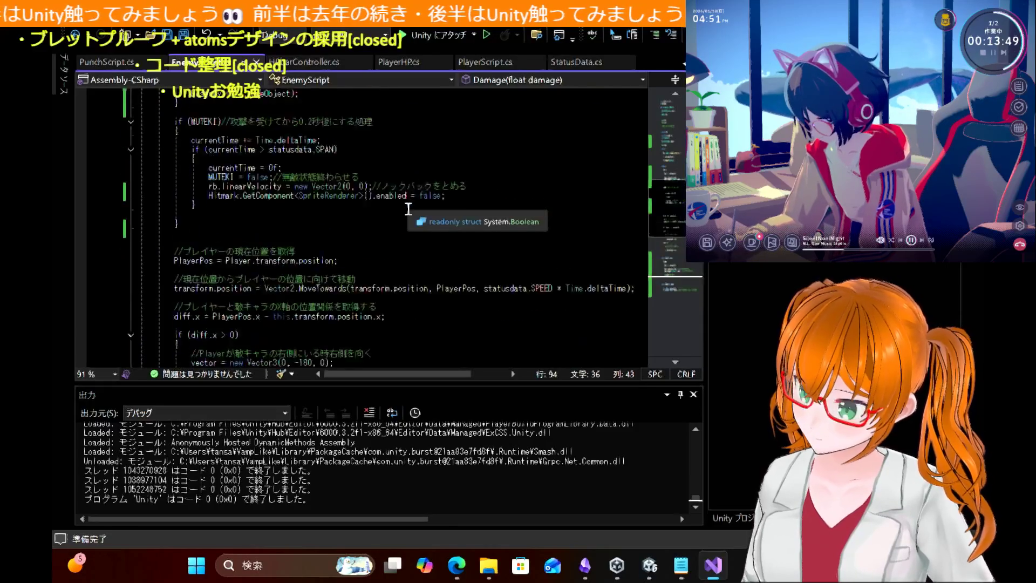
right_click(408, 213)
left_click(286, 160)
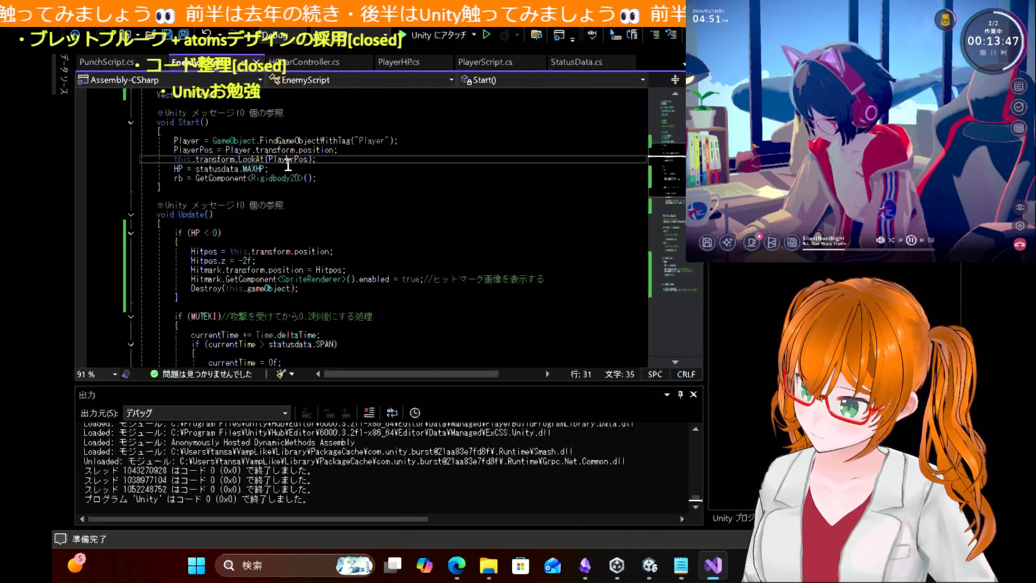
scroll(289, 163, "up", 6)
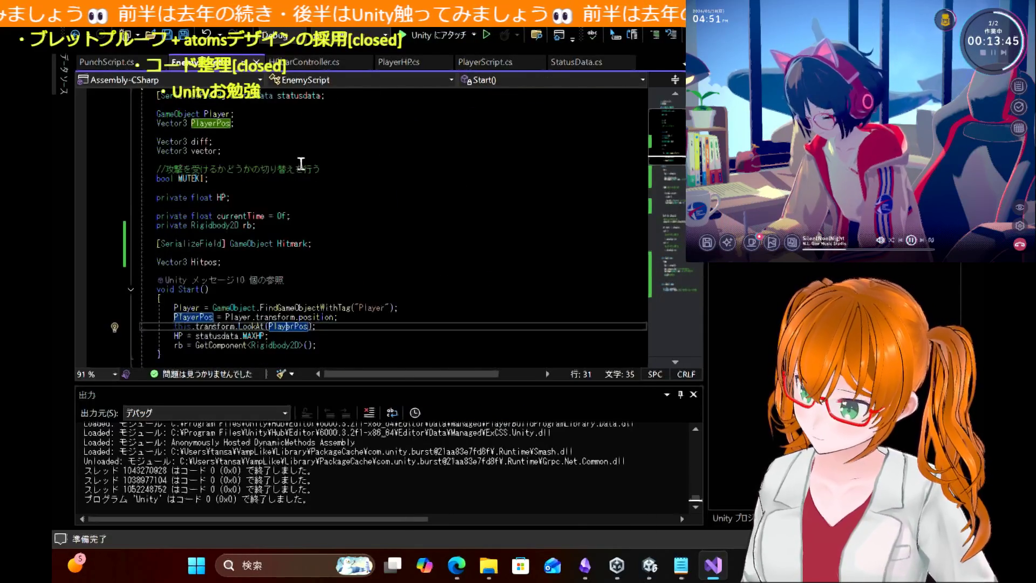
Step: Change the declaration to 'bool MUTEKI = false;' and save EnemyScript.cs
left_click(289, 179)
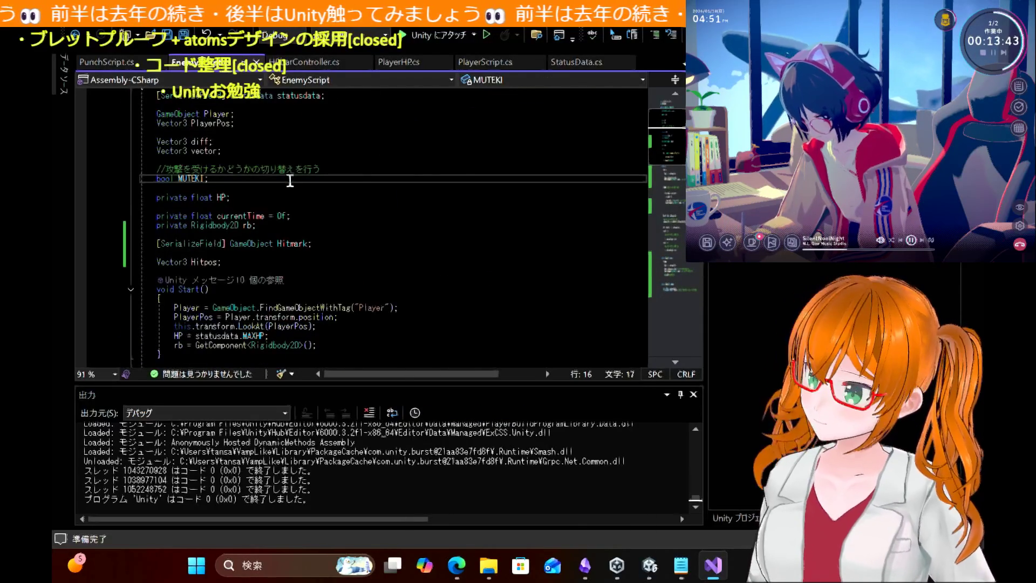
type("= ")
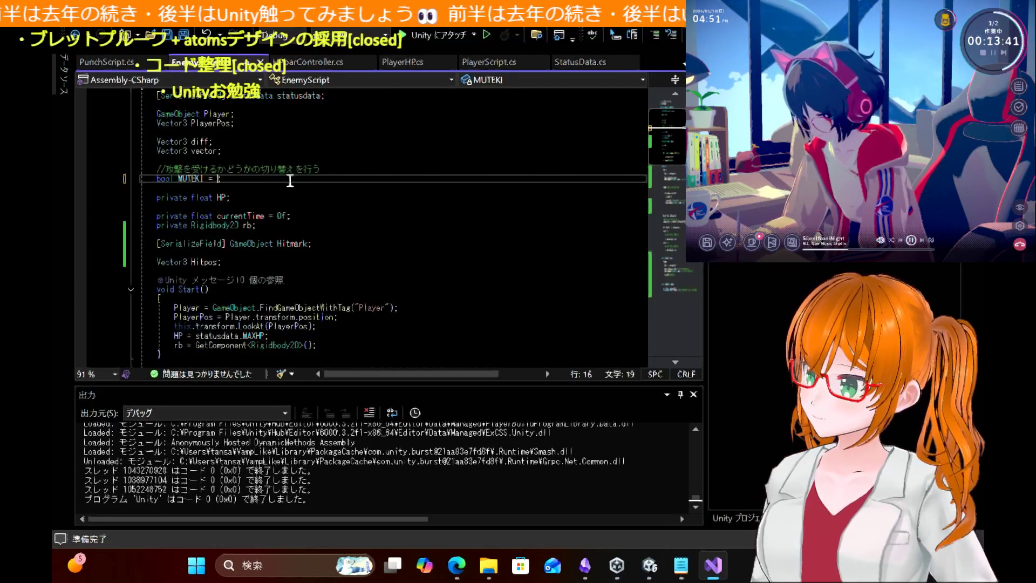
type("l")
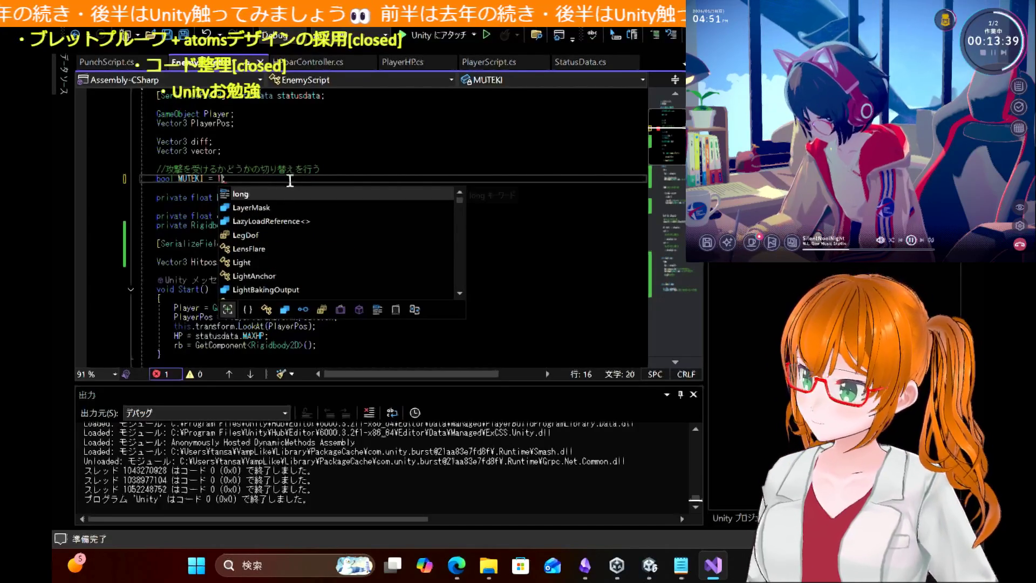
key("BackSpace")
type("false;")
key("ctrl+s")
left_click(326, 189)
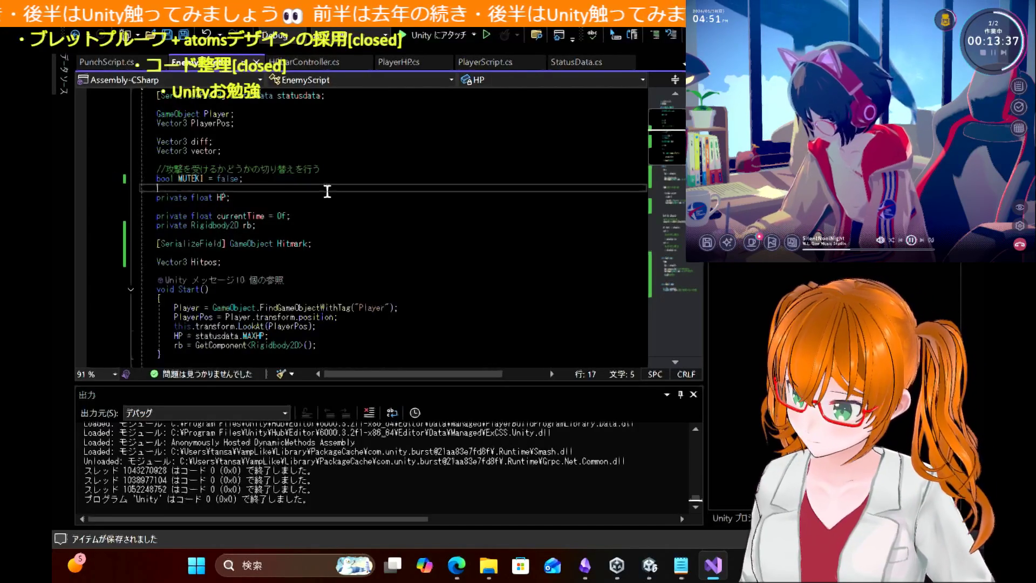
scroll(328, 192, "down", 10)
scroll(327, 192, "down", 10)
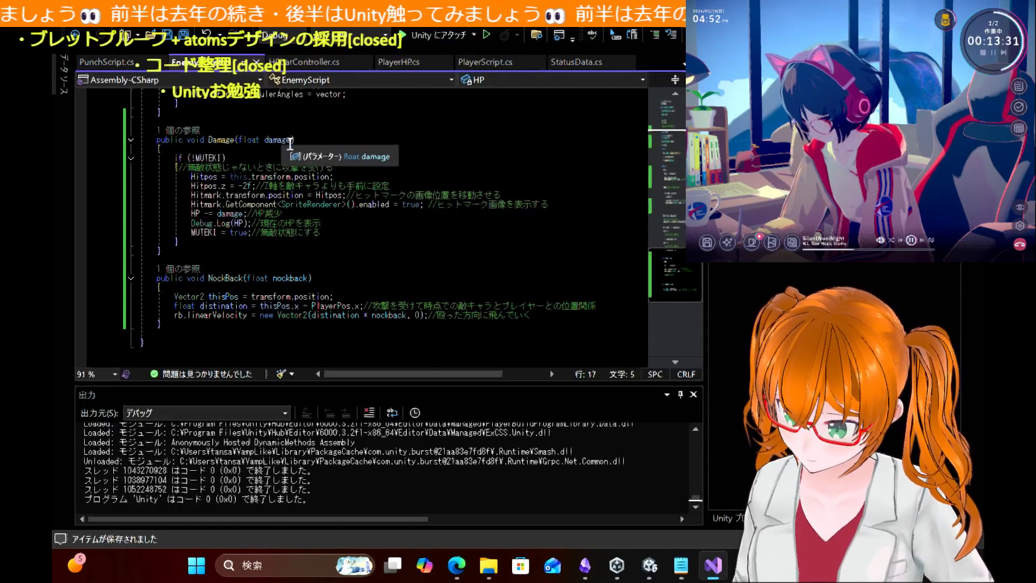
left_click(111, 62)
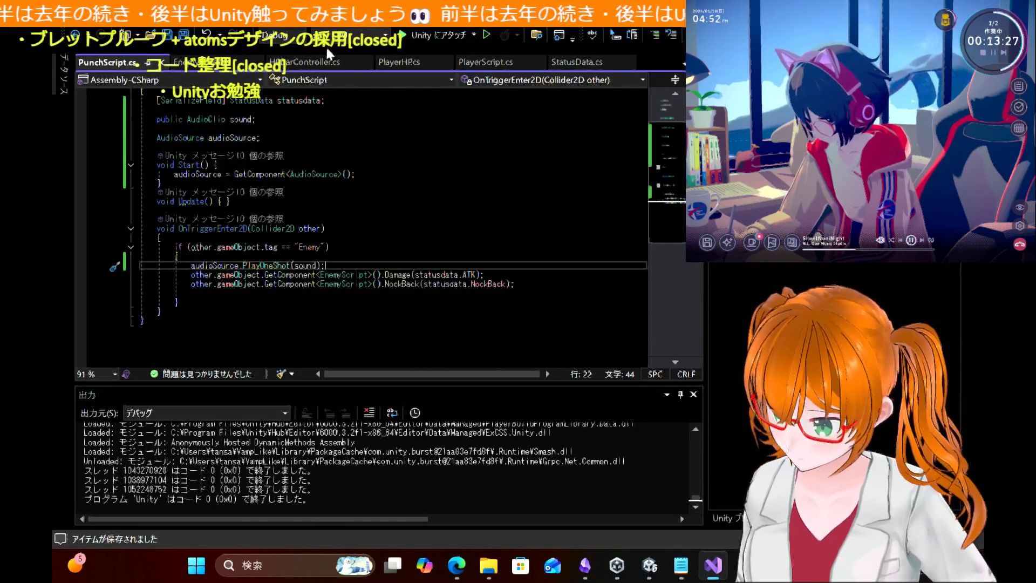
Step: Review PlayerScript and PunchScript, checking how statusdata feeds the Damage and NockBack calls
left_click(491, 64)
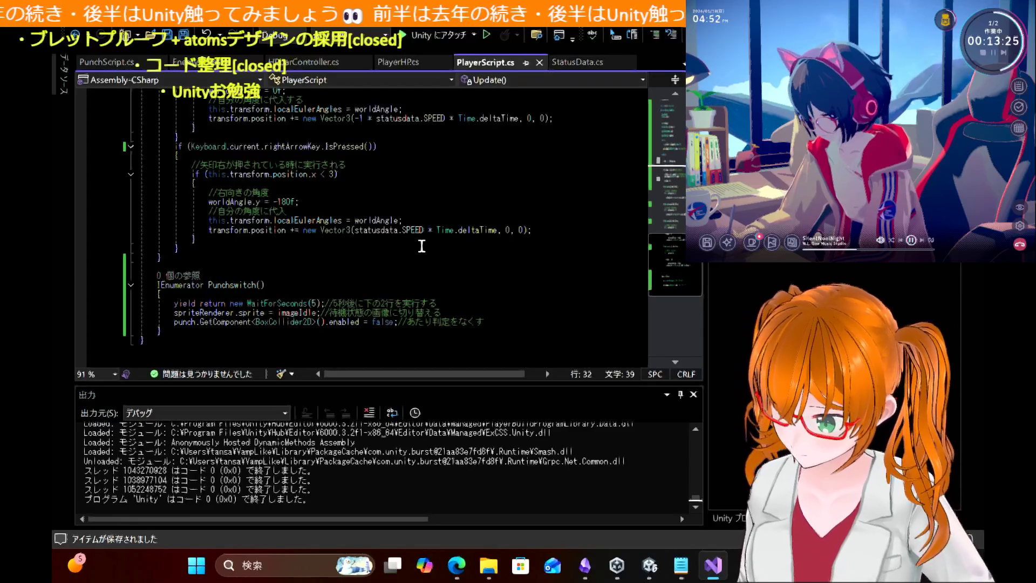
scroll(423, 246, "up", 15)
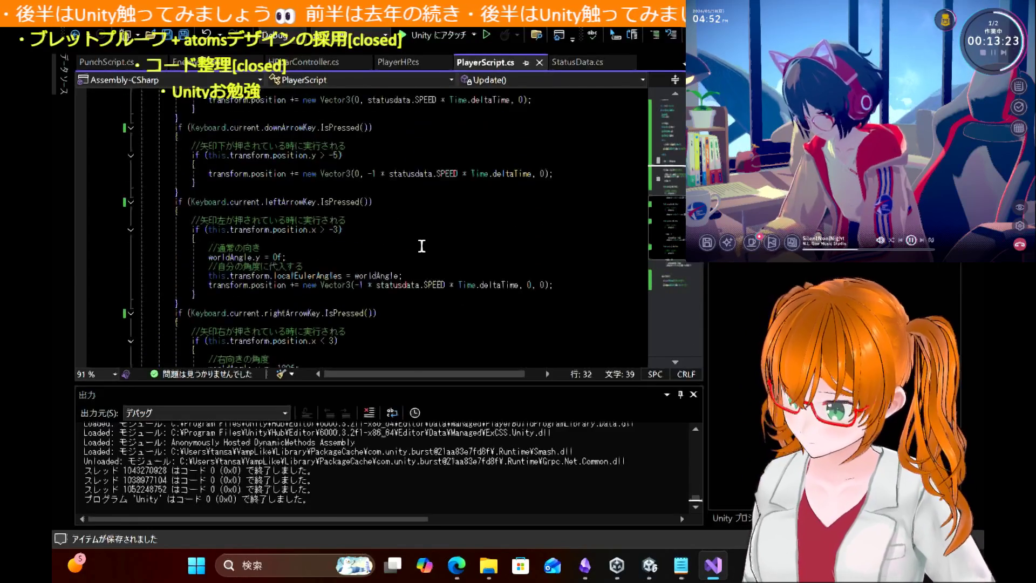
scroll(422, 246, "up", 5)
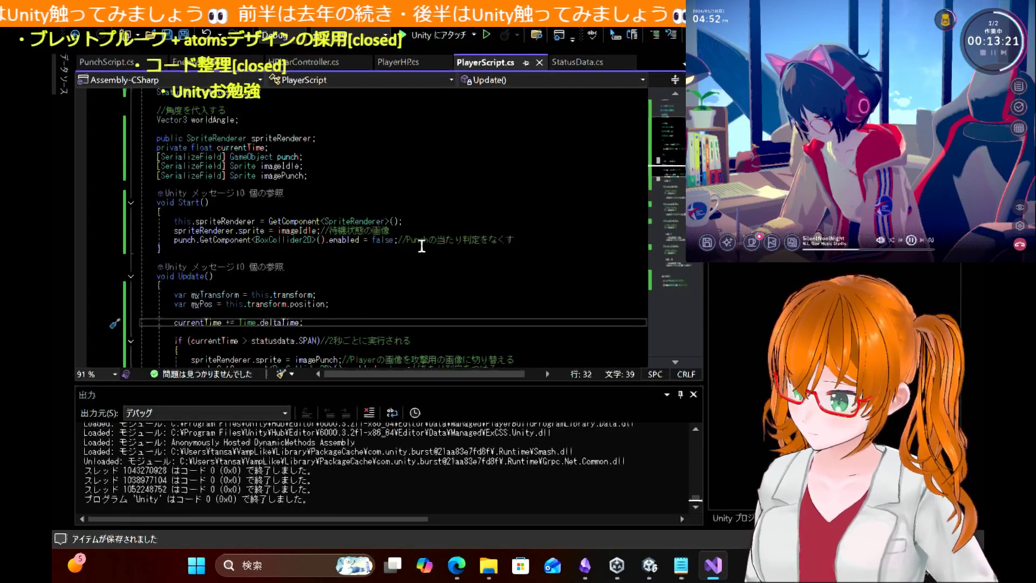
left_click(106, 62)
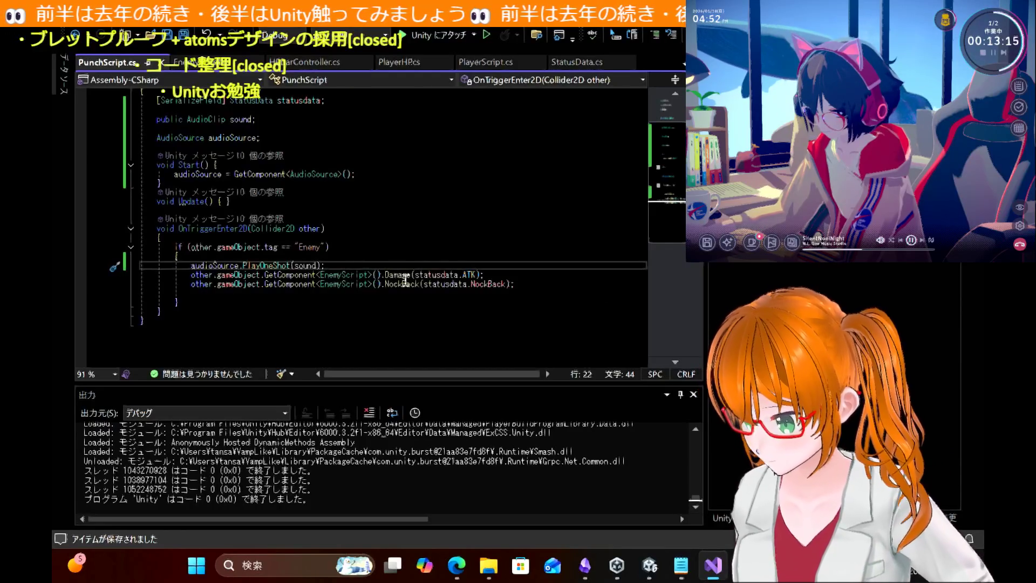
left_click(435, 276)
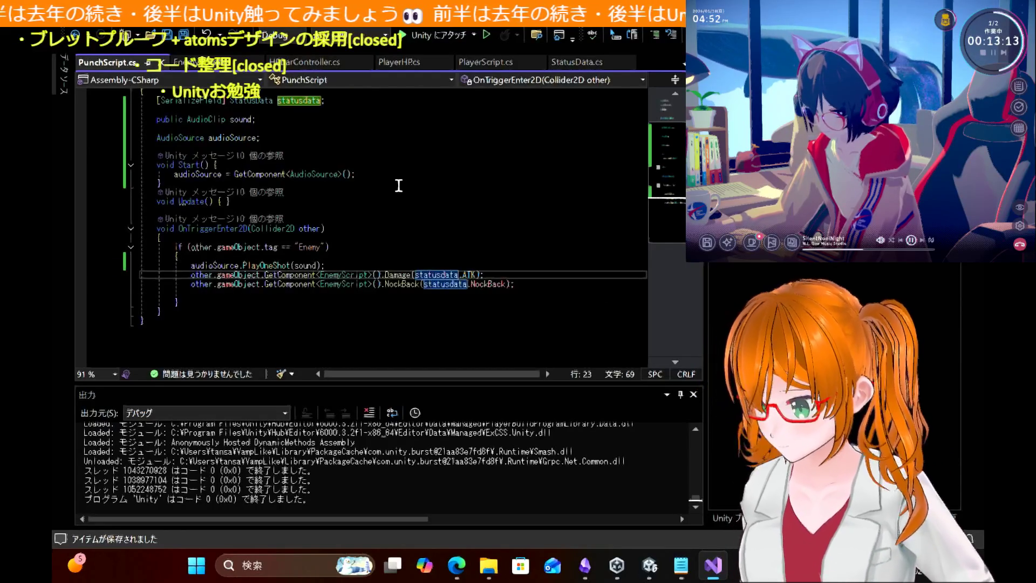
scroll(399, 186, "up", 2)
scroll(399, 185, "down", 1)
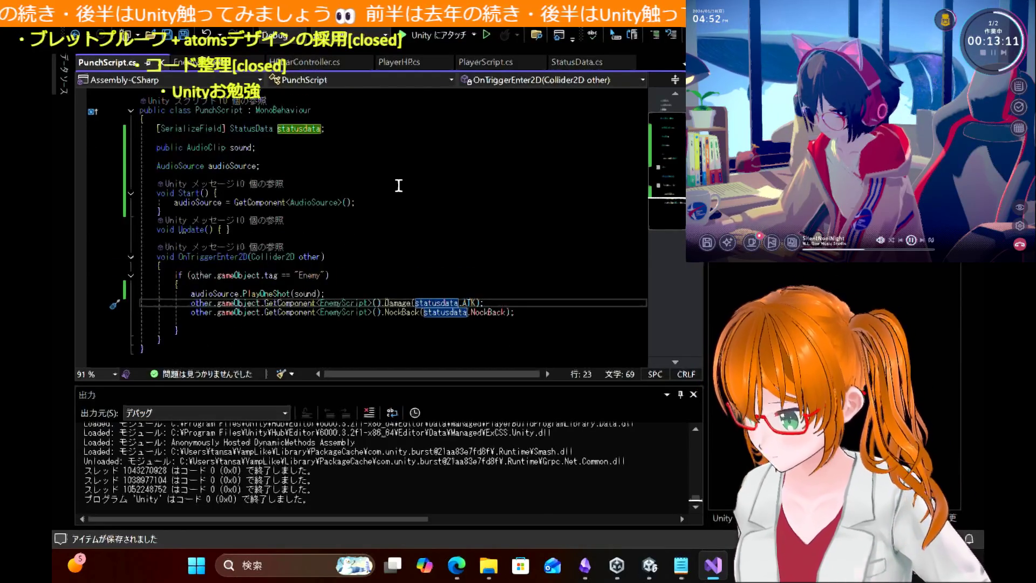
left_click(650, 567)
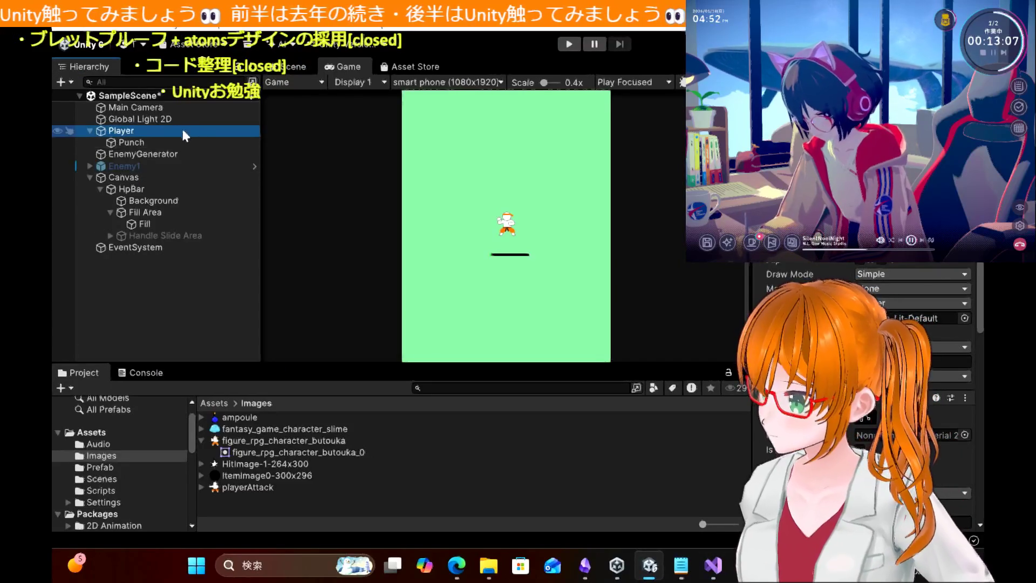
Step: In Unity, inspect the Player and Punch objects and the Scripts folder's PunchScript and PlayerScript
left_click(176, 144)
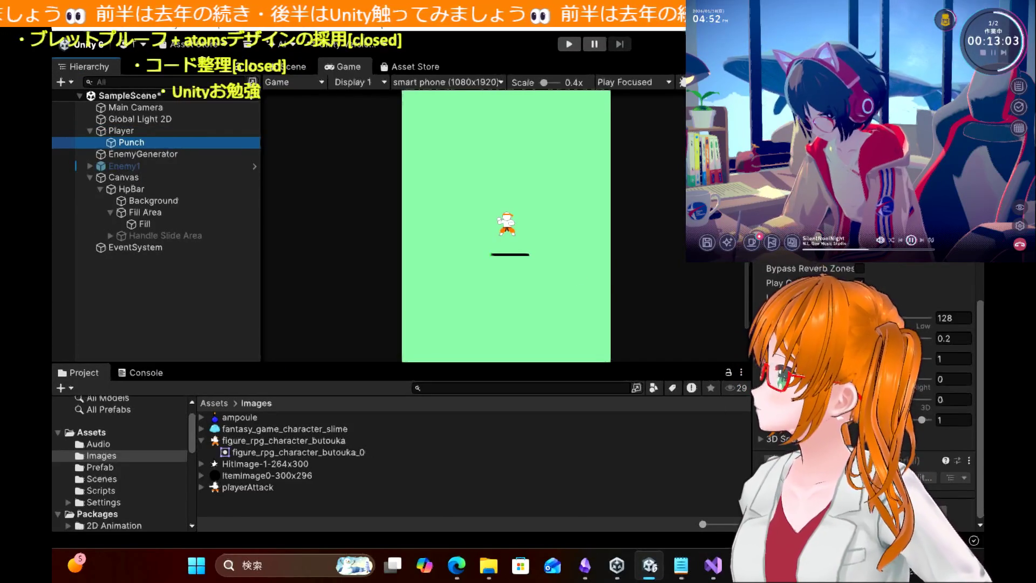
scroll(864, 377, "up", 5)
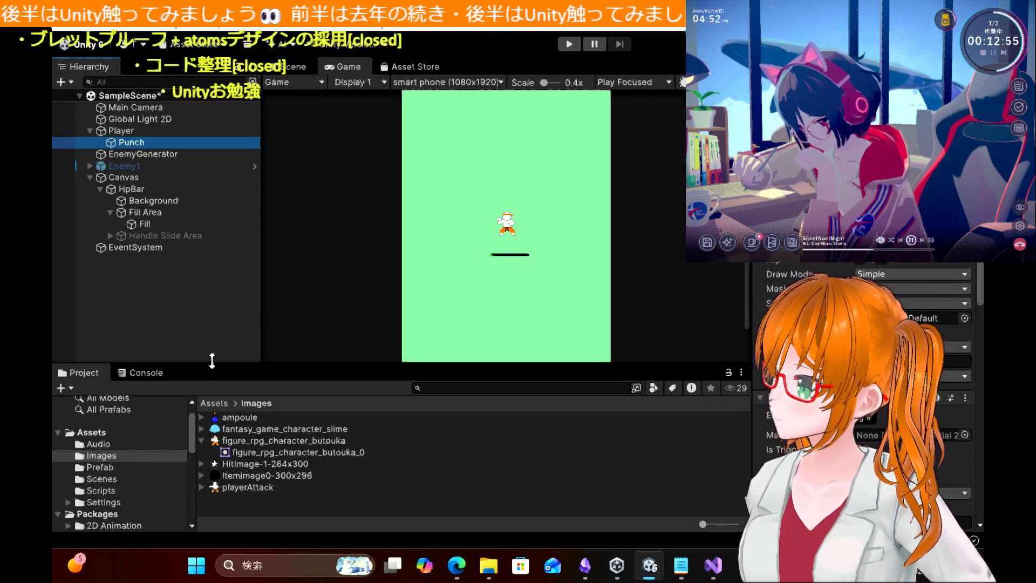
left_click(100, 491)
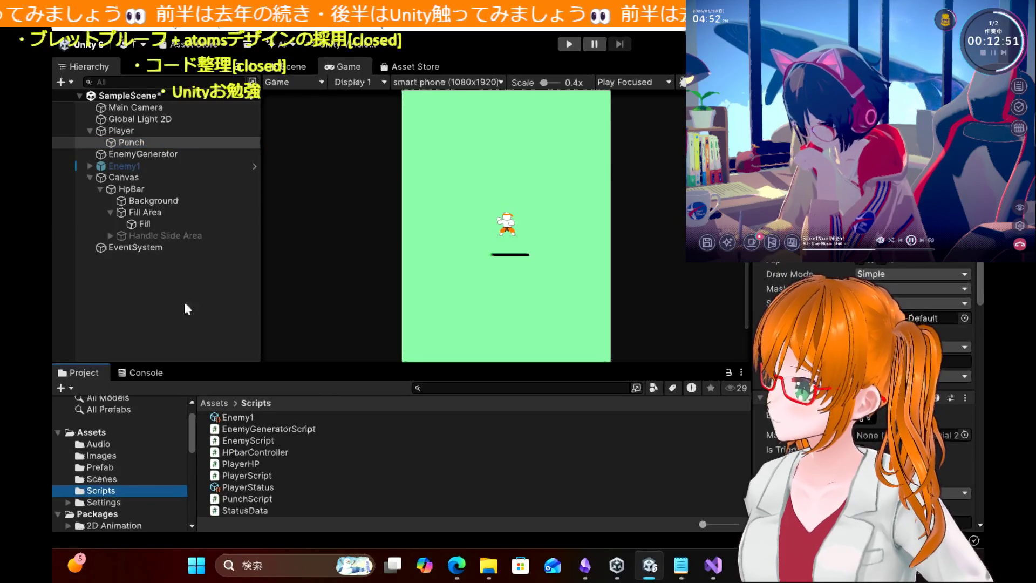
left_click(147, 133)
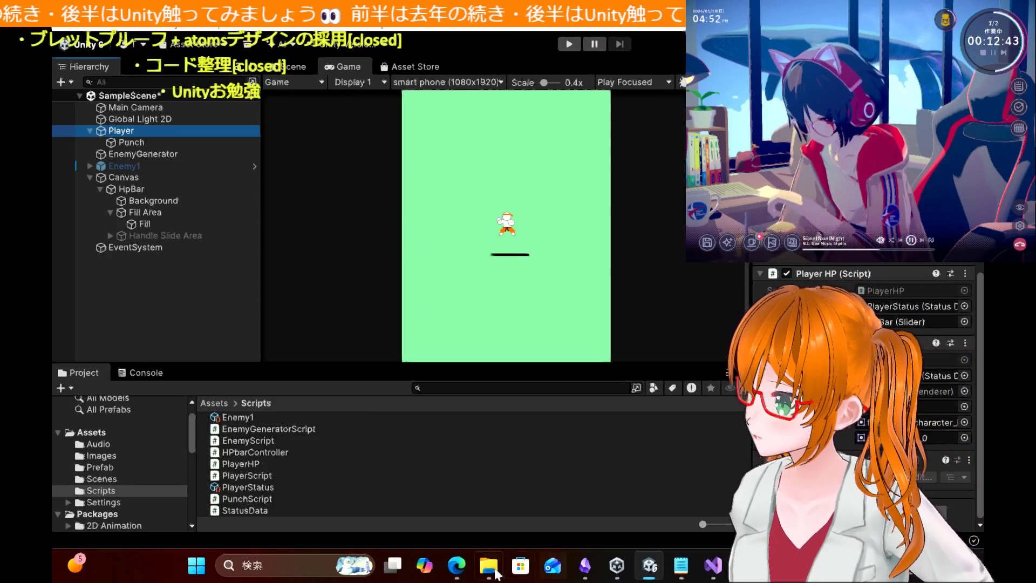
left_click(457, 565)
Step: Scroll through the tutorial's AudioSource sound-effect notes and HitImg hit-mark section
scroll(317, 185, "up", 15)
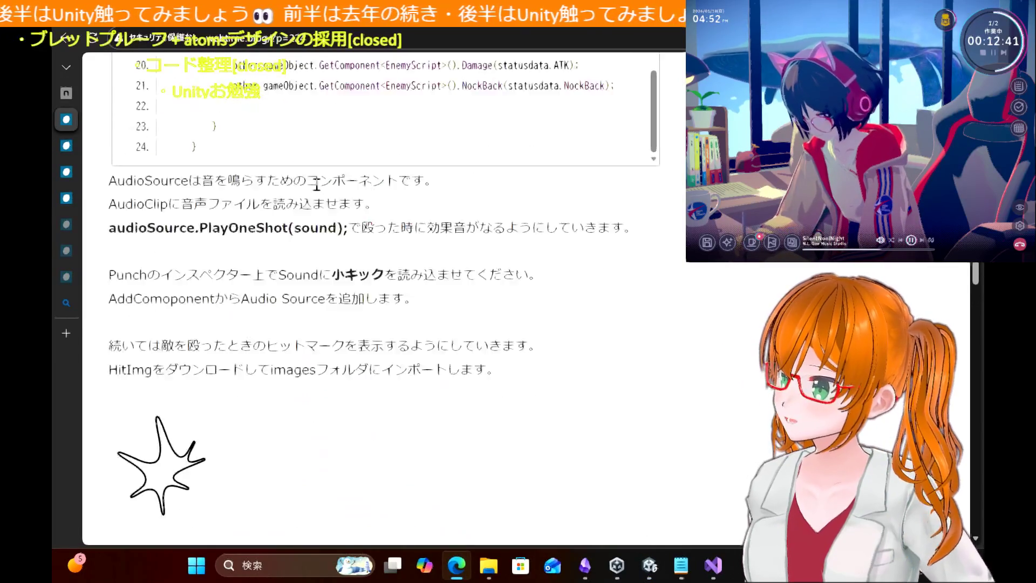
scroll(318, 190, "up", 10)
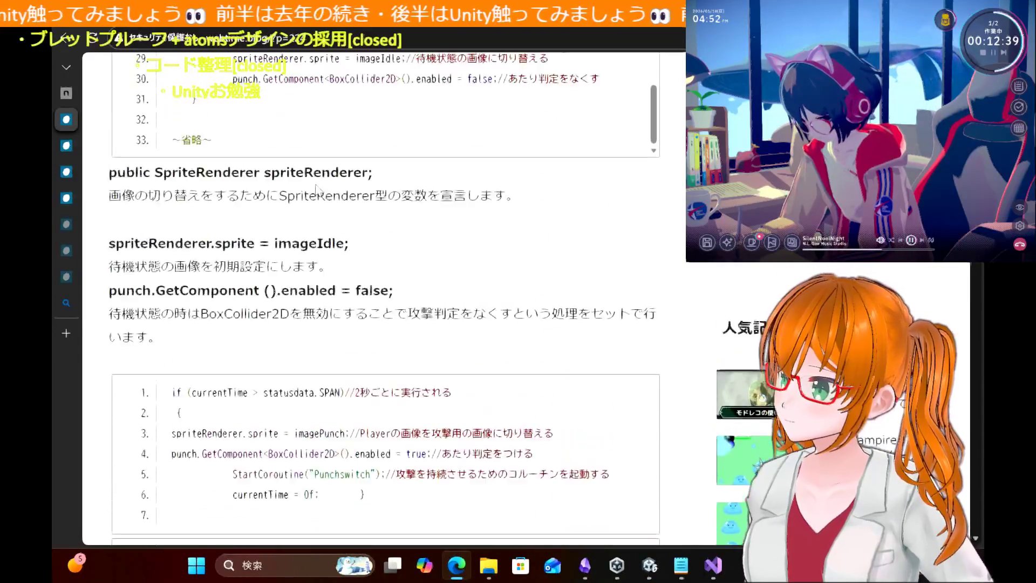
scroll(318, 190, "up", 5)
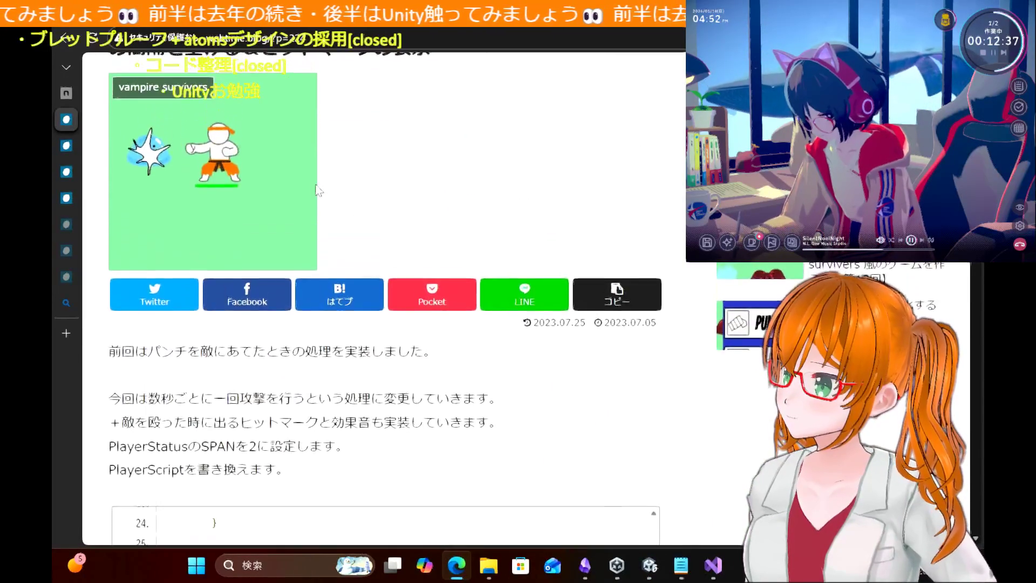
scroll(317, 185, "down", 12)
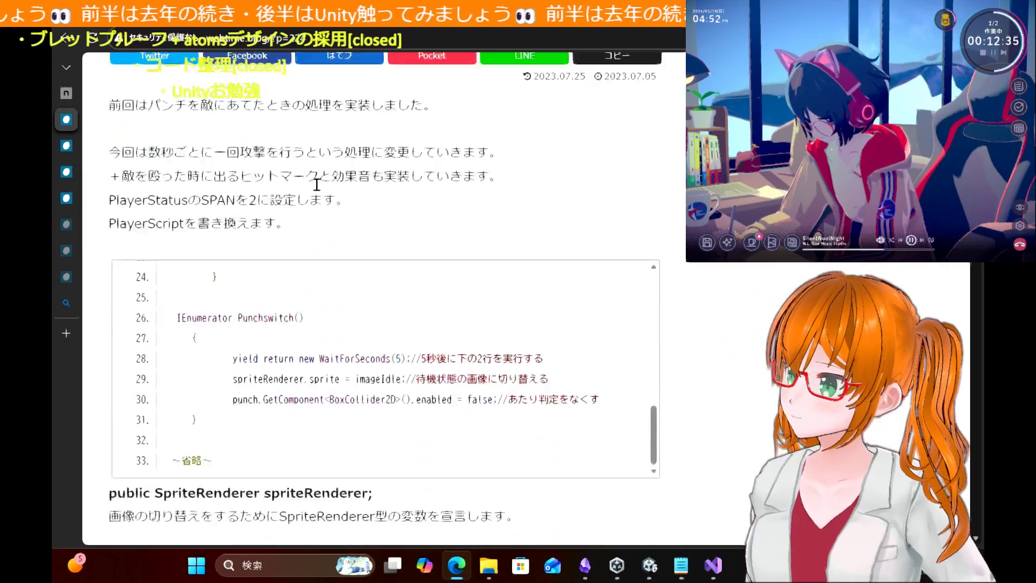
scroll(318, 190, "down", 3)
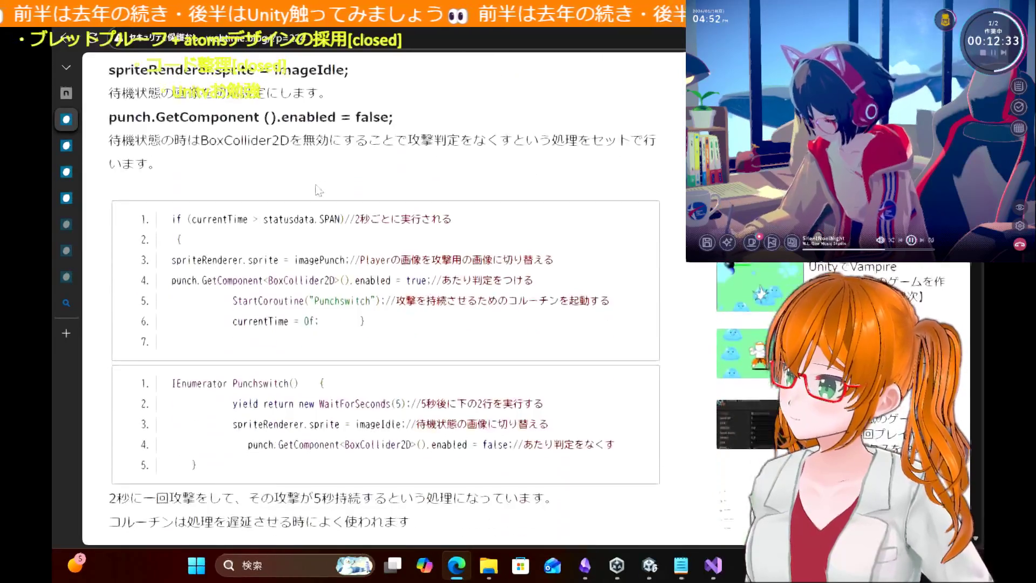
scroll(318, 190, "down", 8)
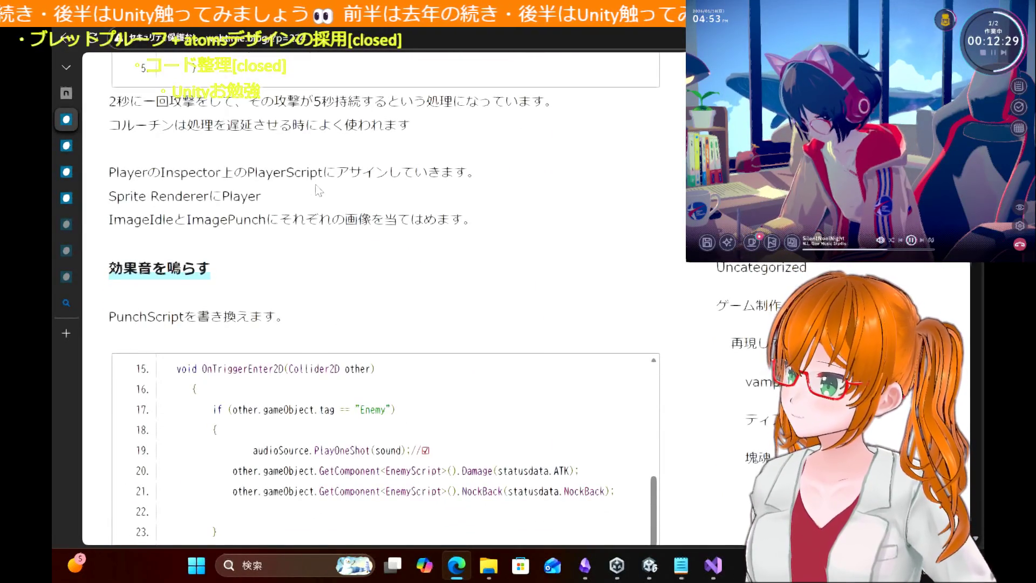
scroll(319, 190, "down", 13)
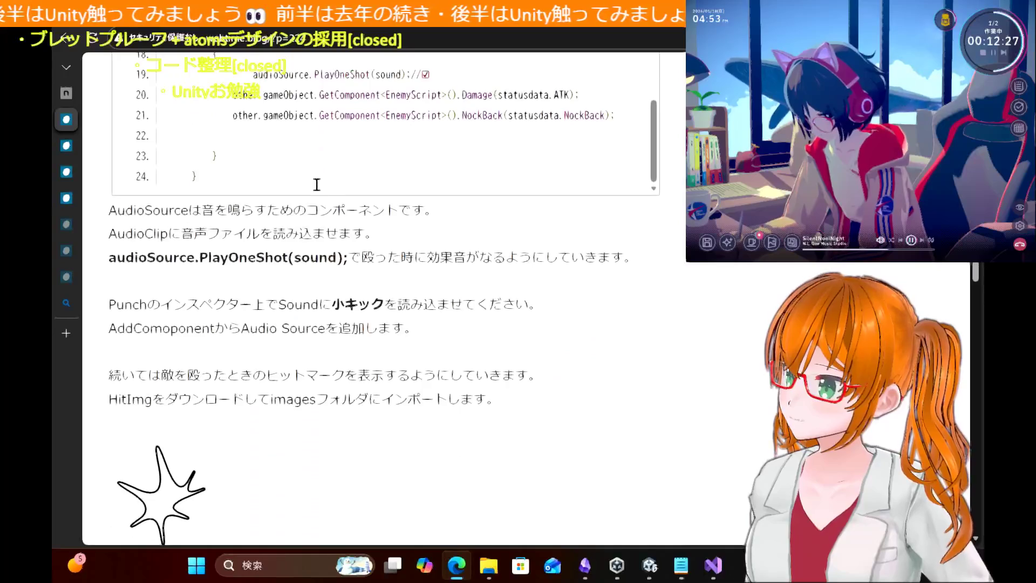
scroll(319, 190, "down", 5)
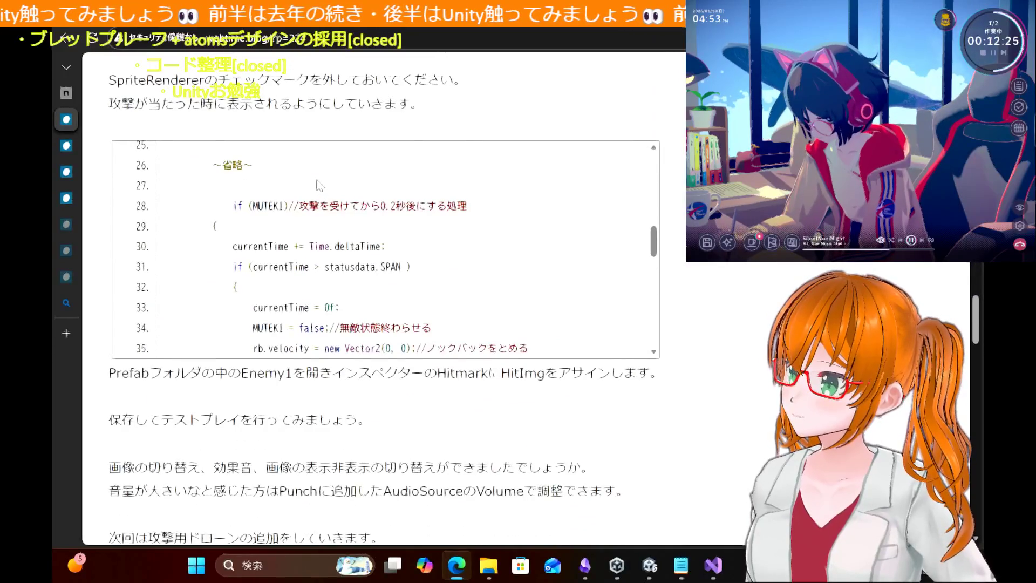
scroll(318, 186, "down", 12)
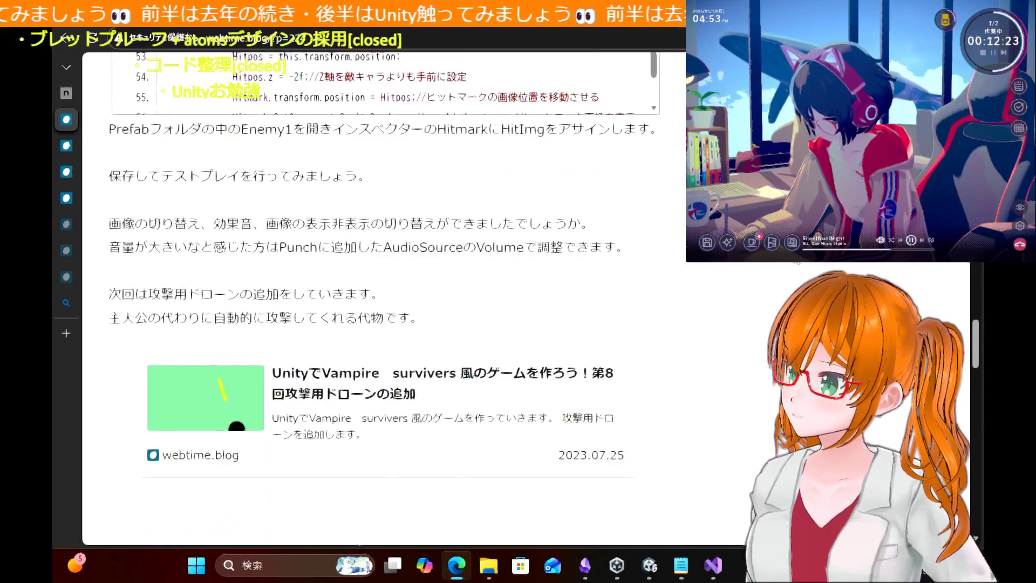
scroll(88, 153, "up", 20)
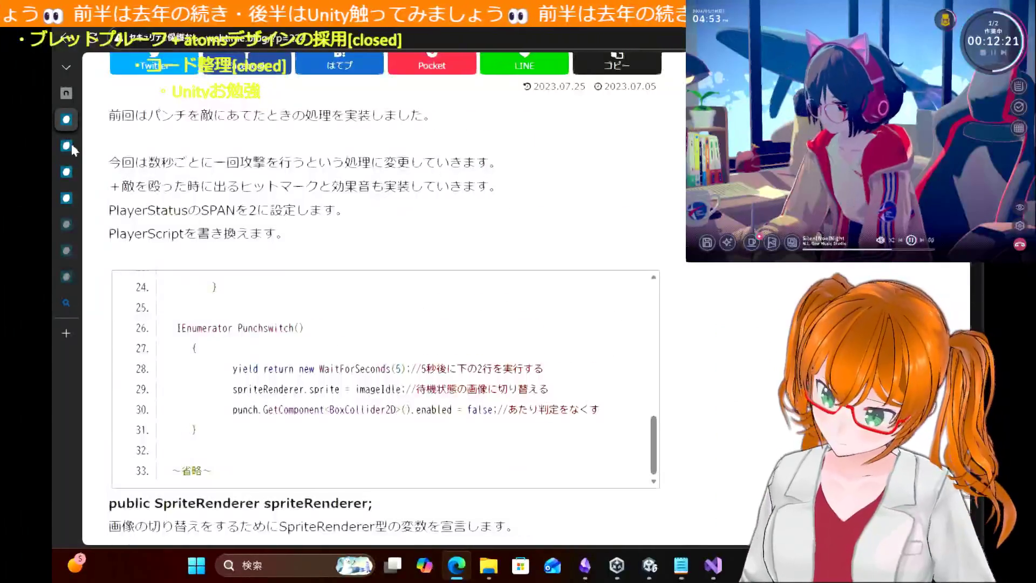
Step: Close three duplicate tutorial tabs and return to the series table-of-contents tab
mouse_move(67, 146)
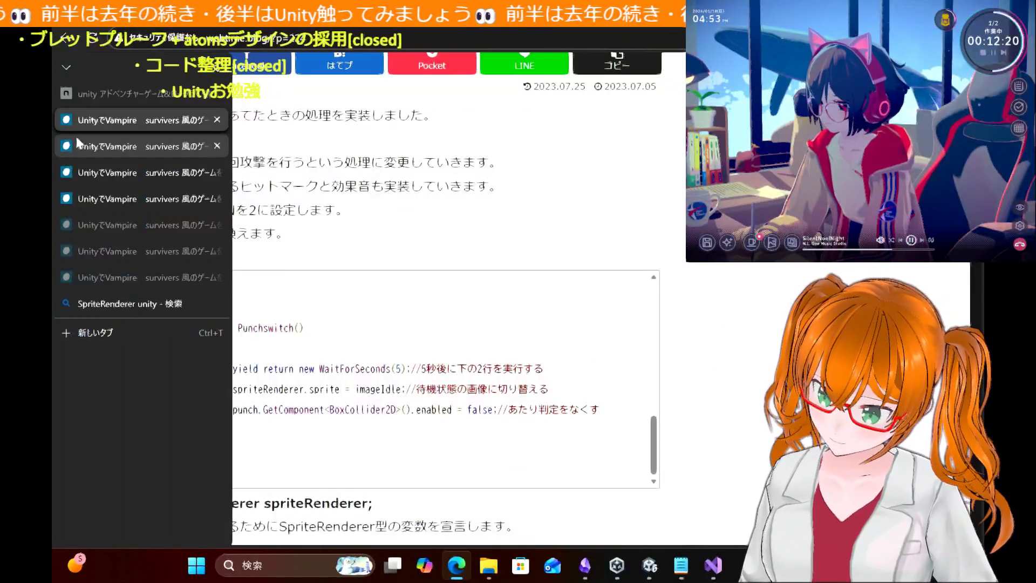
left_click(217, 278)
left_click(217, 251)
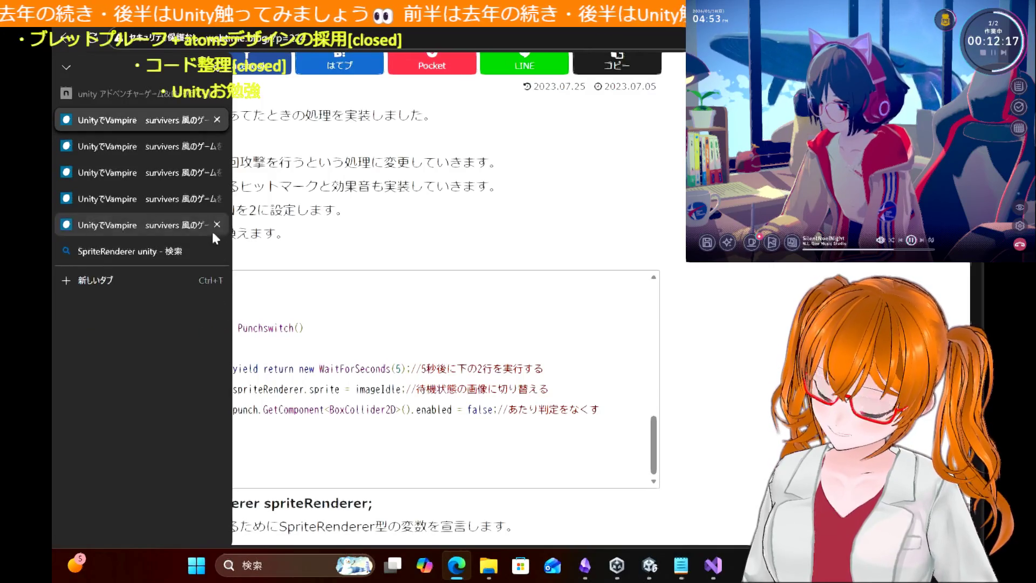
left_click(216, 225)
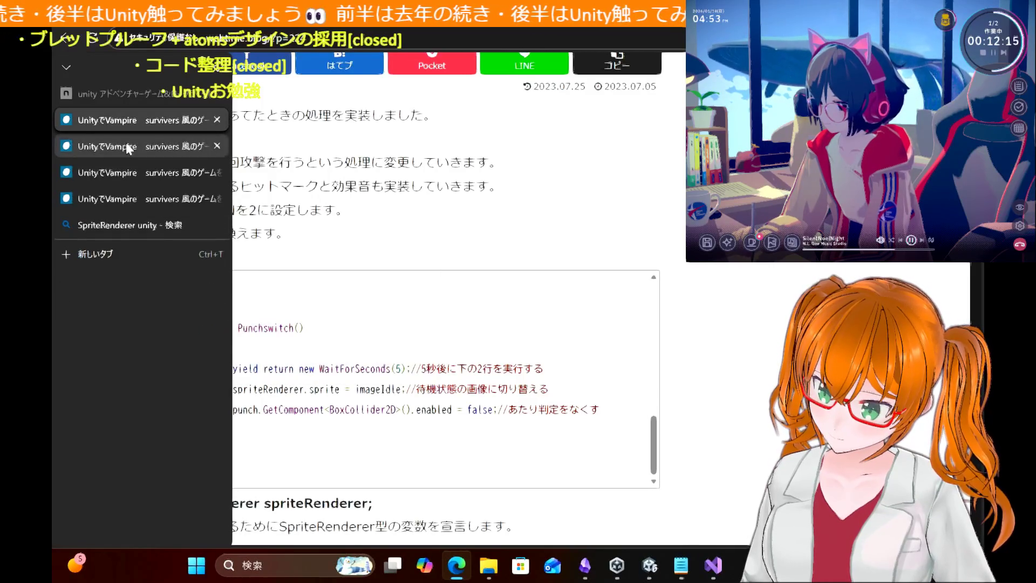
left_click(128, 146)
Step: Open and read the attack interval and hit mark chapter
scroll(342, 369, "down", 2)
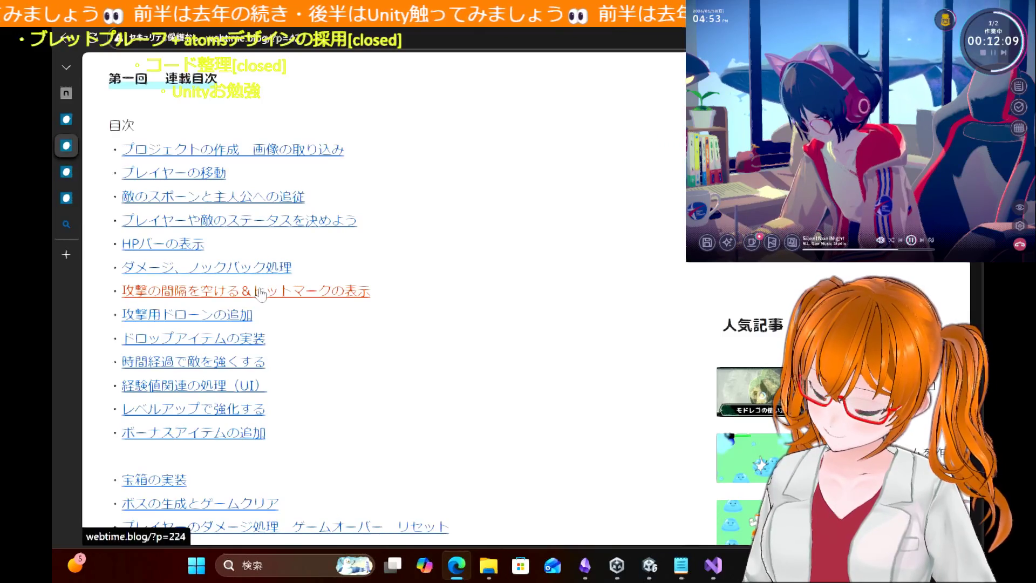
left_click(260, 294)
scroll(605, 294, "down", 5)
scroll(604, 294, "down", 6)
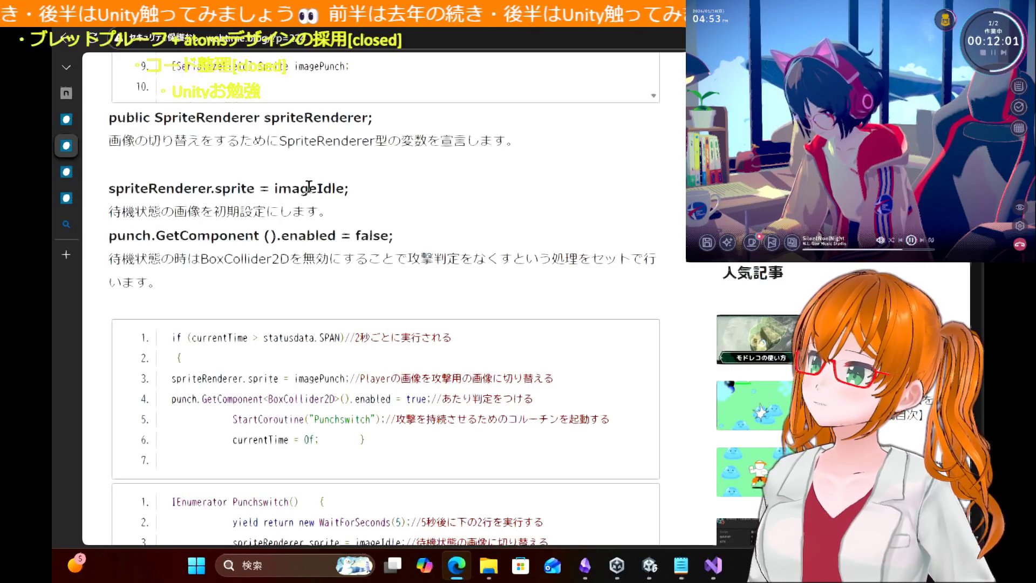
scroll(309, 186, "down", 1)
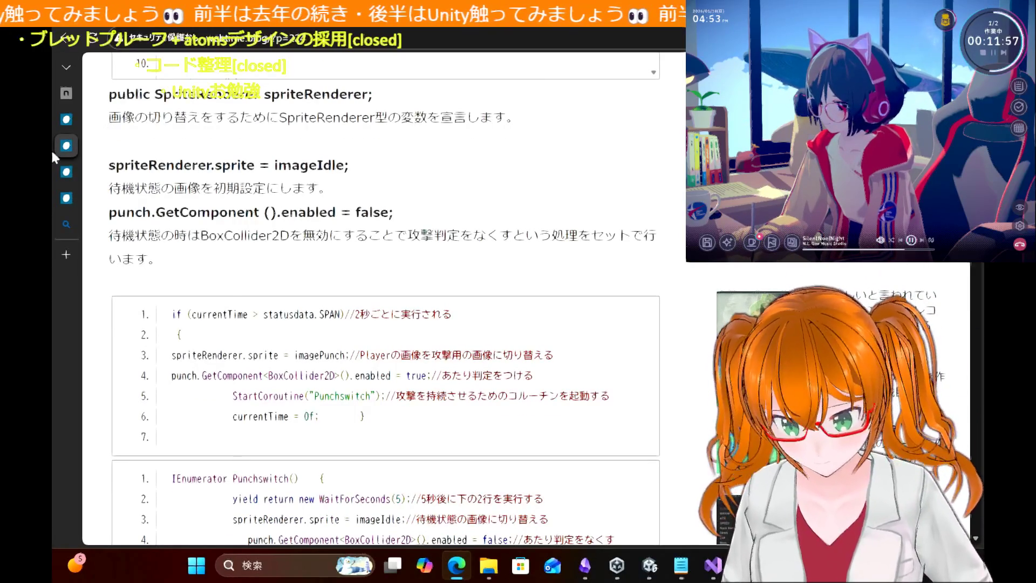
Step: From the table of contents, open and read the ダメージ、ノックバック処理 chapter
left_click(64, 39)
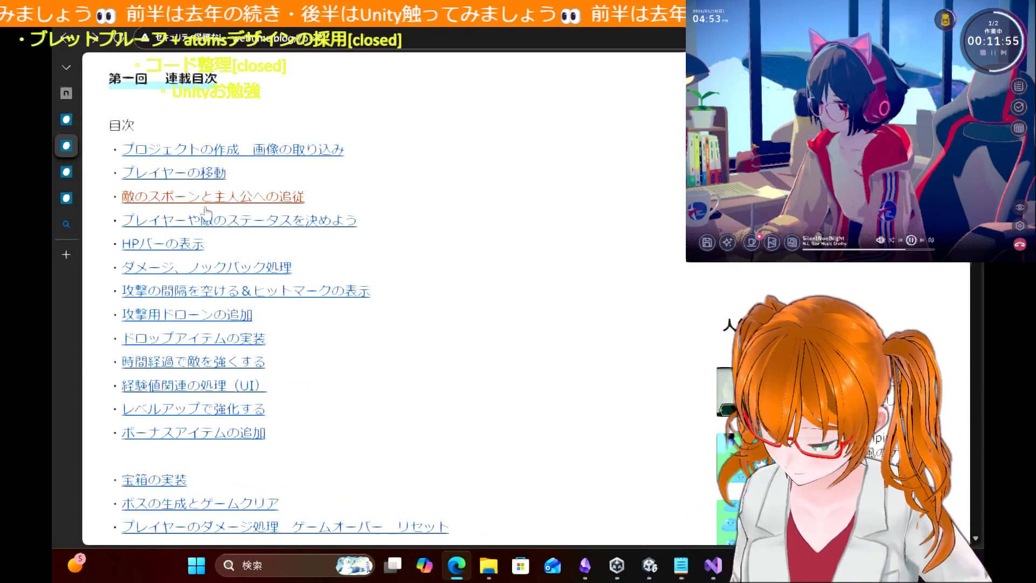
left_click(221, 270)
scroll(454, 266, "down", 10)
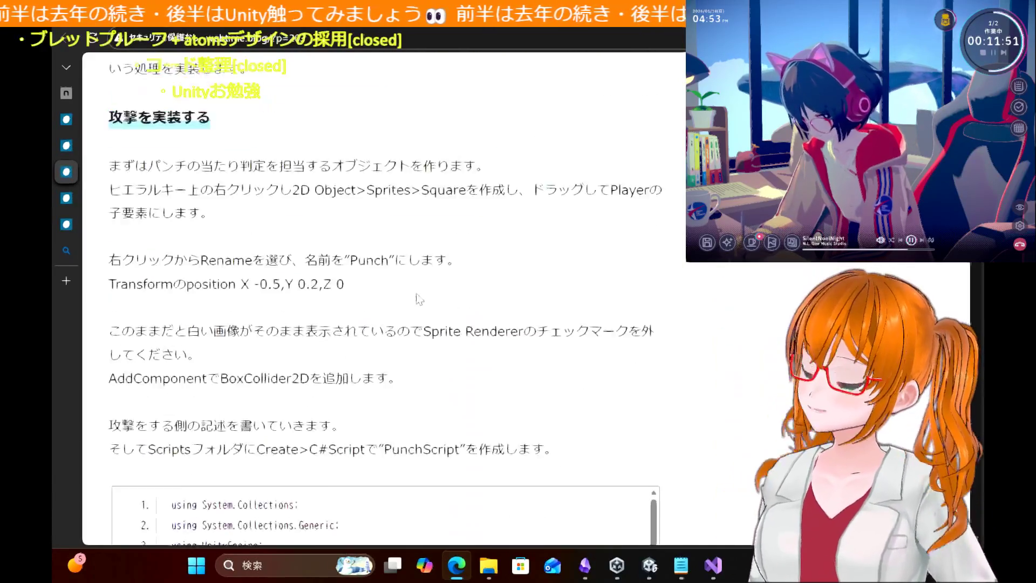
scroll(416, 298, "down", 5)
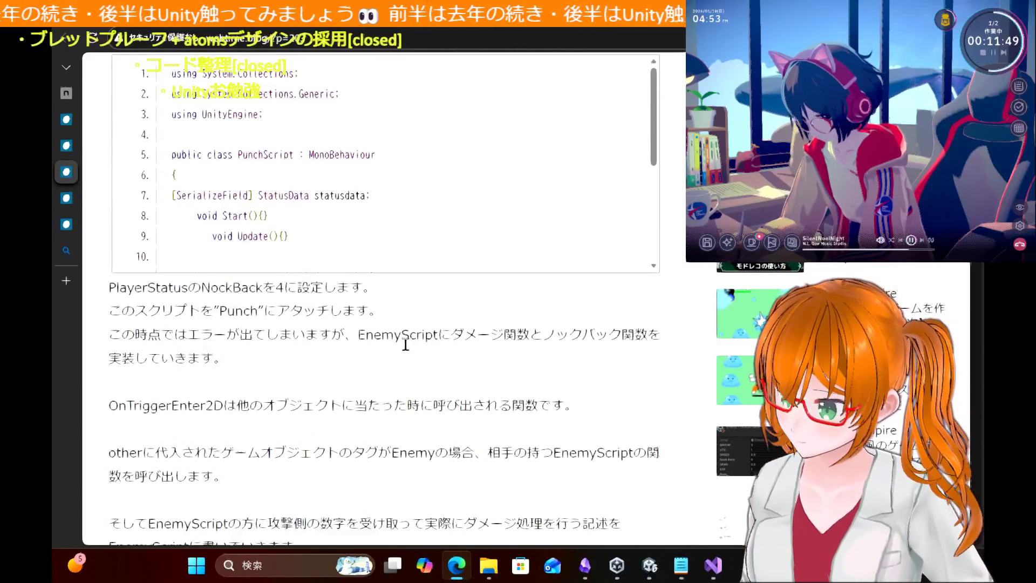
scroll(405, 345, "down", 7)
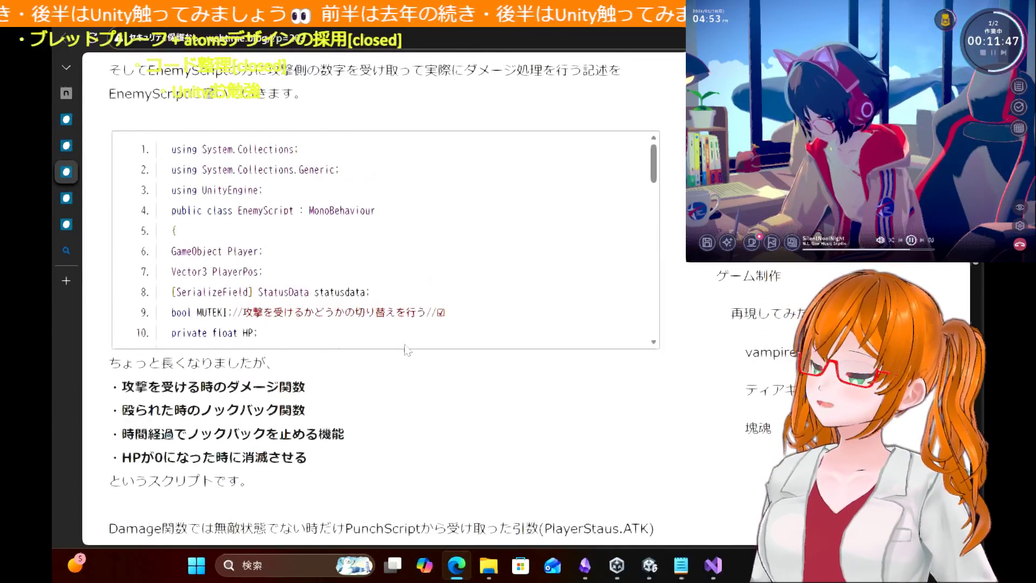
scroll(423, 397, "down", 15)
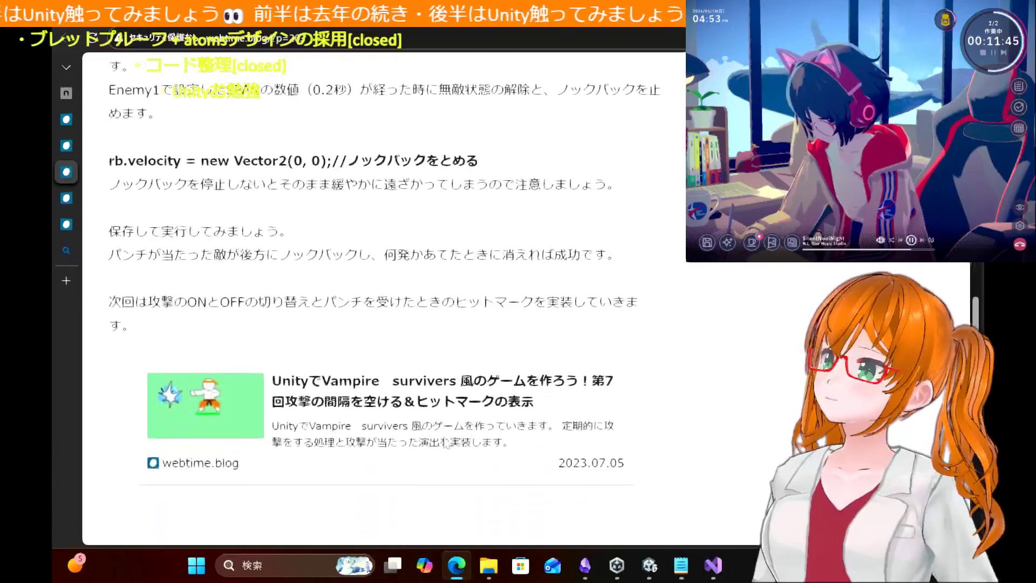
scroll(445, 444, "up", 3)
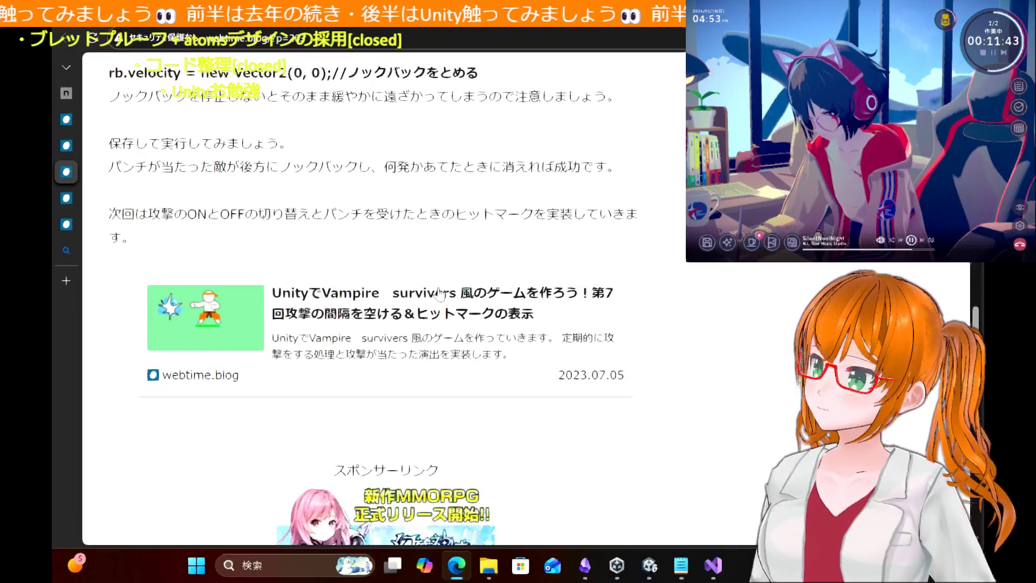
scroll(443, 270, "up", 12)
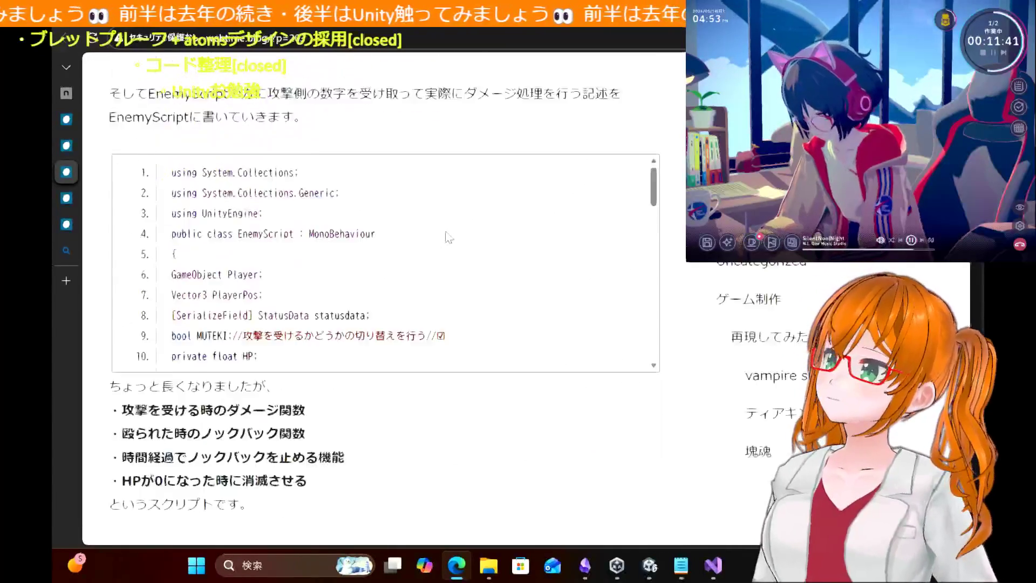
scroll(447, 237, "up", 15)
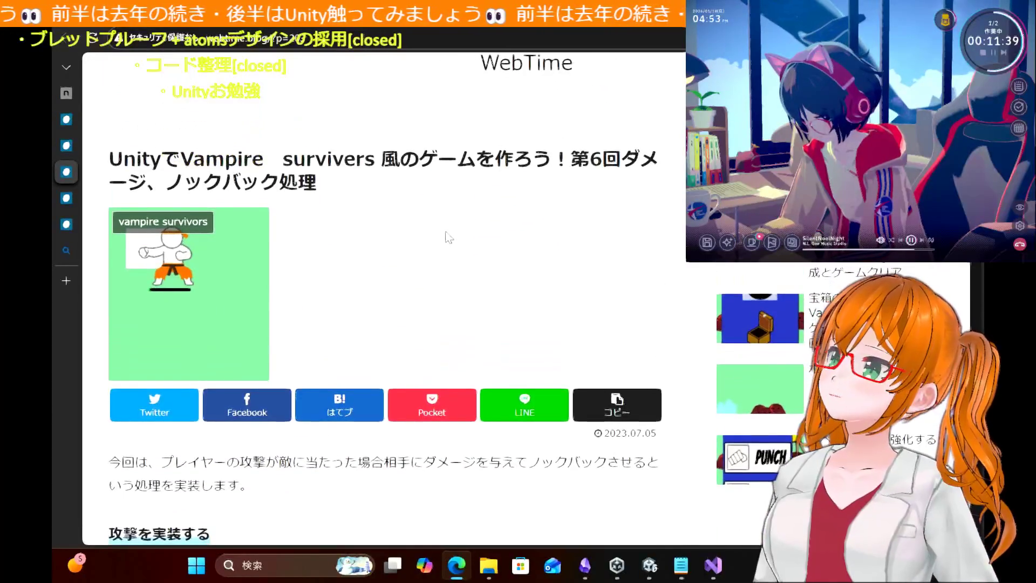
Step: Close two more duplicate tutorial tabs and go back to the series contents tab
mouse_move(81, 180)
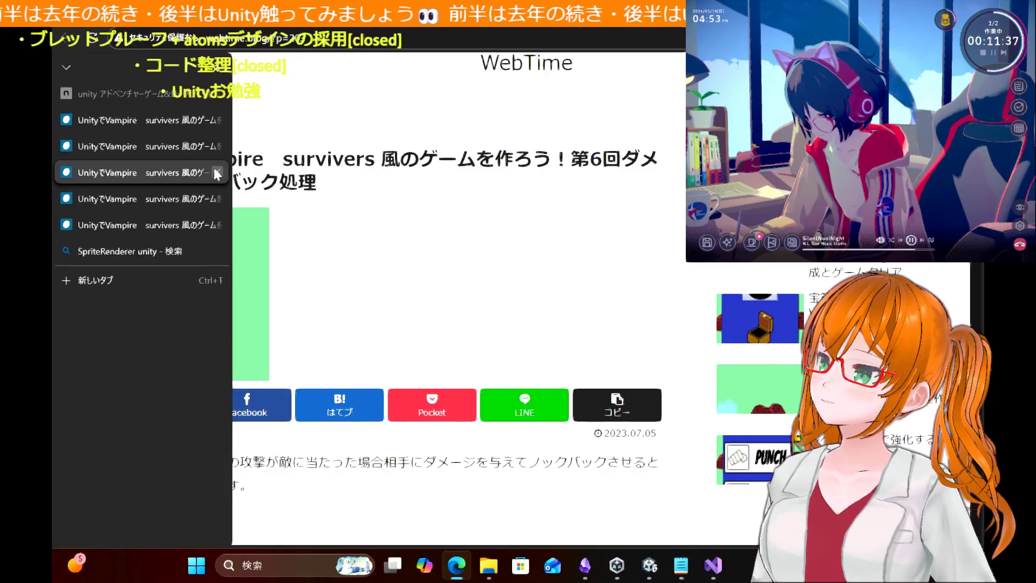
left_click(215, 171)
left_click(142, 125)
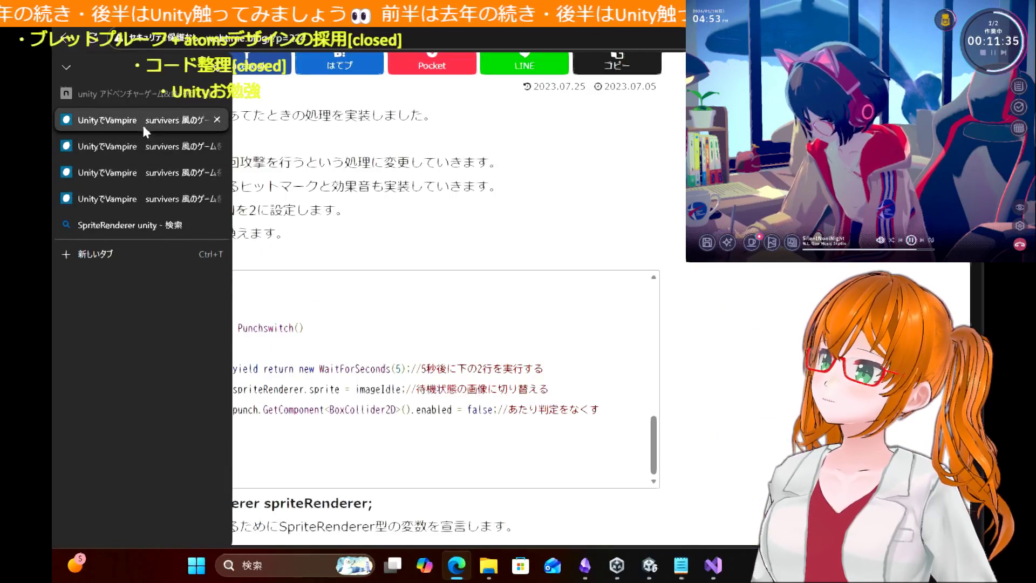
left_click(144, 146)
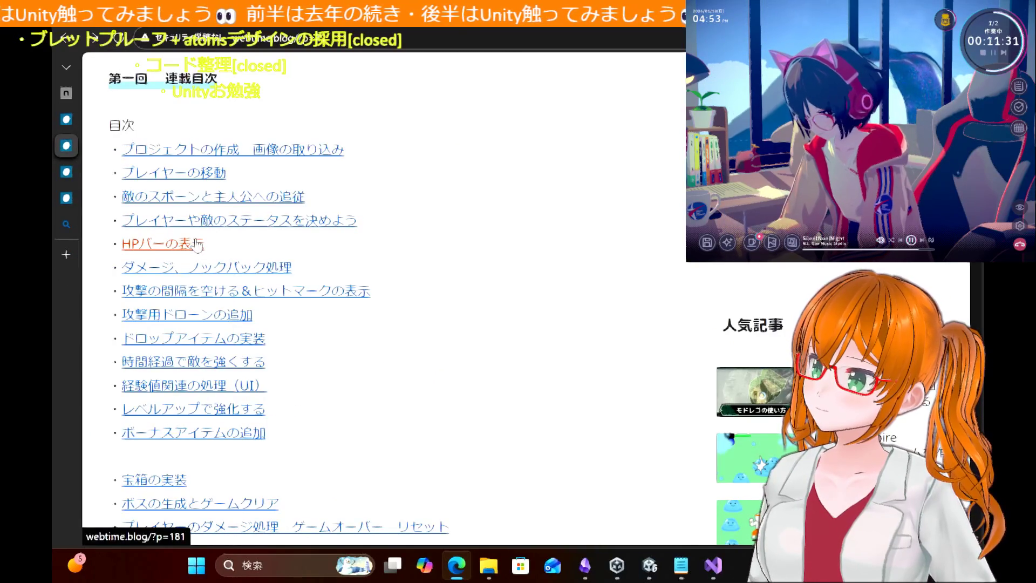
Step: Open the HPバーの表示 chapter and skim its beginning
left_click(197, 244)
scroll(358, 313, "down", 6)
scroll(359, 314, "down", 20)
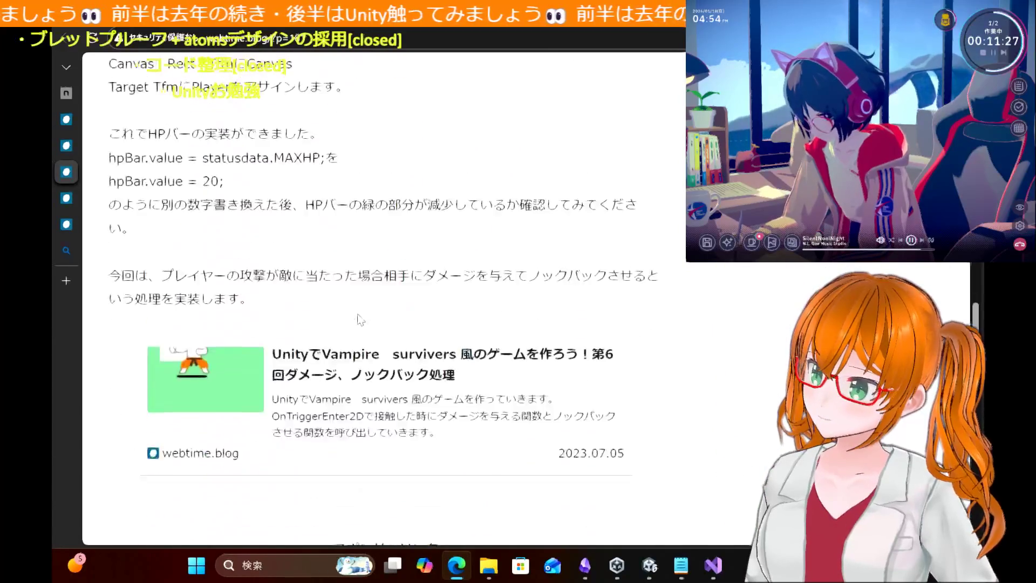
scroll(359, 318, "down", 4)
scroll(362, 303, "up", 5)
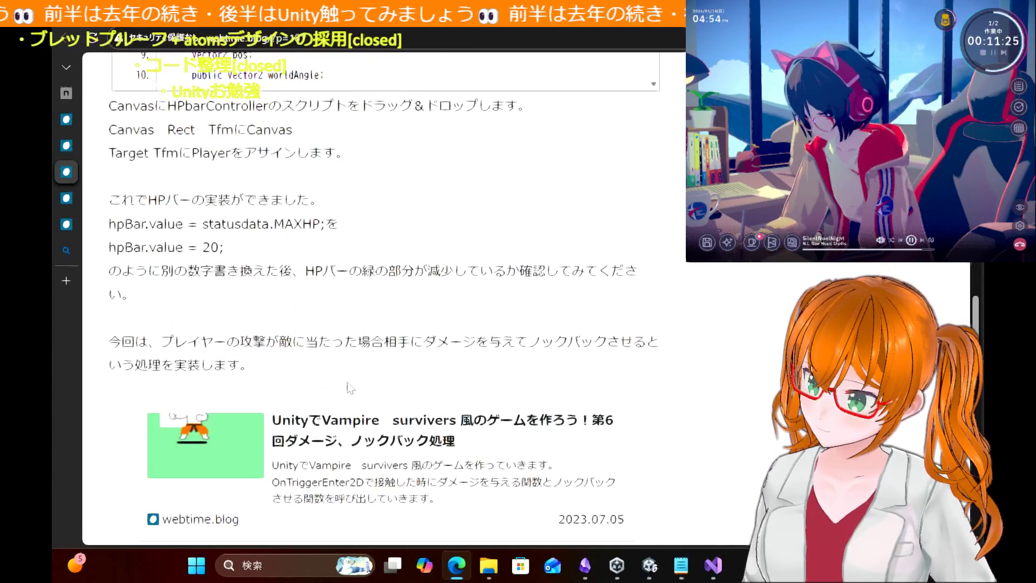
Step: Open the part 6 damage and knockback article and read its attack, PunchScript and EnemyScript sections
left_click(385, 432)
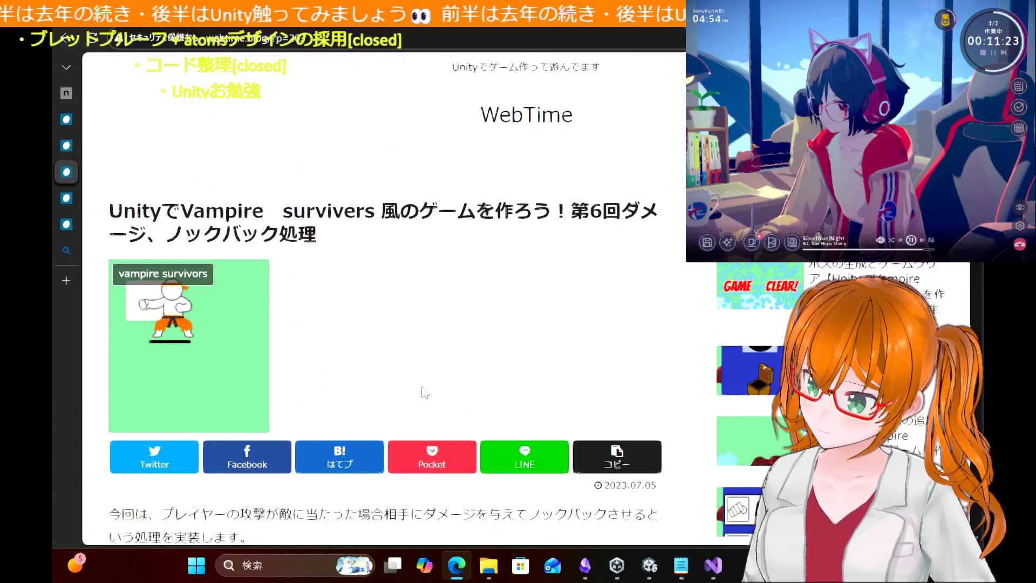
scroll(423, 351, "down", 7)
scroll(424, 393, "down", 1)
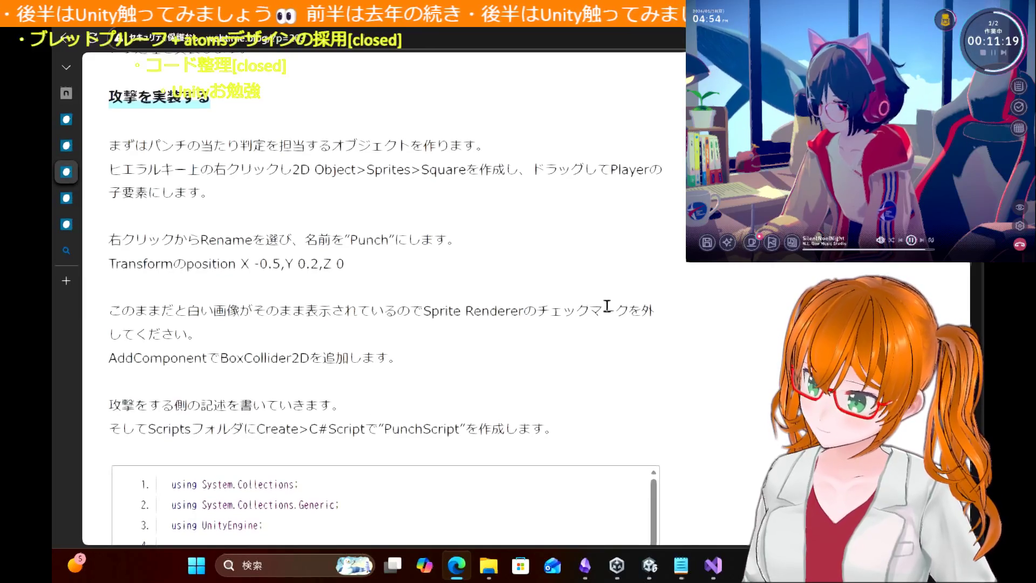
scroll(612, 306, "down", 6)
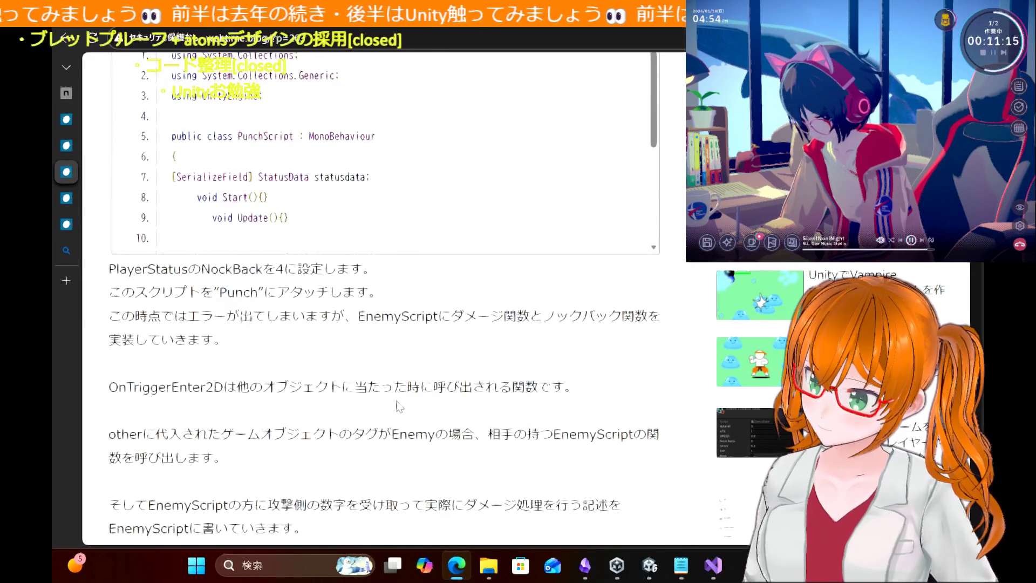
scroll(398, 406, "down", 1)
scroll(398, 406, "down", 8)
scroll(398, 403, "down", 1)
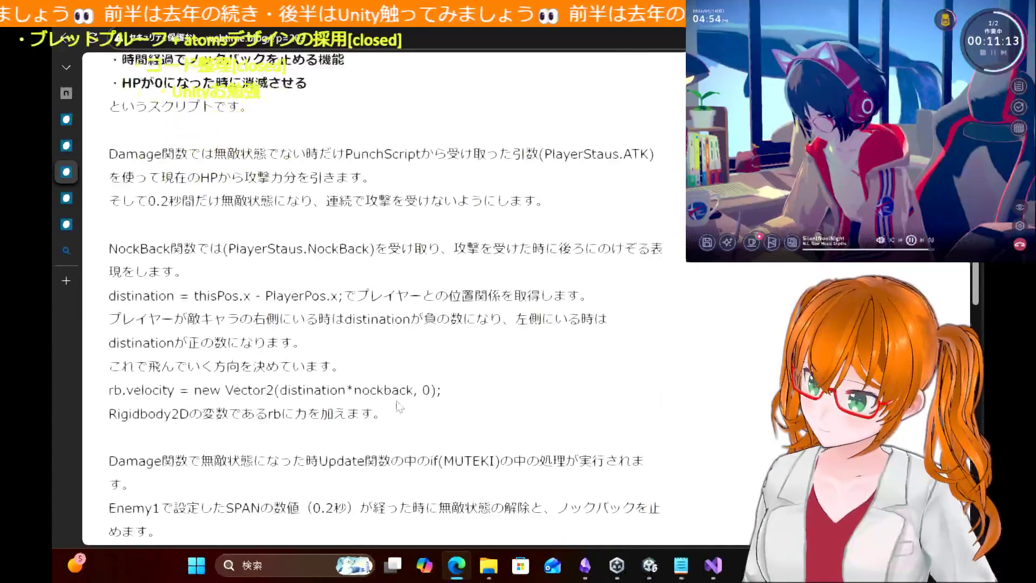
scroll(398, 402, "up", 1)
scroll(398, 403, "down", 5)
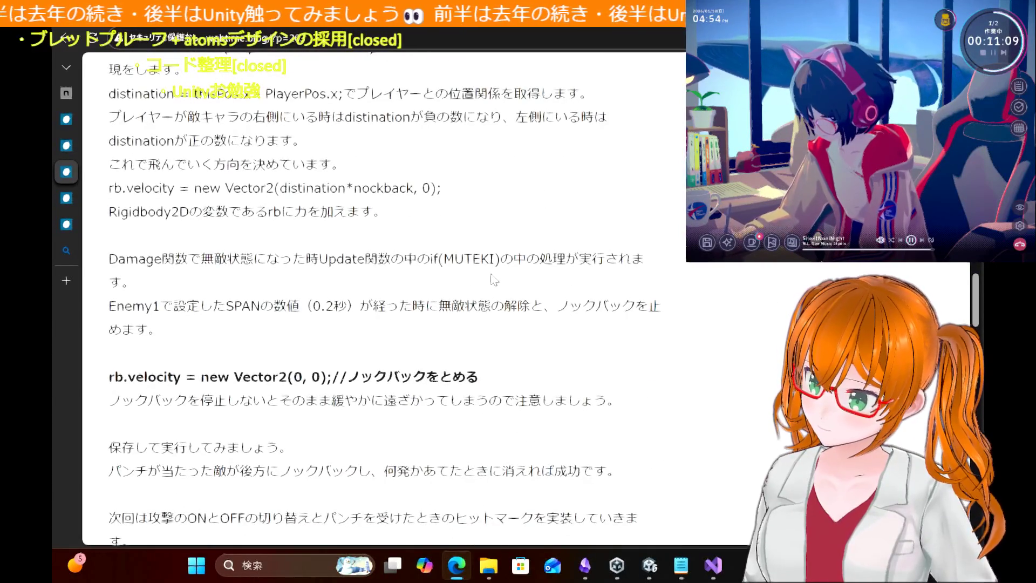
scroll(494, 279, "down", 3)
scroll(494, 279, "down", 4)
scroll(494, 280, "up", 8)
scroll(494, 280, "up", 10)
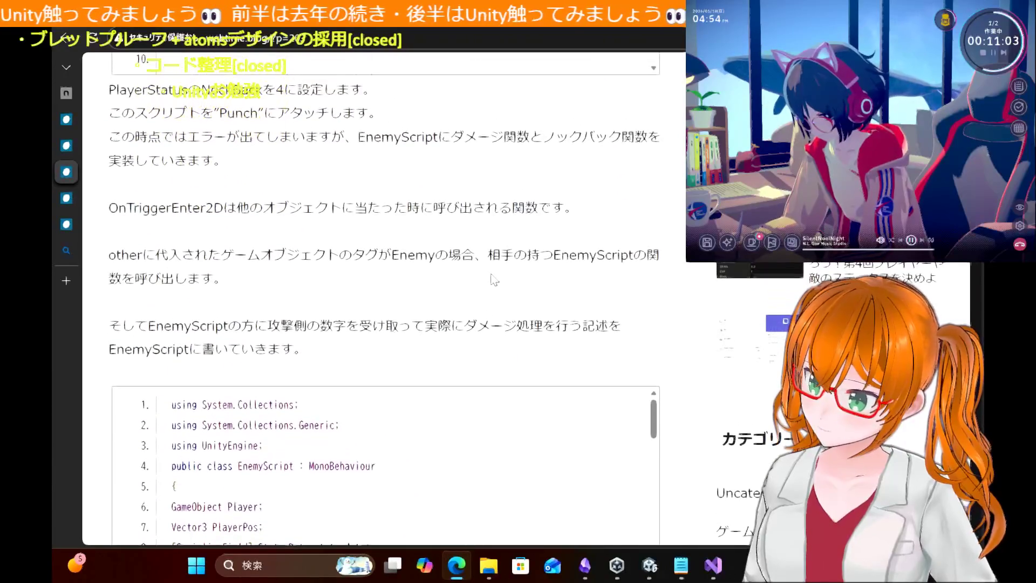
scroll(494, 280, "up", 4)
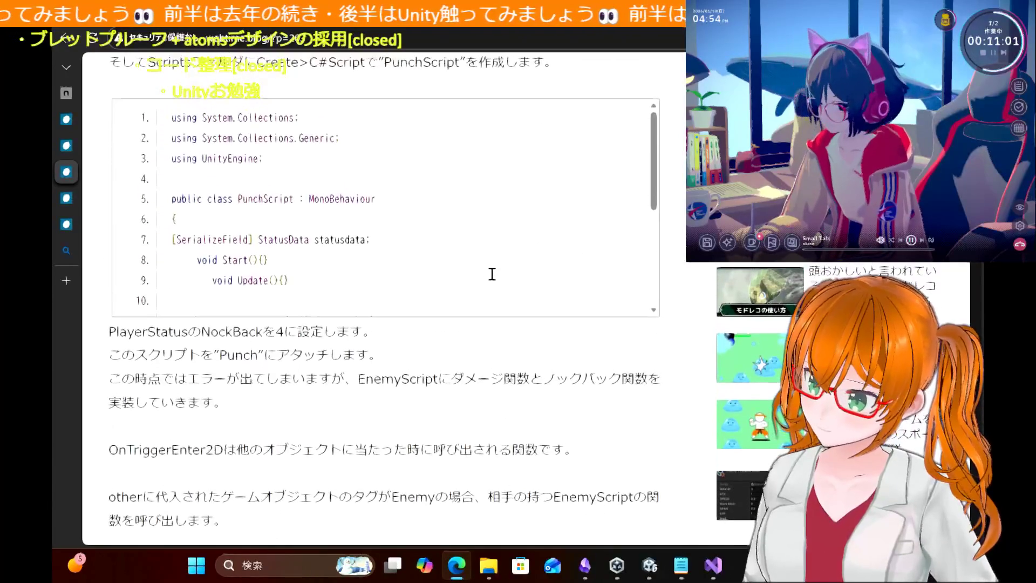
scroll(494, 280, "up", 4)
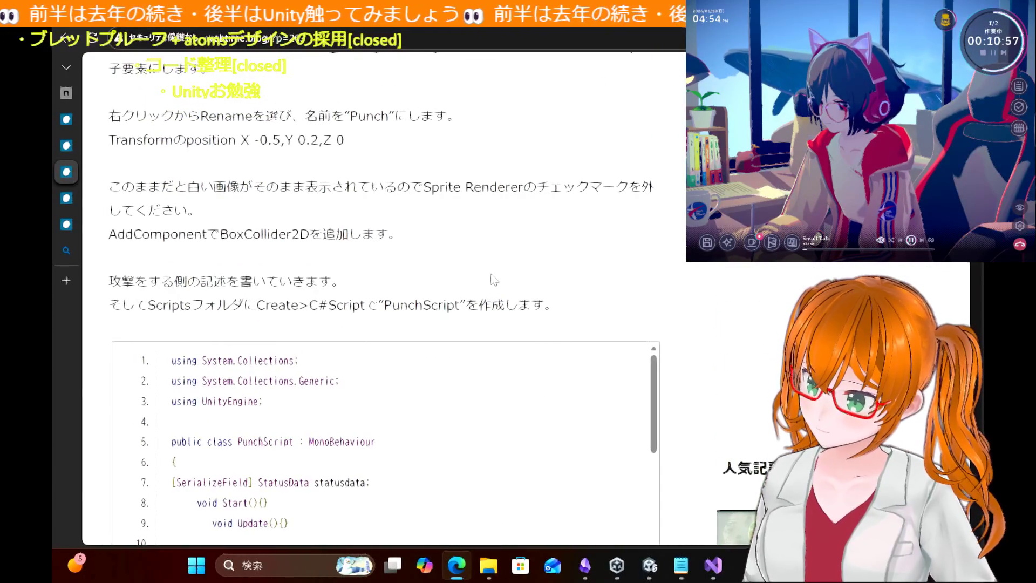
scroll(448, 190, "up", 4)
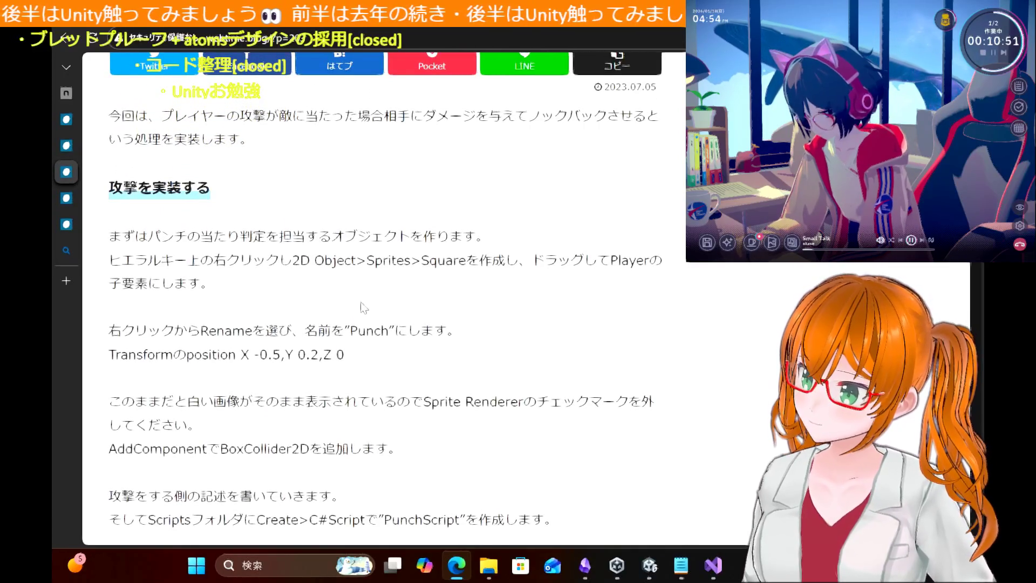
scroll(362, 308, "down", 3)
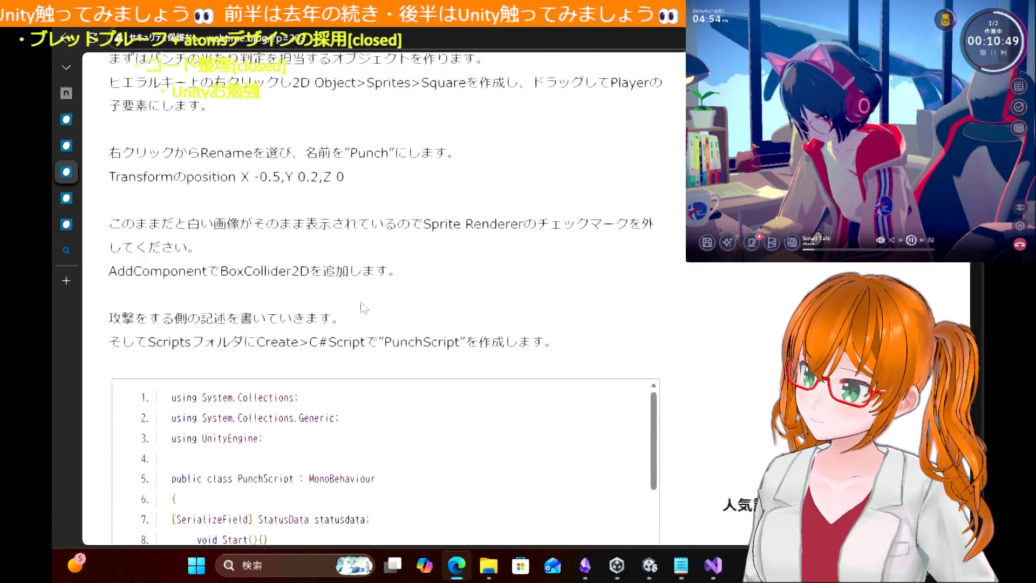
scroll(361, 307, "down", 11)
scroll(362, 307, "up", 1)
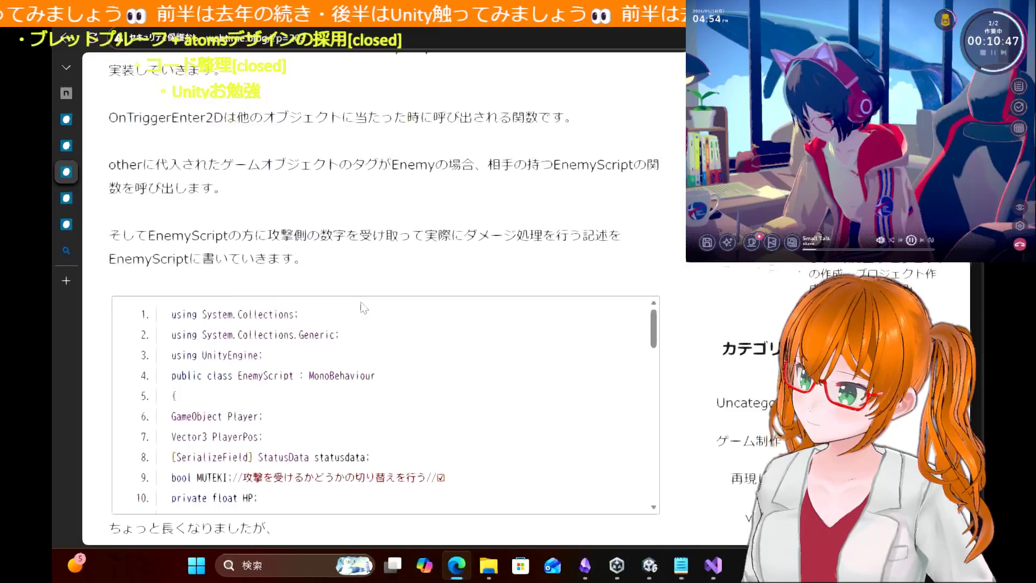
scroll(362, 308, "up", 2)
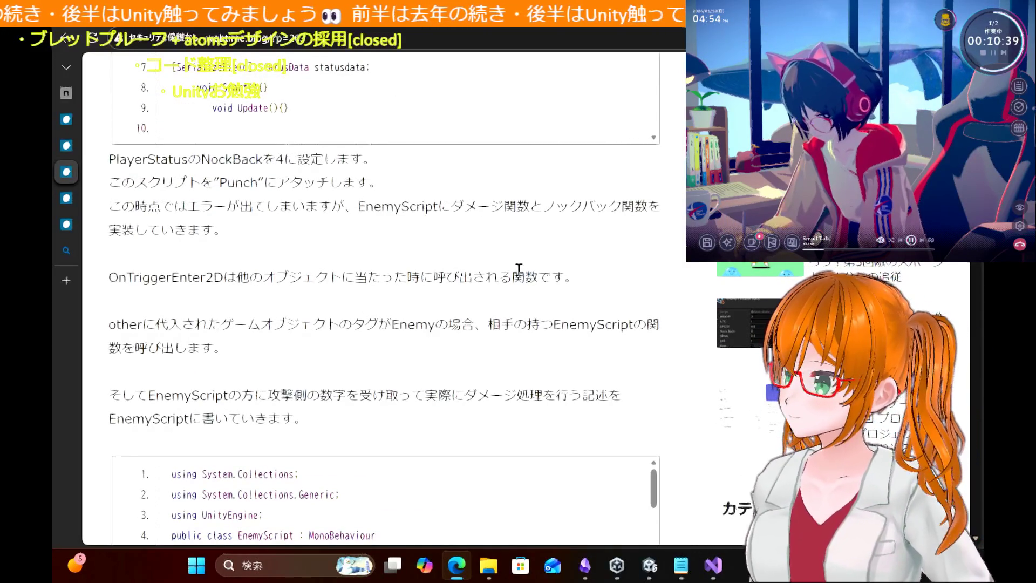
scroll(416, 176, "up", 4)
scroll(416, 176, "down", 3)
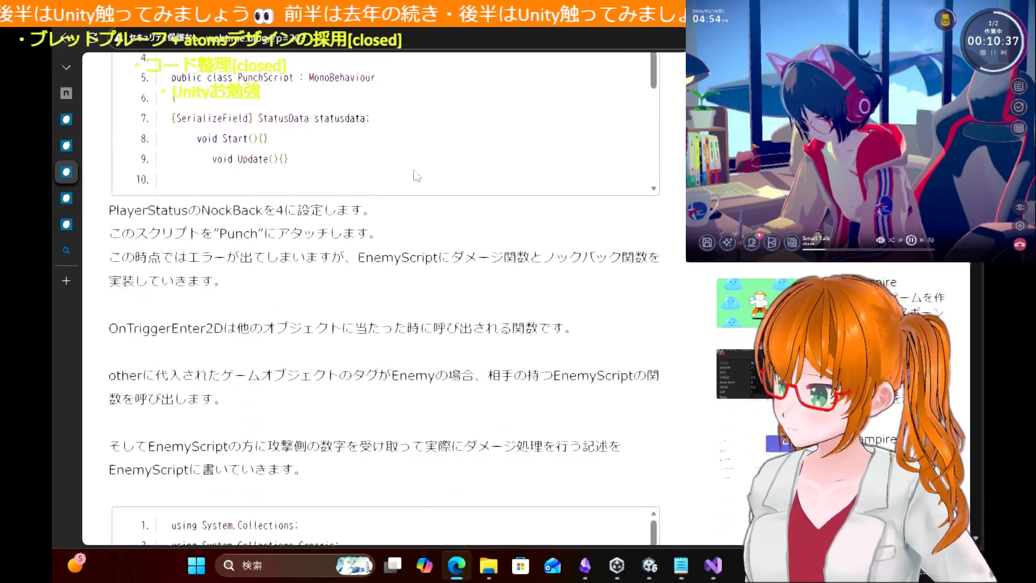
left_click(651, 565)
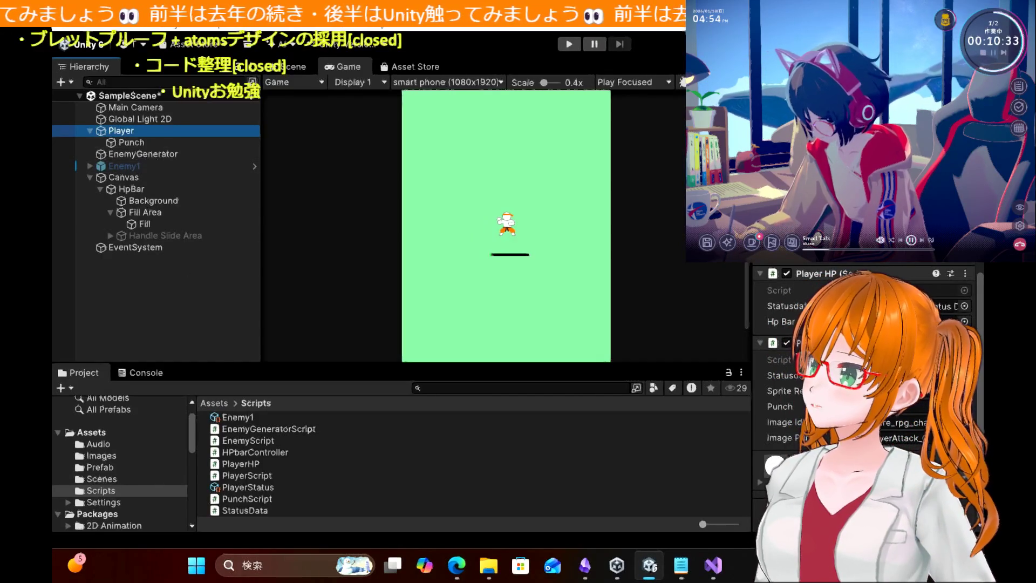
Step: Attach PunchScript to the Punch object, deleting the stray object, and set Statusdata to PlayerStatus
left_click_drag(242, 503, 140, 147)
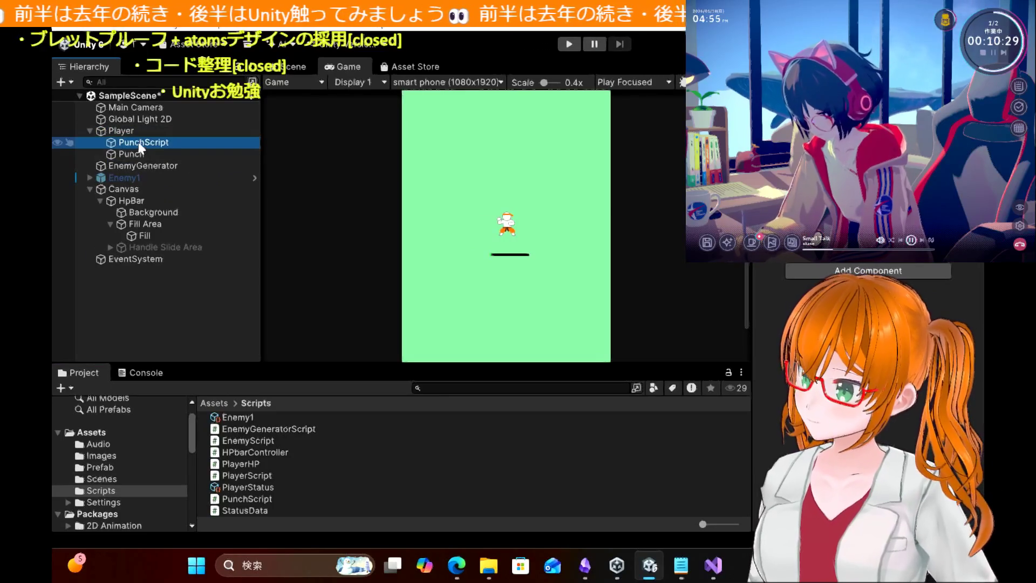
key("Delete")
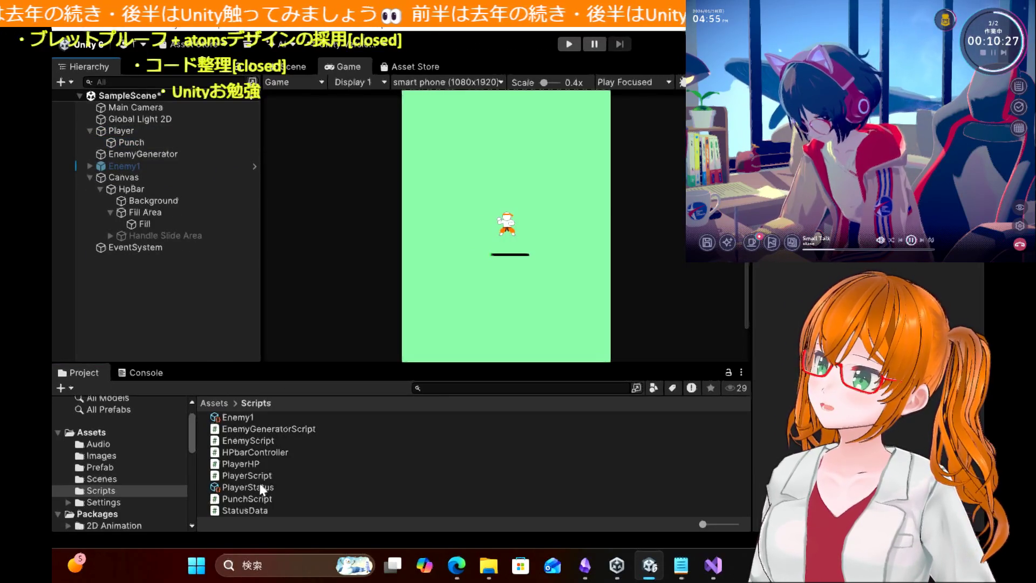
mouse_move(256, 501)
left_mouse_down()
mouse_move(126, 153)
mouse_move(135, 140)
left_mouse_up()
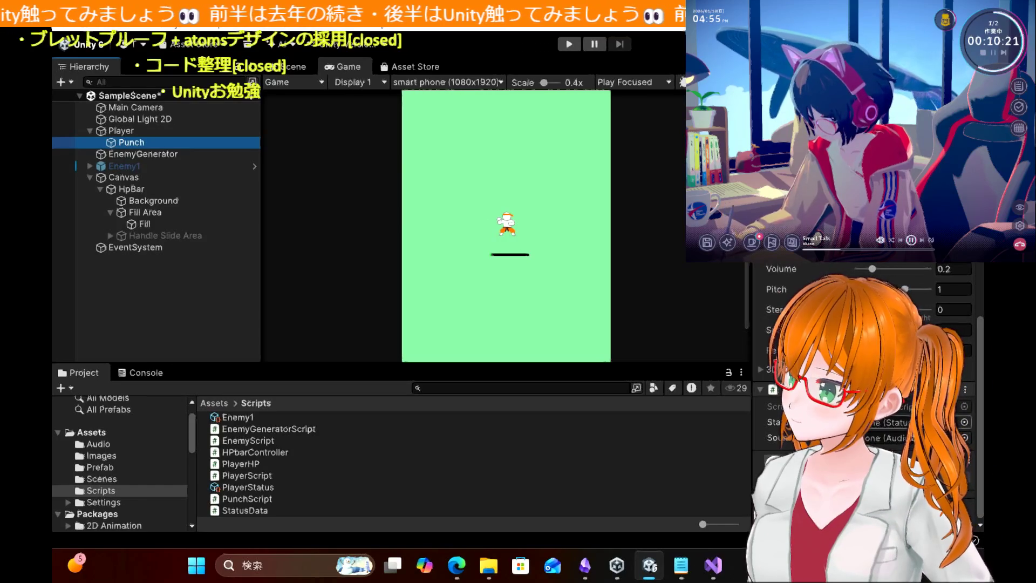
left_click_drag(247, 487, 918, 422)
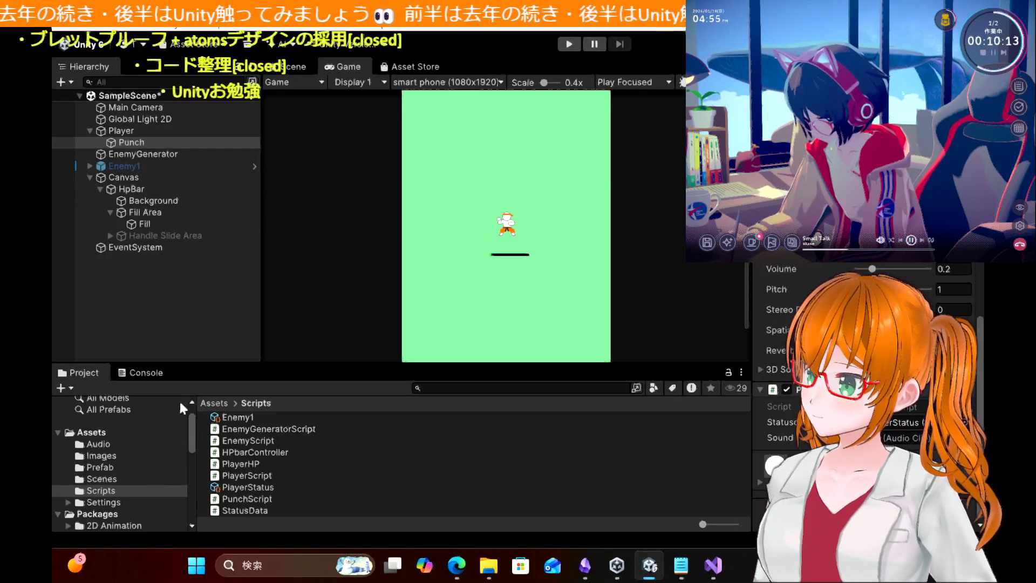
scroll(121, 472, "down", 4)
Step: Drag the 小キック clip from Assets/Audio into PunchScript's Sound field
scroll(121, 471, "up", 5)
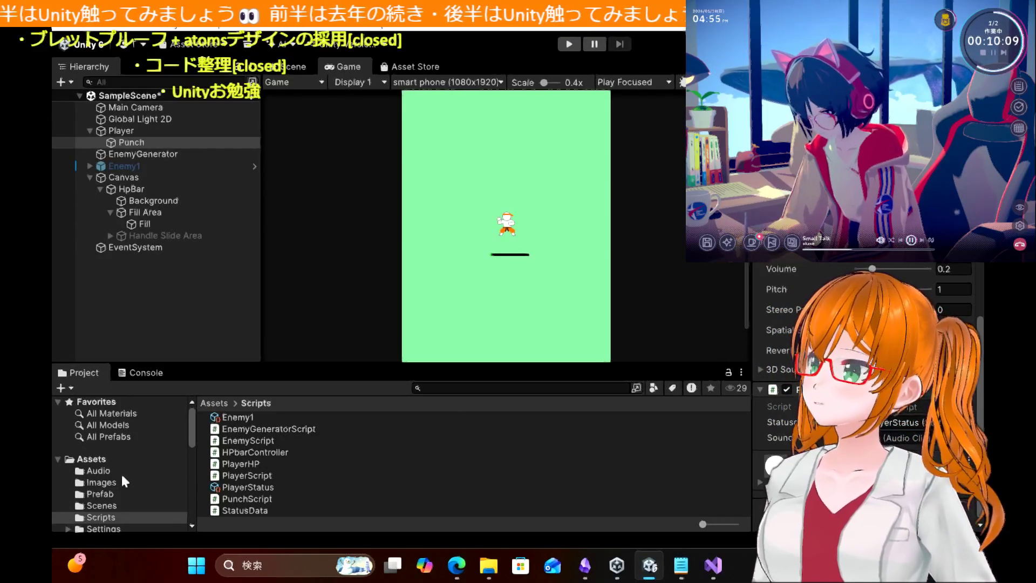
left_click(105, 475)
scroll(249, 489, "down", 1)
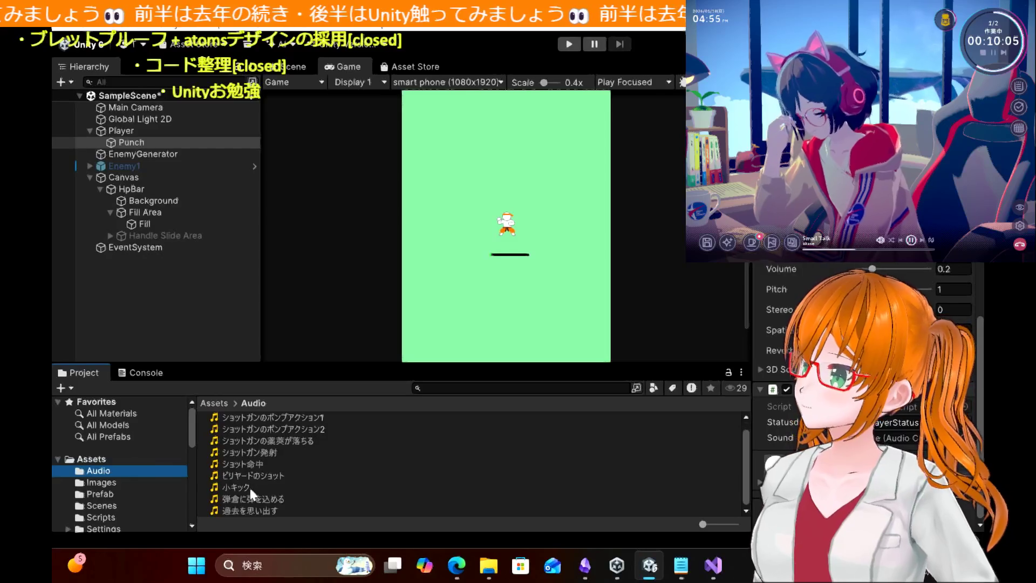
left_click_drag(243, 489, 907, 437)
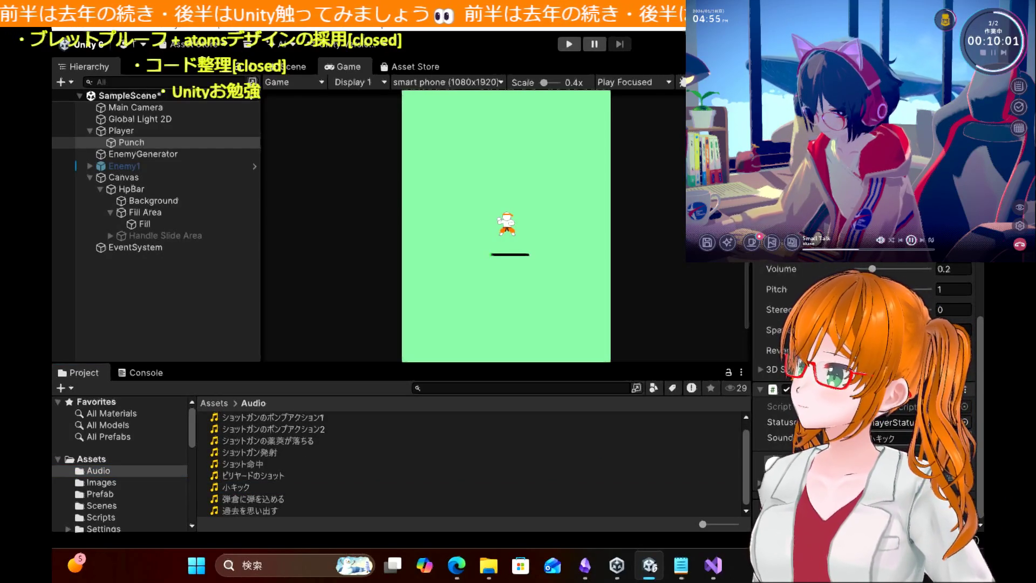
scroll(261, 468, "up", 1)
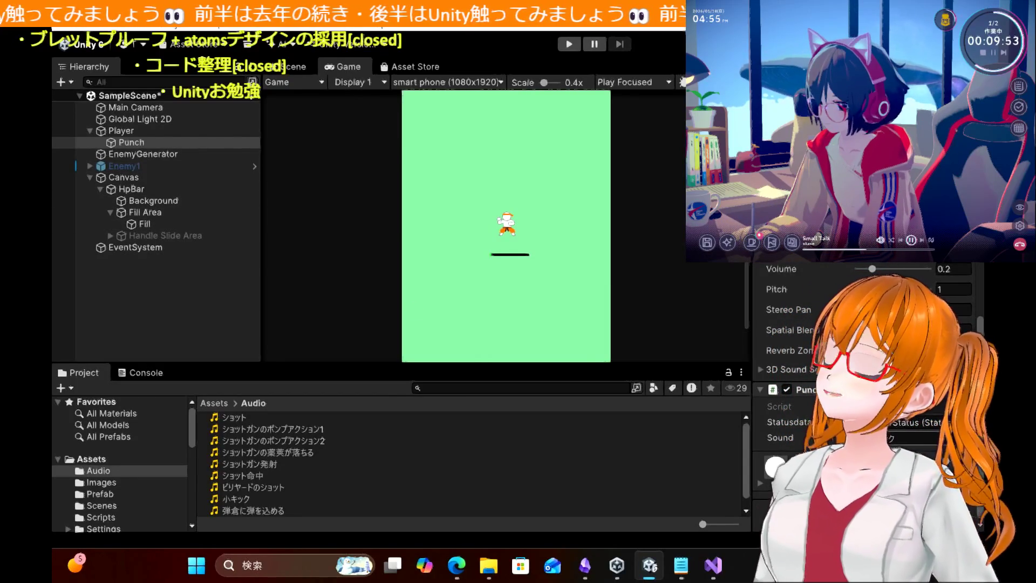
left_click(141, 156)
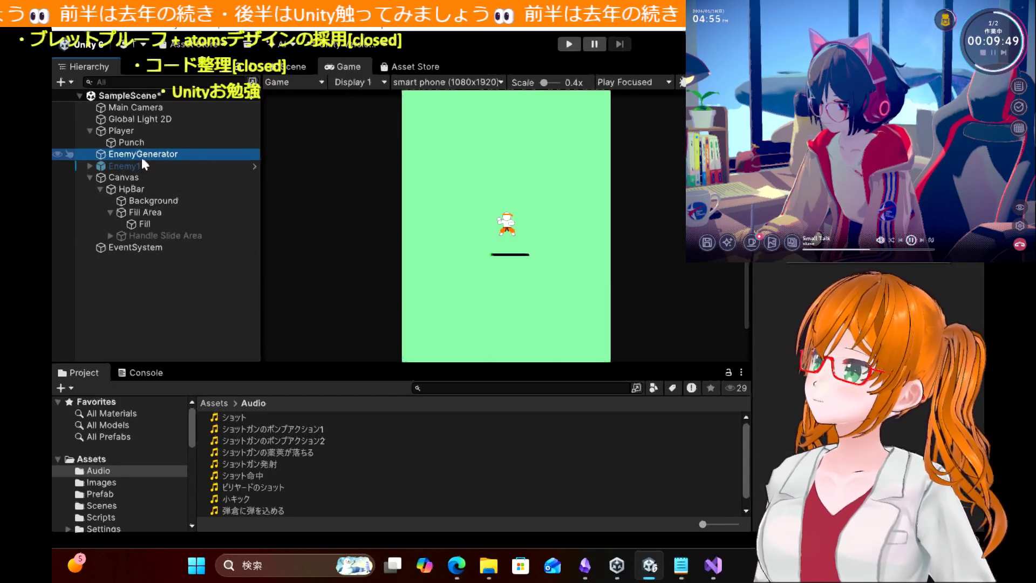
left_click(139, 143)
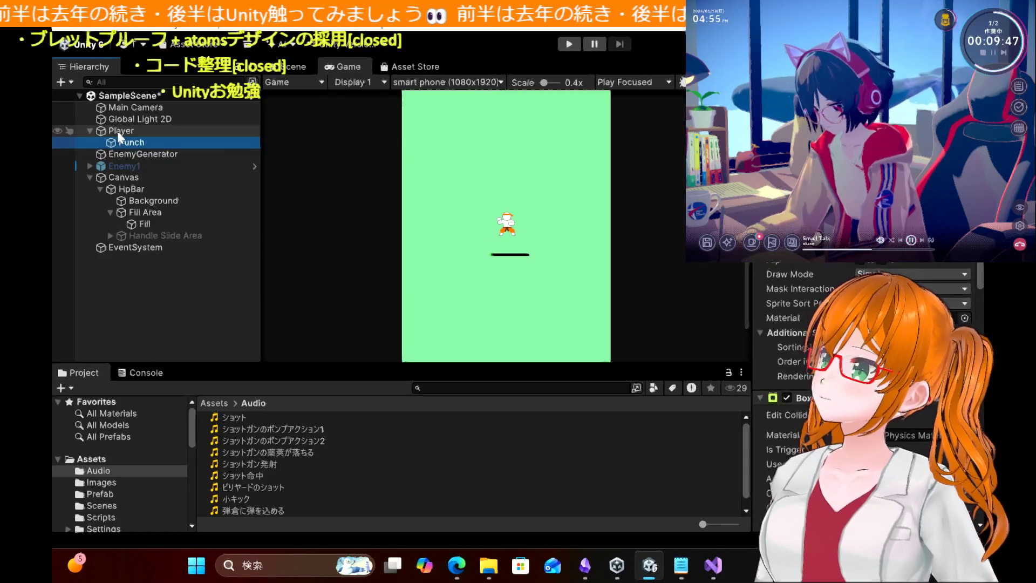
left_click(115, 133)
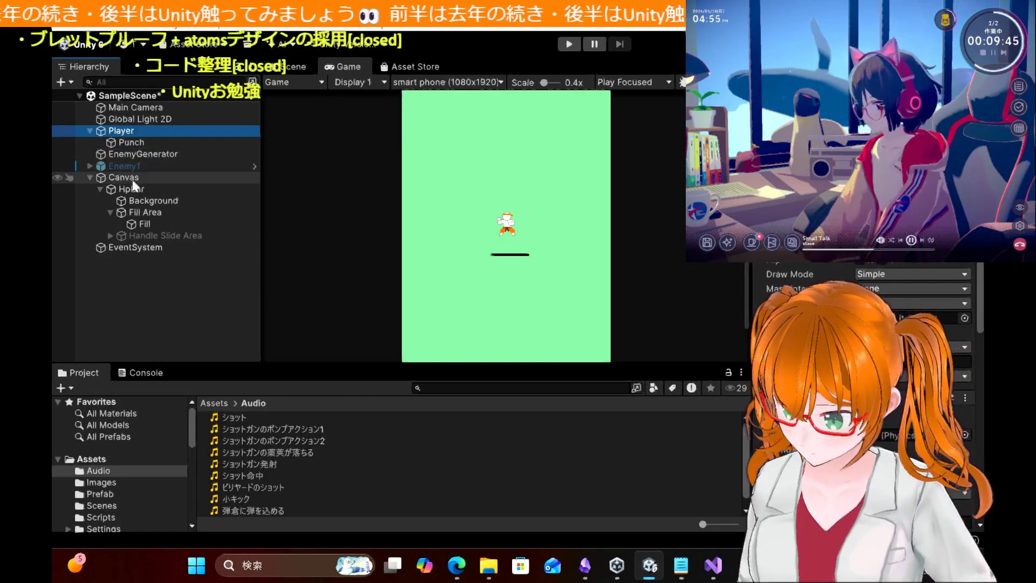
left_click(124, 167)
left_click(135, 179)
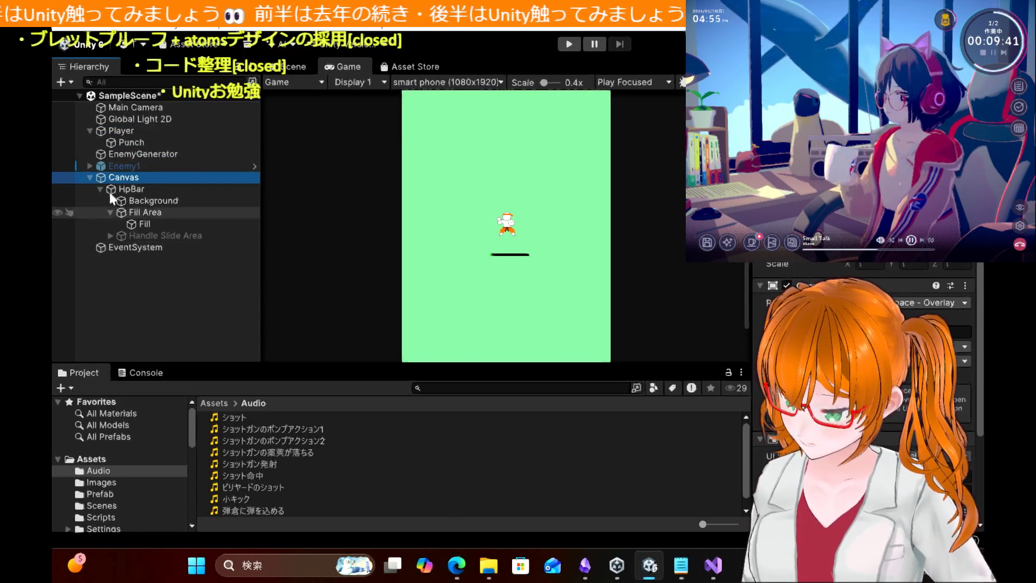
left_click(131, 146)
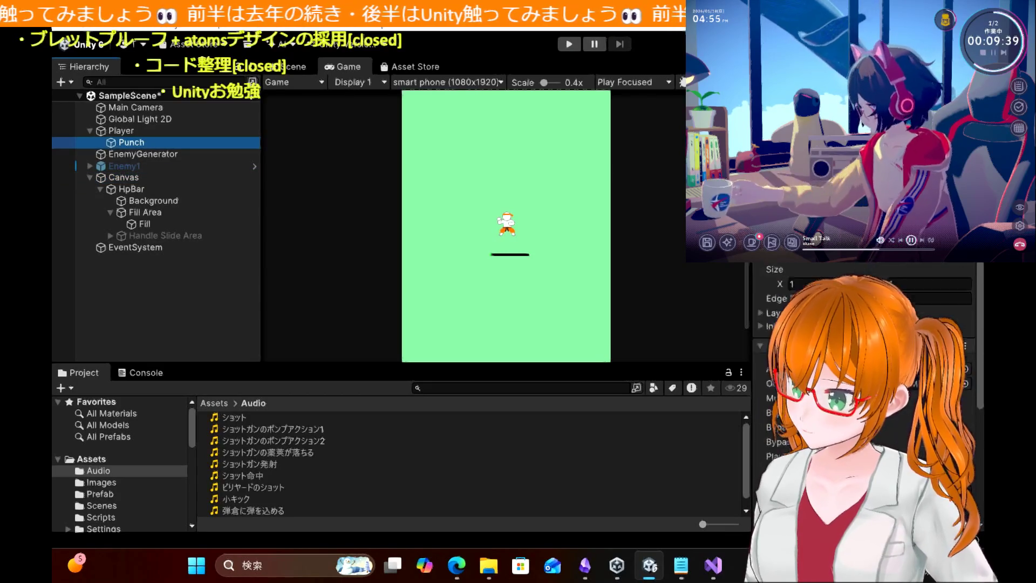
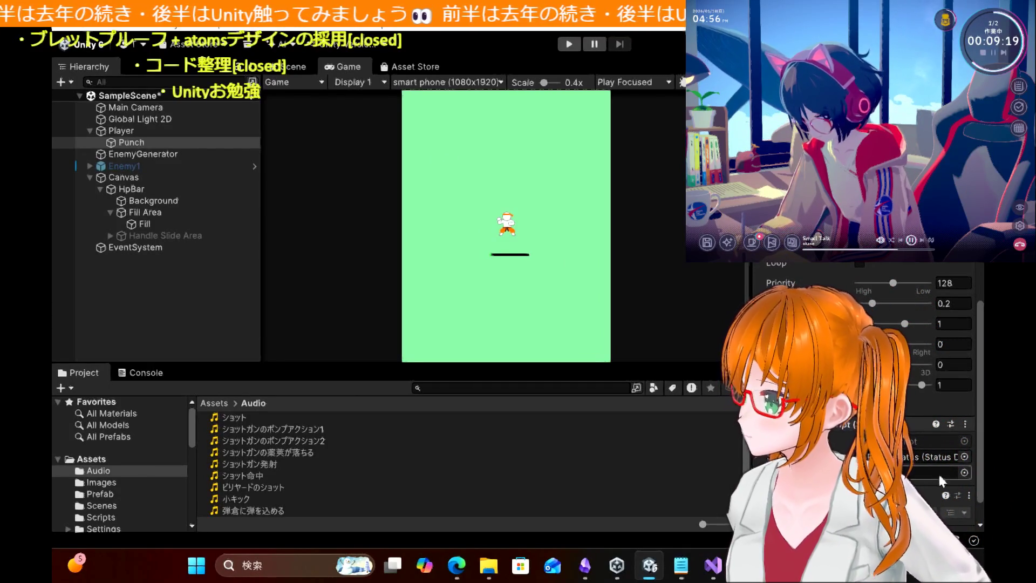
Step: Start a test run and walk the player beside the upper-left slime to punch it
left_click(568, 44)
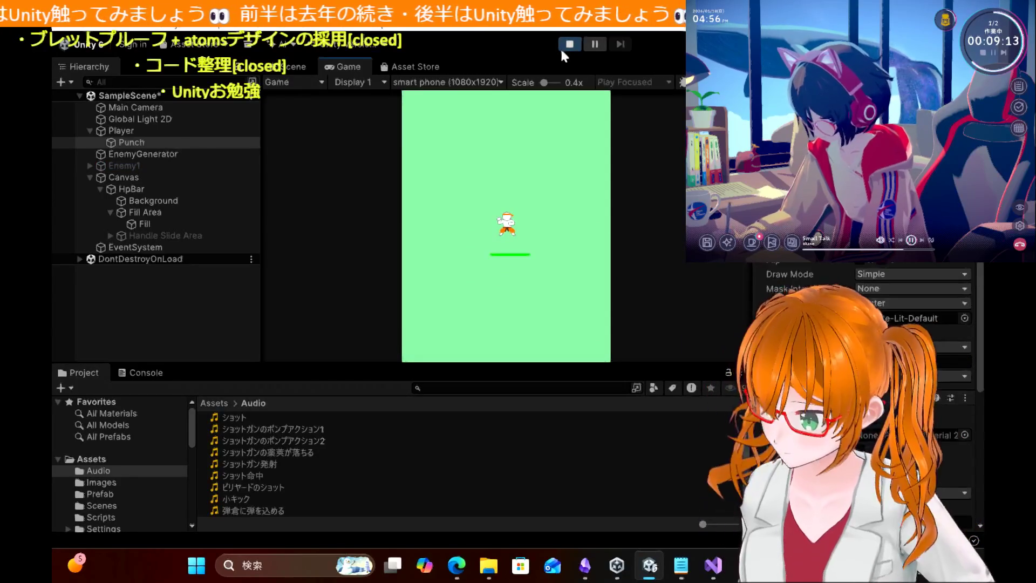
key("Left")
key("Right")
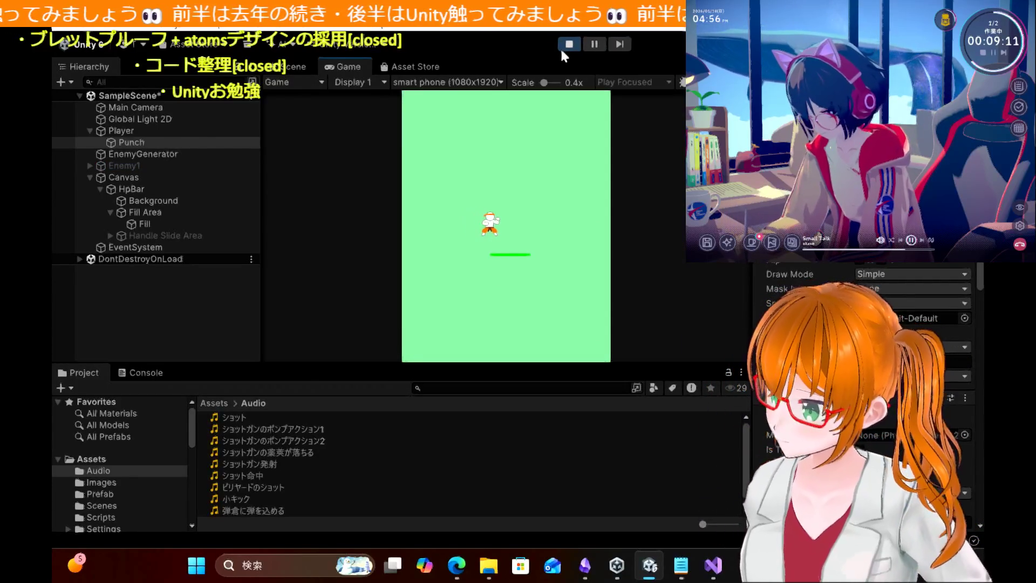
key("Up")
key("Up")
key("Left")
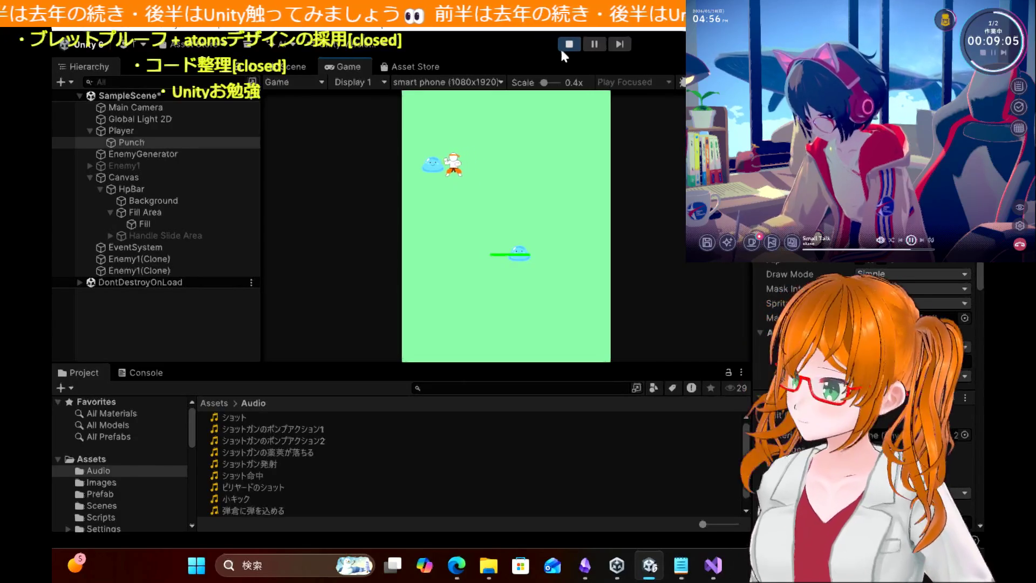
key("Down")
key("Up")
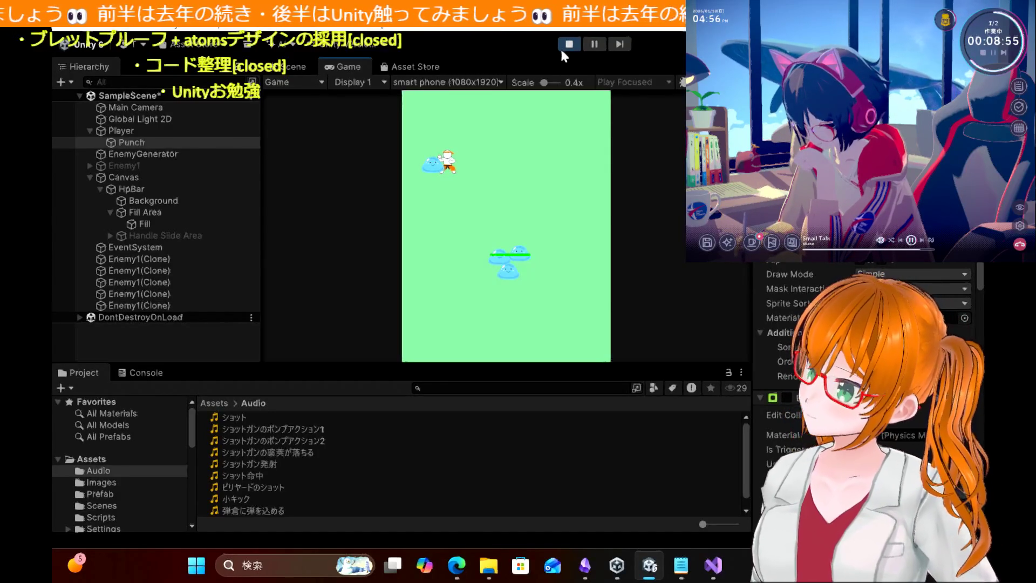
key("space")
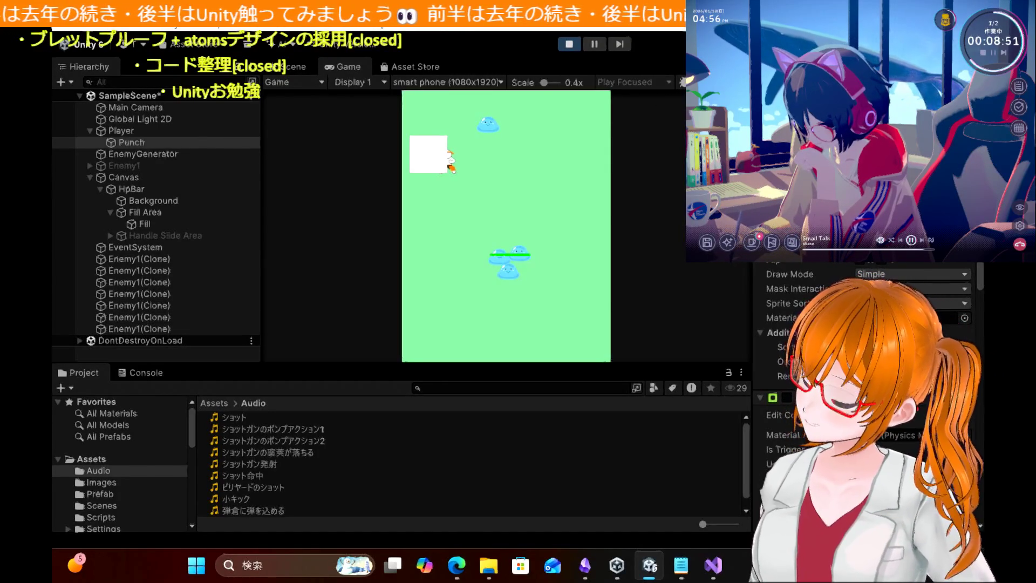
Step: Walk the player around the field, then stop the test run
key("Right")
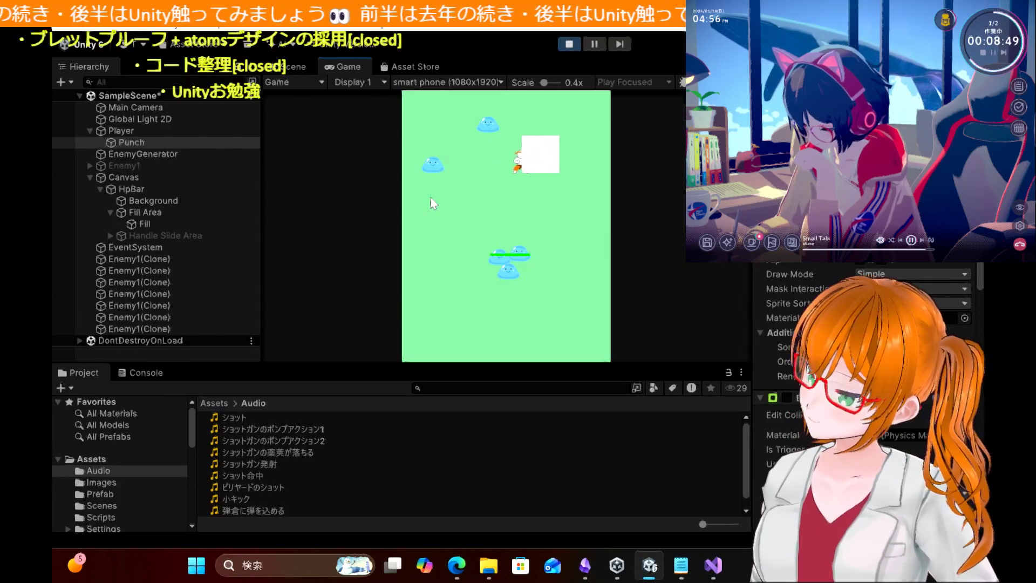
key("Up")
key("Left")
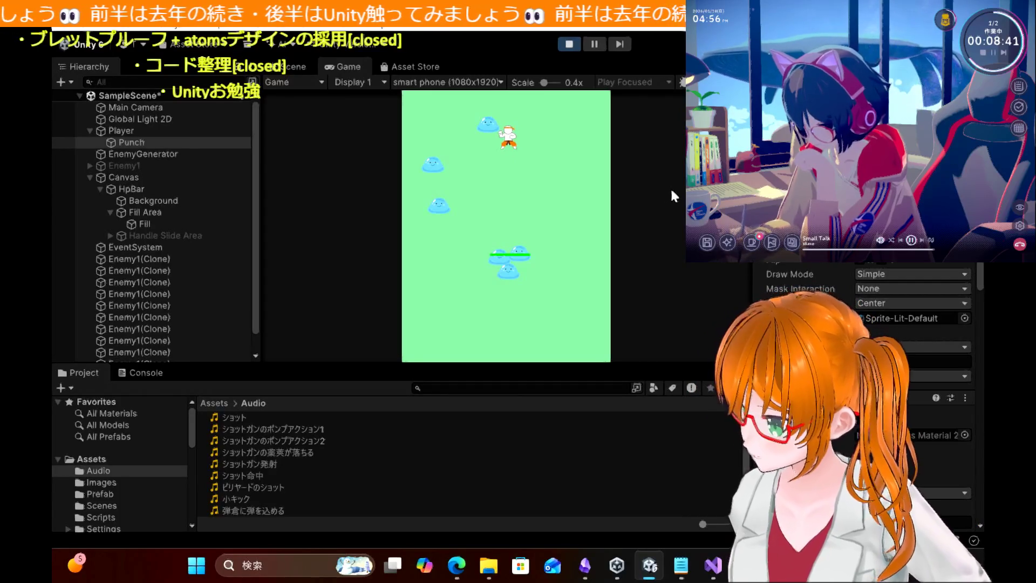
key("Down")
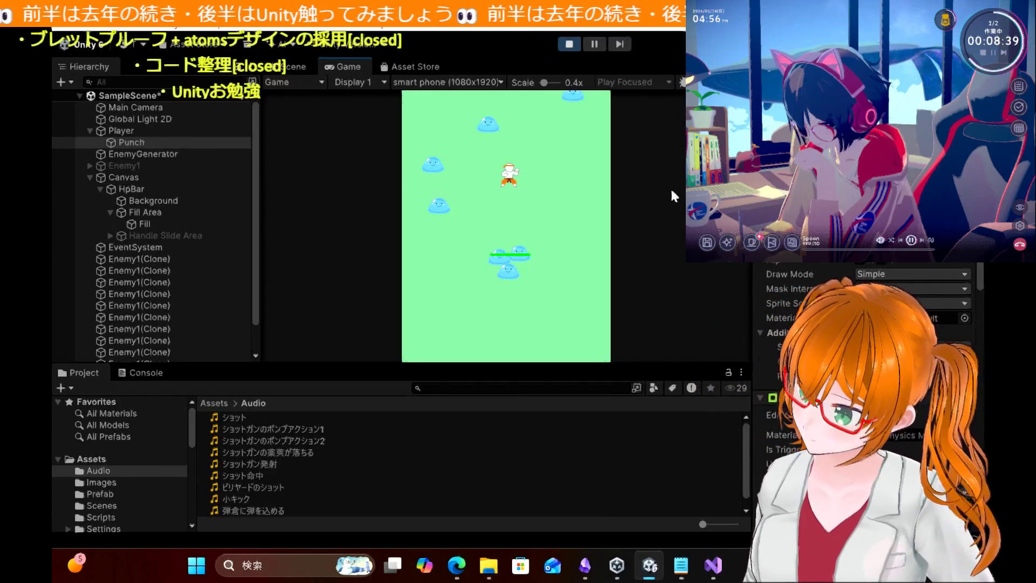
key("Left")
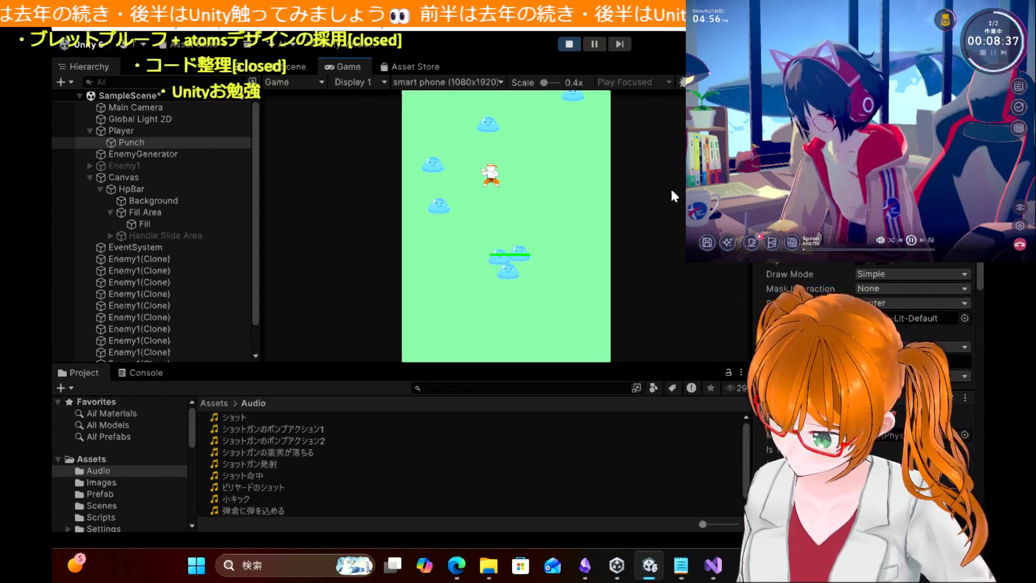
key("Left")
key("Down")
key("Down")
left_click(570, 45)
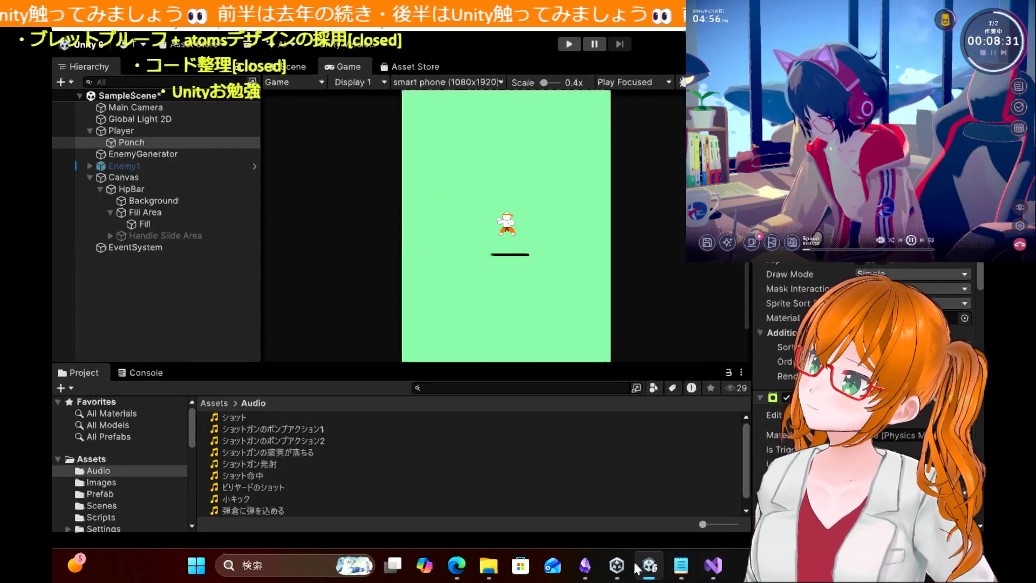
Step: Ping the PlayerStatus asset referenced in the Inspector, then return to PunchScript.cs
left_click(720, 568)
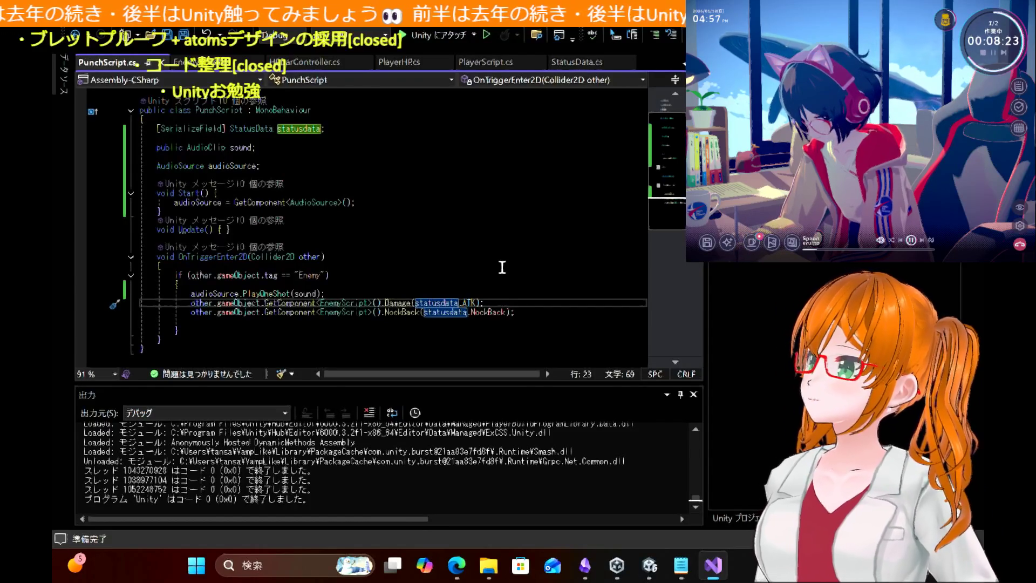
left_click(644, 567)
scroll(864, 394, "down", 5)
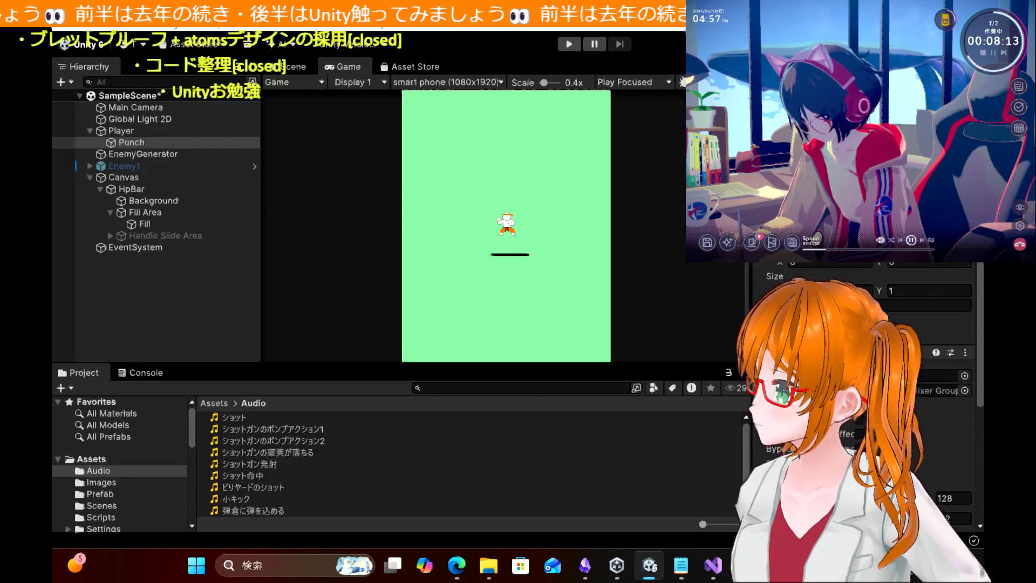
scroll(864, 394, "down", 5)
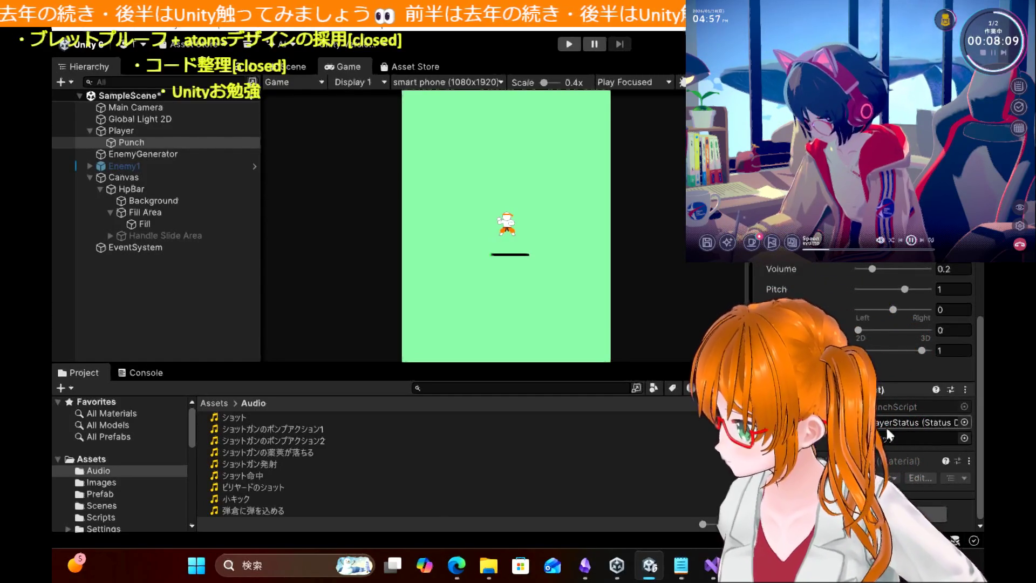
left_click(912, 423)
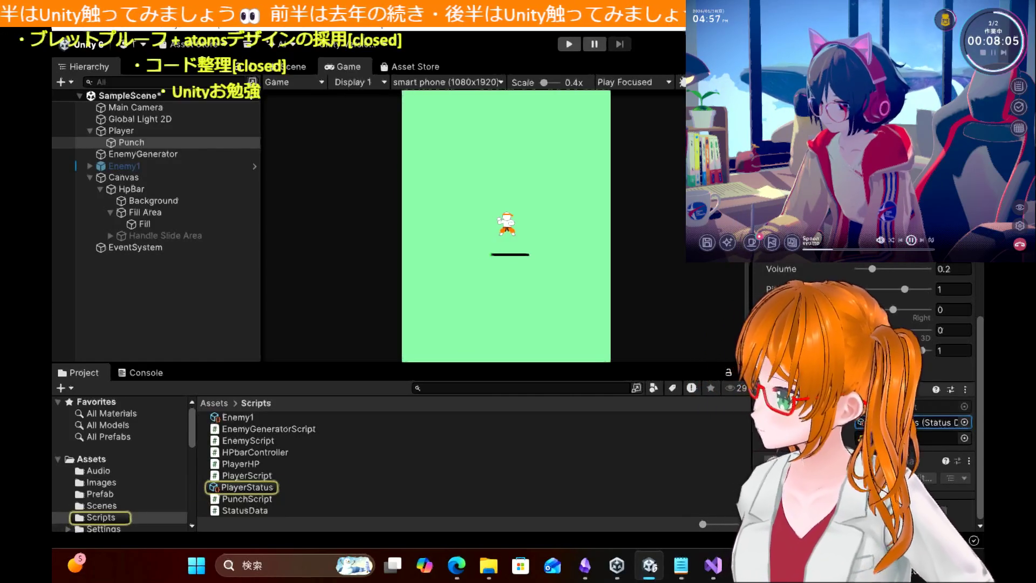
left_click(711, 570)
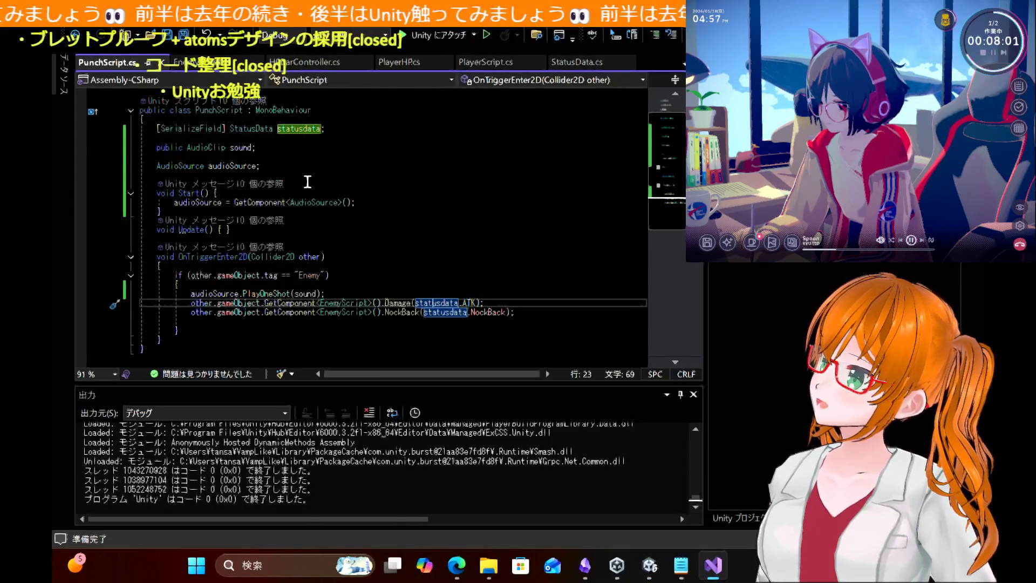
Step: Review PunchScript.cs, then open EnemyScript at its Update method
scroll(306, 167, "up", 1)
left_click(304, 149)
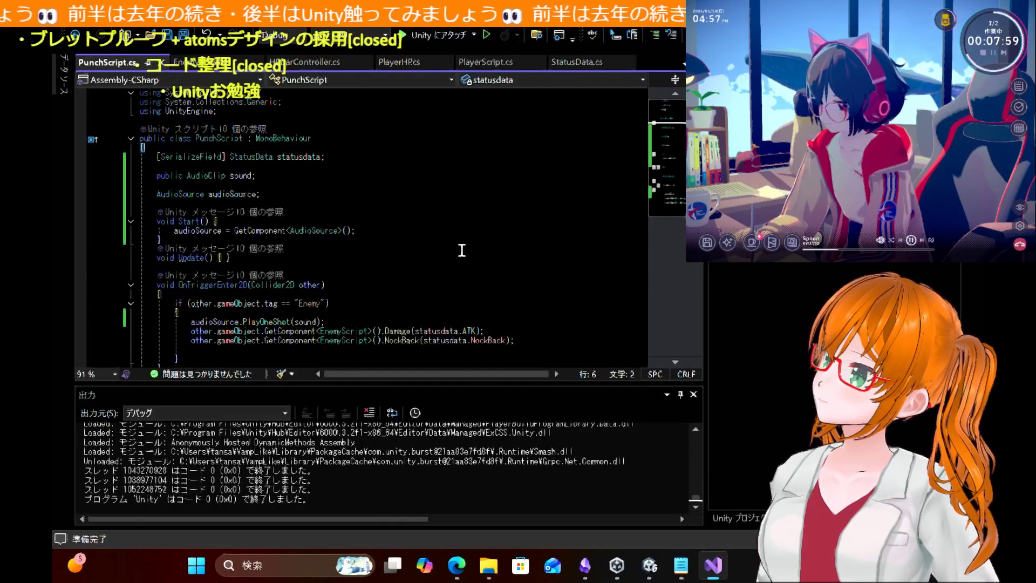
scroll(433, 269, "down", 2)
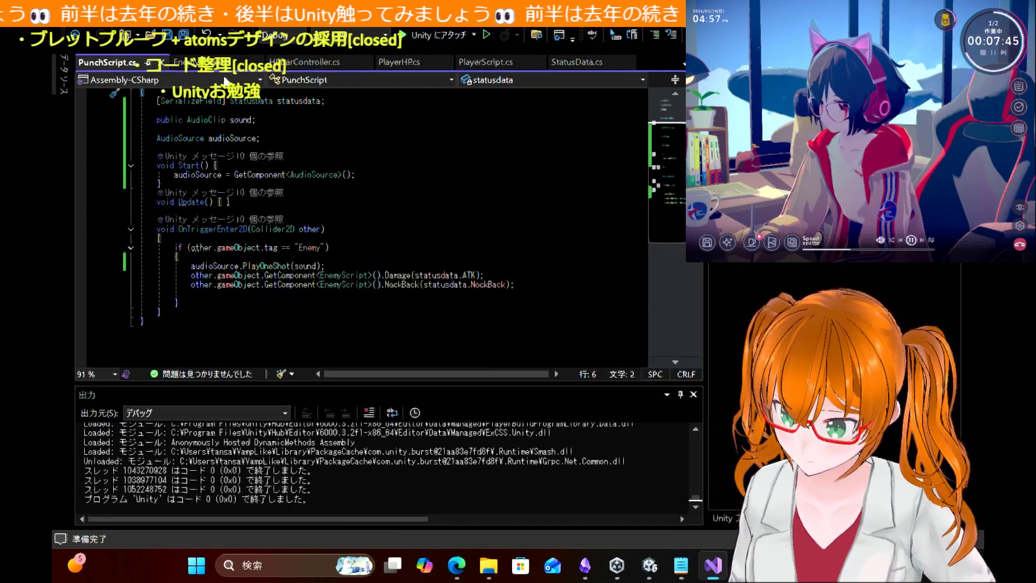
left_click(211, 62)
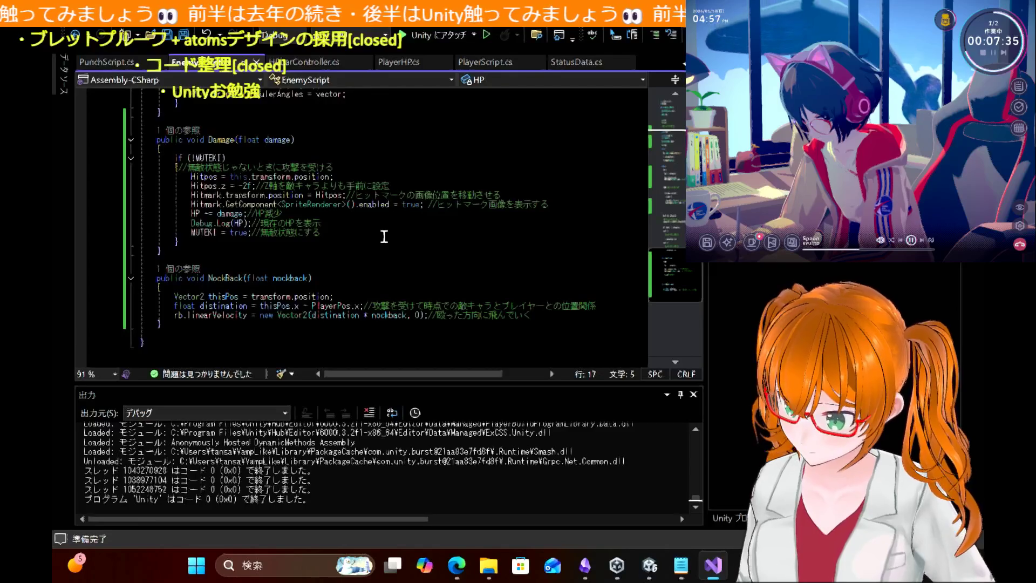
scroll(384, 236, "up", 10)
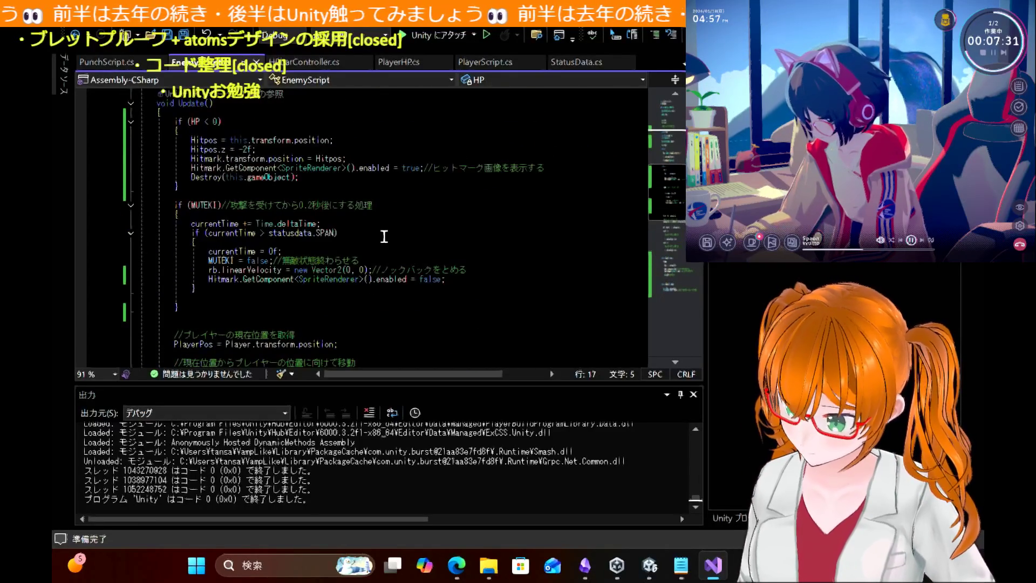
scroll(385, 236, "up", 1)
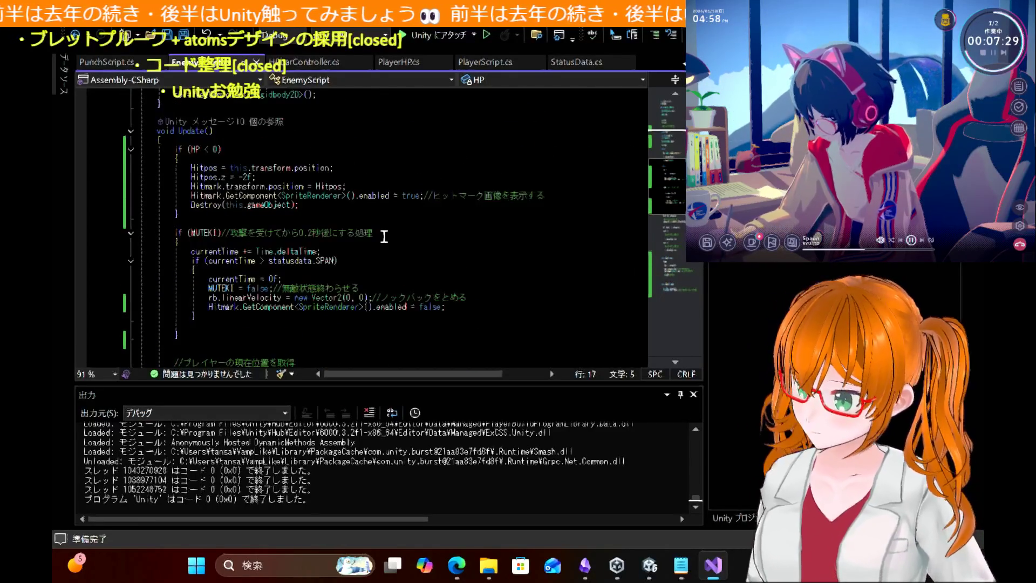
Step: Read the blog's EnemyScript code at lines 28–37 on knockback stop and slime destruction
left_click(462, 566)
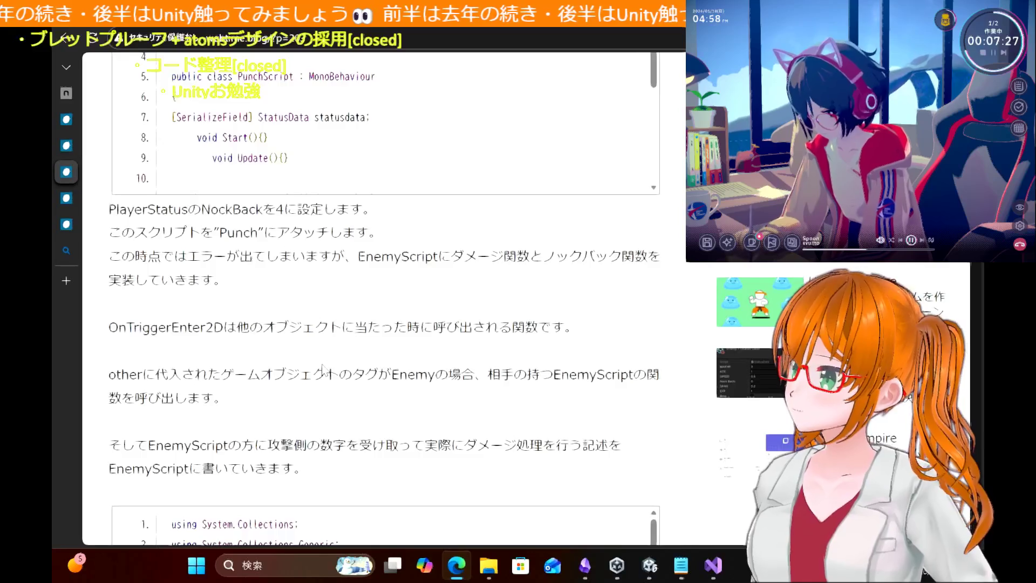
scroll(323, 367, "down", 4)
scroll(323, 364, "down", 2)
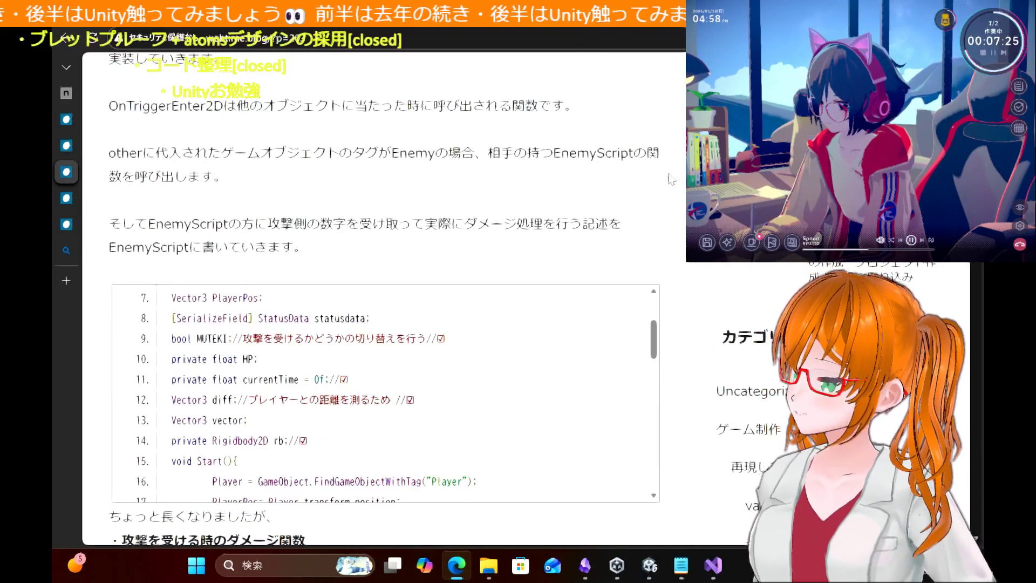
scroll(683, 286, "up", 4)
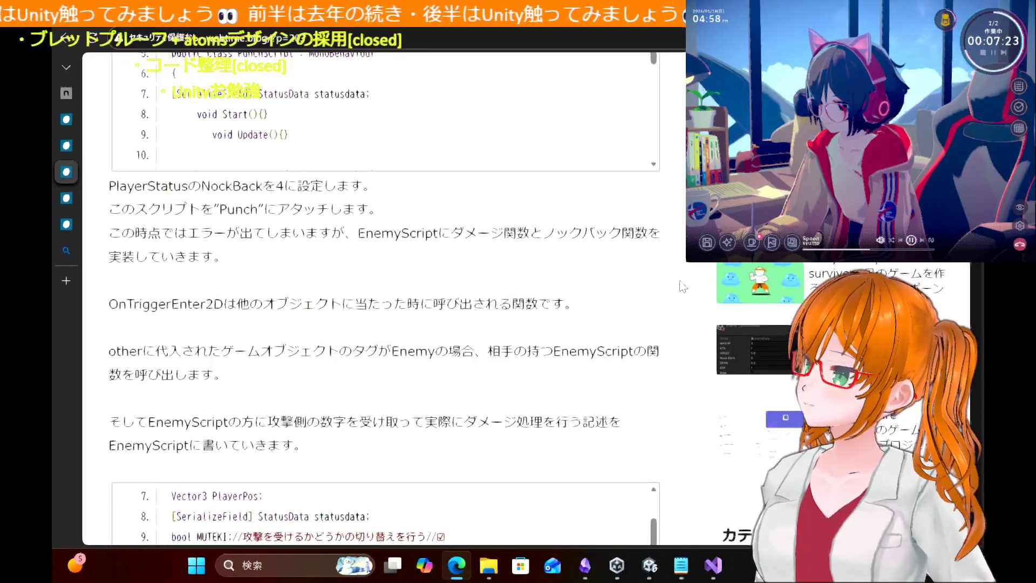
scroll(682, 286, "down", 1)
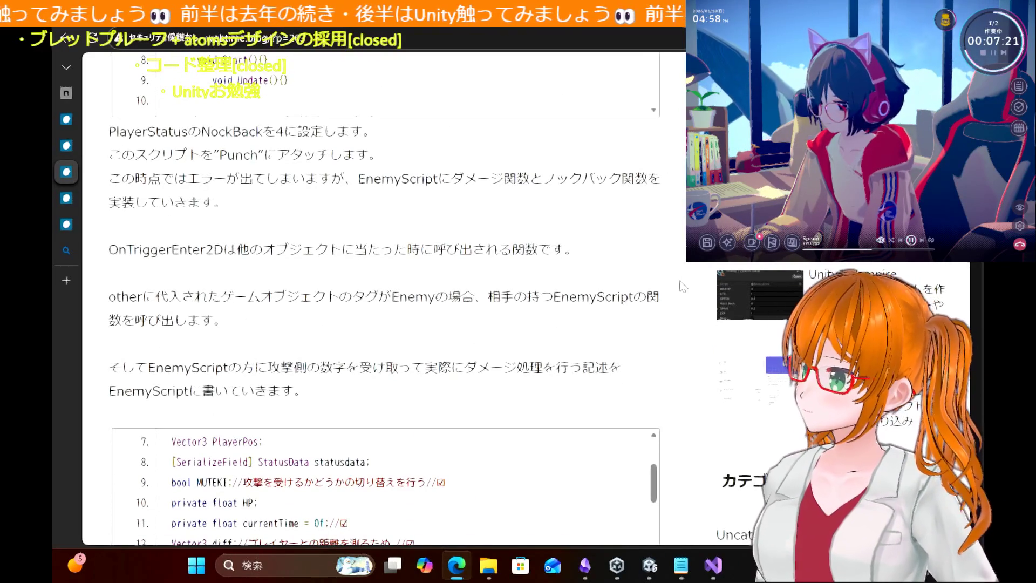
scroll(682, 286, "up", 4)
scroll(683, 287, "down", 5)
scroll(679, 286, "down", 4)
scroll(431, 261, "down", 5)
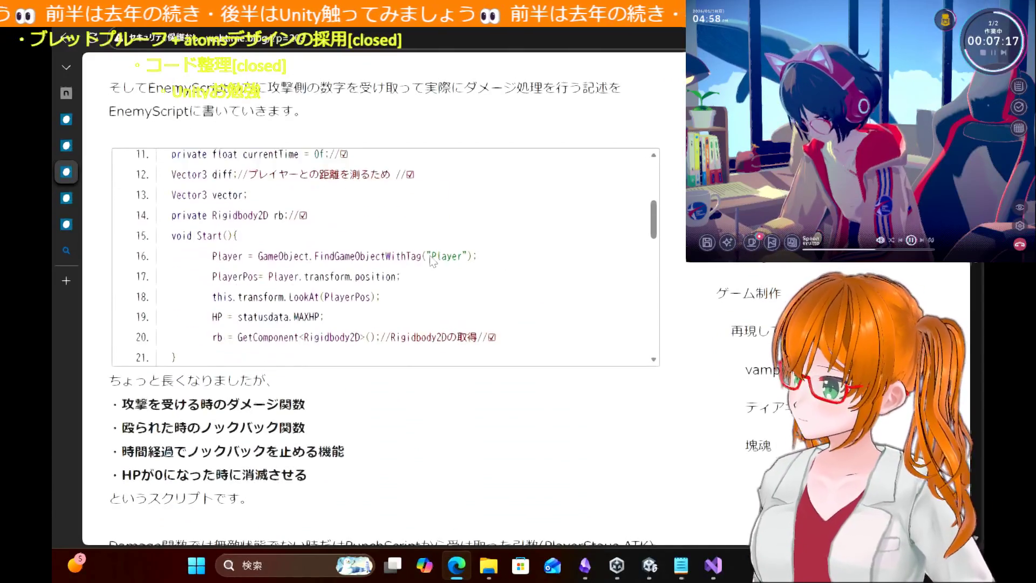
scroll(432, 262, "down", 3)
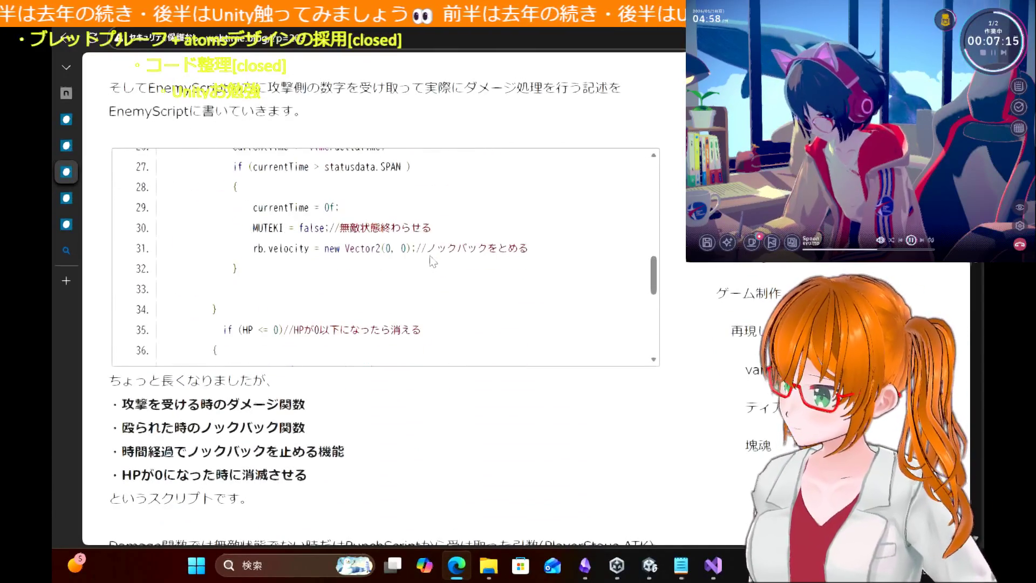
scroll(432, 262, "up", 3)
scroll(432, 262, "down", 7)
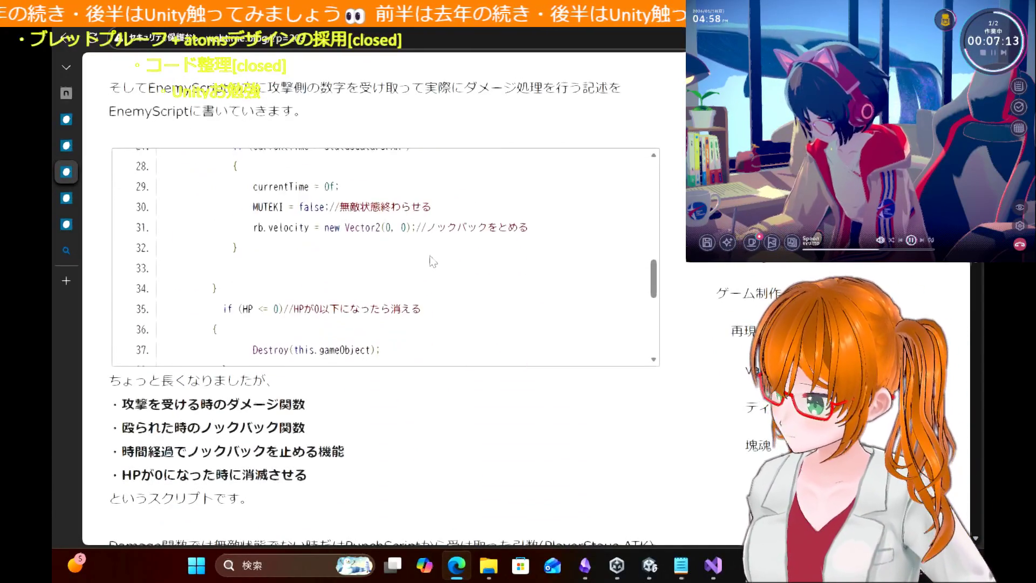
scroll(431, 257, "down", 1)
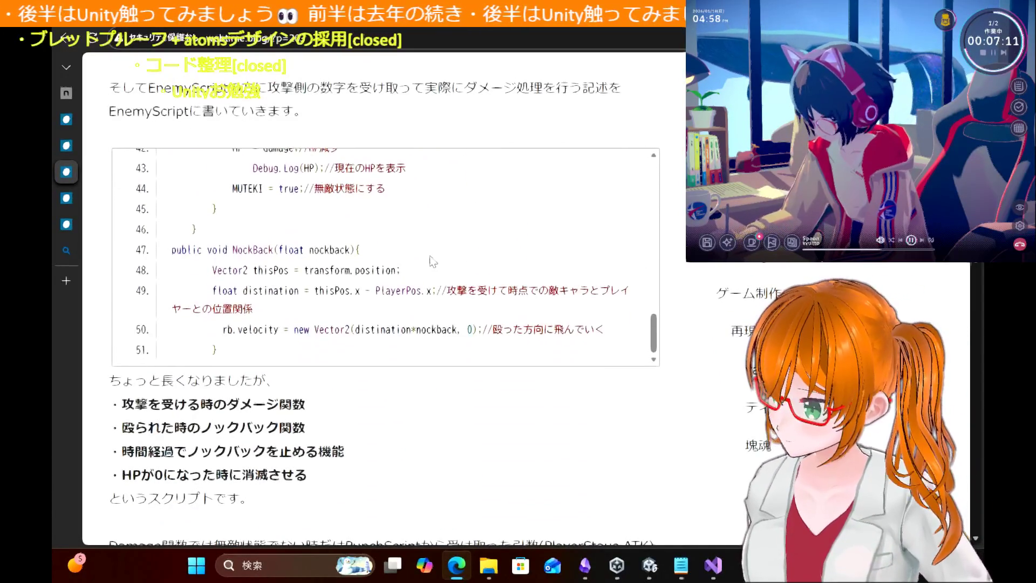
scroll(433, 261, "up", 3)
scroll(431, 261, "up", 3)
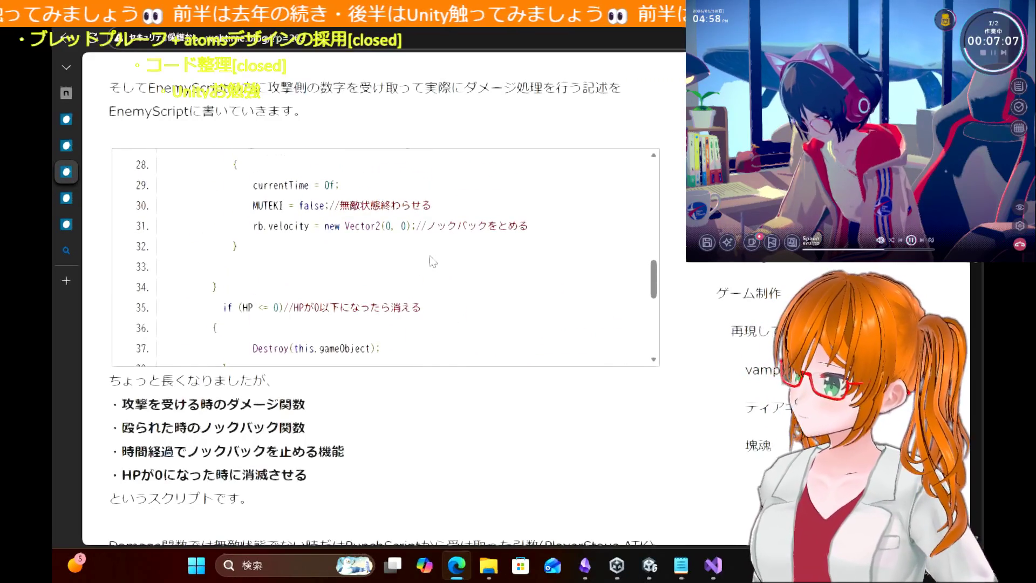
left_click(650, 566)
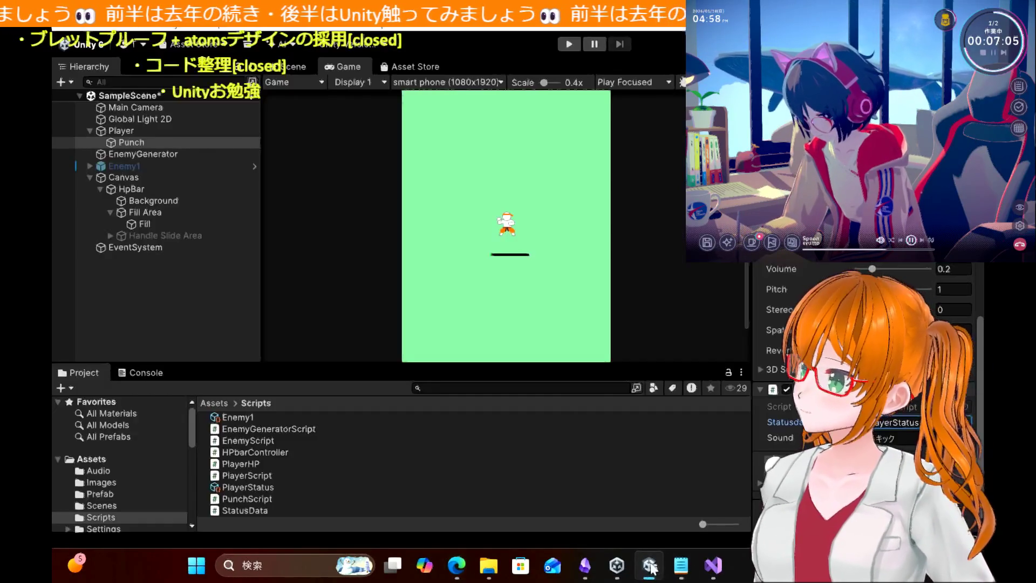
Step: Read through EnemyScript's Update, Damage and NockBack methods in Visual Studio
left_click(718, 566)
scroll(394, 237, "down", 7)
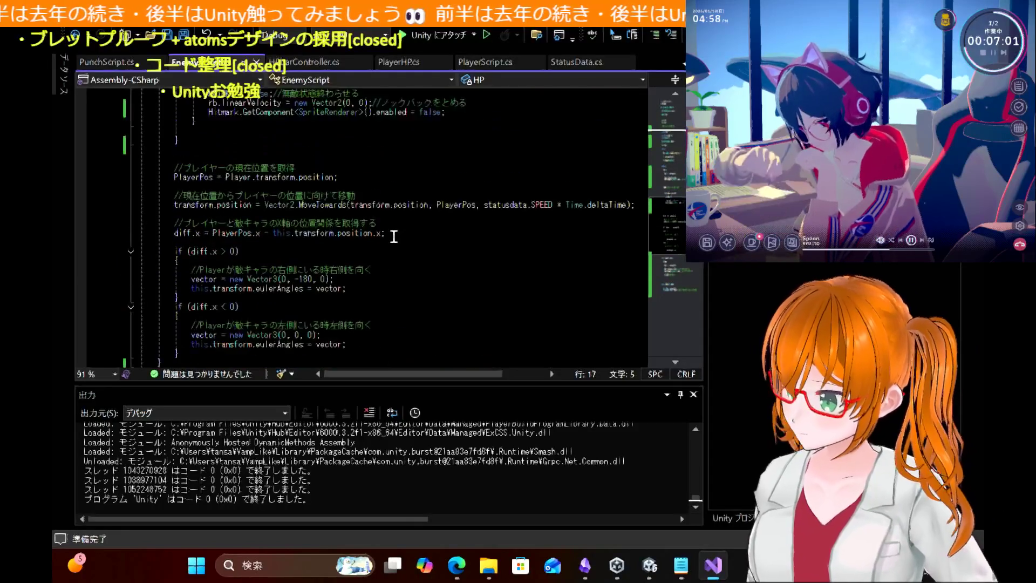
scroll(394, 236, "down", 2)
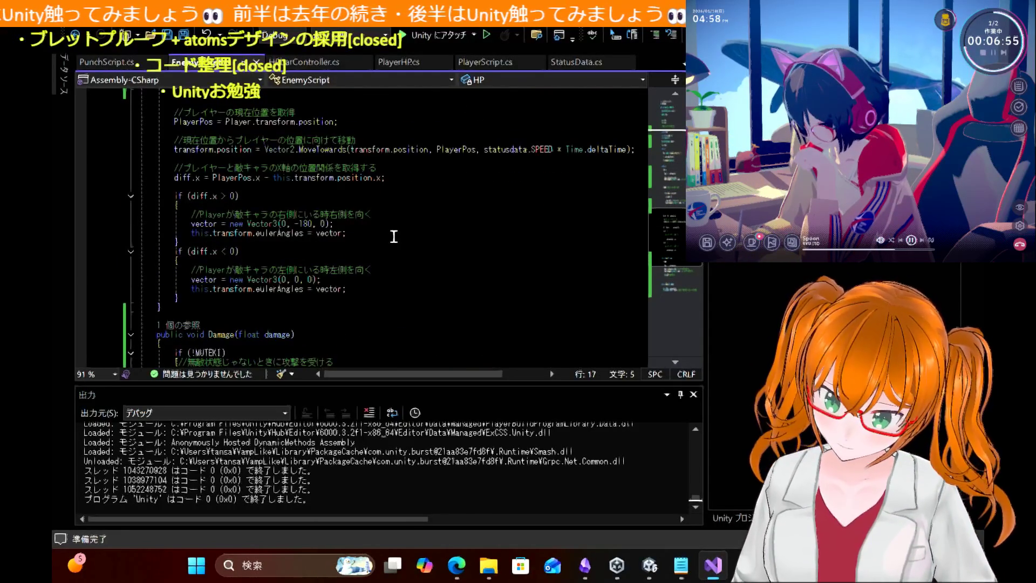
scroll(395, 236, "up", 1)
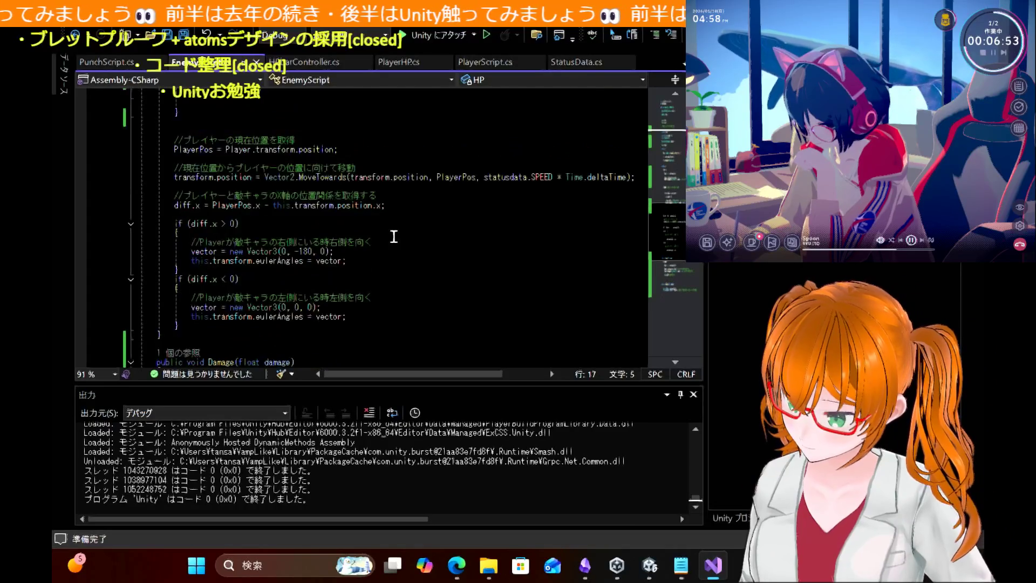
scroll(394, 236, "up", 3)
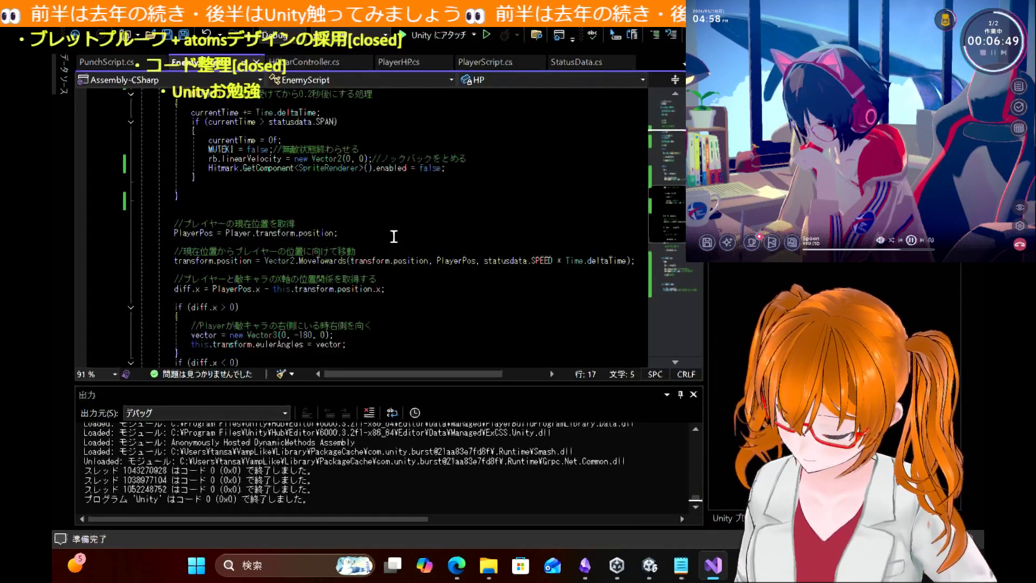
scroll(394, 237, "up", 1)
scroll(394, 237, "up", 2)
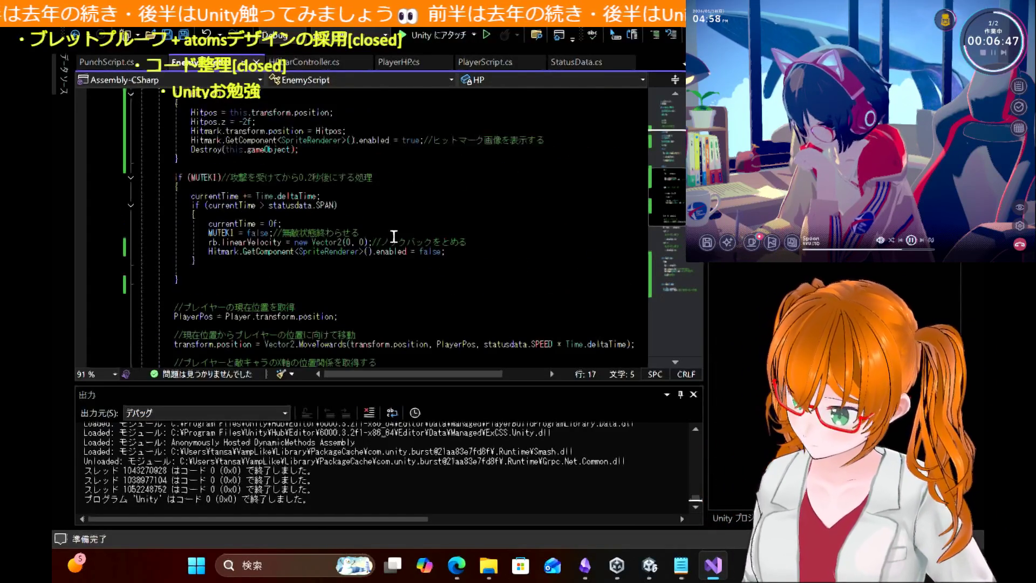
scroll(394, 236, "down", 2)
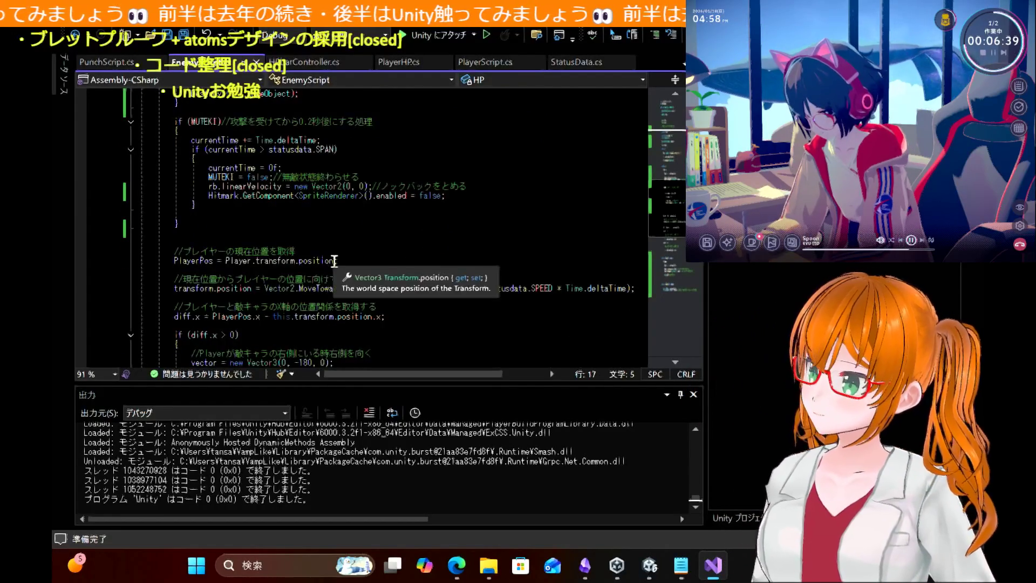
scroll(334, 261, "up", 1)
scroll(334, 261, "down", 1)
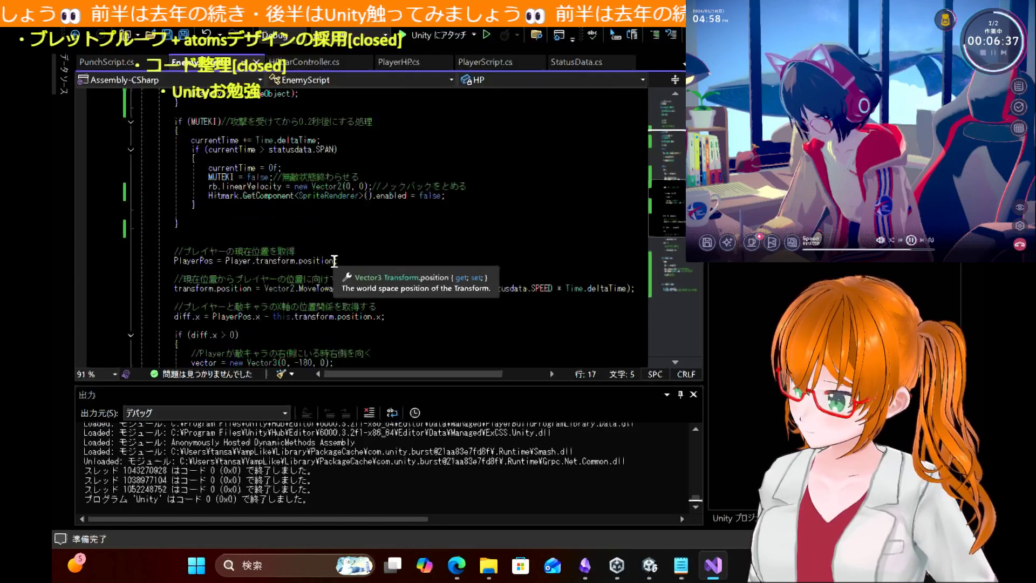
scroll(430, 255, "up", 2)
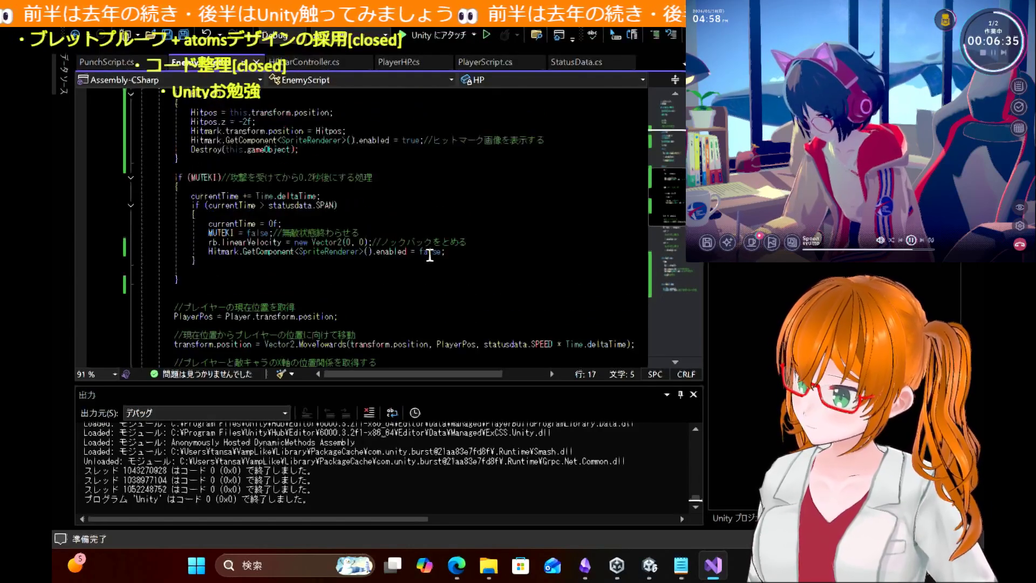
scroll(430, 256, "up", 1)
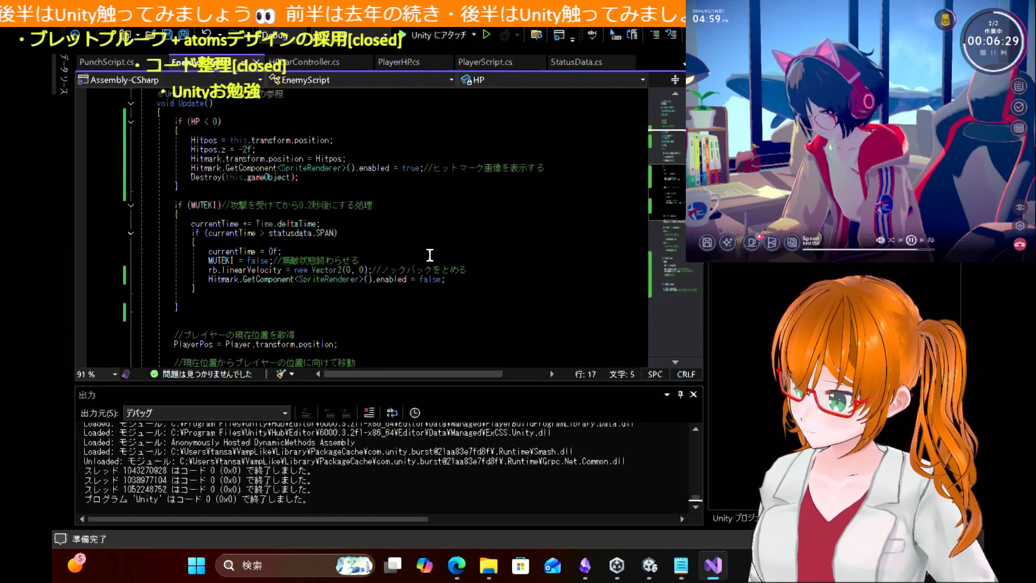
scroll(430, 255, "down", 1)
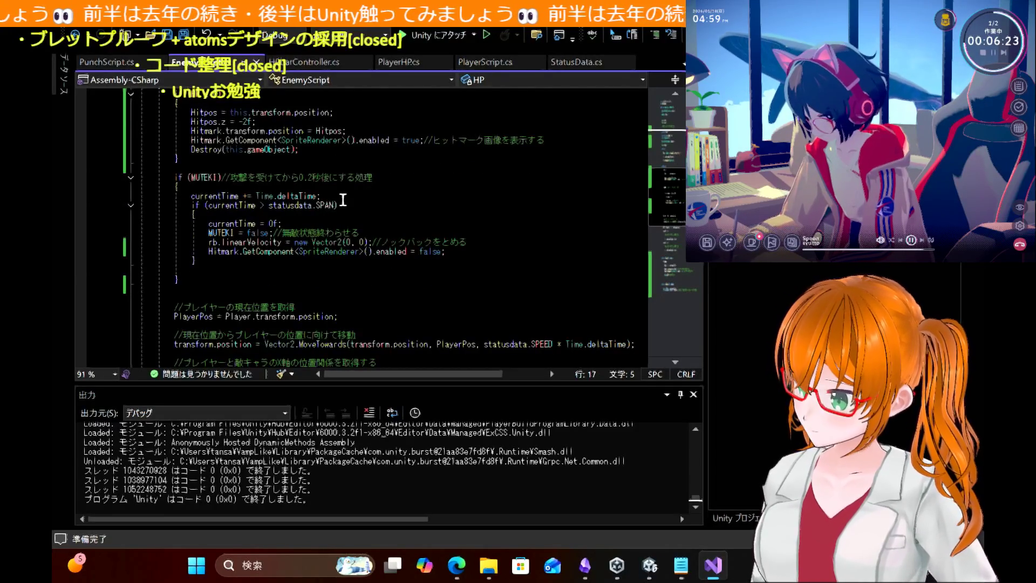
scroll(426, 222, "down", 3)
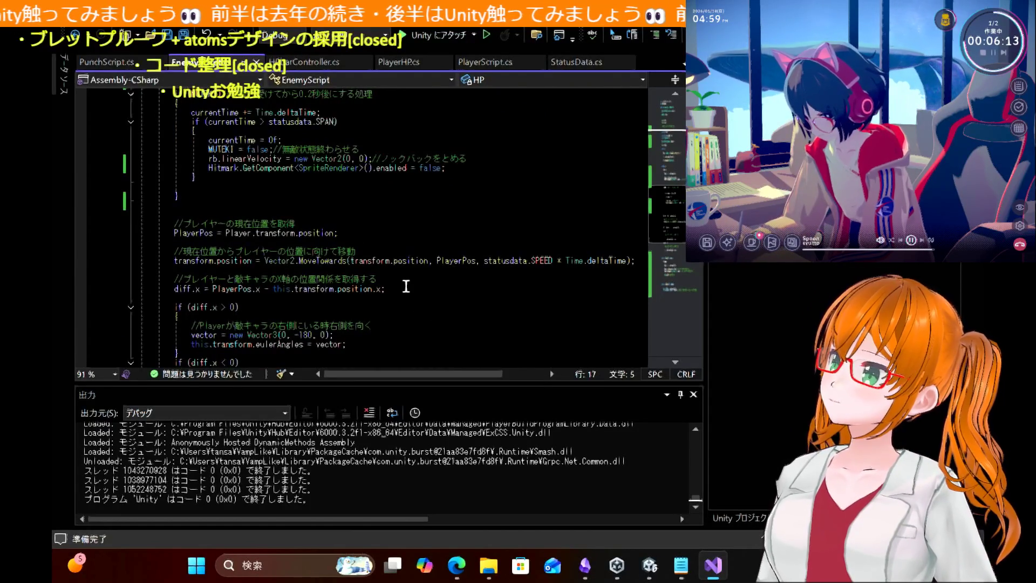
scroll(407, 287, "down", 5)
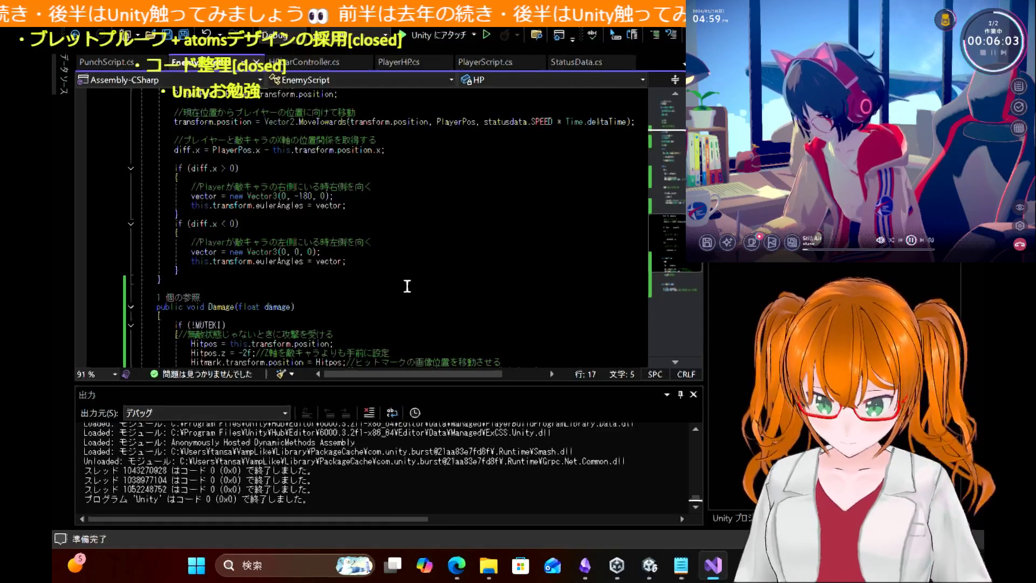
scroll(396, 278, "down", 6)
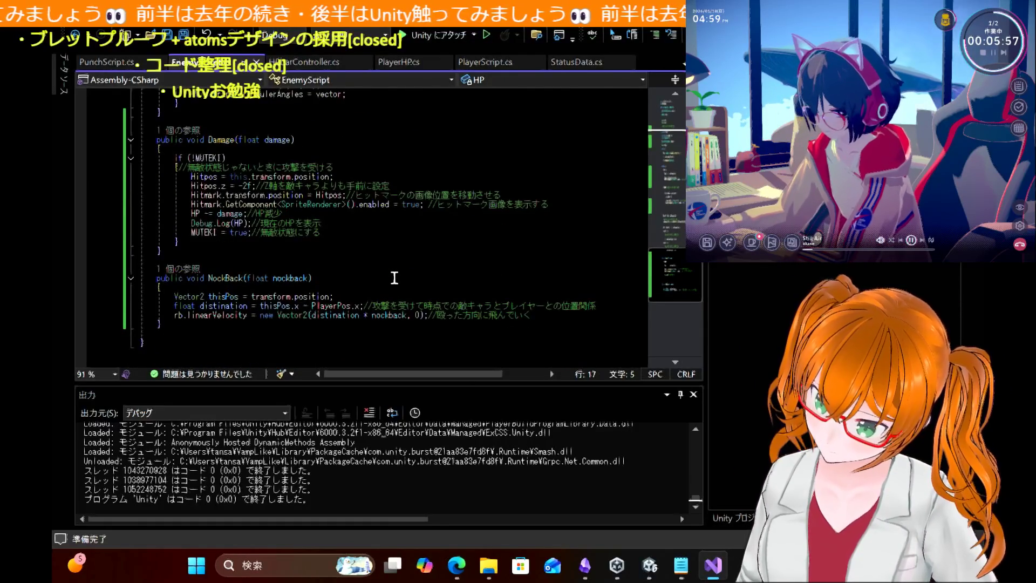
left_click(656, 577)
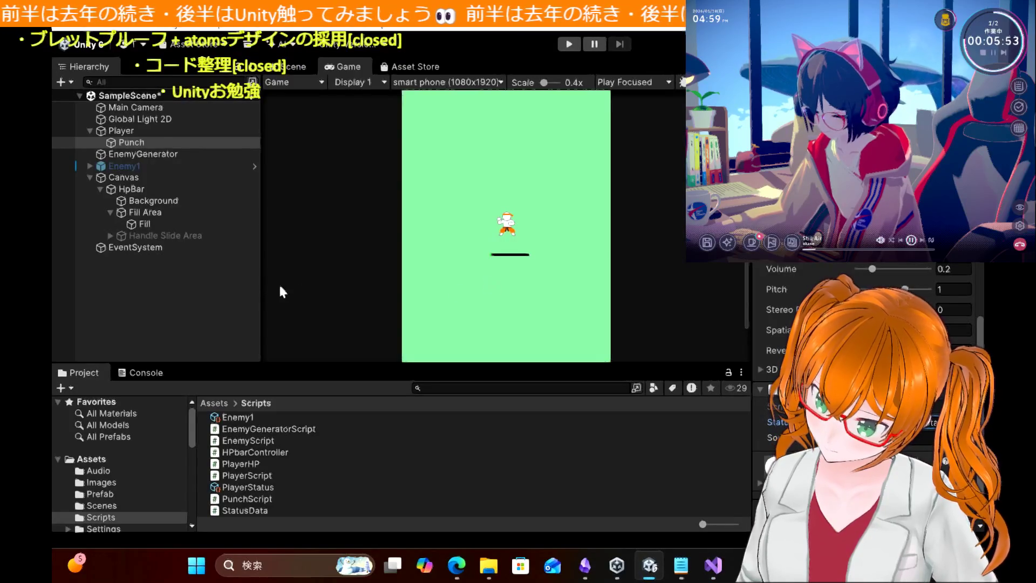
left_click(568, 45)
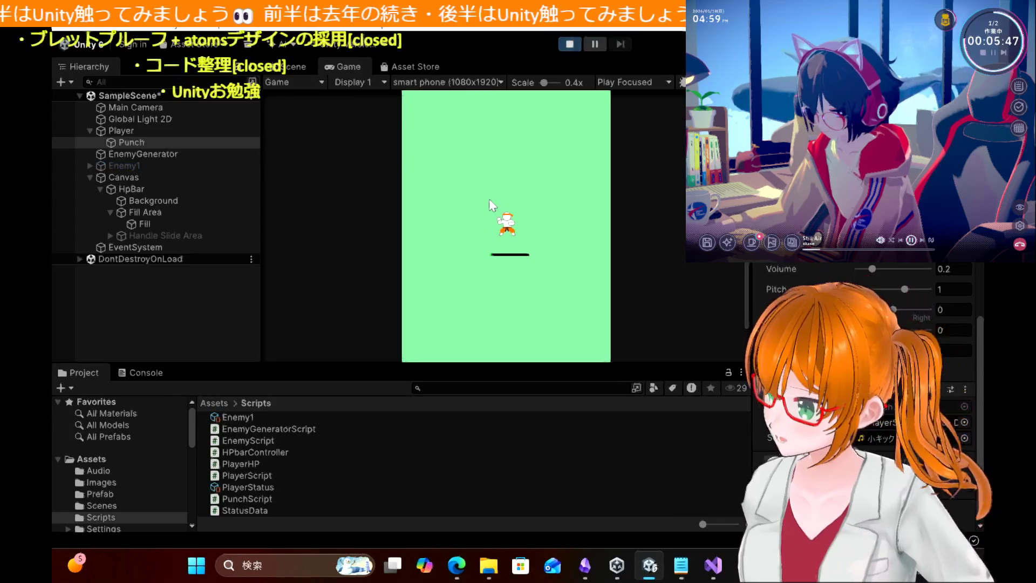
key("Left")
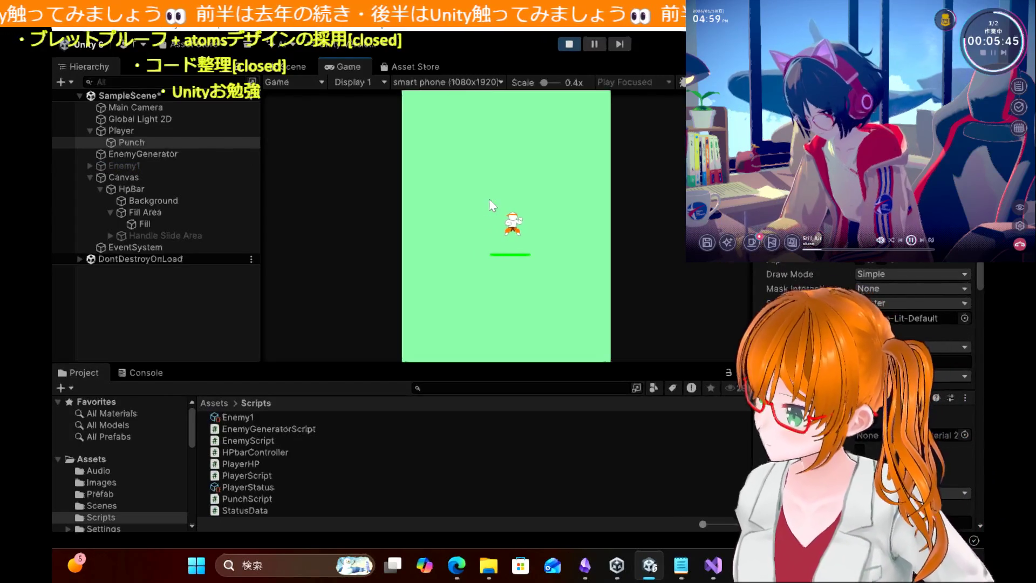
key("Right")
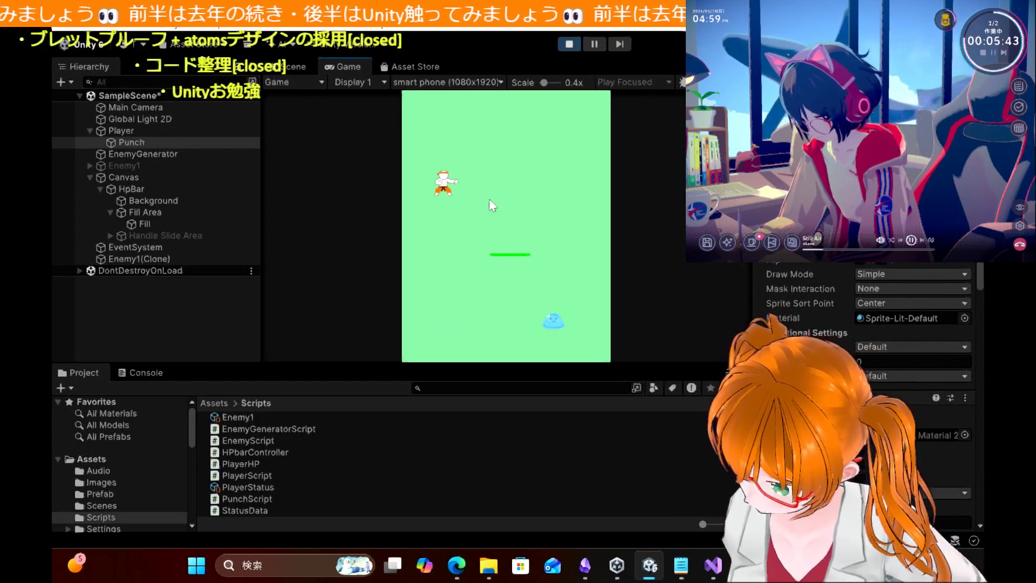
key("Down")
key("Right")
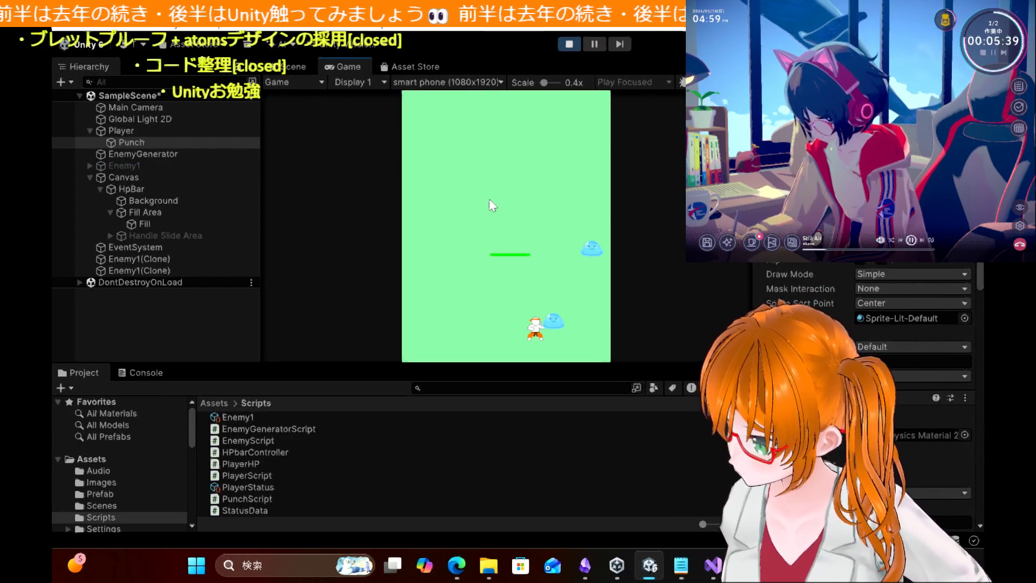
key("Up")
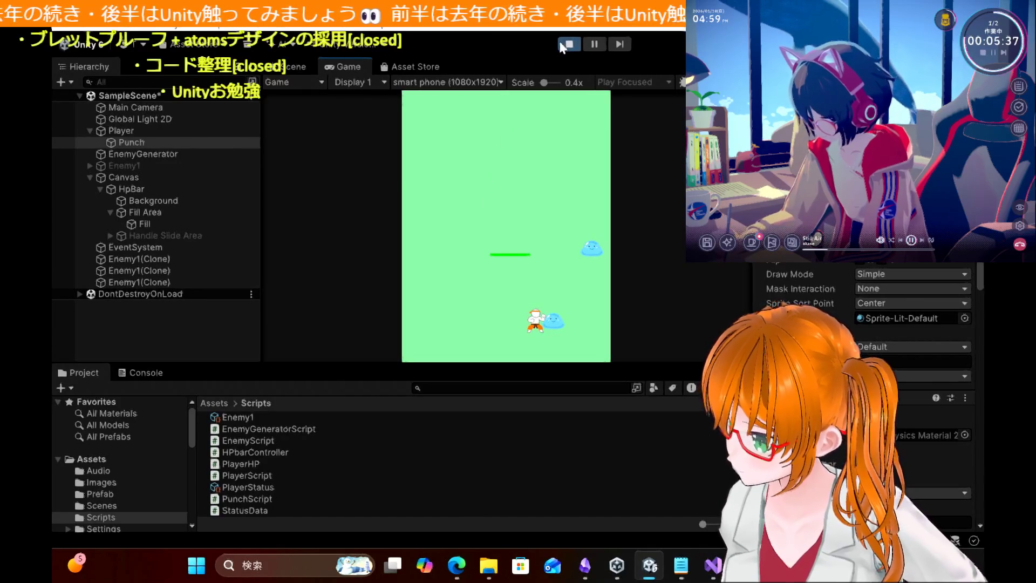
left_click(569, 44)
left_click(713, 565)
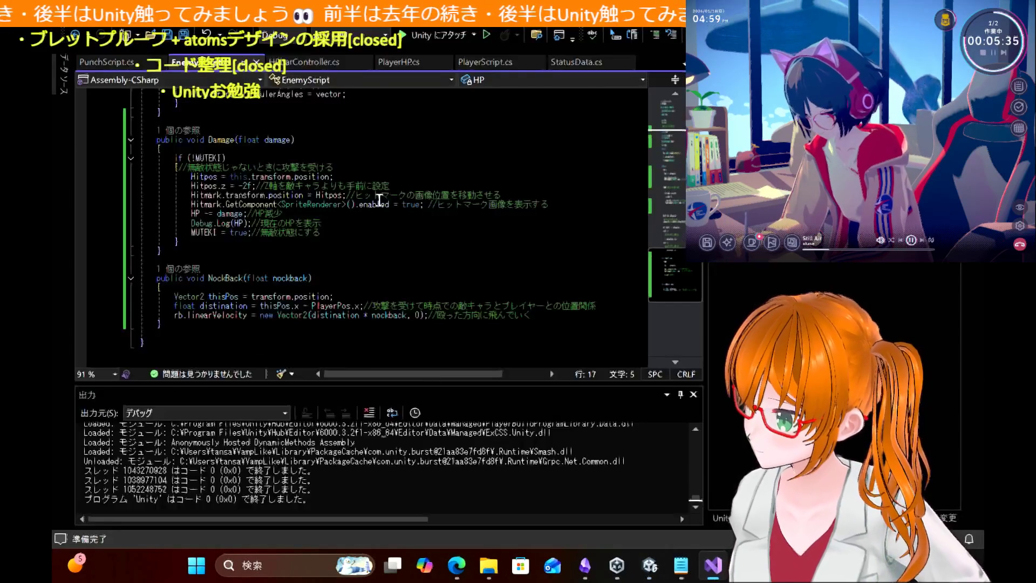
scroll(337, 292, "up", 3)
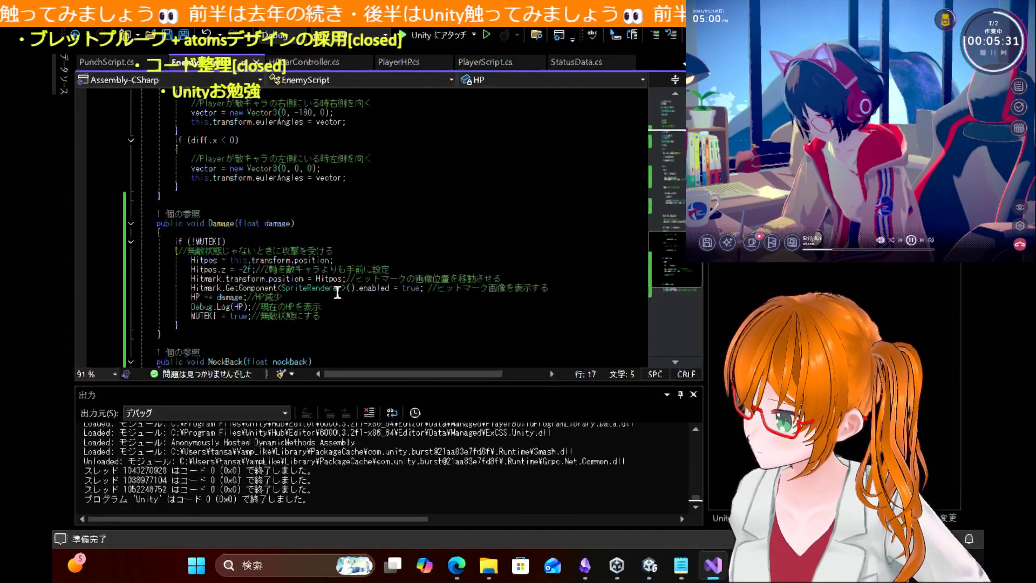
scroll(338, 292, "up", 4)
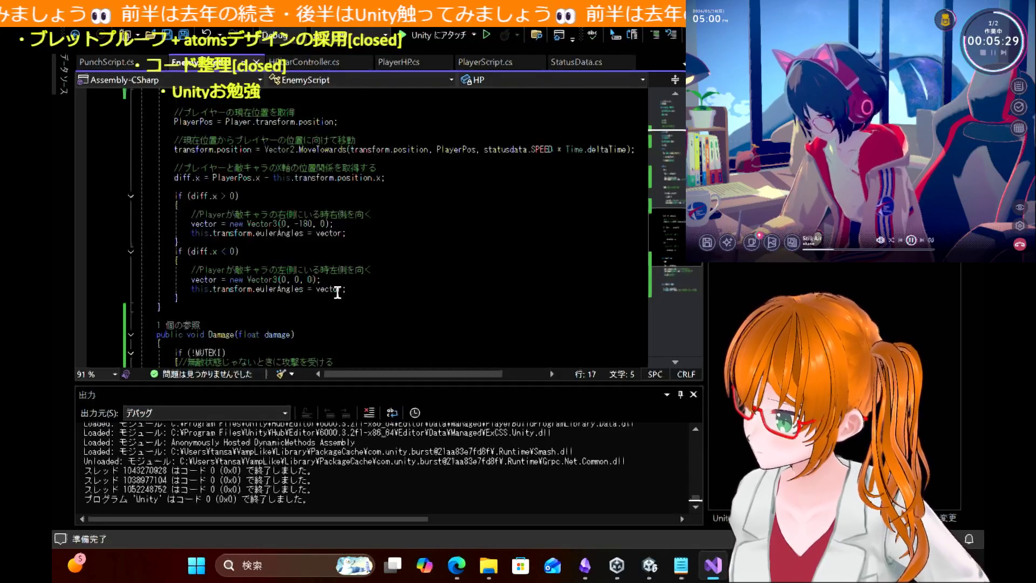
scroll(338, 292, "down", 1)
scroll(338, 293, "down", 1)
scroll(338, 293, "up", 12)
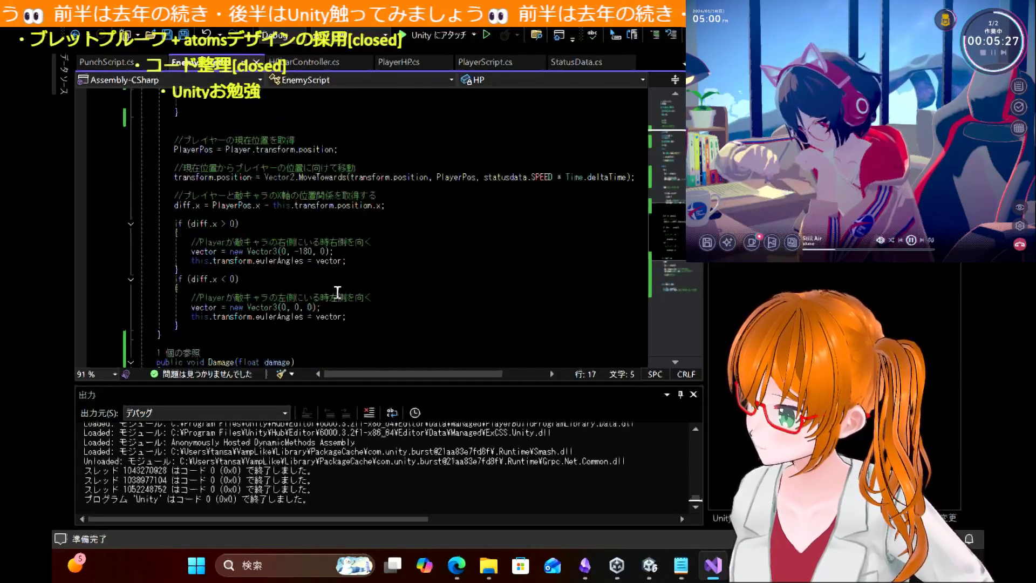
key("alt+Tab")
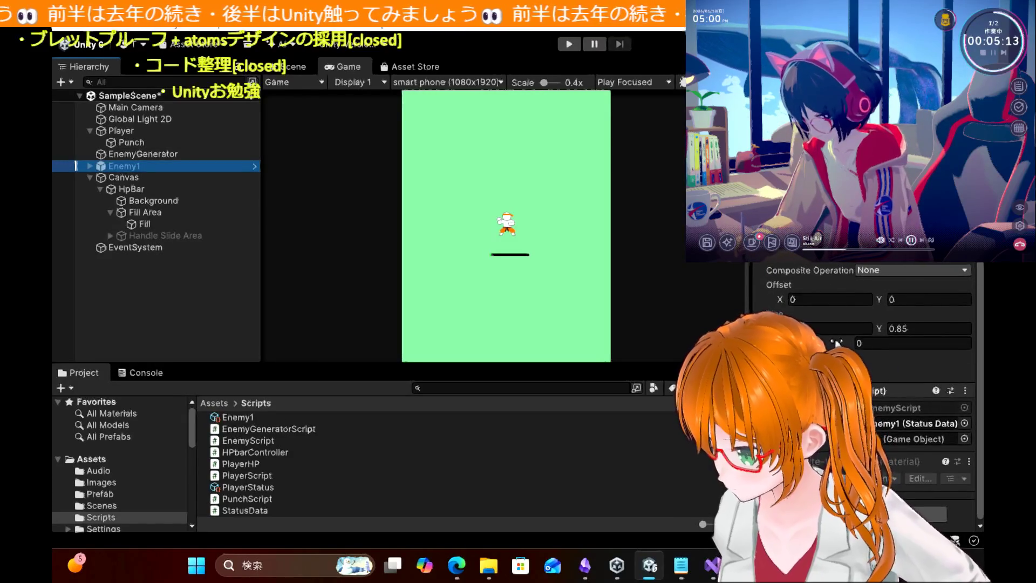
scroll(836, 342, "down", 5)
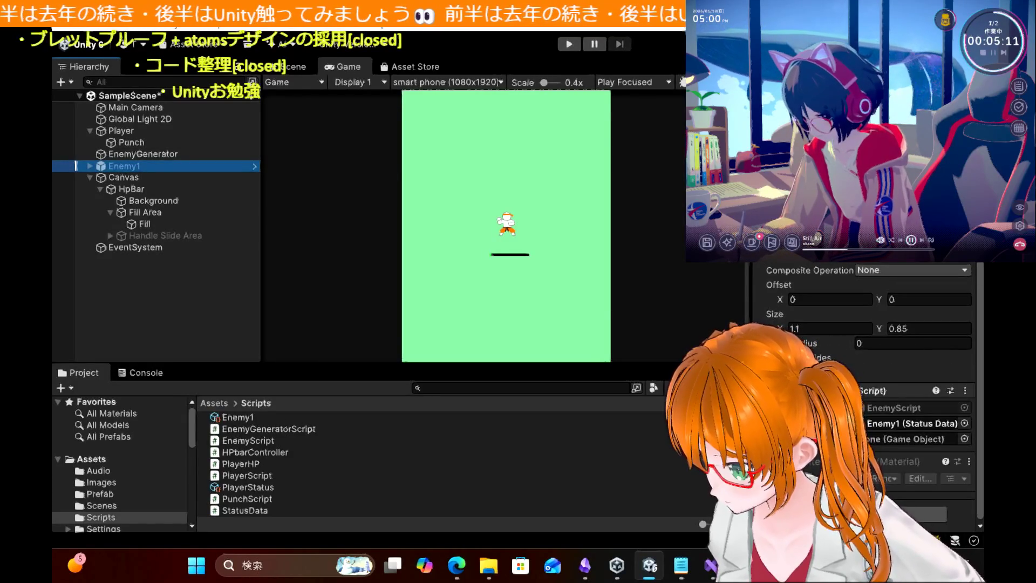
left_click(926, 514)
type("audio")
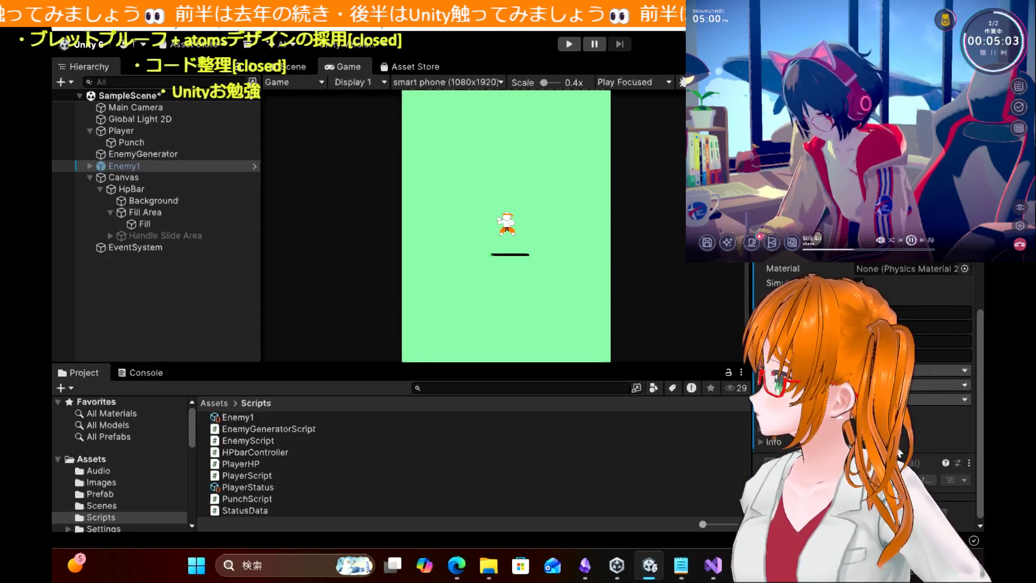
scroll(864, 394, "up", 4)
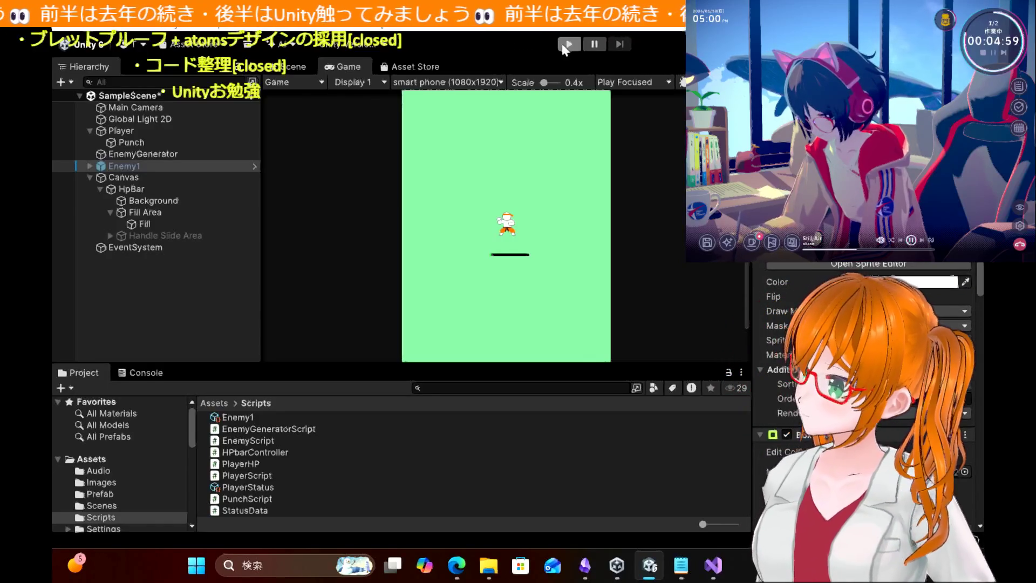
left_click(566, 45)
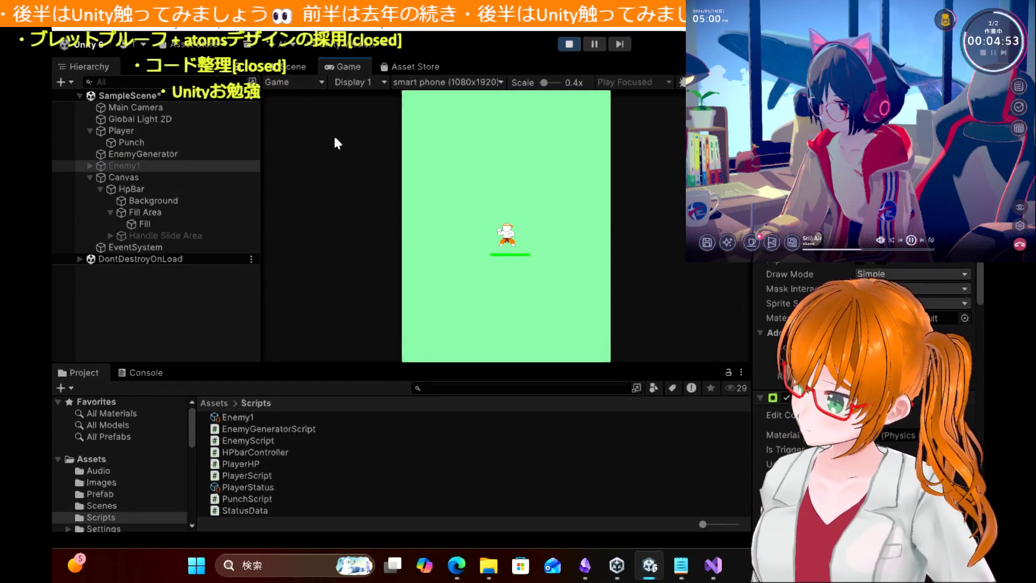
key("Down")
key("Left")
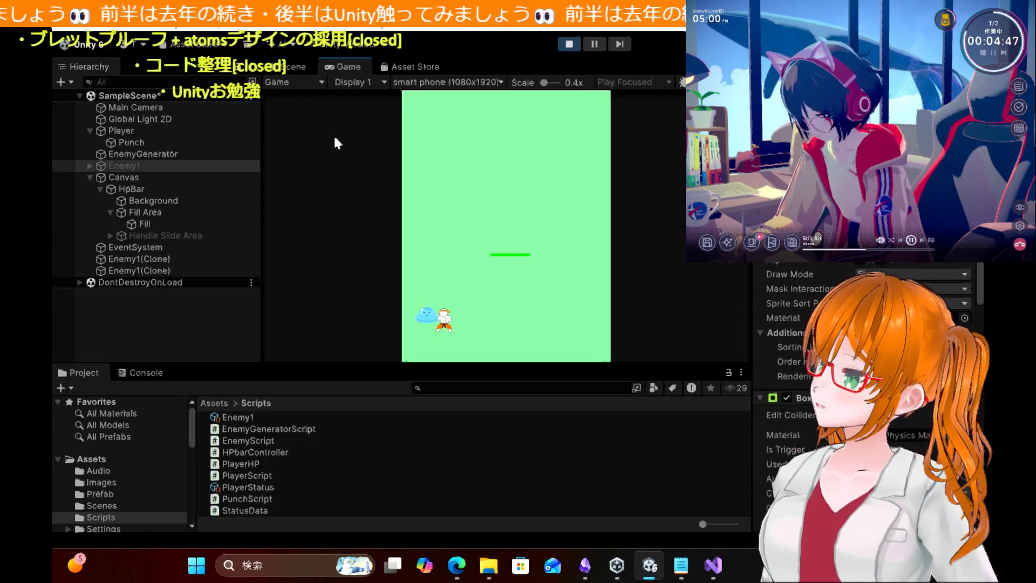
left_click(569, 44)
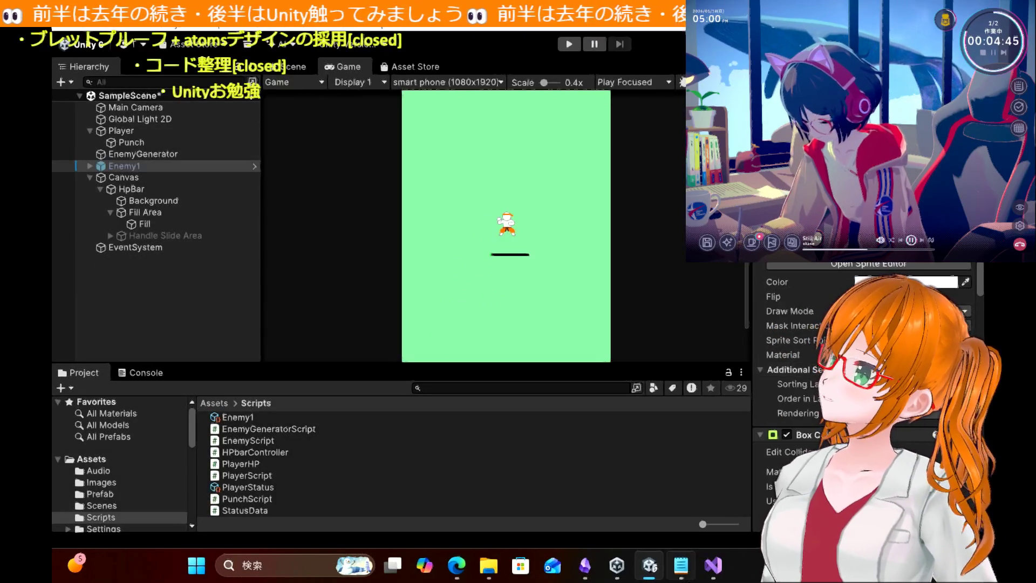
left_click(138, 139)
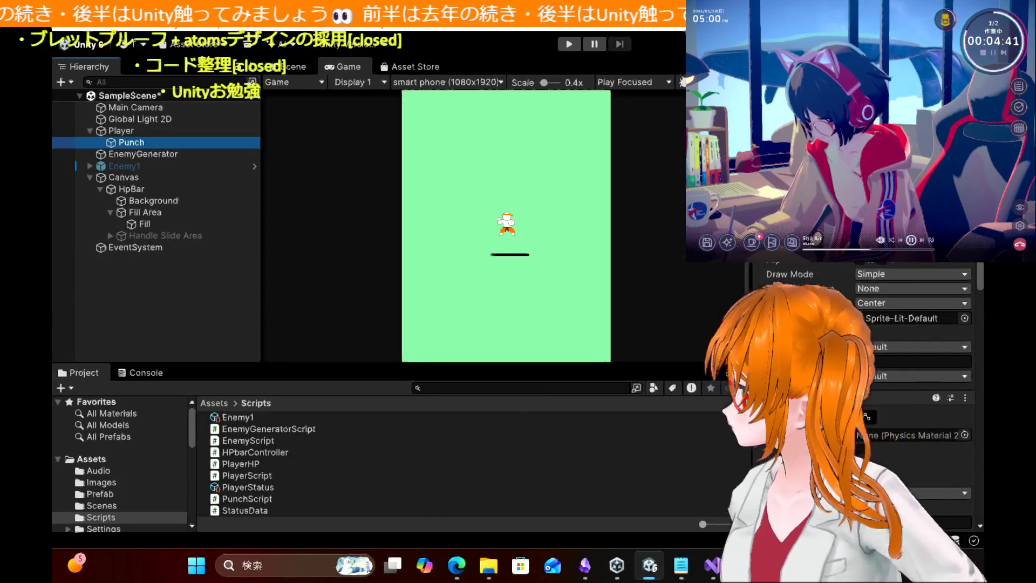
scroll(834, 294, "down", 1)
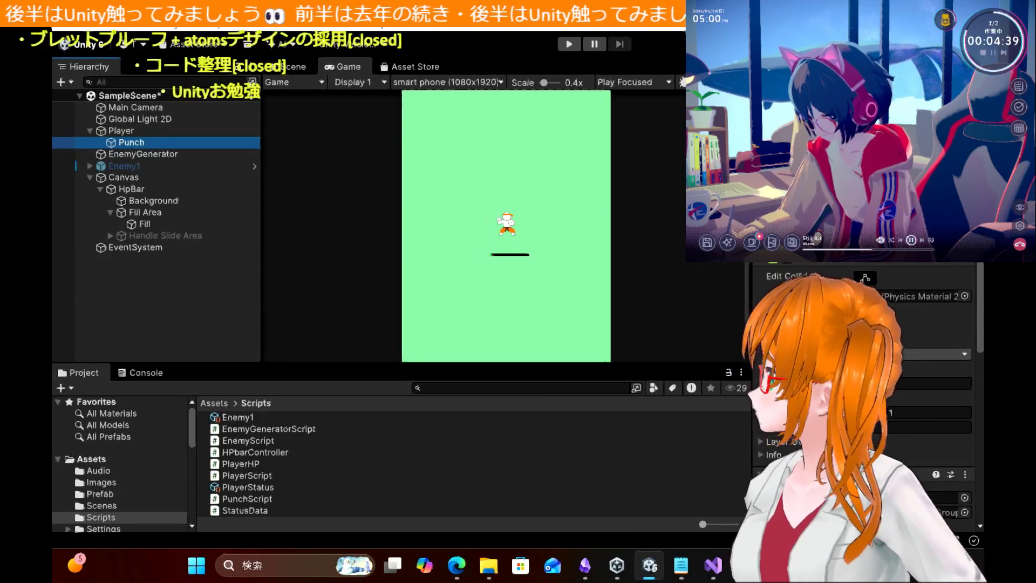
left_click(834, 294)
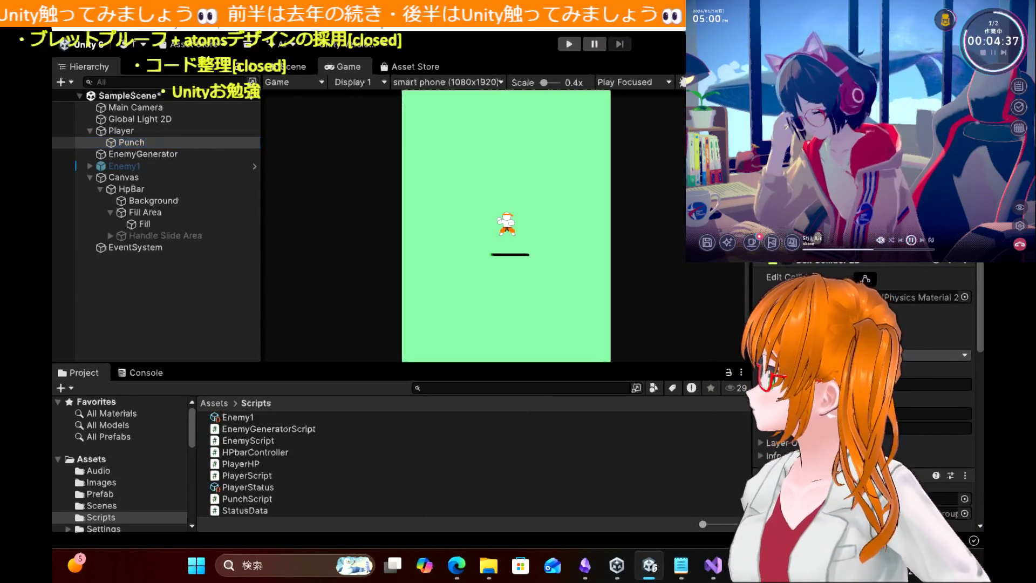
left_click(564, 45)
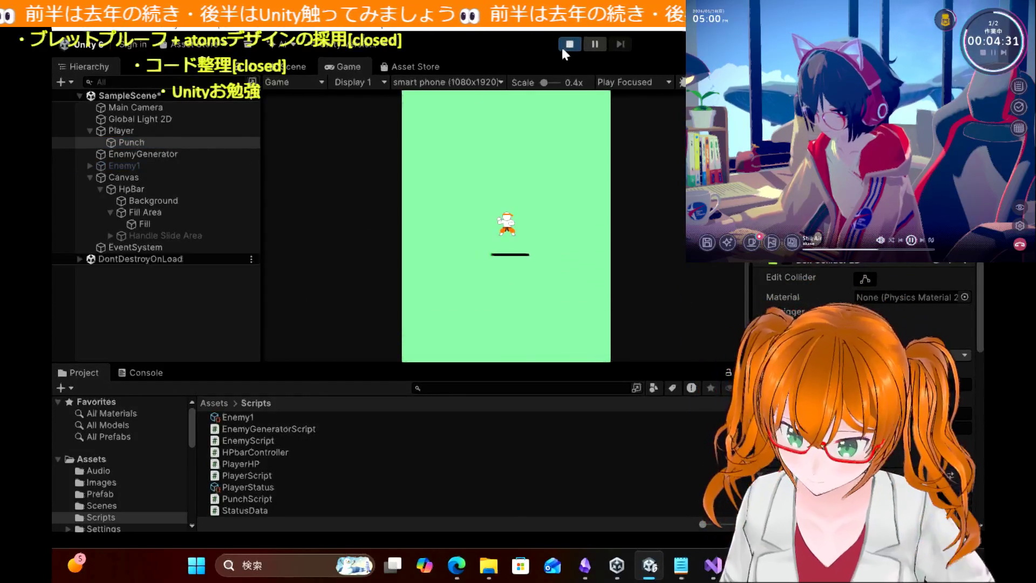
key("Left")
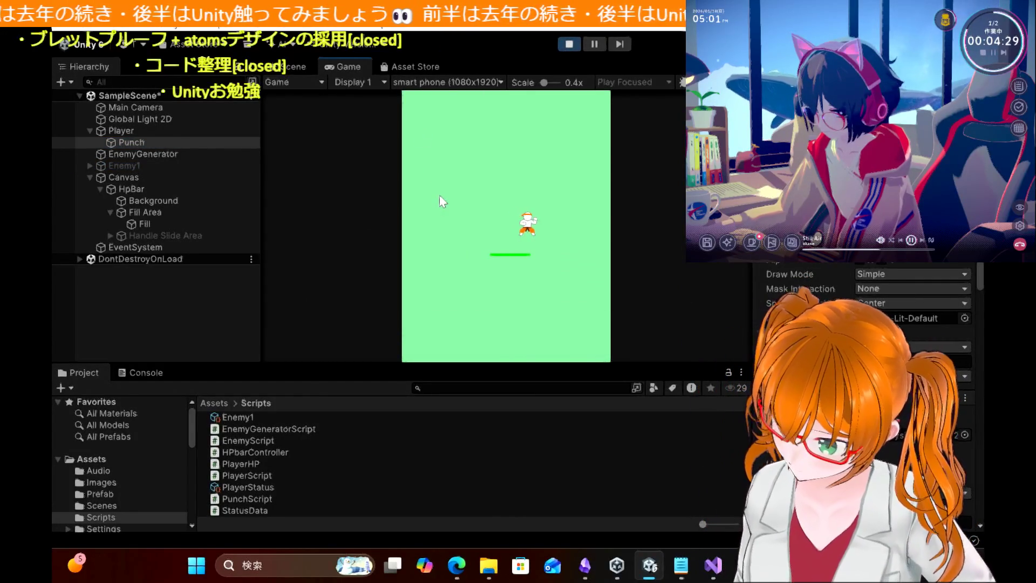
key("Left")
key("Down")
key("Down")
key("Right")
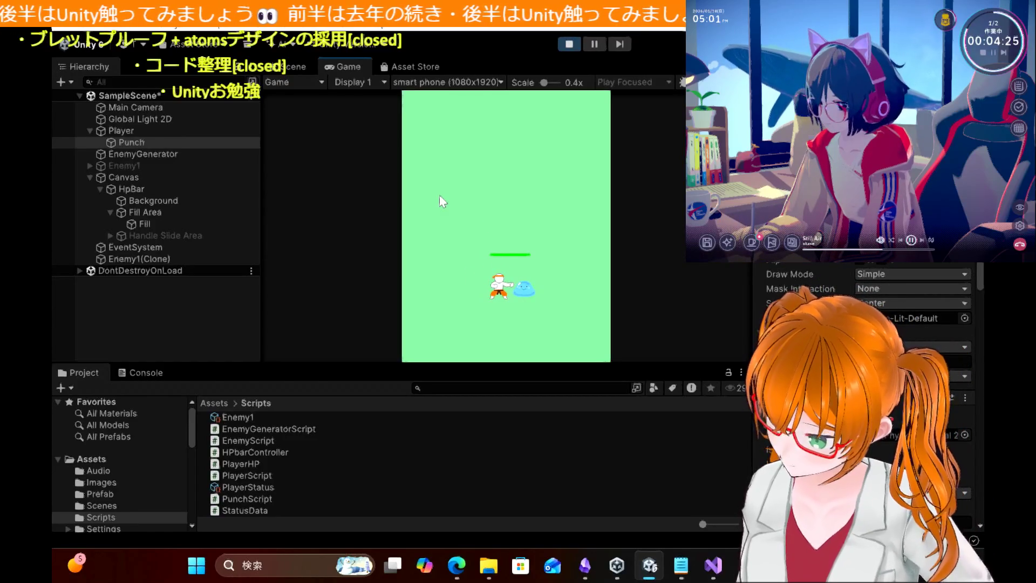
key("Down")
key("Left")
key("Right")
key("space")
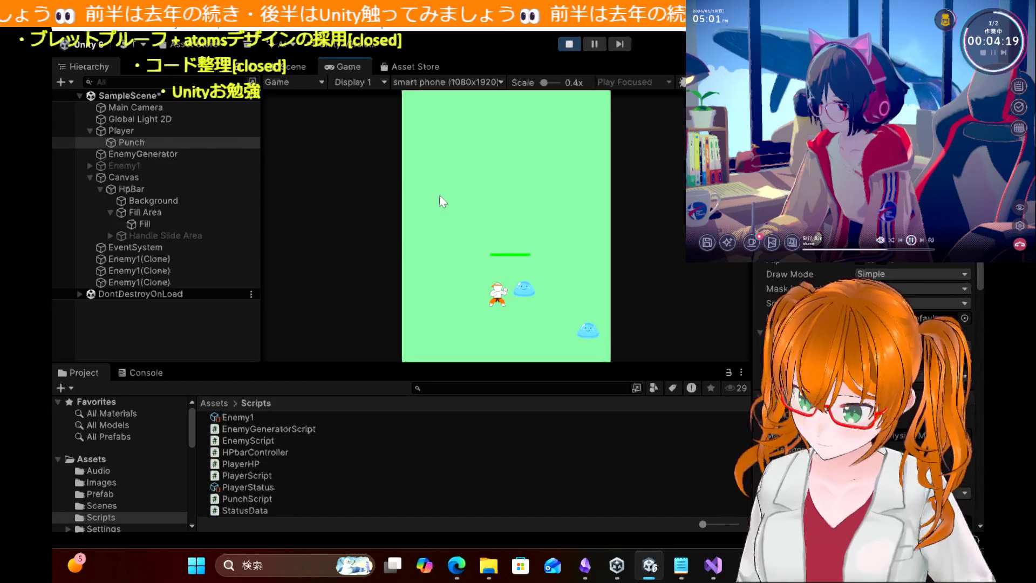
key("space")
key("space")
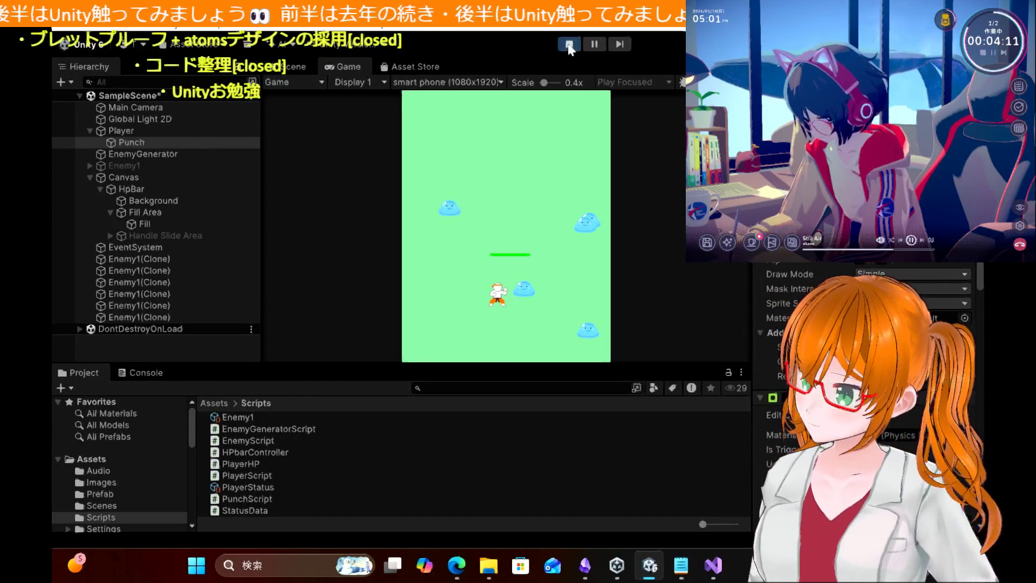
left_click(570, 44)
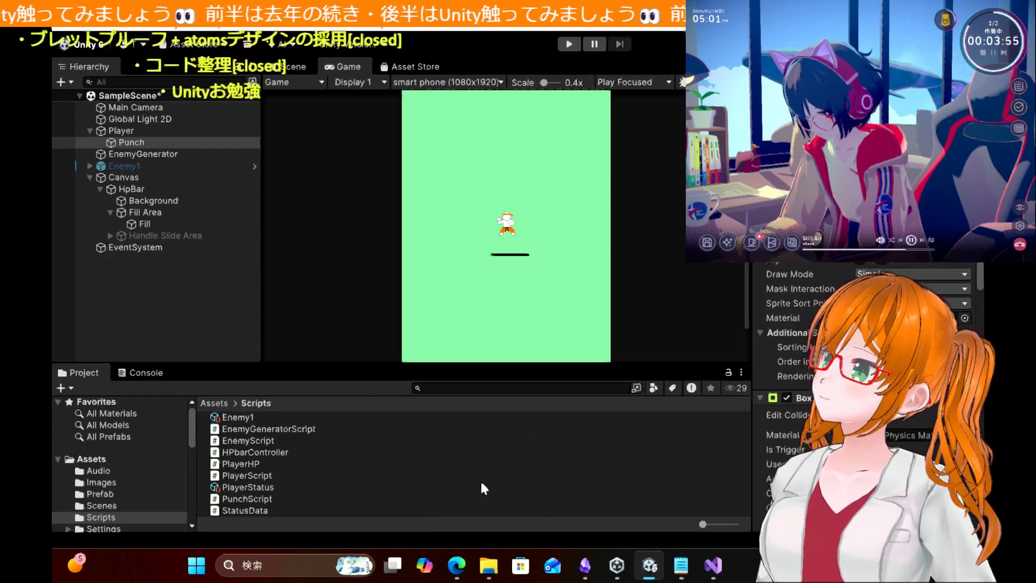
Step: Scroll through the blog's EnemyScript Damage and NockBack functions, then return to Unity
mouse_move(466, 574)
left_click(469, 476)
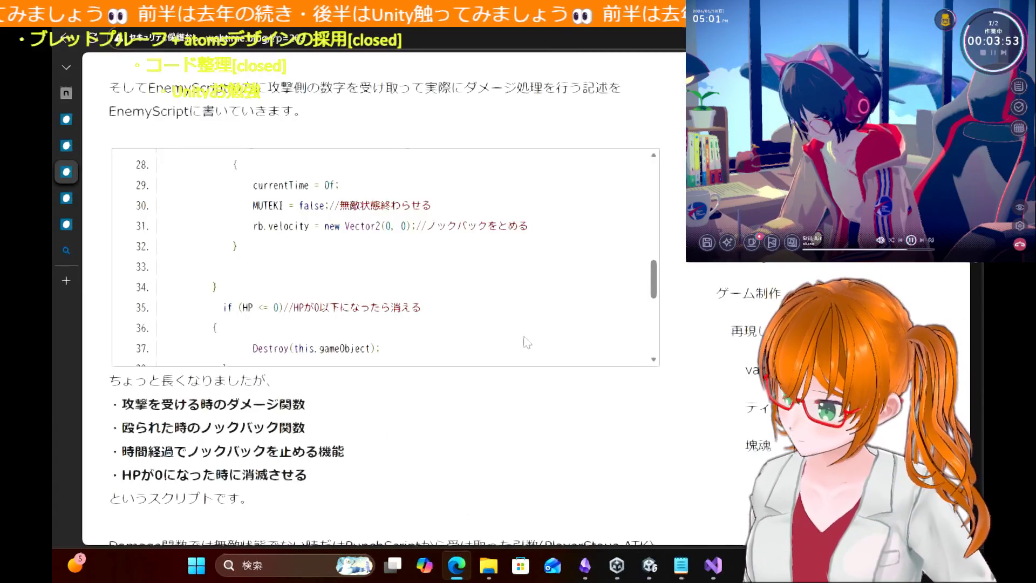
scroll(408, 261, "down", 5)
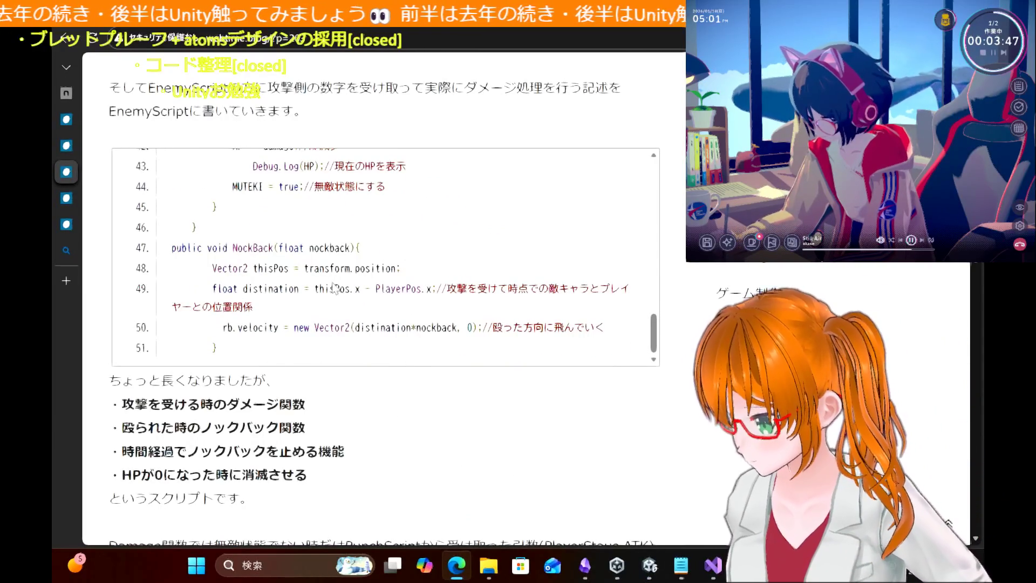
scroll(341, 309, "up", 4)
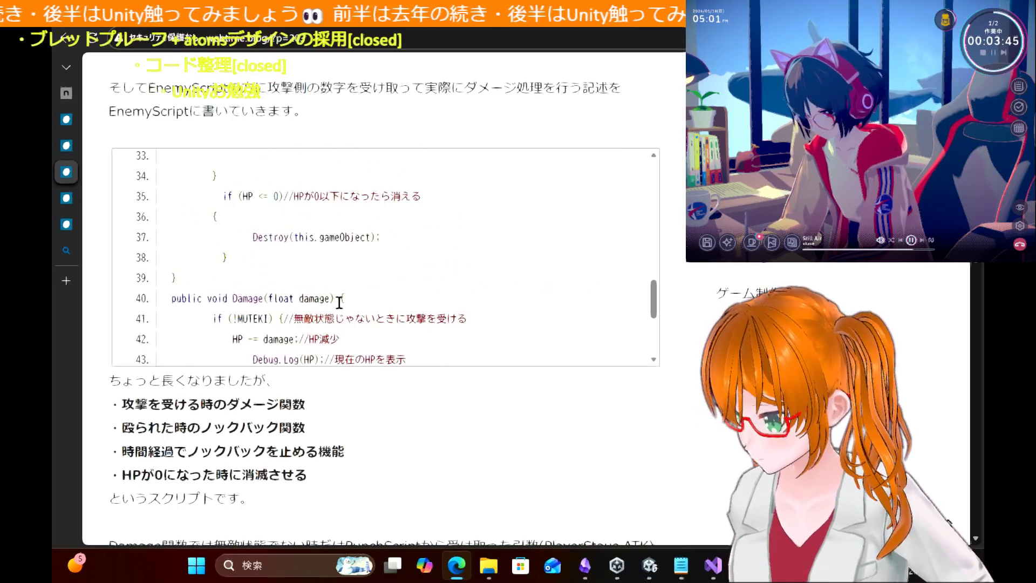
scroll(339, 302, "up", 4)
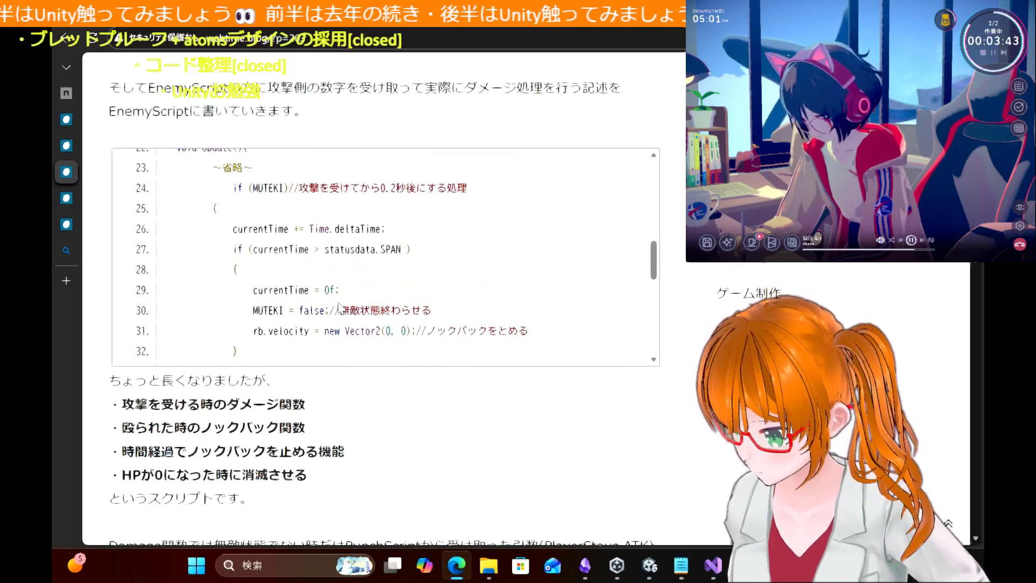
scroll(339, 307, "up", 2)
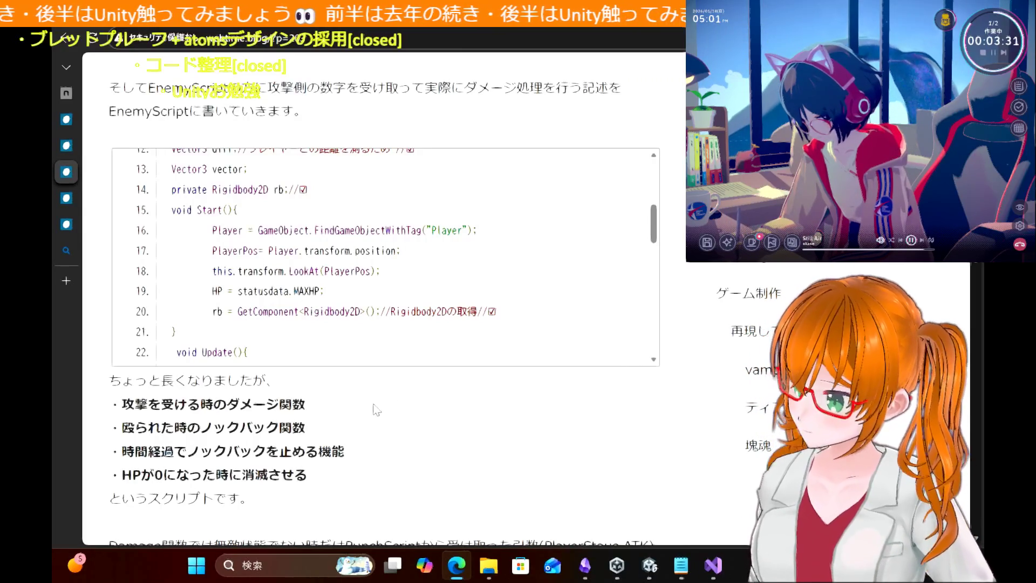
scroll(377, 410, "up", 5)
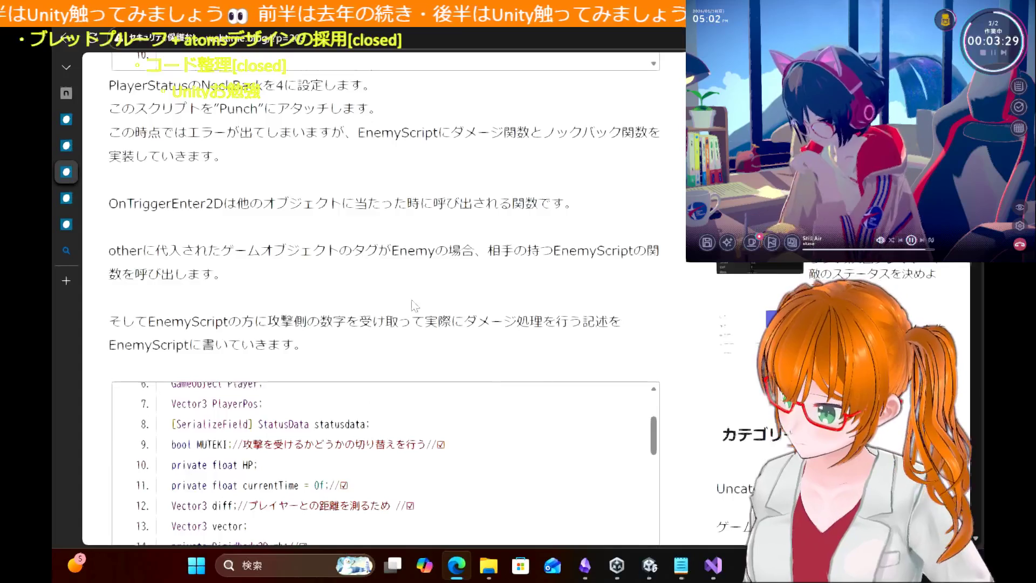
scroll(415, 305, "up", 5)
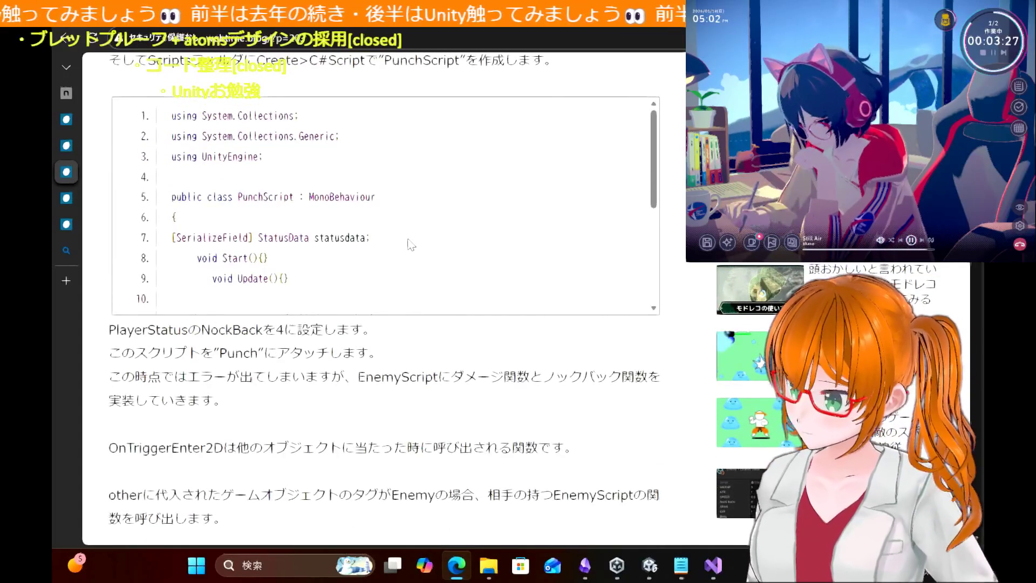
scroll(410, 244, "down", 5)
scroll(390, 491, "down", 8)
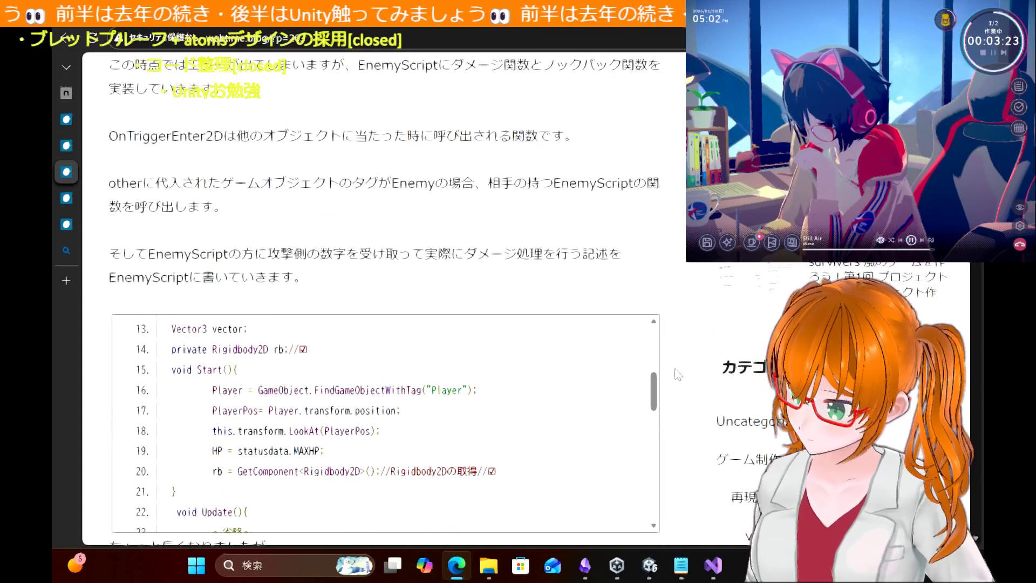
scroll(693, 280, "down", 2)
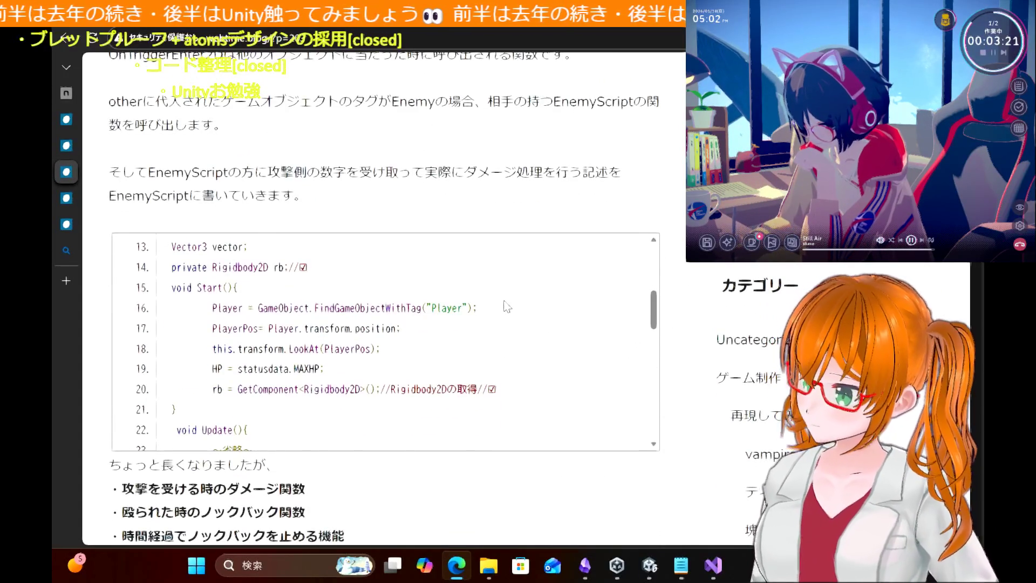
scroll(508, 307, "down", 1)
scroll(508, 307, "down", 1)
scroll(508, 307, "up", 1)
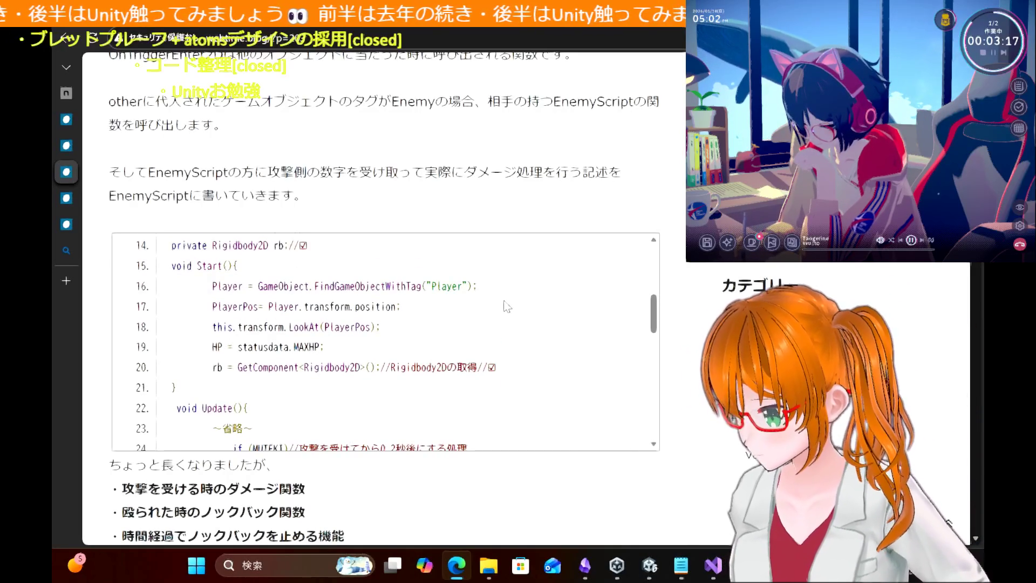
scroll(507, 308, "down", 1)
scroll(508, 307, "down", 3)
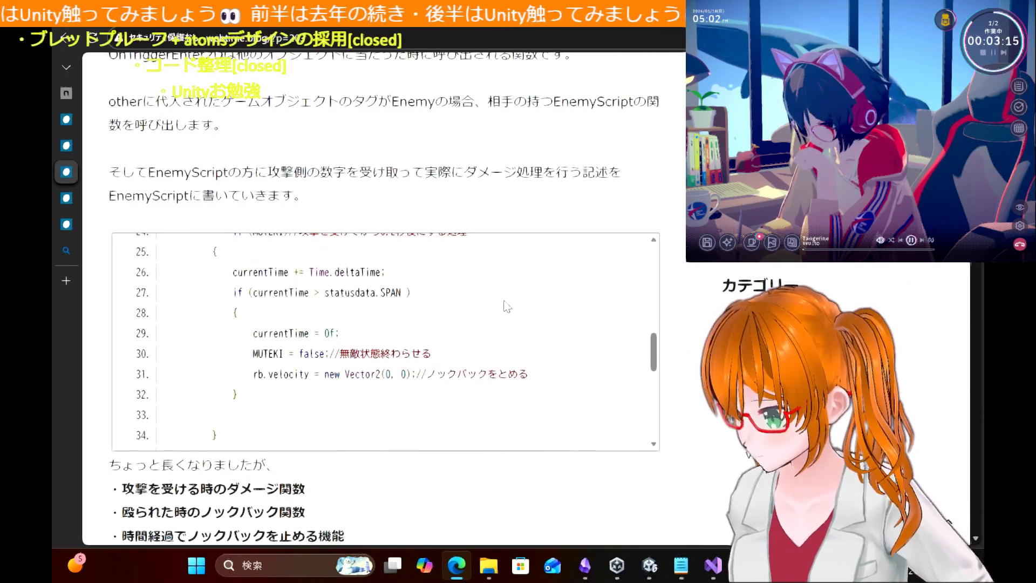
scroll(507, 307, "down", 1)
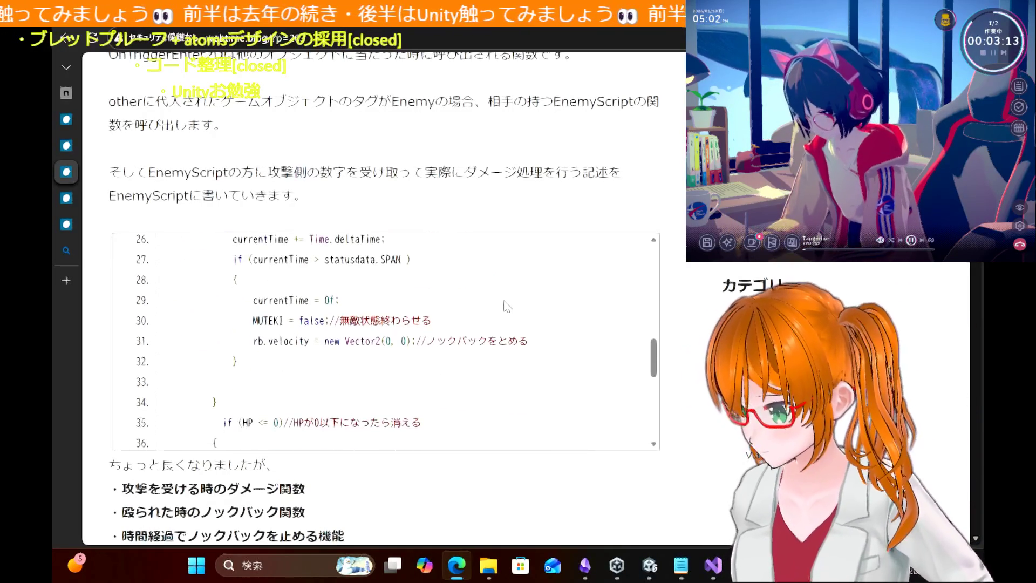
scroll(507, 307, "up", 2)
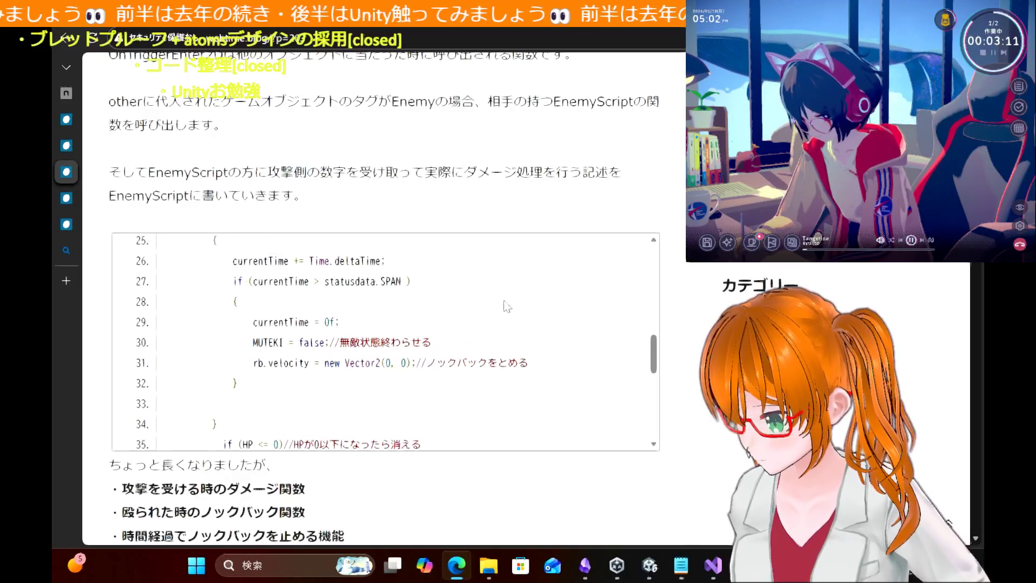
scroll(508, 307, "down", 4)
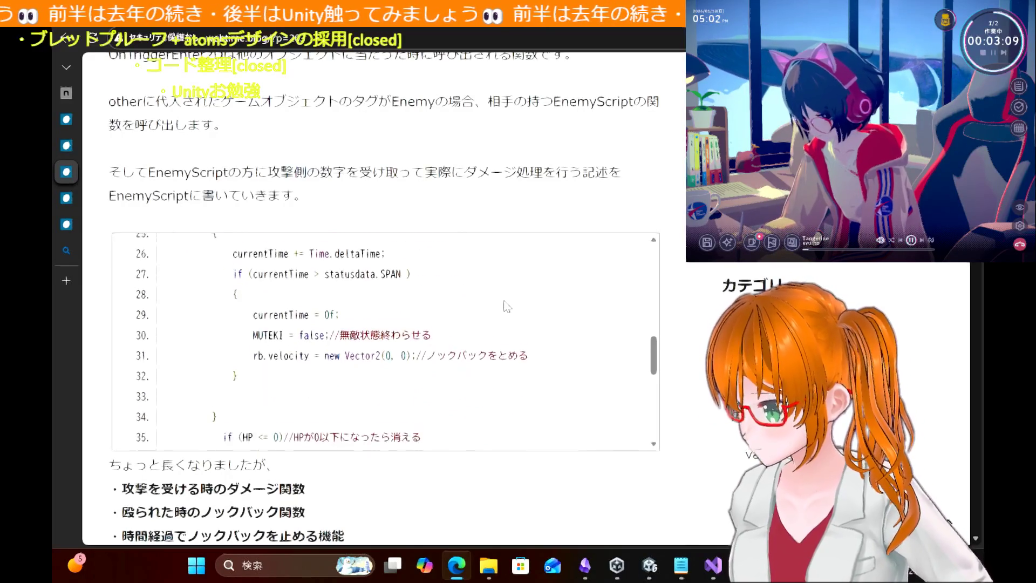
scroll(507, 307, "down", 3)
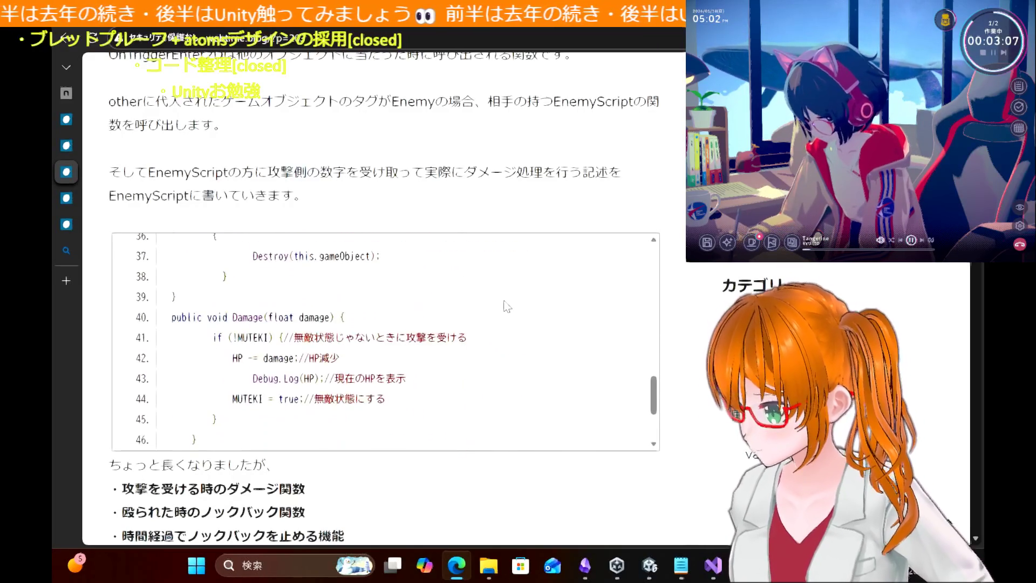
scroll(506, 305, "down", 4)
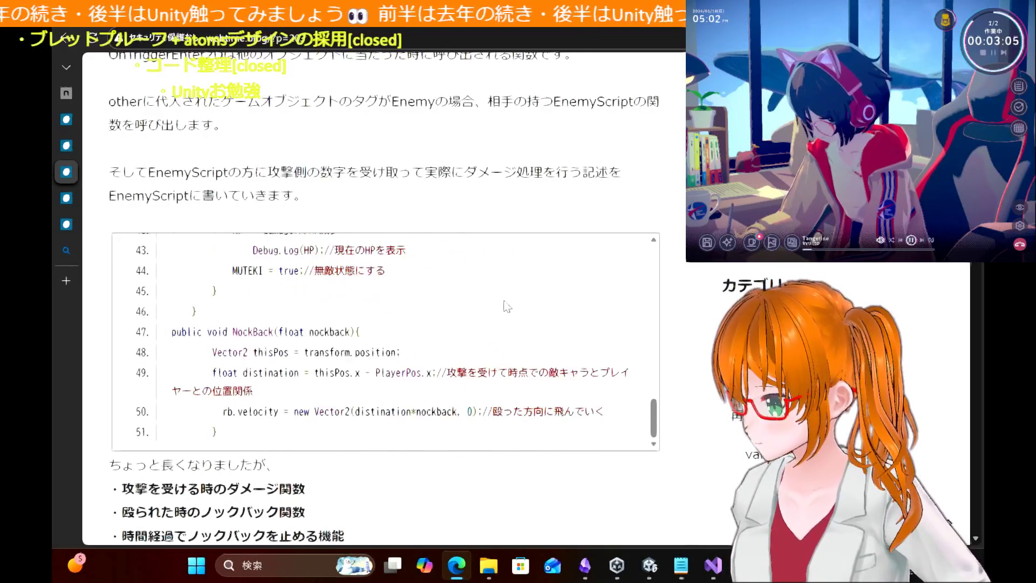
mouse_move(656, 561)
left_click(616, 535)
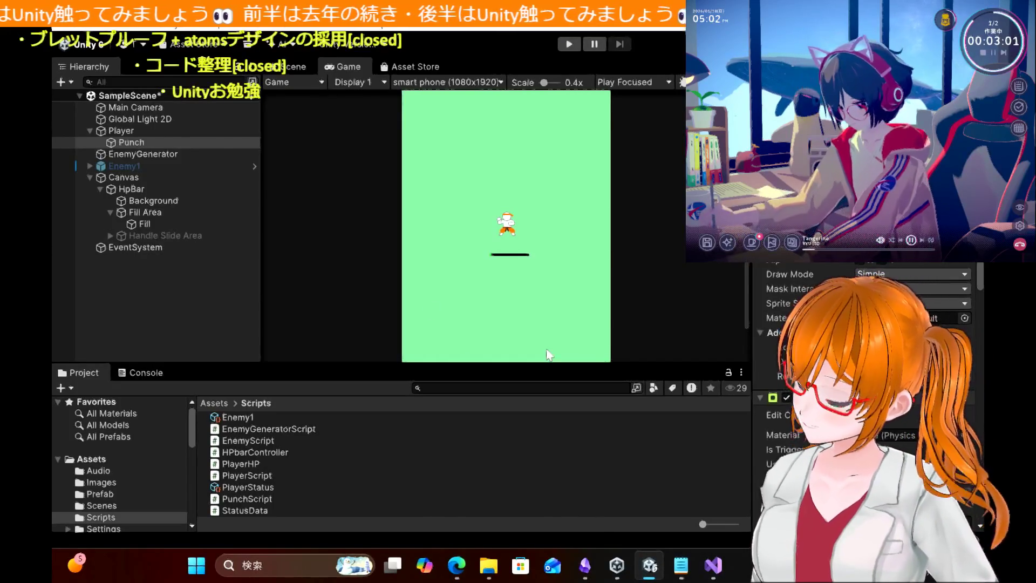
left_click(139, 134)
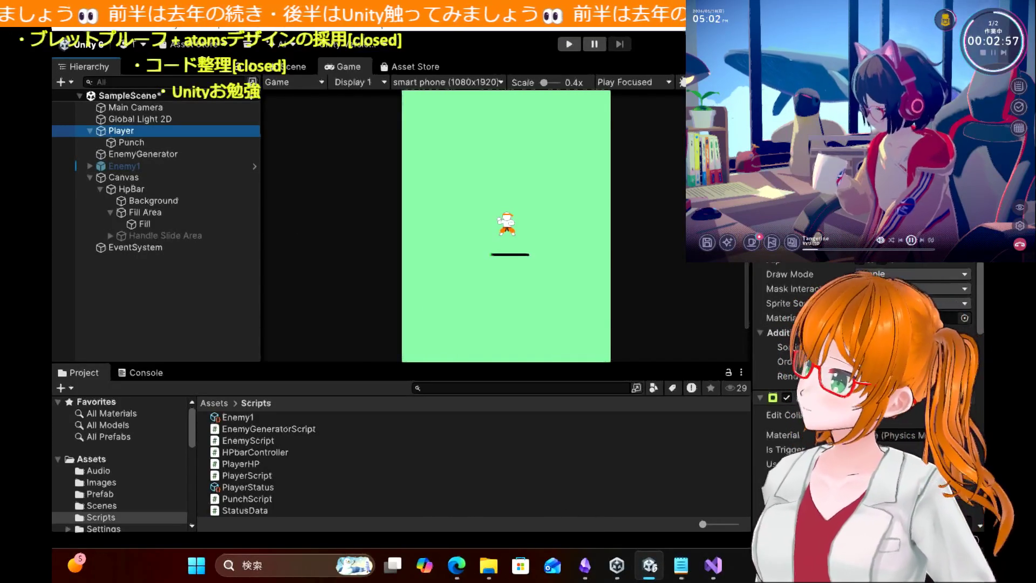
scroll(864, 378, "down", 5)
scroll(864, 378, "up", 5)
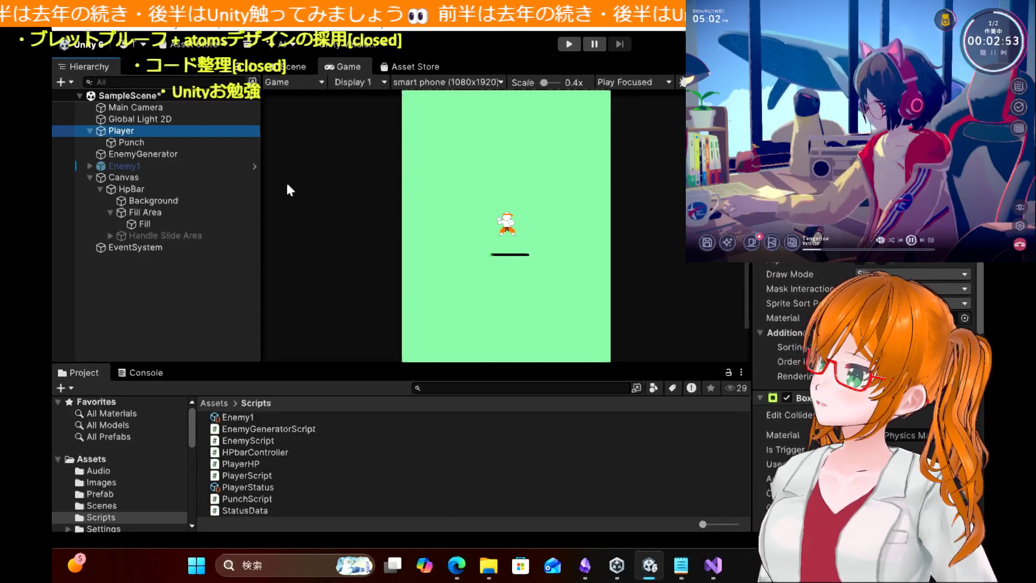
left_click(91, 130)
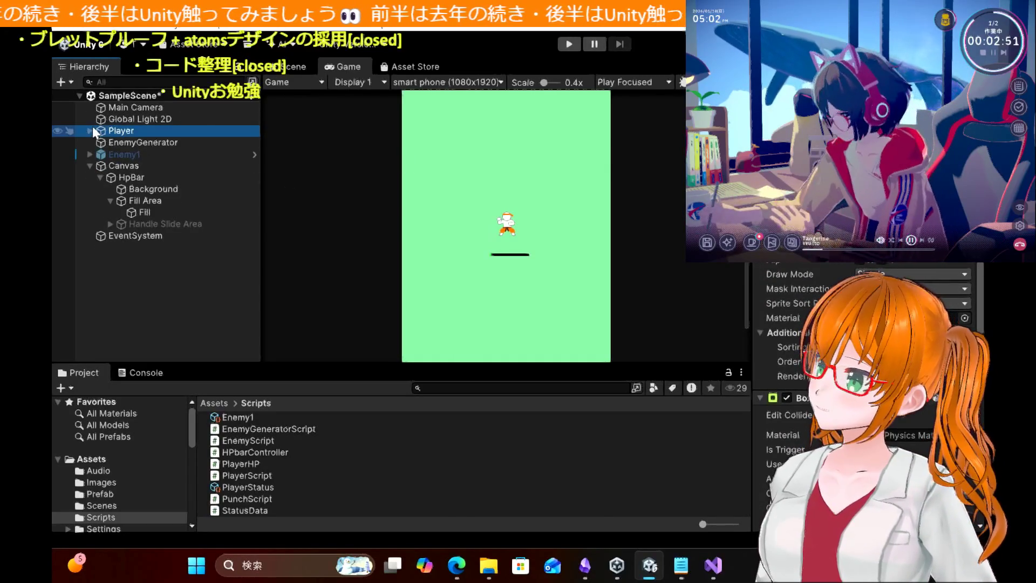
left_click(111, 152)
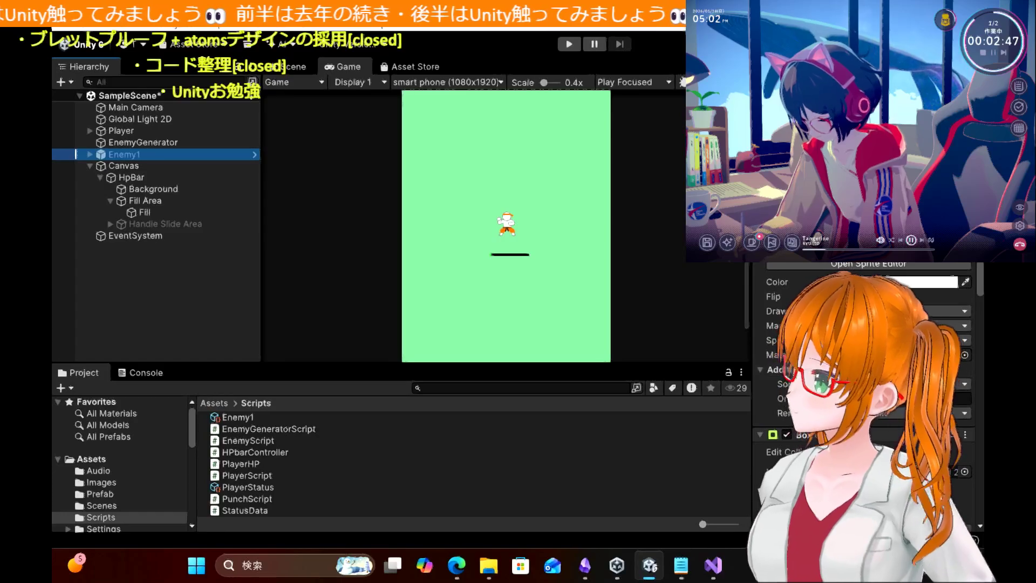
scroll(864, 378, "down", 5)
scroll(864, 378, "down", 2)
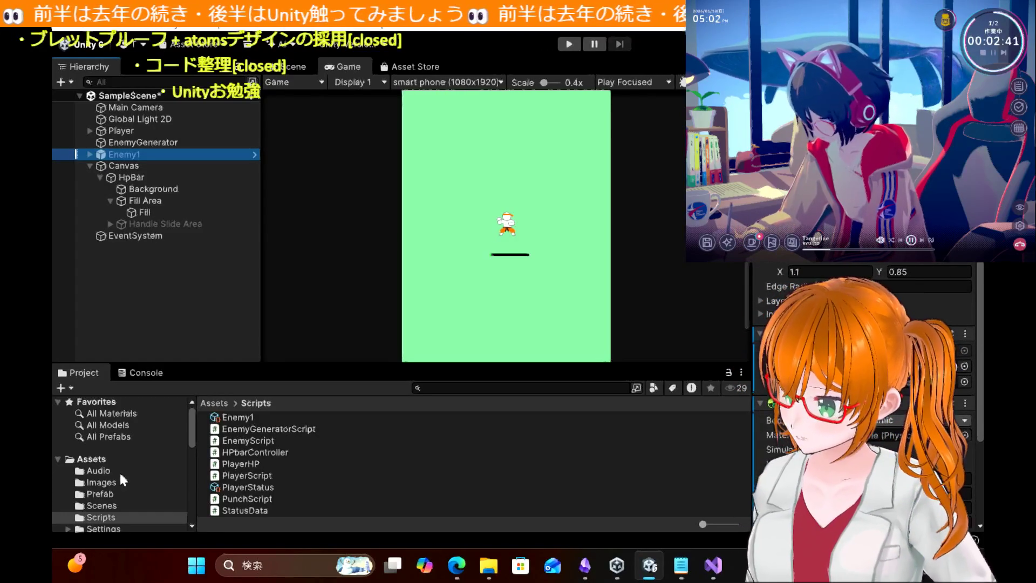
Step: Select HitImage-1-264x300 in the Images folder and try dragging it onto Enemy1
left_click(111, 482)
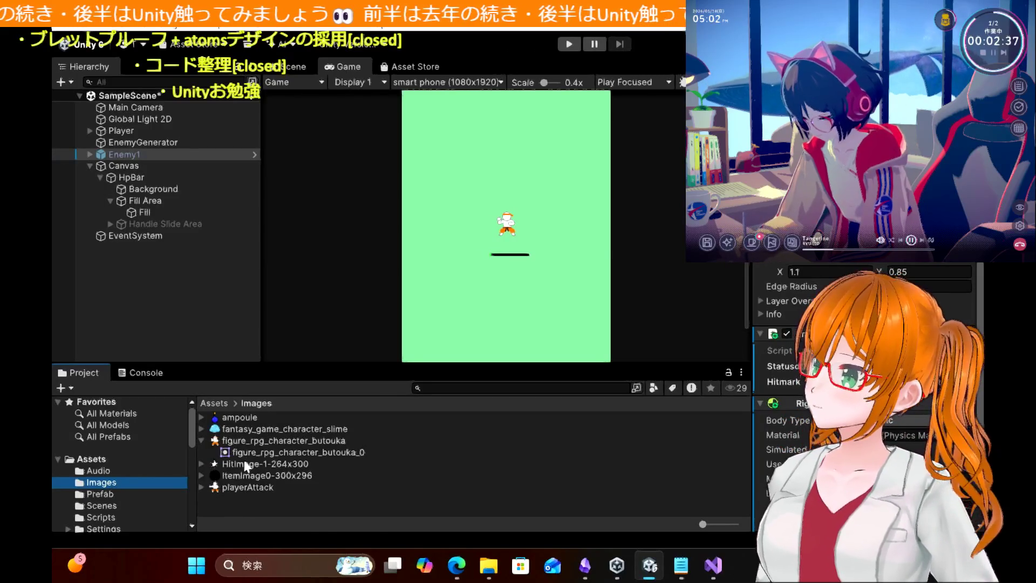
left_click(248, 465)
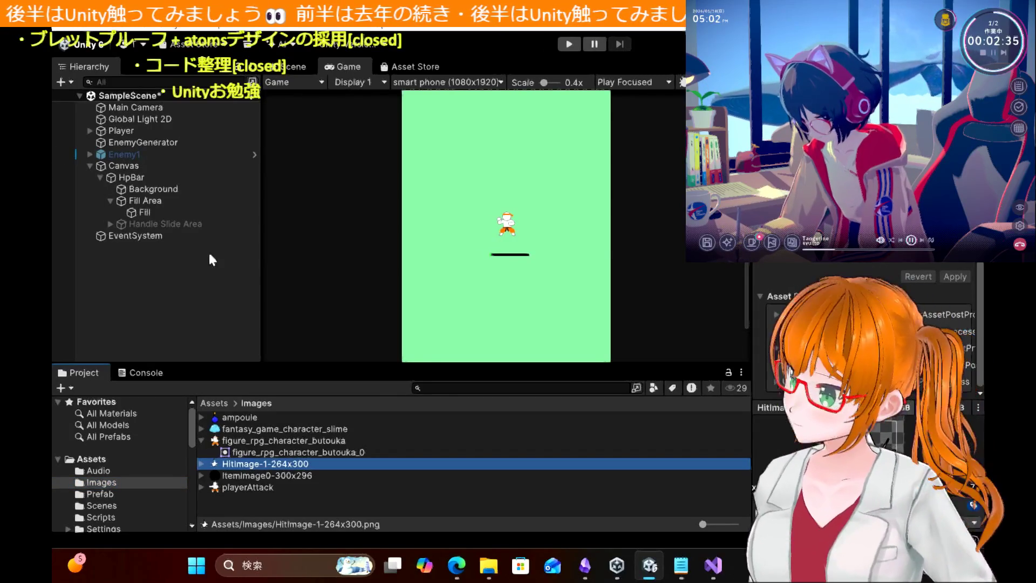
left_click(137, 154)
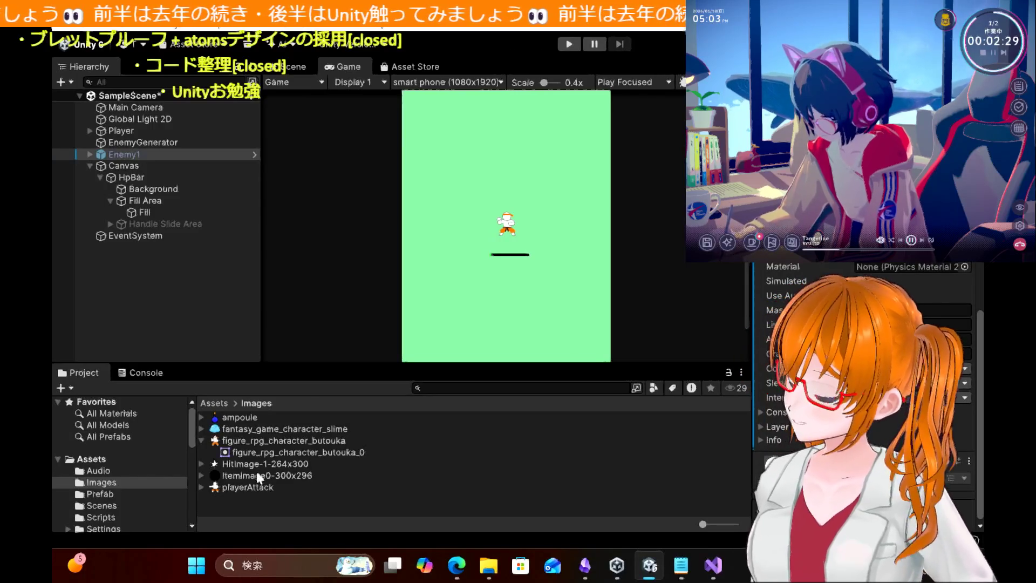
mouse_move(249, 466)
left_mouse_down()
mouse_move(597, 310)
mouse_move(706, 282)
left_mouse_up()
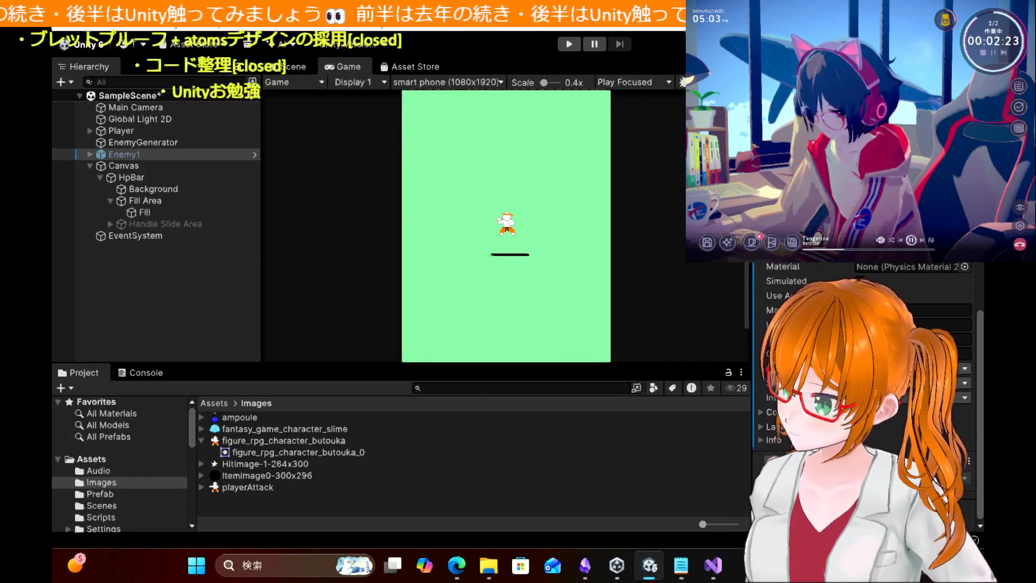
mouse_move(267, 464)
left_mouse_down()
mouse_move(540, 323)
mouse_move(783, 162)
left_mouse_up()
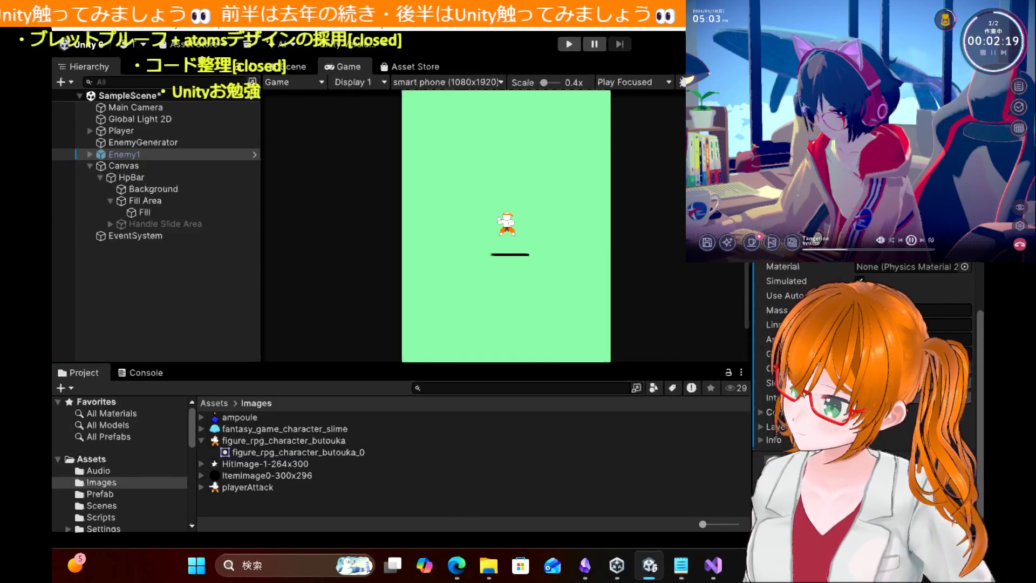
Step: Try assigning the hit image through Enemy1's Inspector object pickers, then return to the blog
left_click(929, 299)
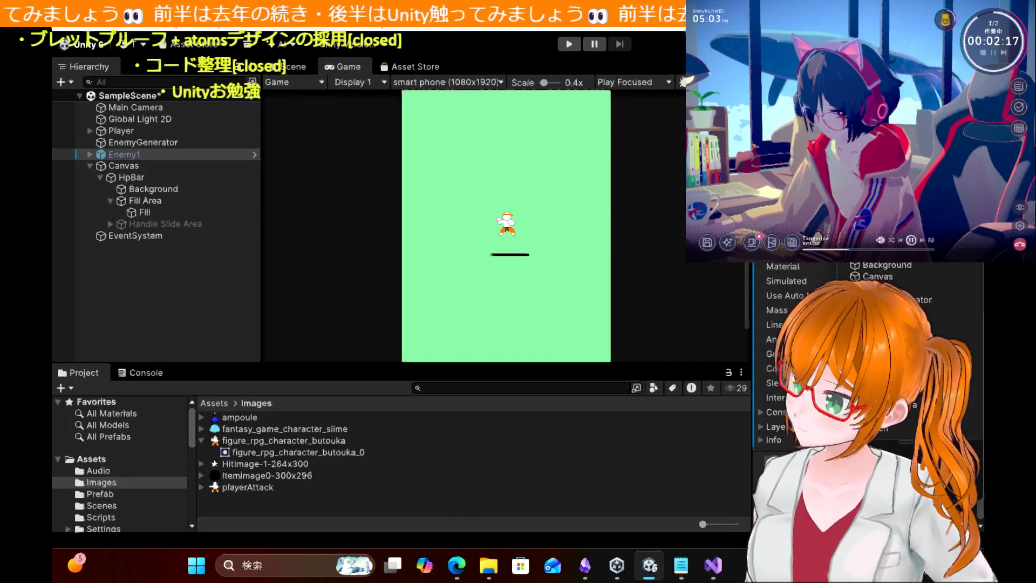
left_click(921, 261)
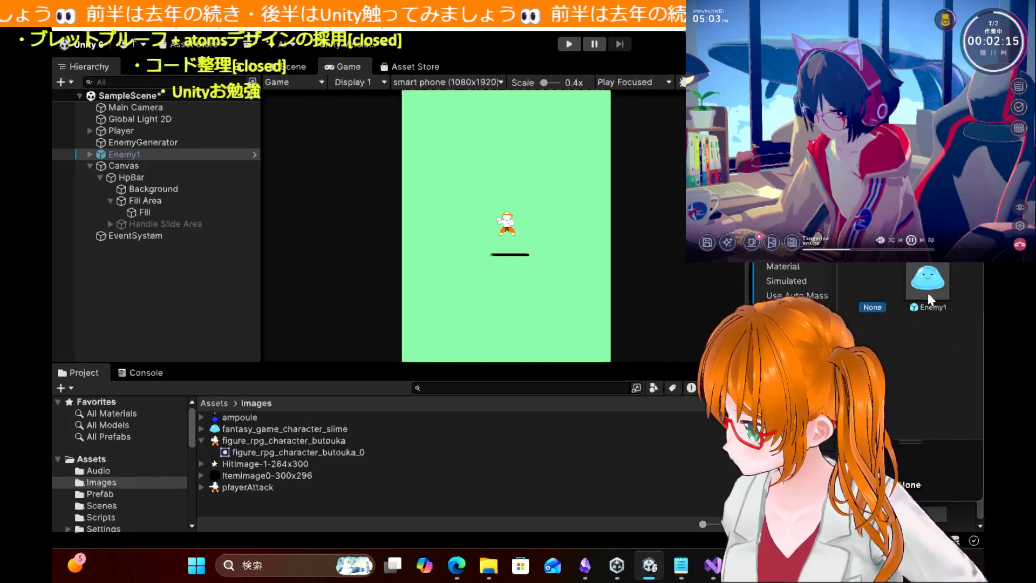
double_click(928, 280)
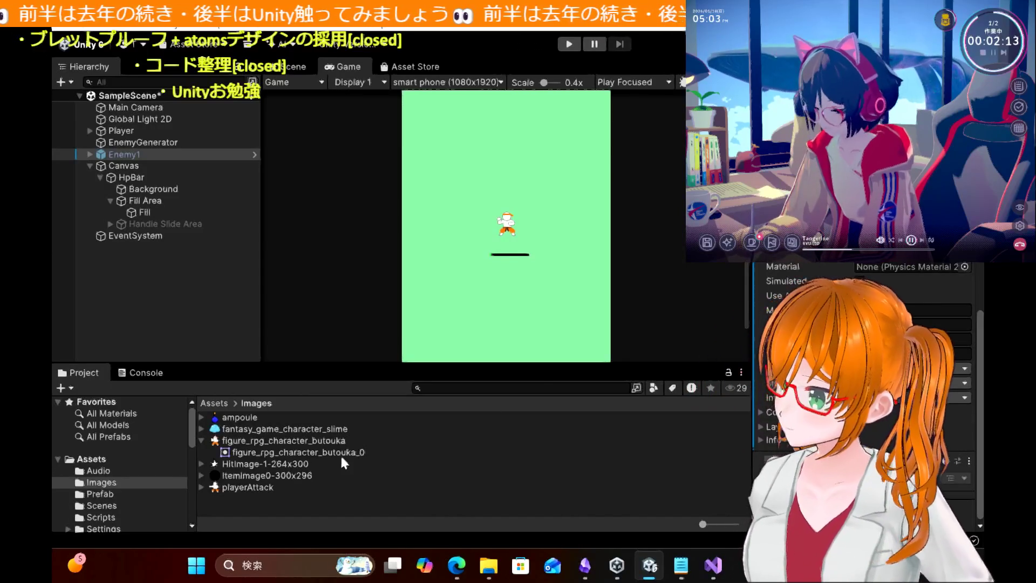
left_click(253, 464)
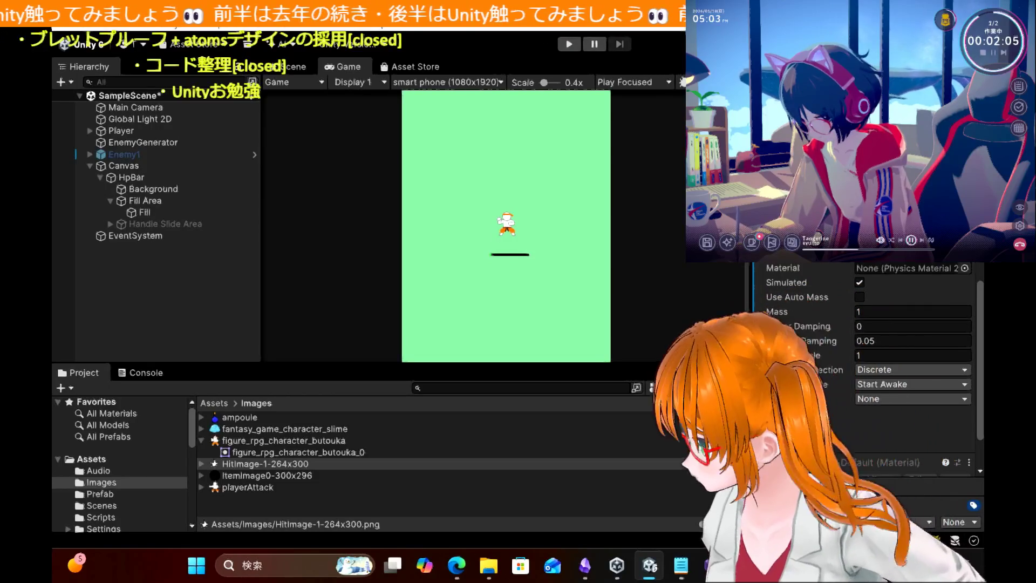
left_click(960, 522)
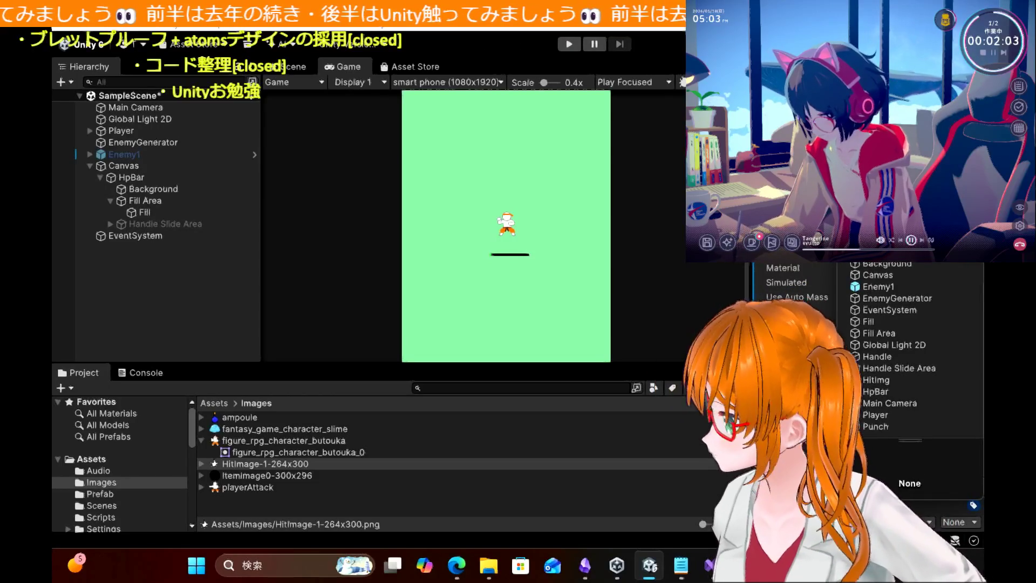
left_click(317, 329)
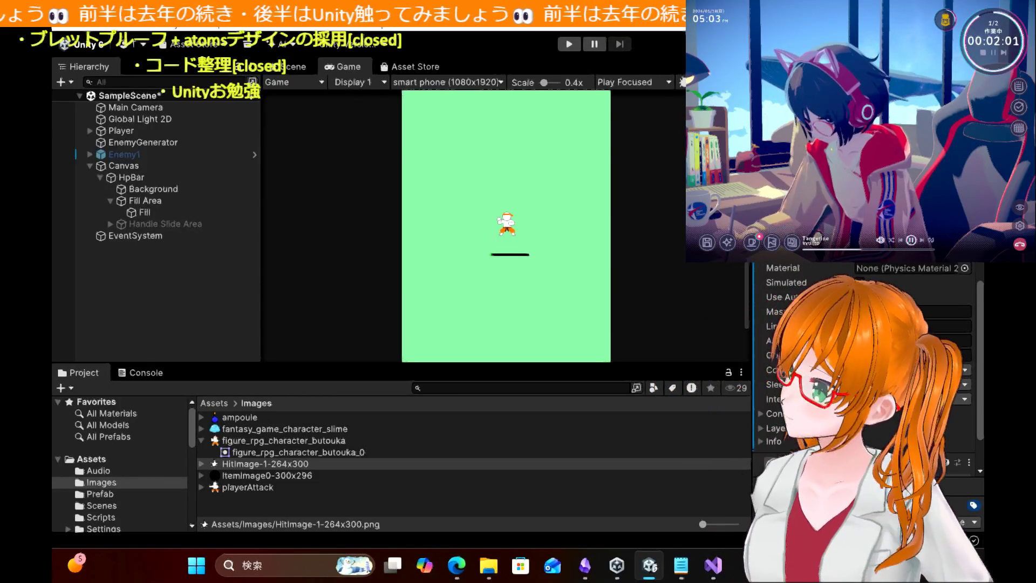
left_click(456, 565)
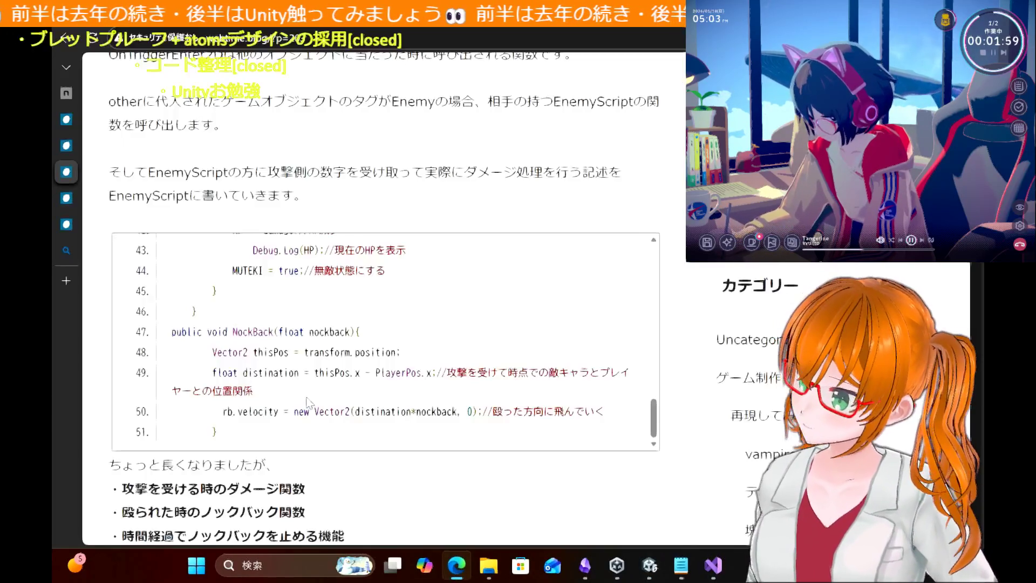
scroll(308, 402, "up", 10)
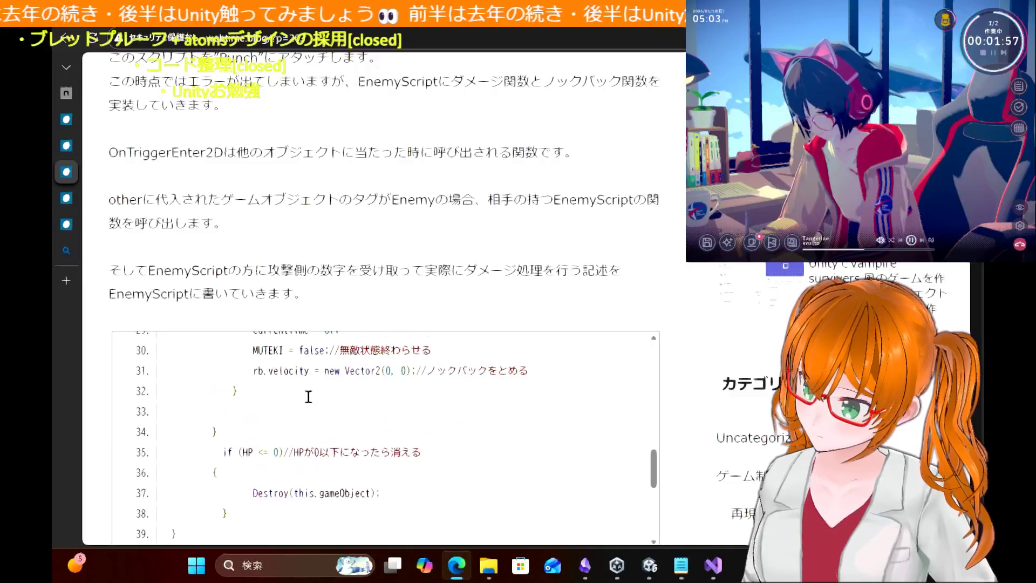
scroll(309, 403, "up", 4)
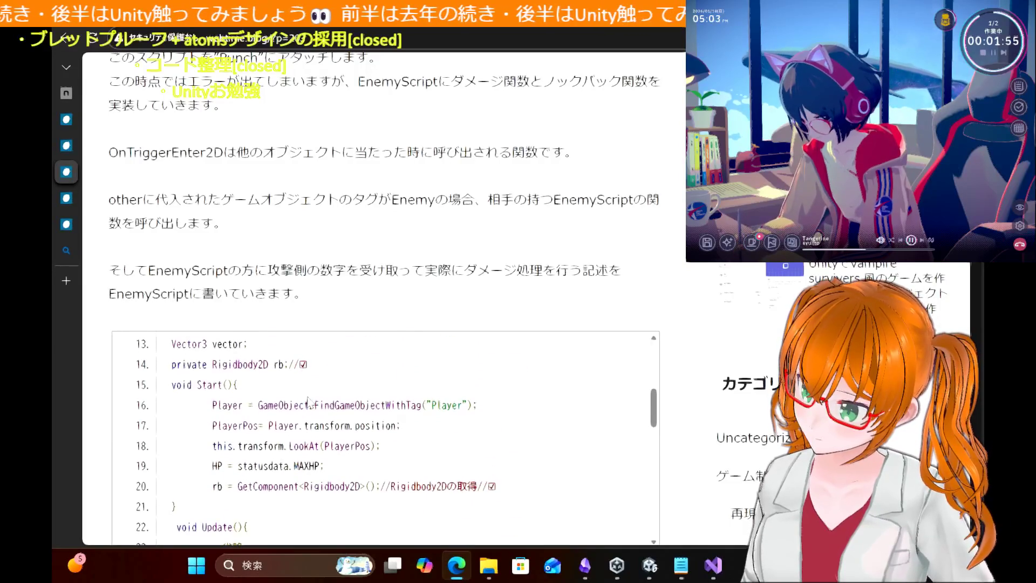
scroll(310, 402, "up", 2)
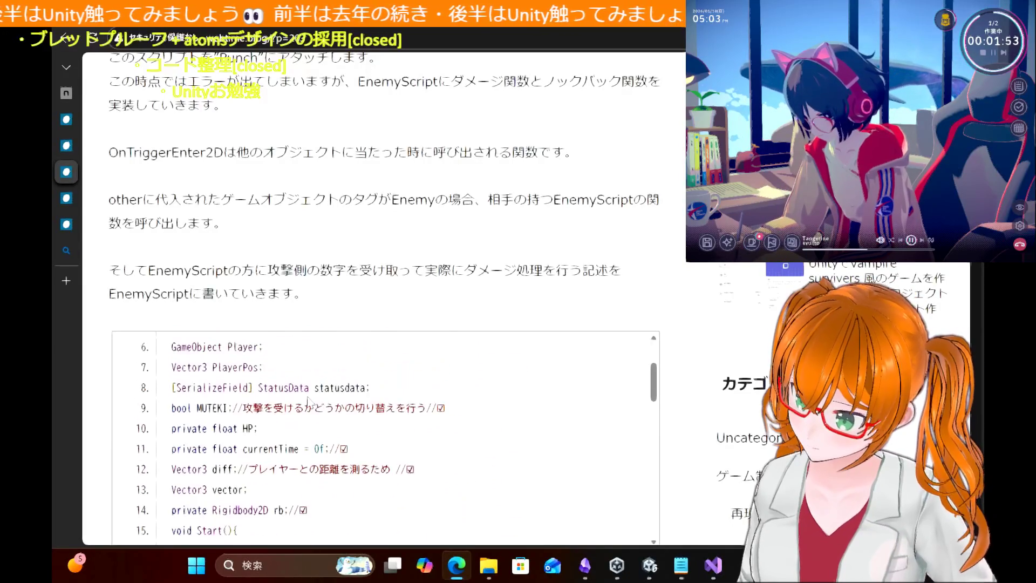
scroll(309, 402, "up", 3)
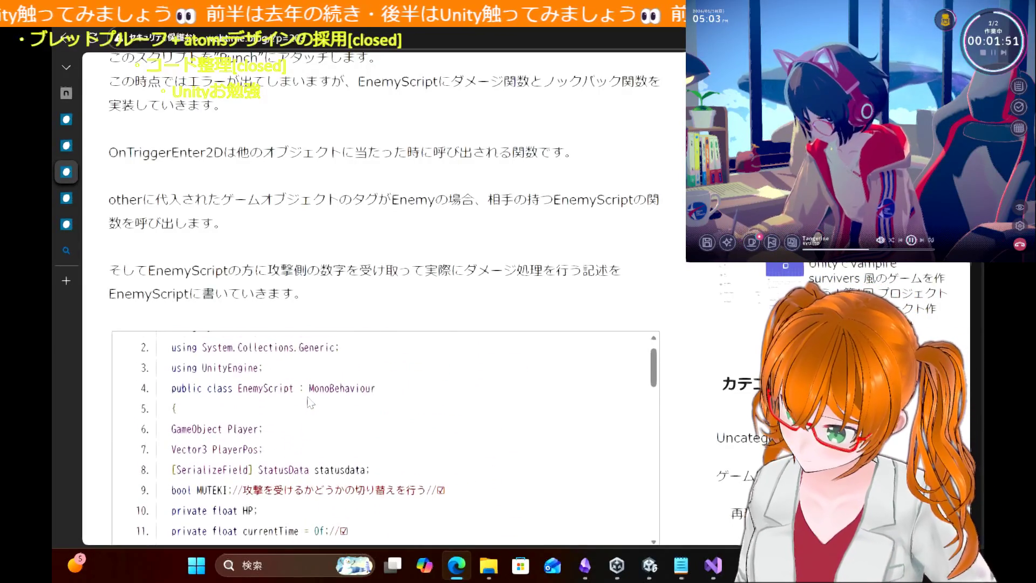
scroll(308, 402, "down", 2)
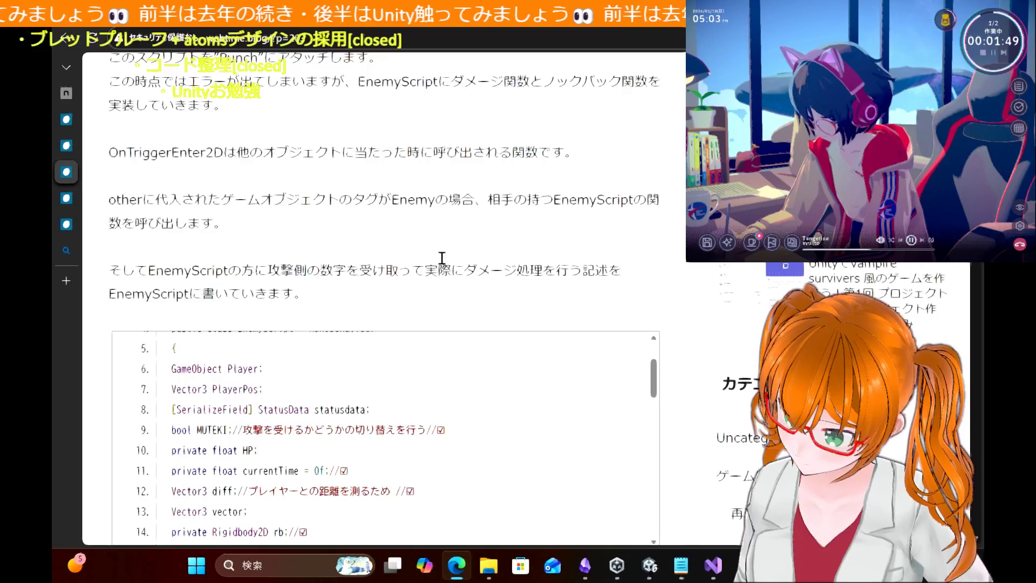
scroll(465, 250, "down", 2)
scroll(387, 347, "down", 3)
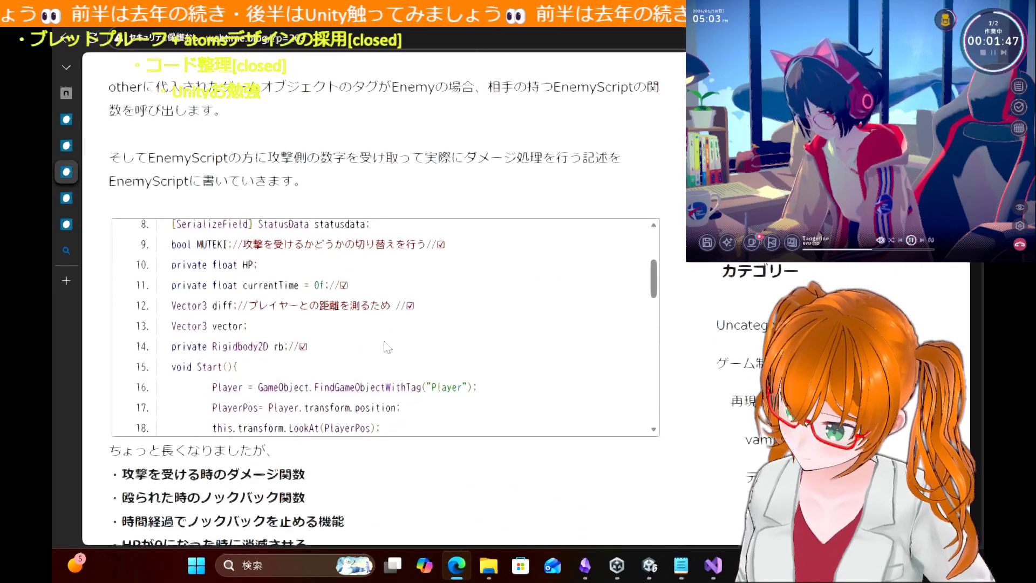
scroll(386, 302, "down", 9)
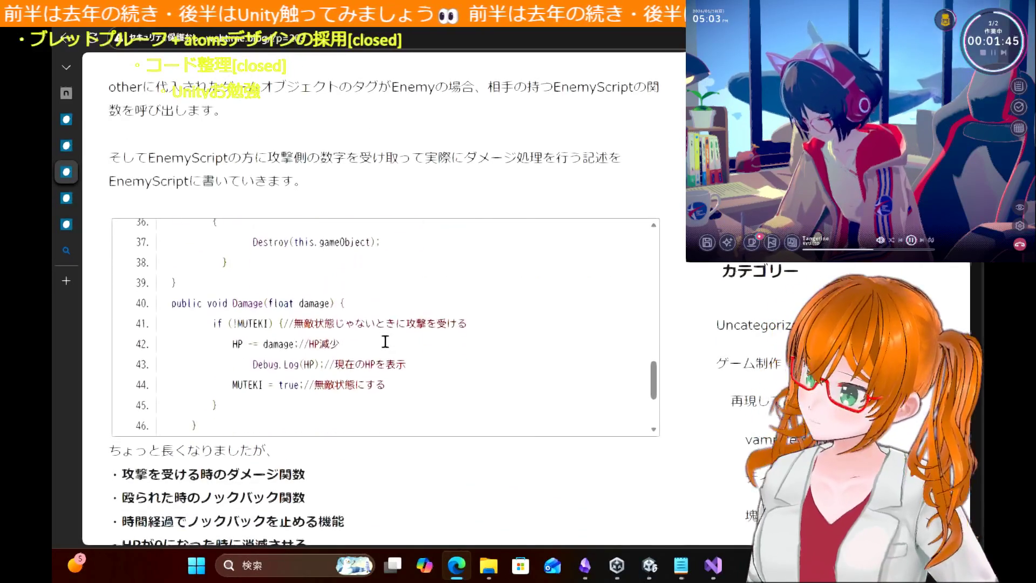
scroll(296, 156, "up", 6)
scroll(580, 232, "up", 2)
scroll(655, 177, "up", 10)
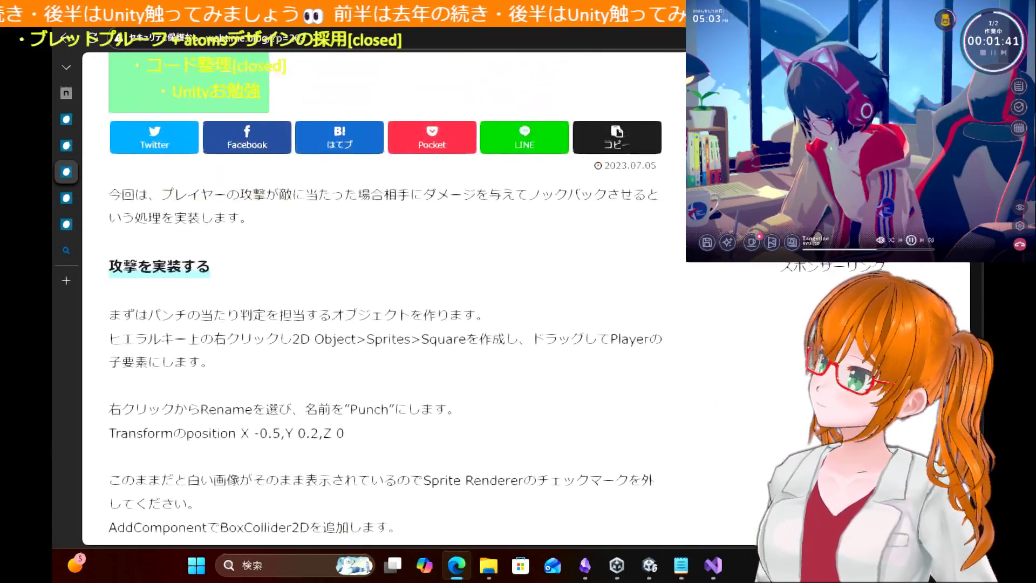
mouse_move(141, 178)
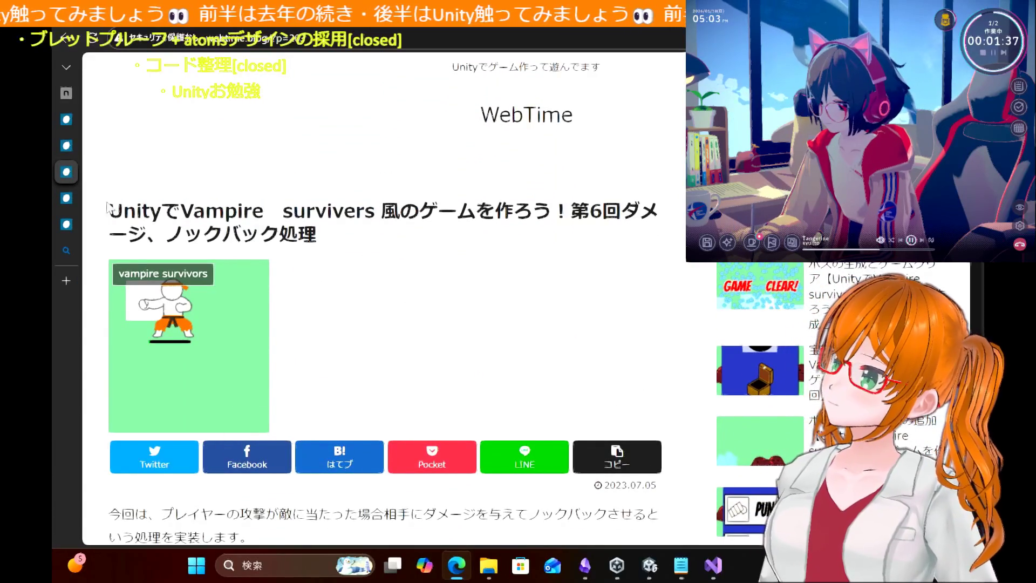
mouse_move(98, 179)
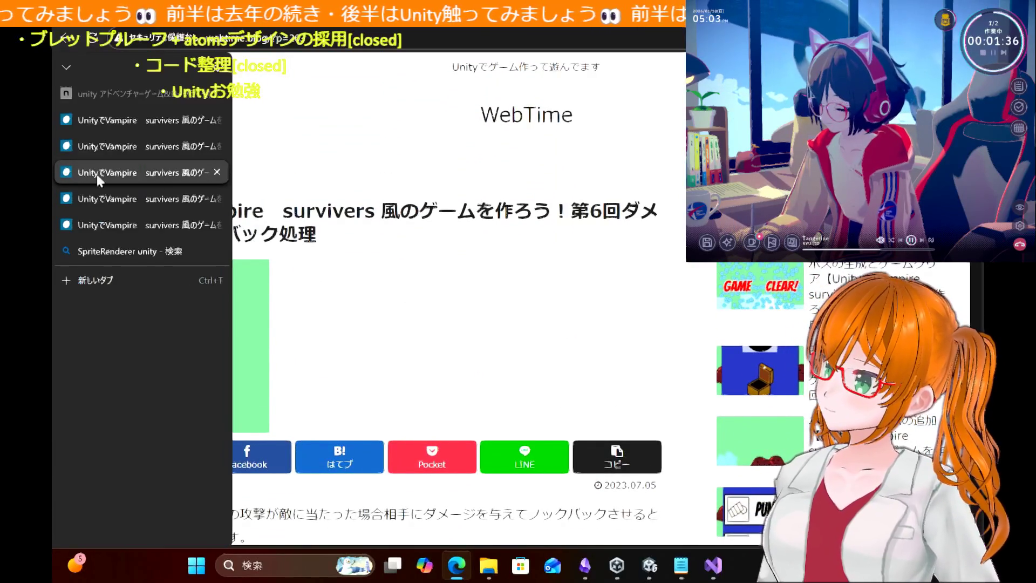
Step: Close the duplicate tab and read the 攻撃の間隔を空ける&ヒットマークの表示 article's hit-mark section
left_click(217, 173)
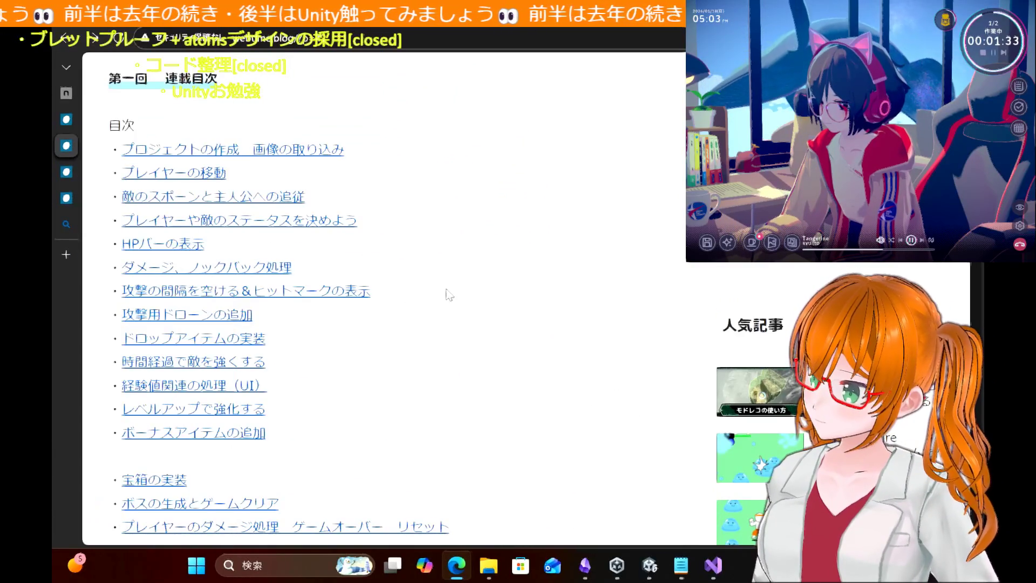
left_click(259, 291)
scroll(457, 334, "down", 15)
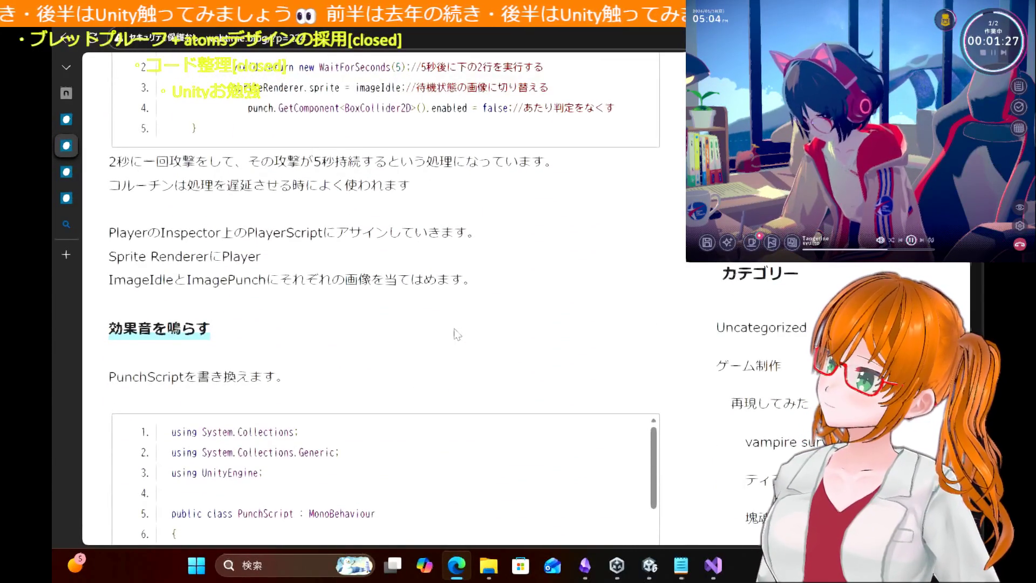
scroll(674, 295, "down", 5)
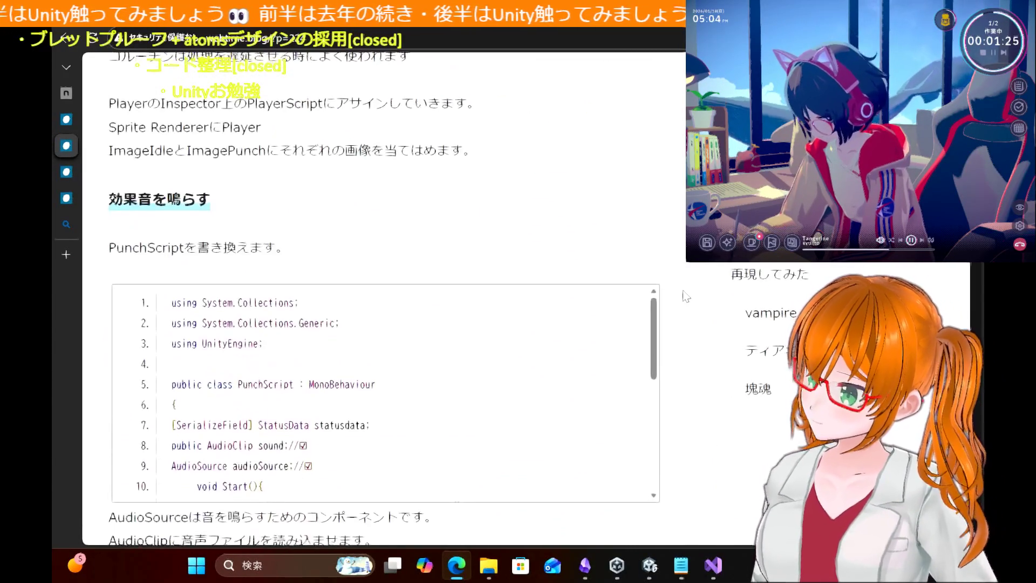
scroll(227, 468, "down", 9)
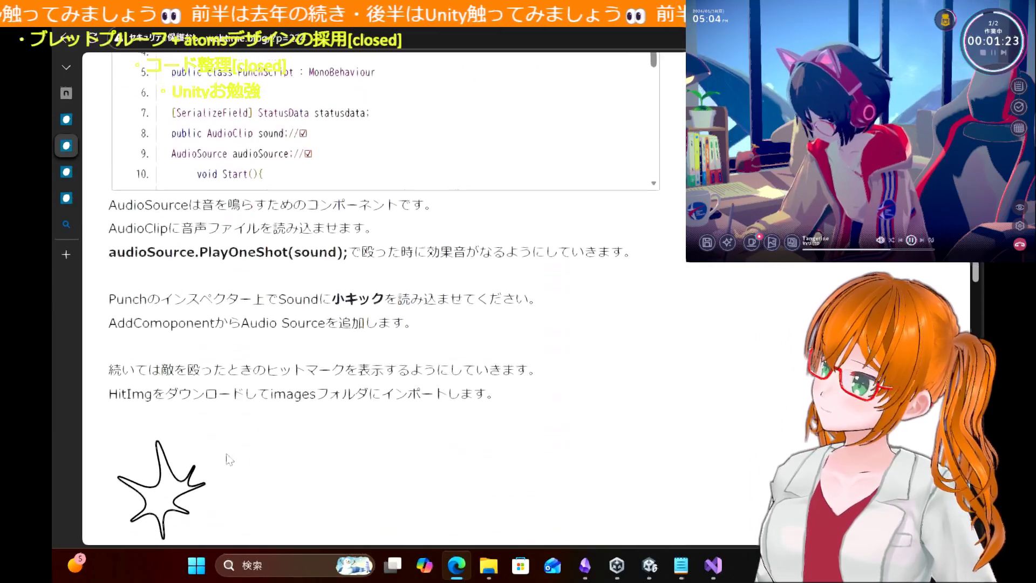
scroll(229, 458, "up", 1)
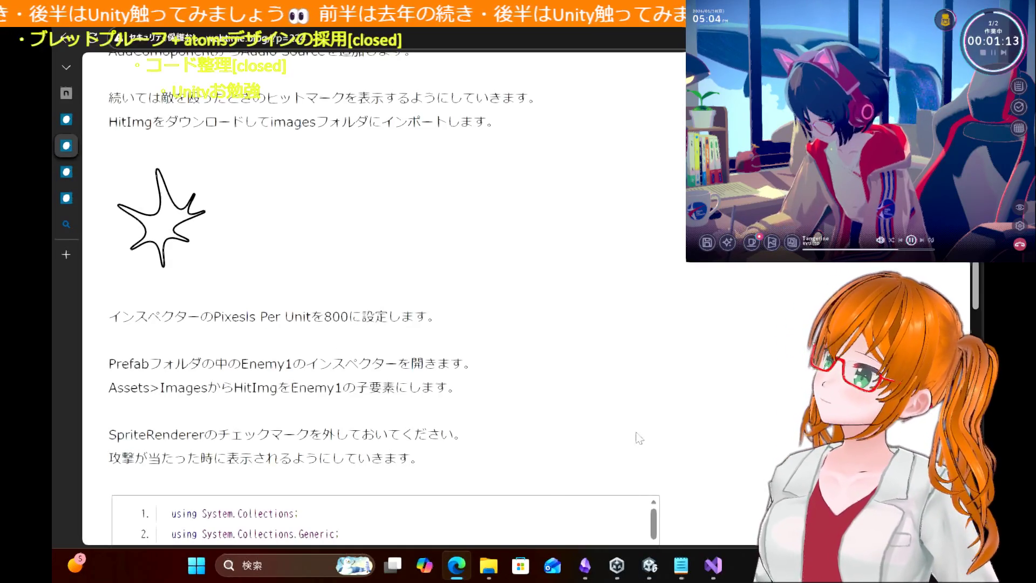
left_click(650, 565)
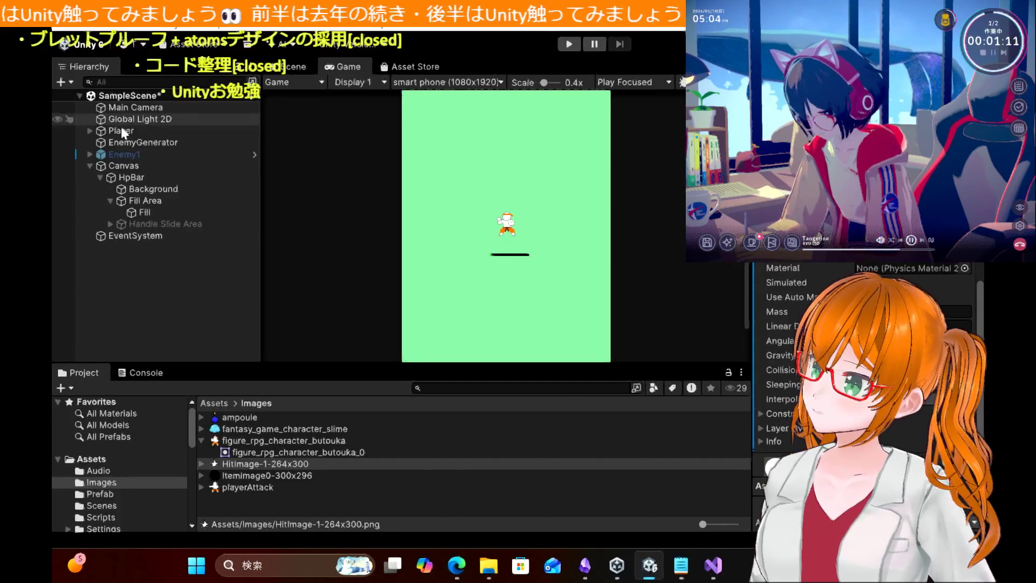
Step: Expand Enemy1 to show its HitImg child and start Play mode
left_click(86, 154)
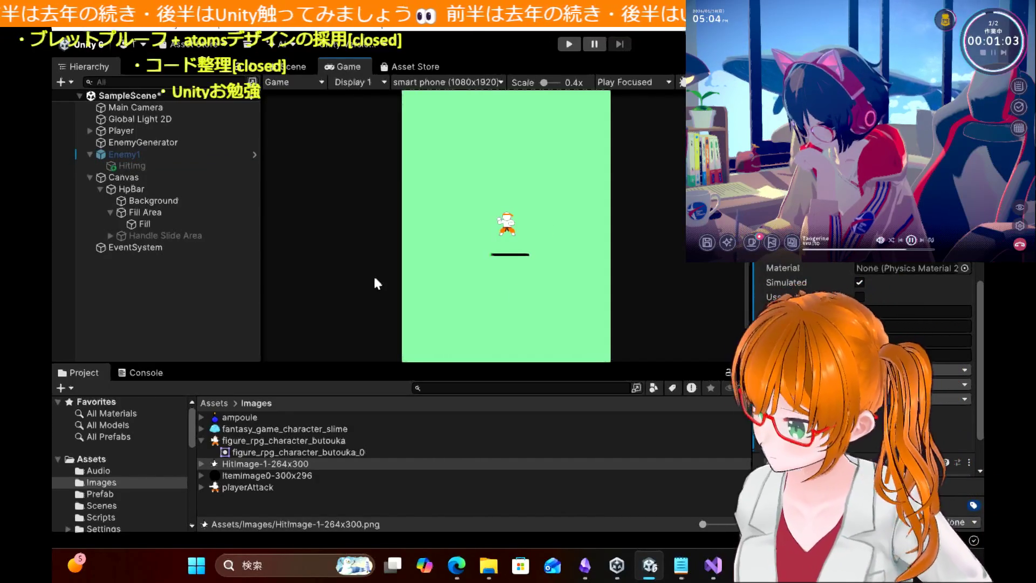
left_click(569, 44)
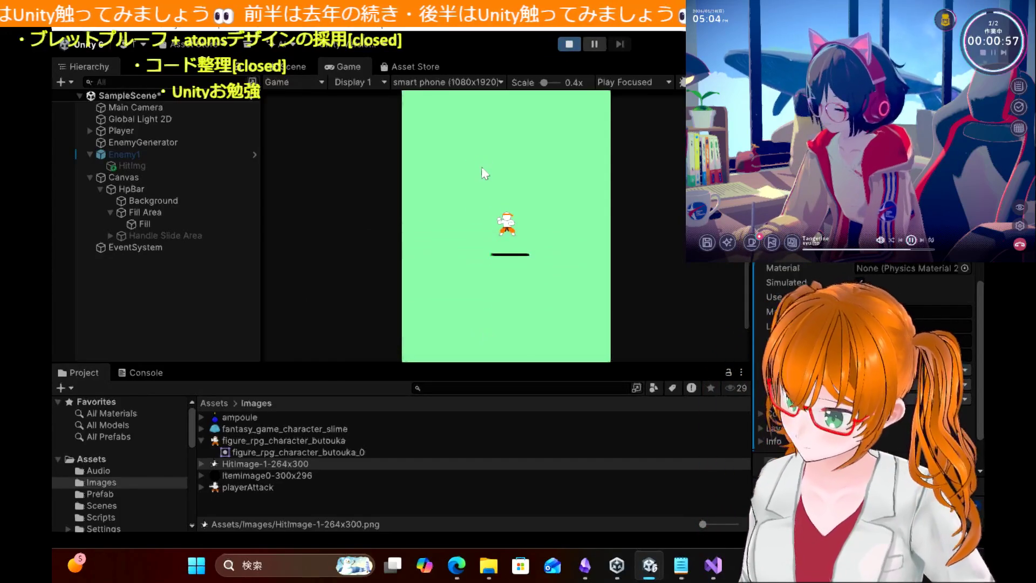
Step: Walk the player next to a slime, inspect the MissingReferenceException in Console, and stop
key("Left")
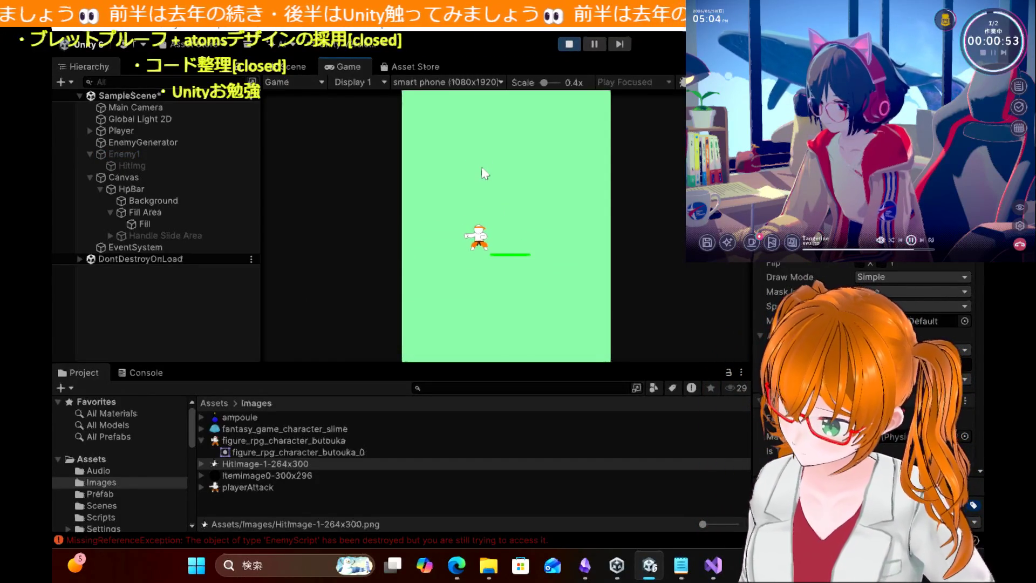
key("Right")
key("Down")
key("Down")
key("Right")
key("Right")
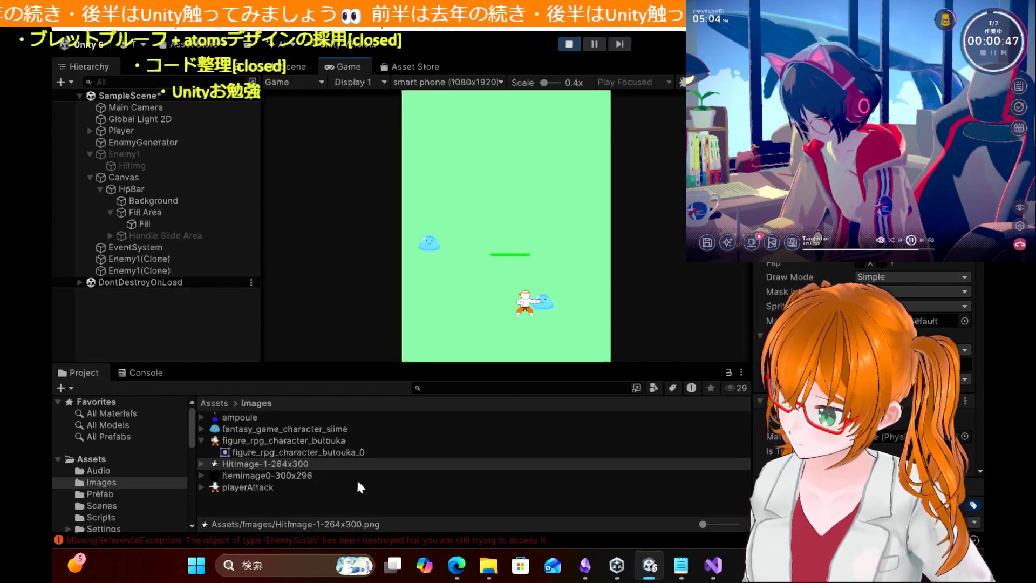
left_click(375, 539)
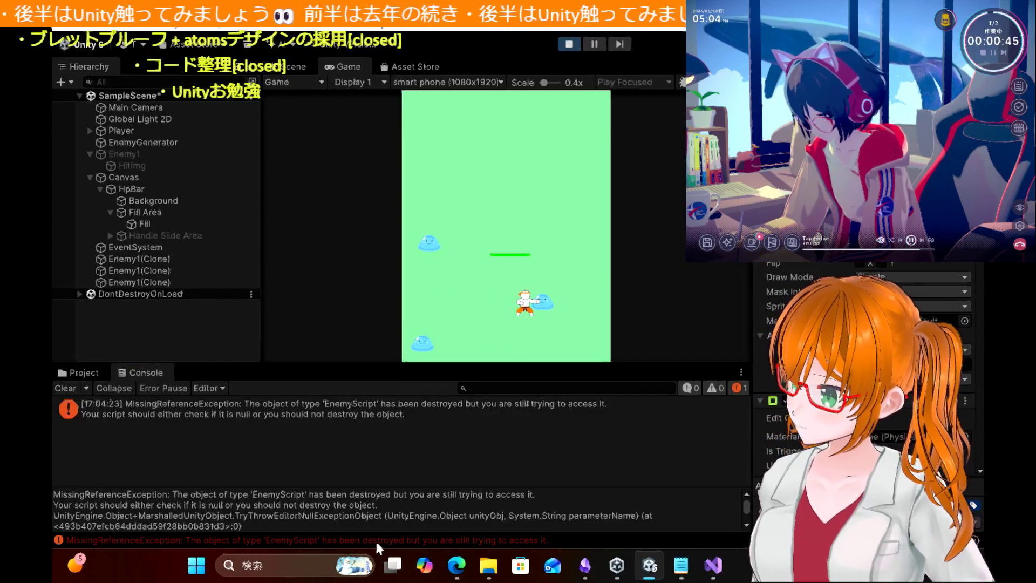
left_click(378, 414)
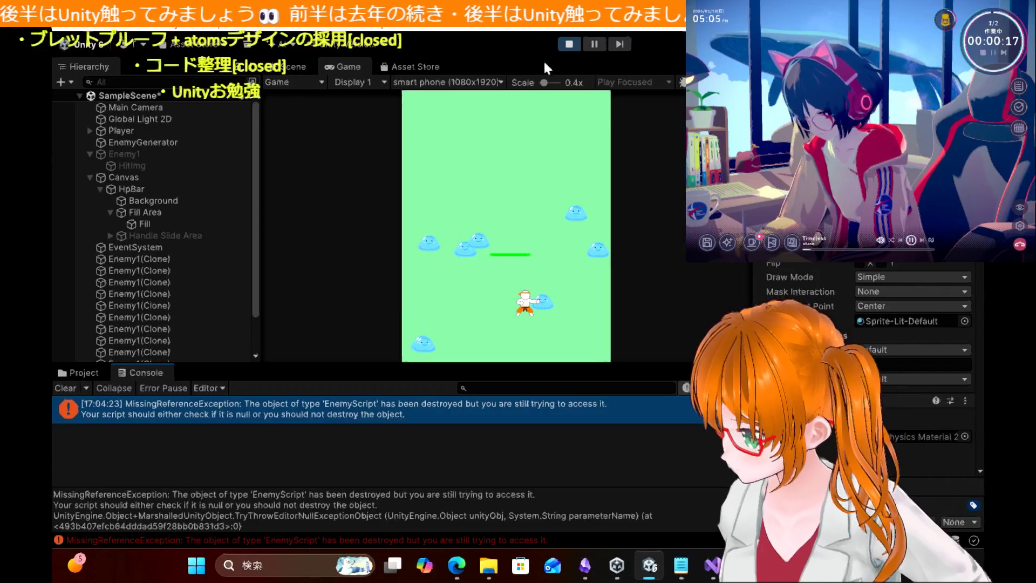
left_click(566, 43)
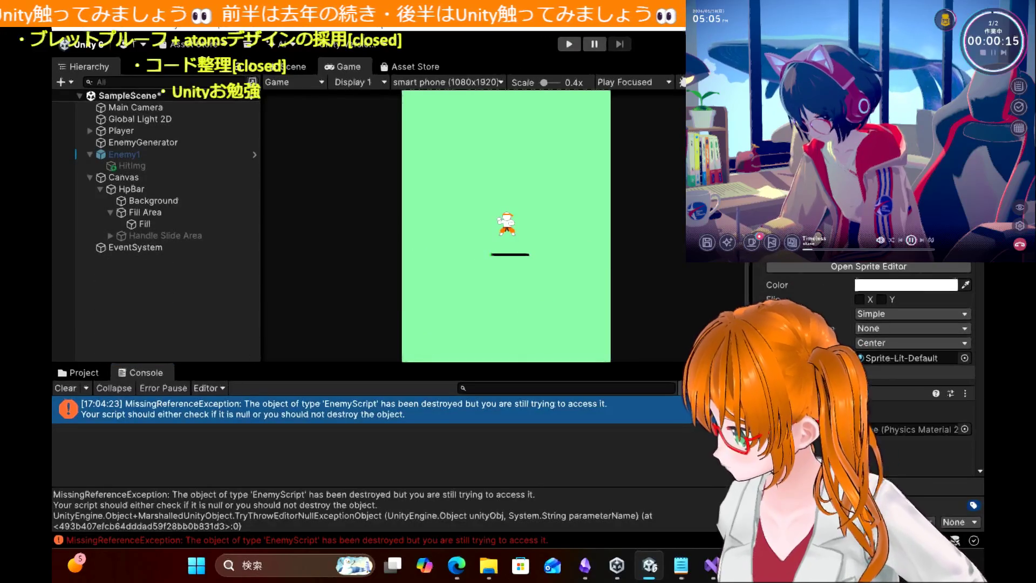
Step: Restart the game in Play mode for a fresh test run
scroll(870, 378, "down", 4)
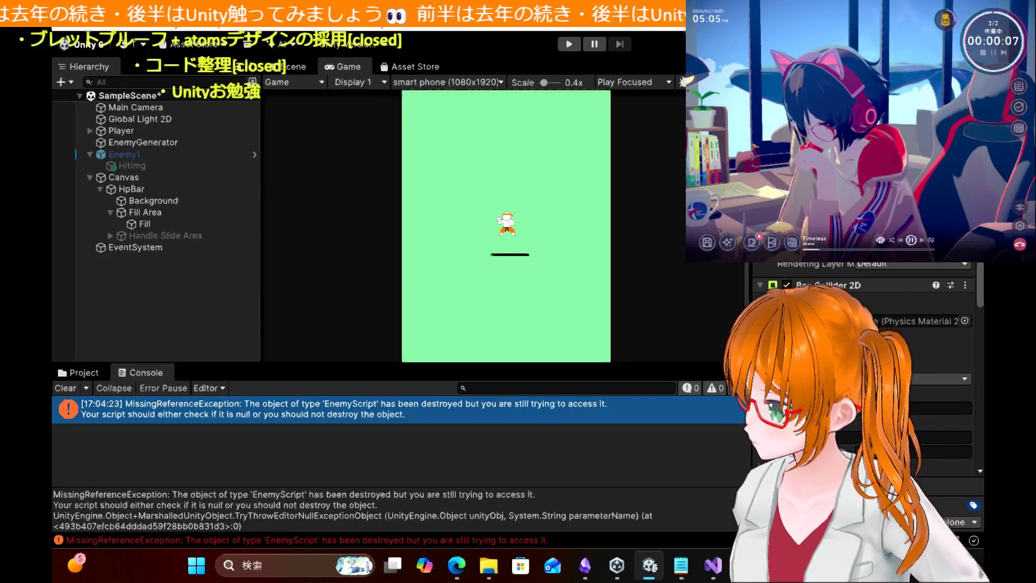
left_click(568, 44)
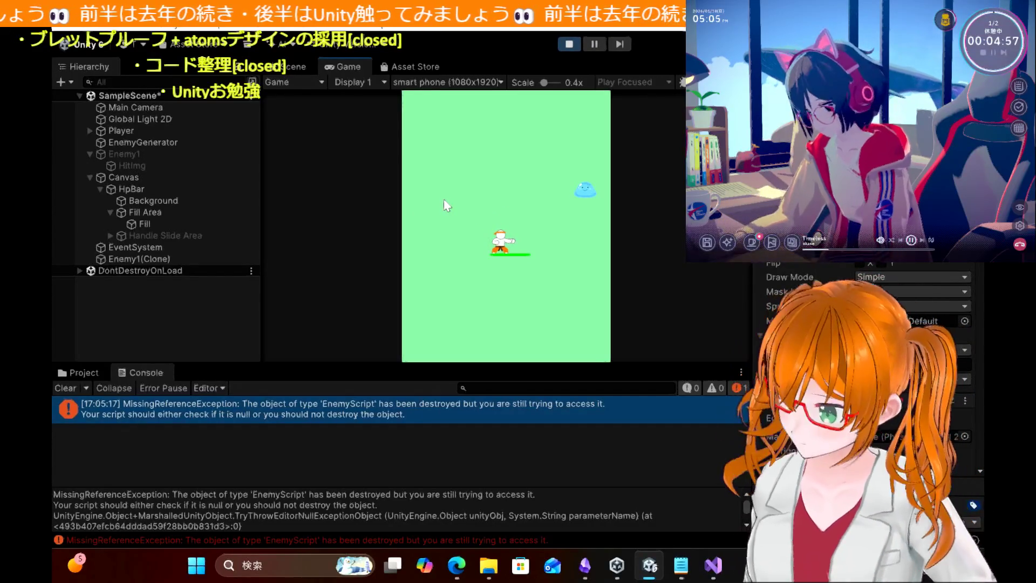
Step: Walk the player up and right into the slime, then stop the test run
key("w")
key("d")
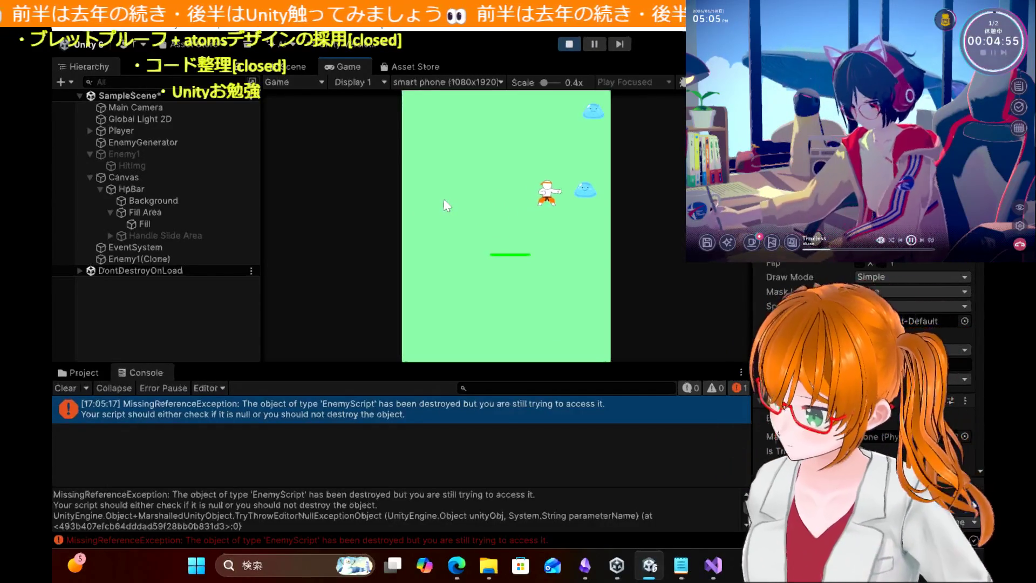
key("d")
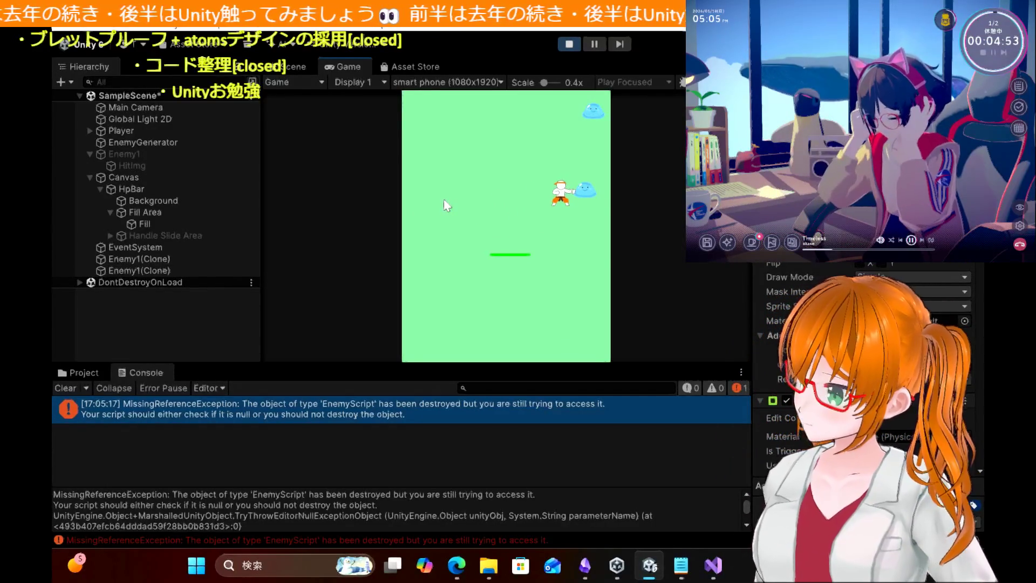
left_click(570, 44)
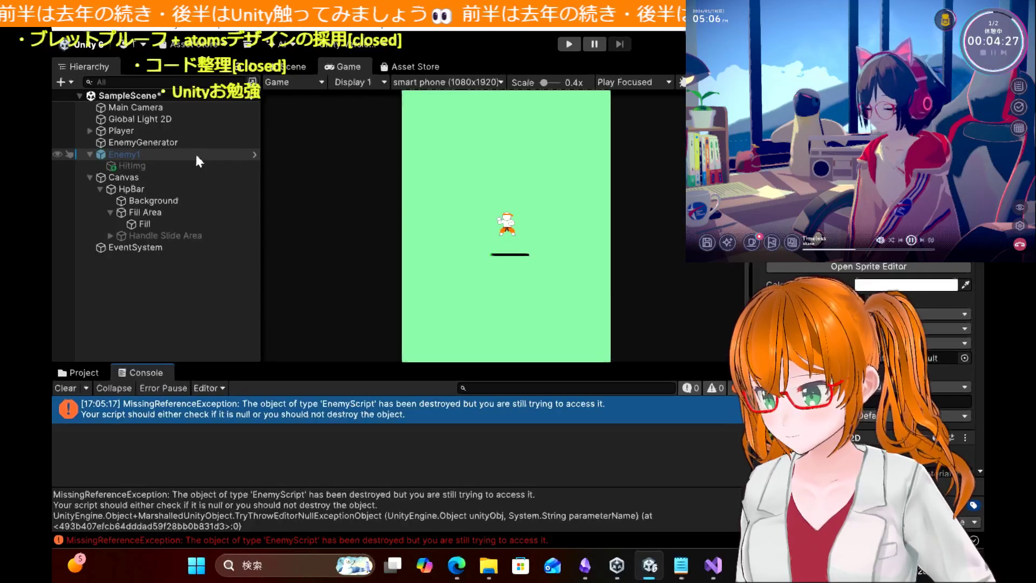
Step: Select Enemy1 in the Hierarchy and delete it along with its HitImg child
left_click(125, 156)
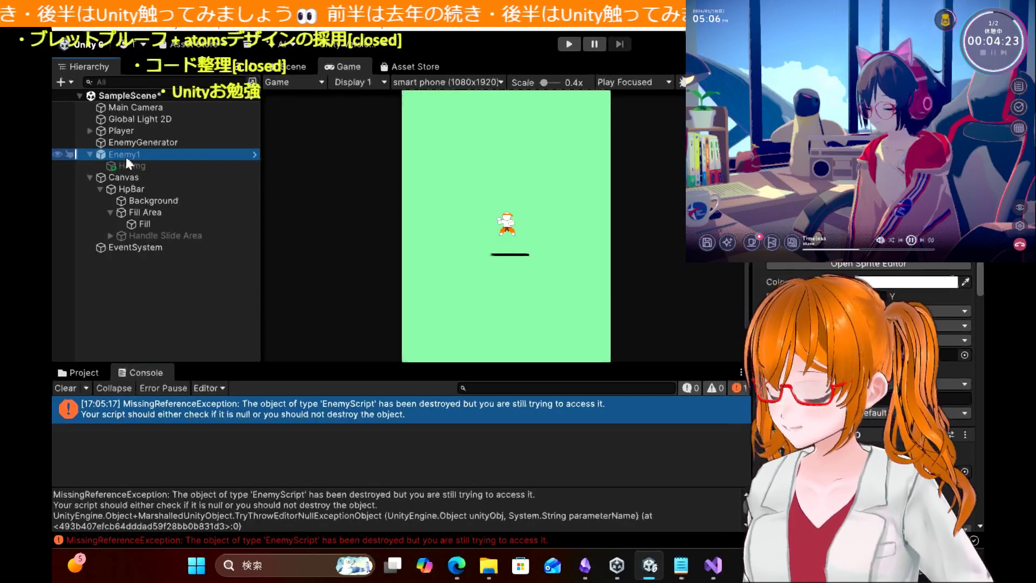
key("Delete")
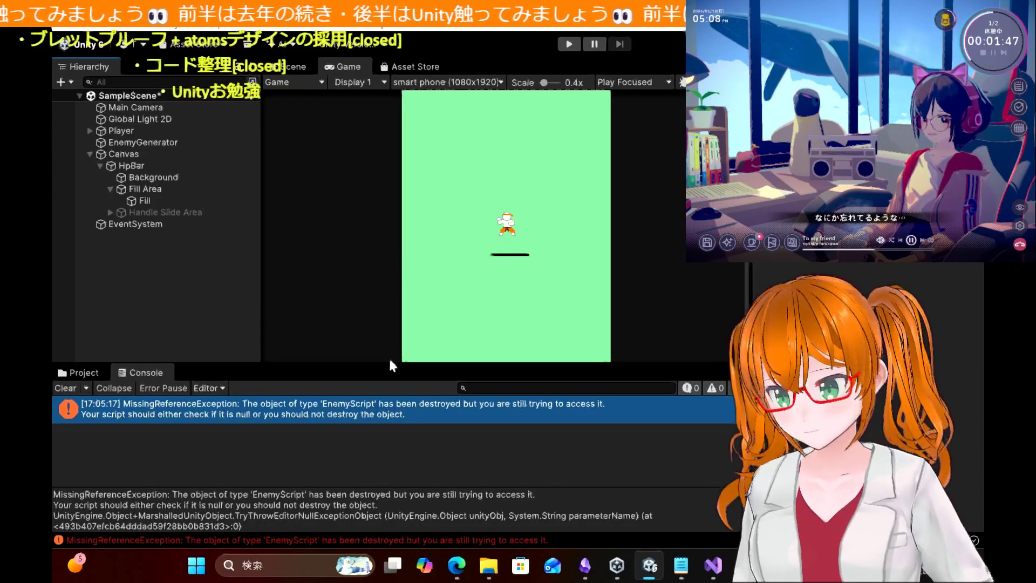
Step: In Edge, scroll the webtime.blog tutorial to the PlayerScript listing that sets the idle sprite
left_click(459, 564)
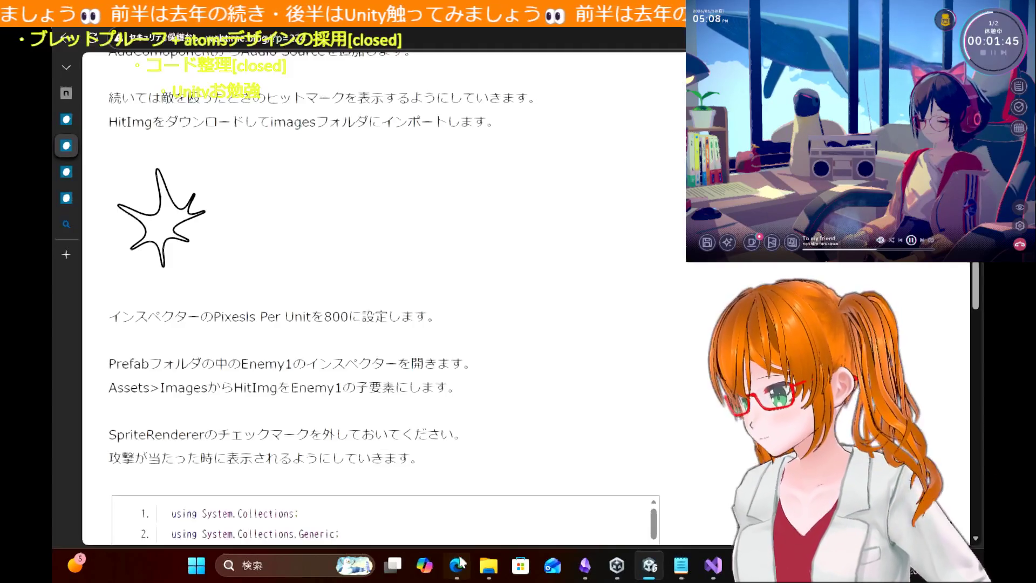
scroll(419, 268, "down", 3)
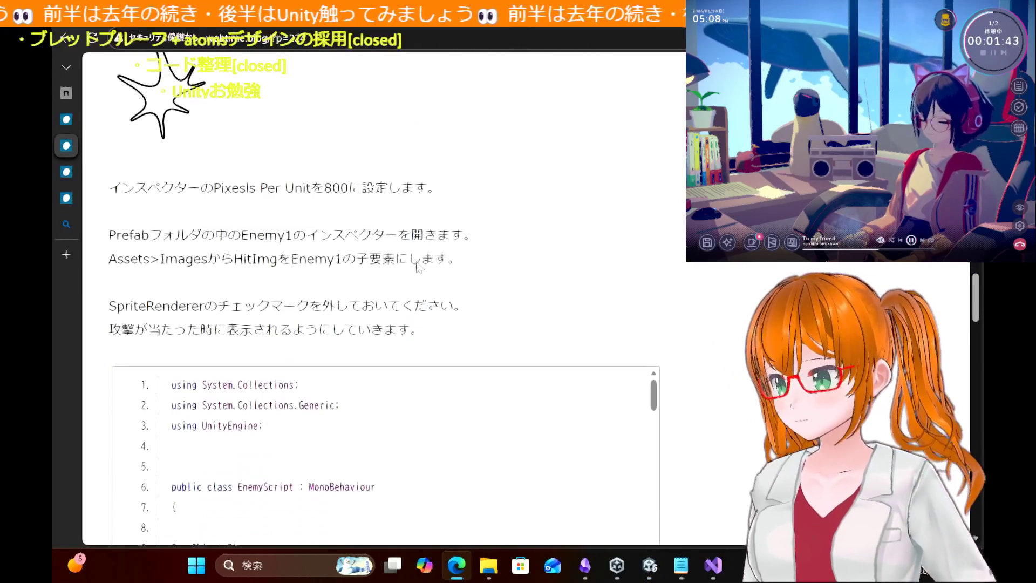
scroll(666, 300, "down", 5)
scroll(666, 302, "down", 8)
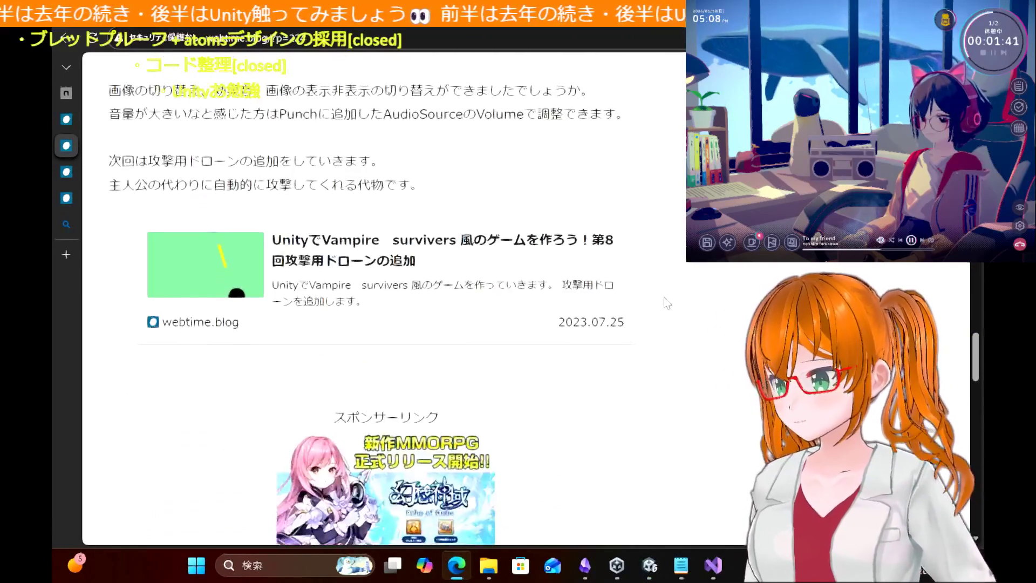
scroll(666, 303, "up", 7)
scroll(668, 303, "down", 5)
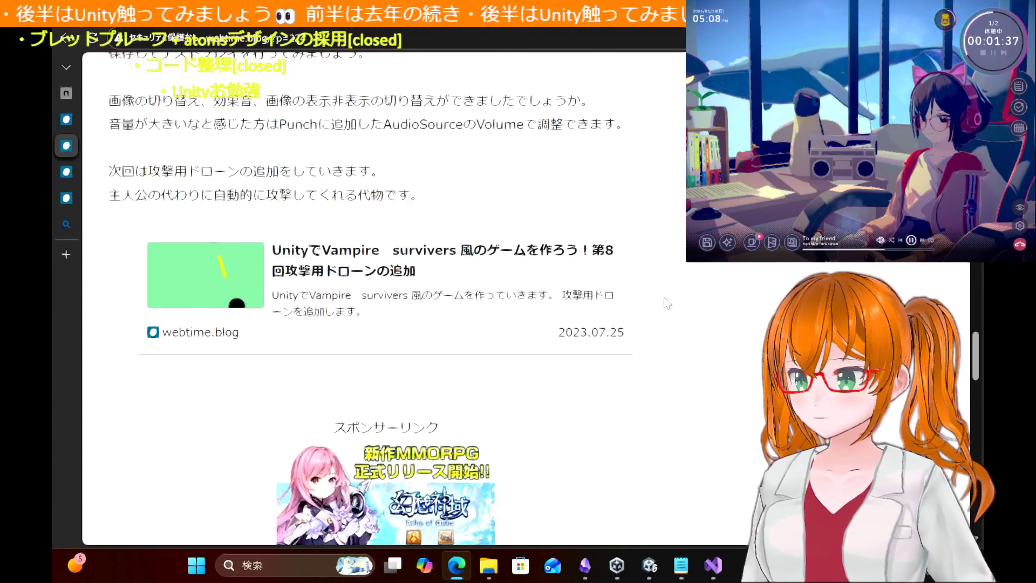
scroll(667, 302, "down", 1)
scroll(667, 302, "up", 1)
scroll(667, 302, "down", 1)
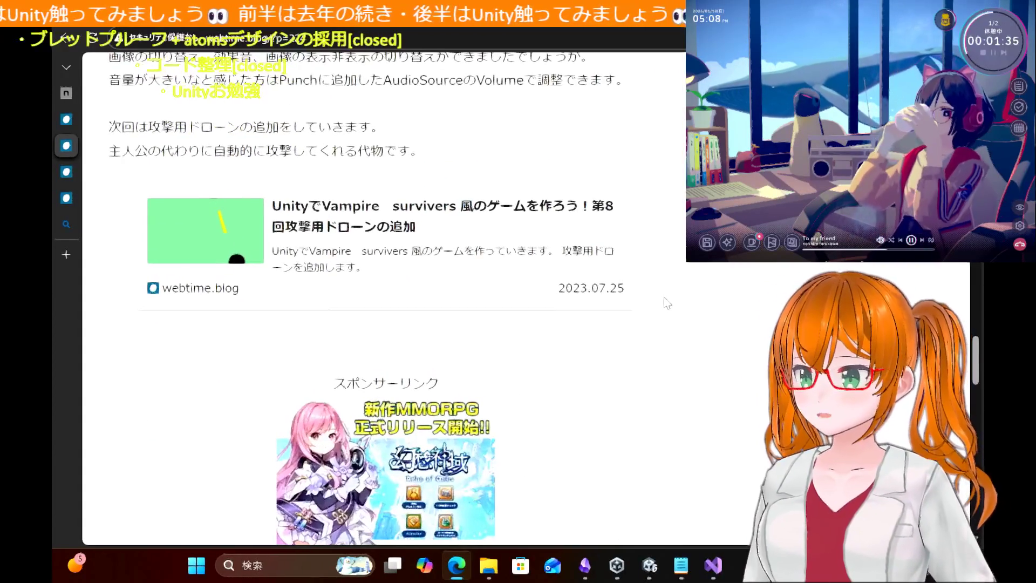
scroll(668, 302, "up", 12)
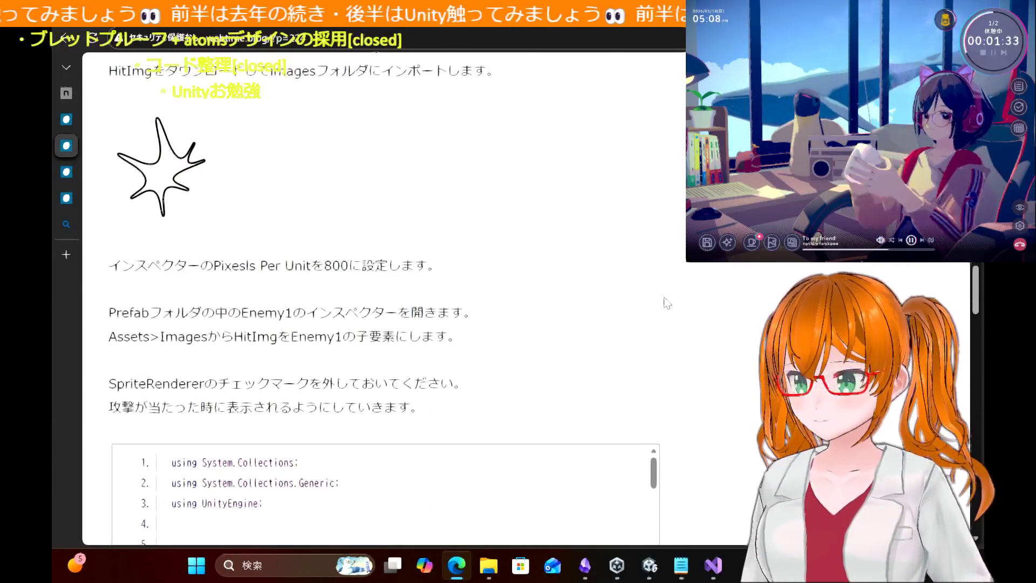
scroll(667, 302, "up", 13)
scroll(667, 302, "down", 2)
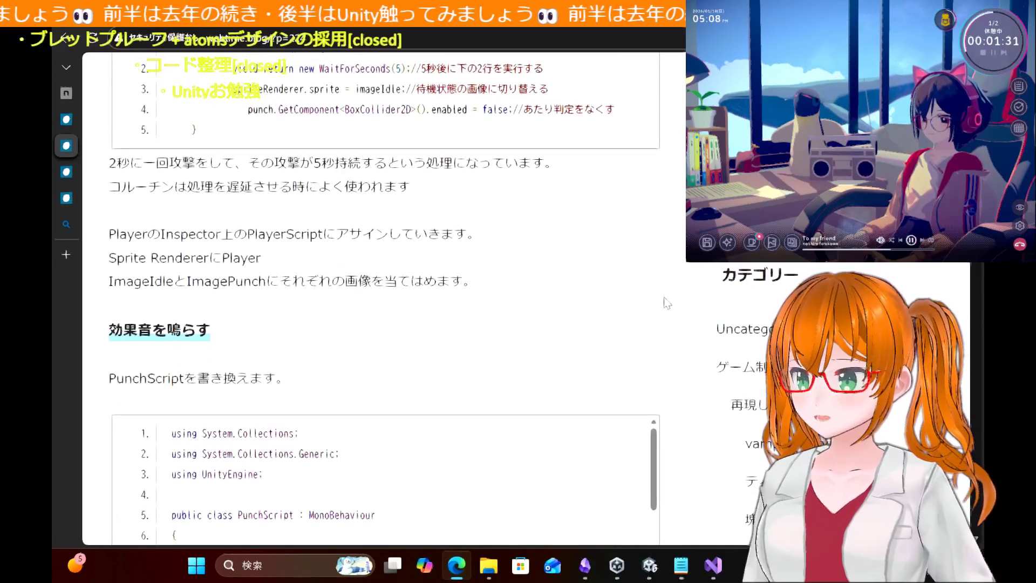
scroll(667, 302, "up", 15)
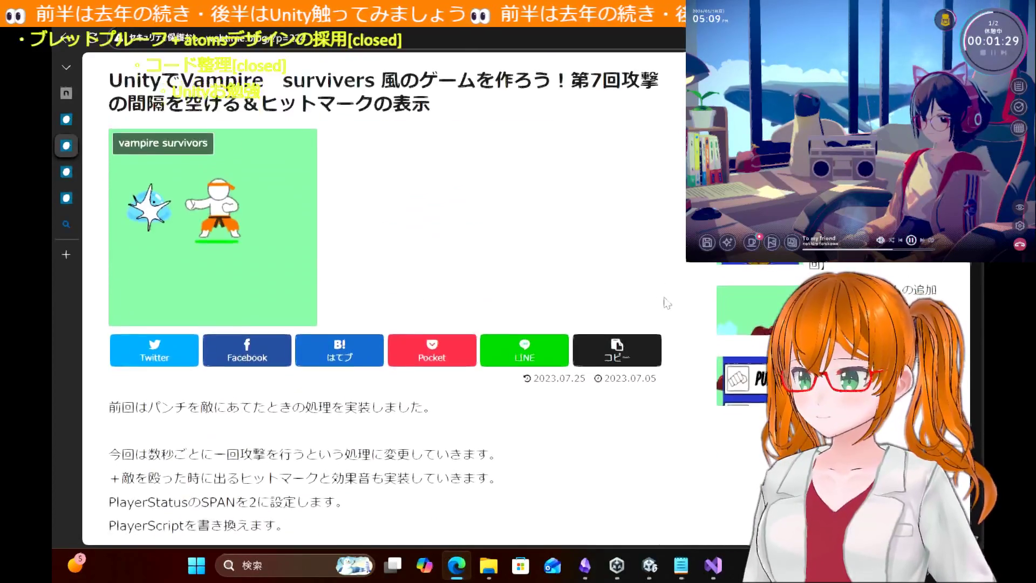
scroll(667, 303, "down", 5)
scroll(667, 302, "up", 3)
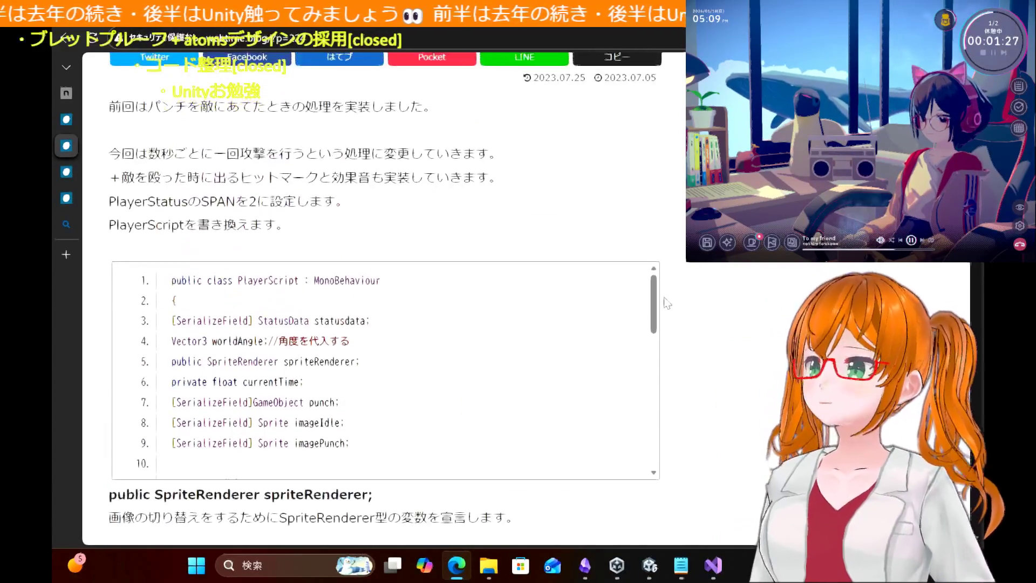
scroll(667, 303, "up", 1)
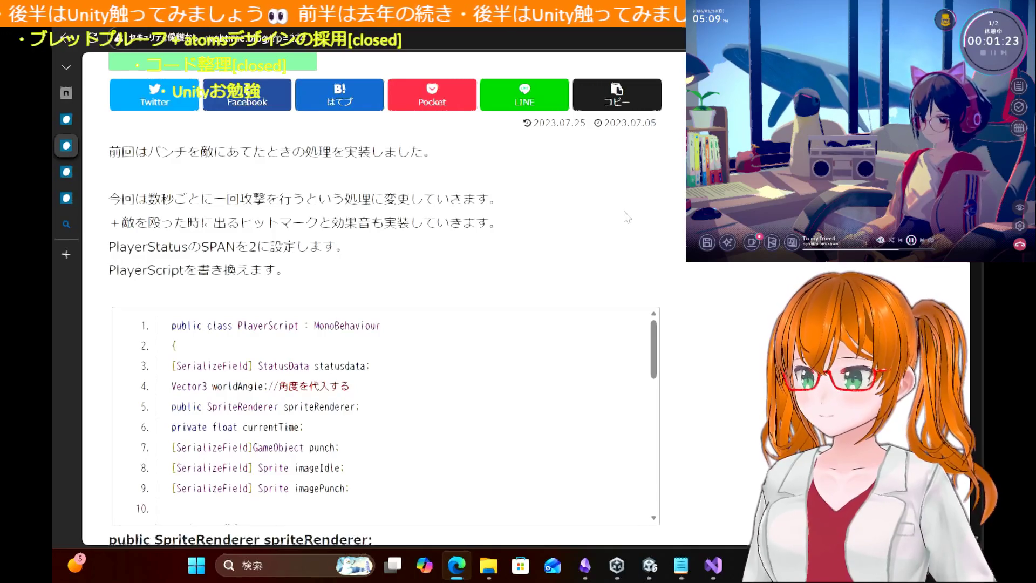
scroll(627, 217, "down", 2)
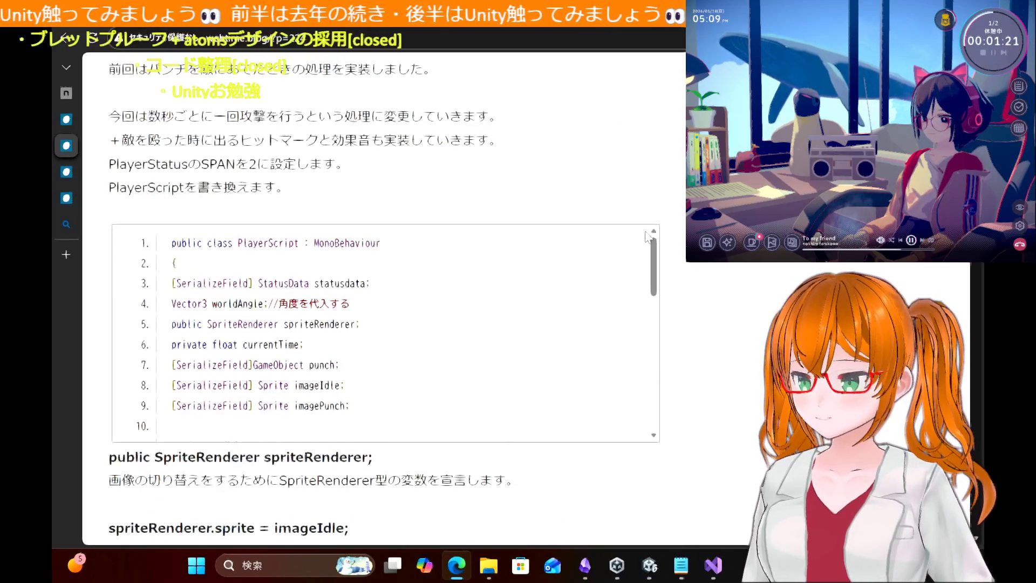
scroll(545, 396, "down", 3)
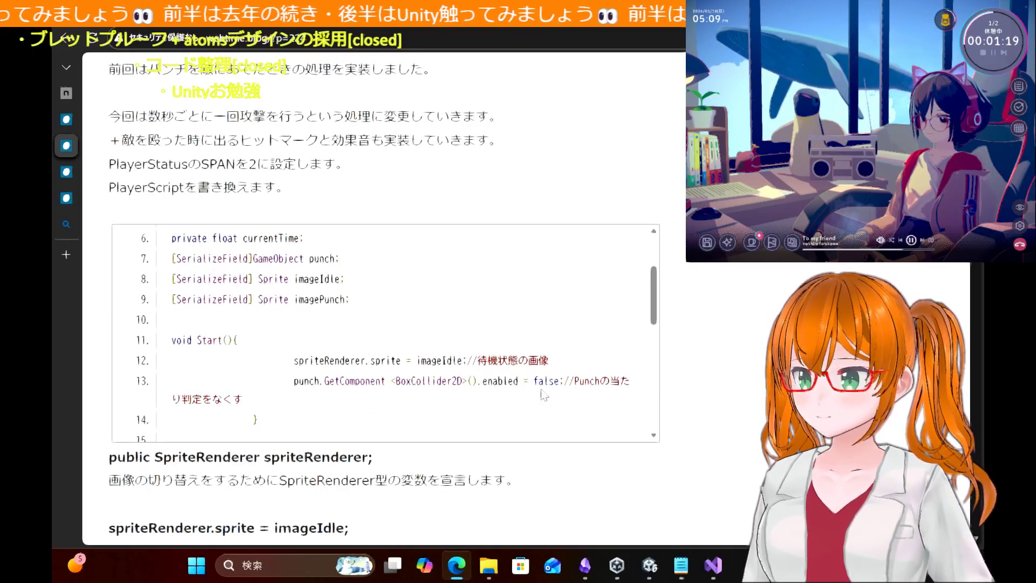
scroll(544, 396, "down", 2)
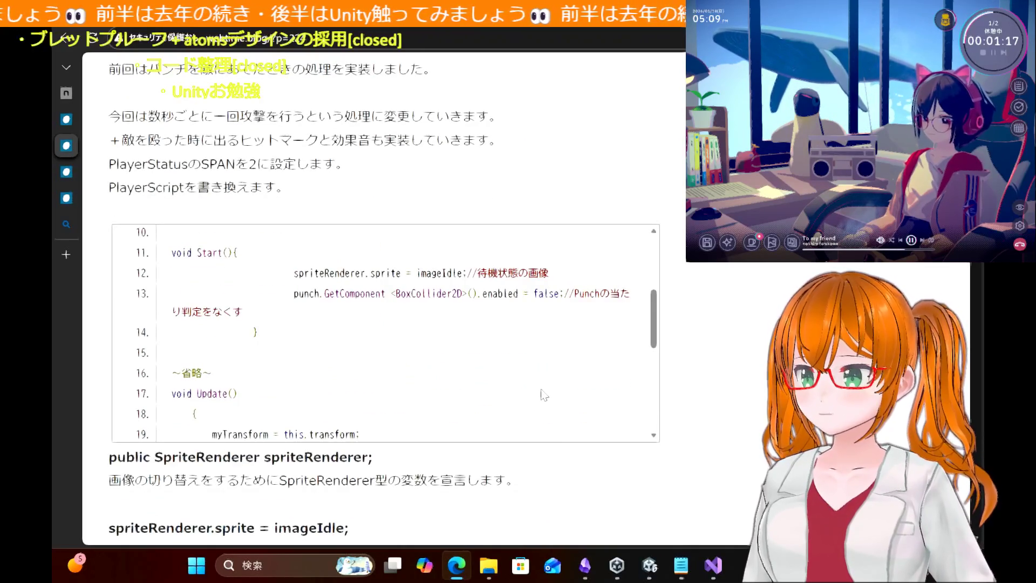
scroll(544, 396, "up", 1)
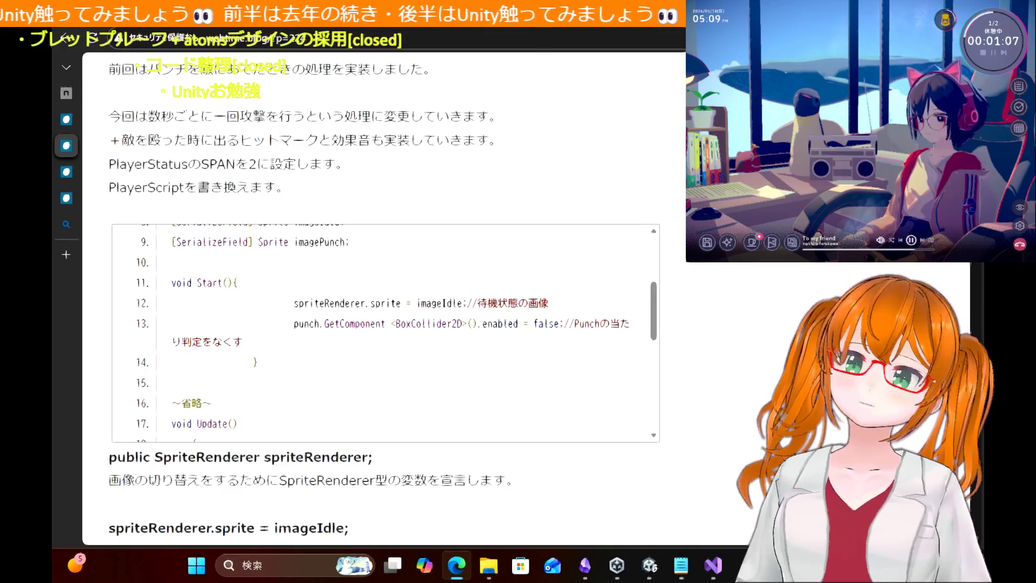
Step: Glance at Unity, then return to Edge and open the SpriteRenderer unity search results
key("alt+Tab")
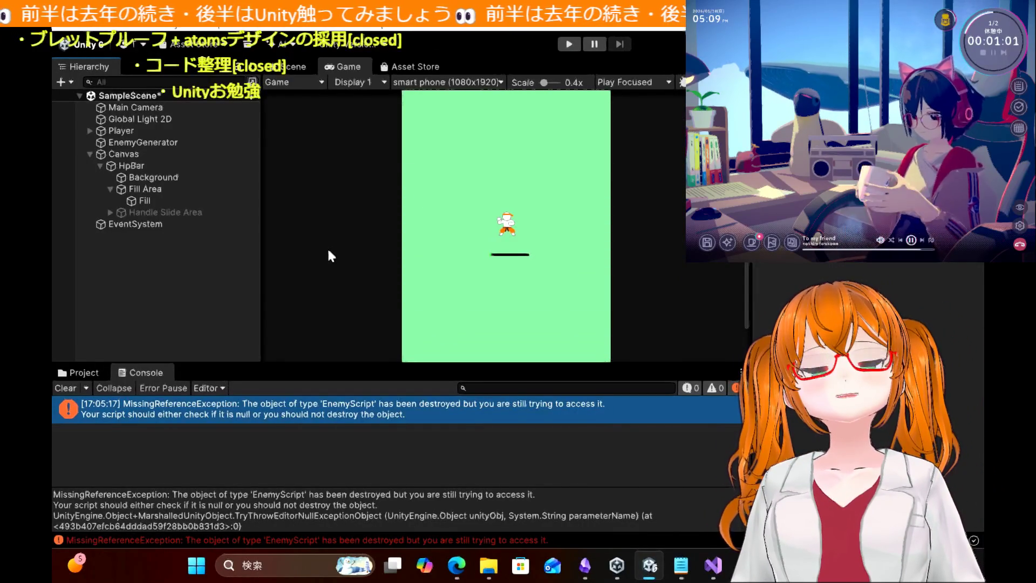
left_click(457, 565)
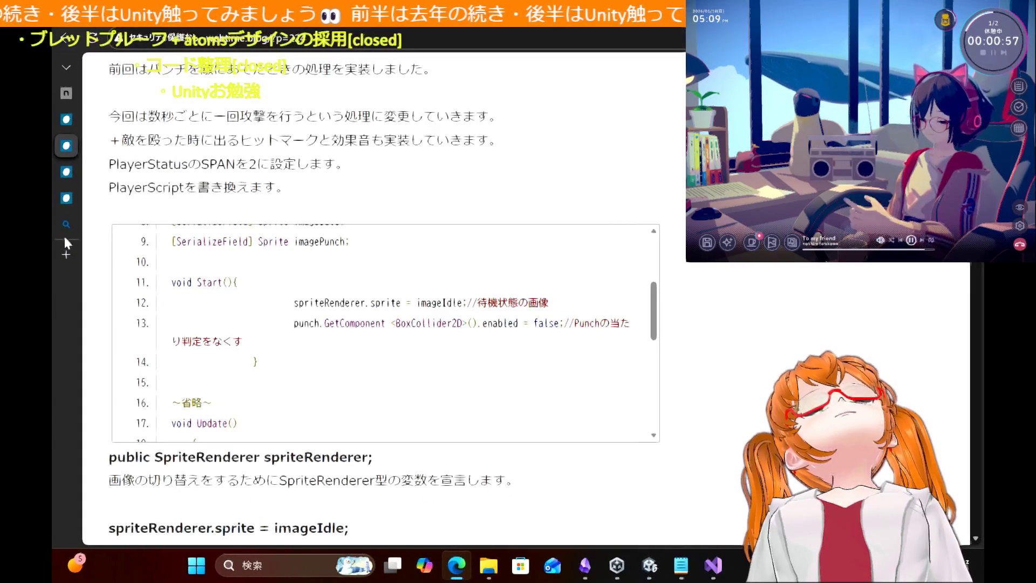
left_click(67, 221)
scroll(318, 324, "down", 5)
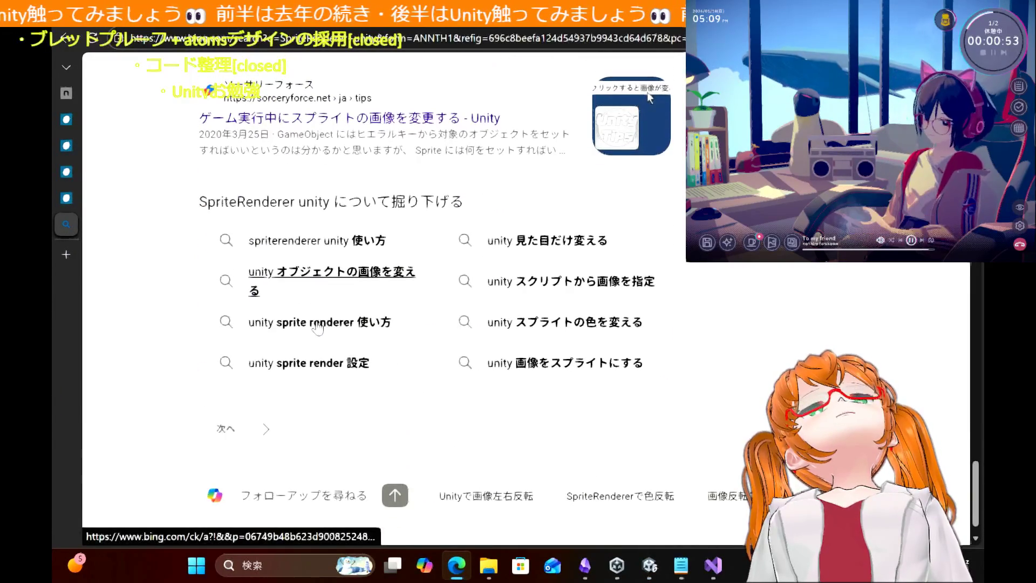
Step: Scroll through the Bing results for SpriteRenderer unity
scroll(318, 327, "up", 5)
scroll(318, 326, "up", 10)
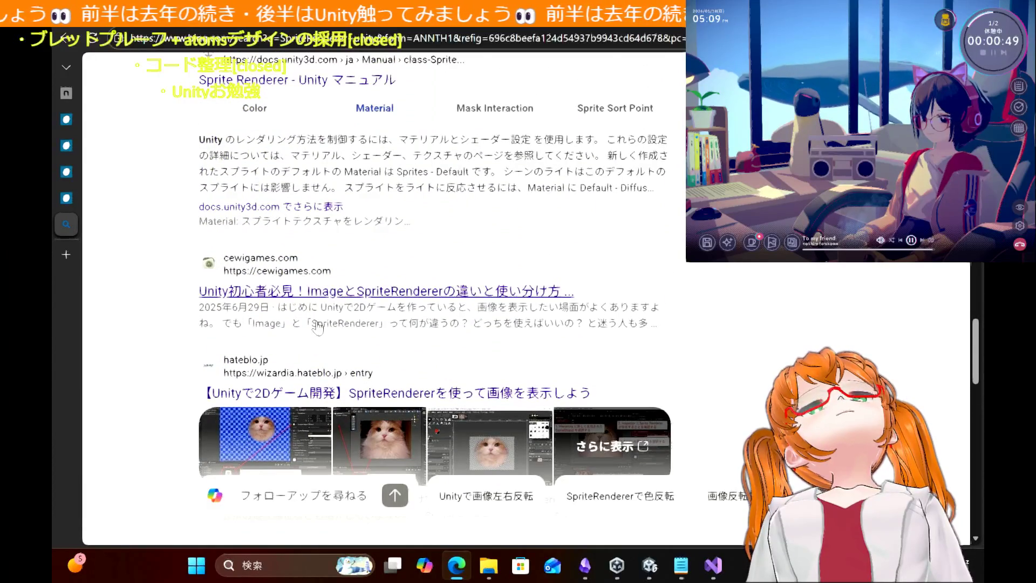
scroll(318, 326, "up", 5)
scroll(318, 327, "down", 15)
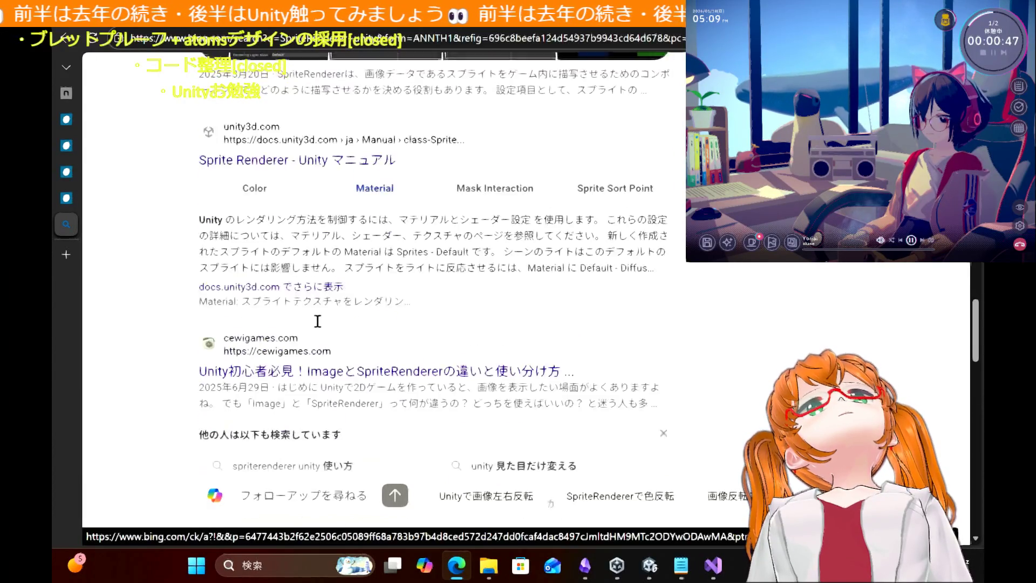
scroll(318, 326, "down", 3)
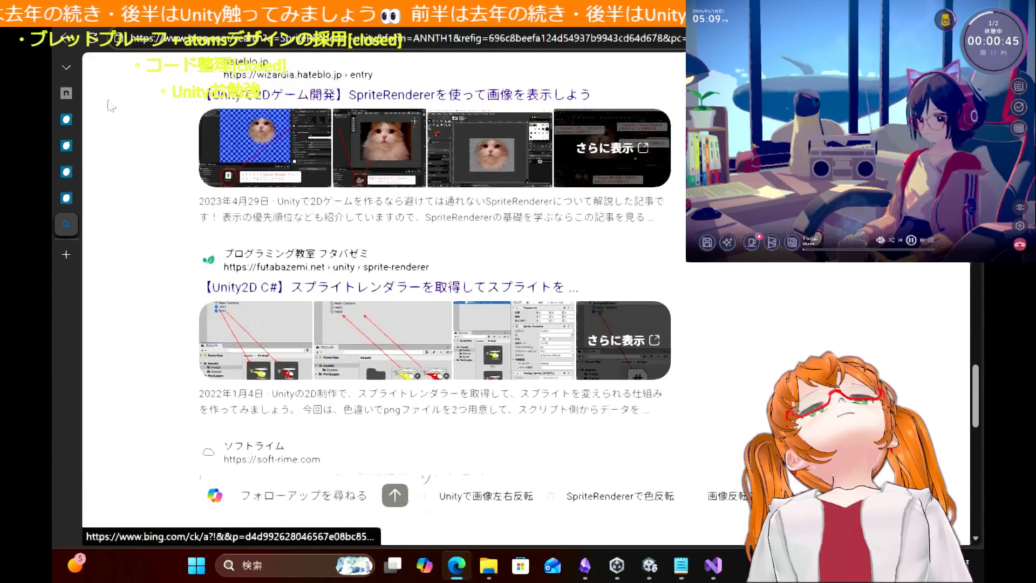
Step: Switch to the note tab and scroll to its missing-knockback fix: Rigidbody2D, Kinematic, freeze Z rotation
left_click(65, 95)
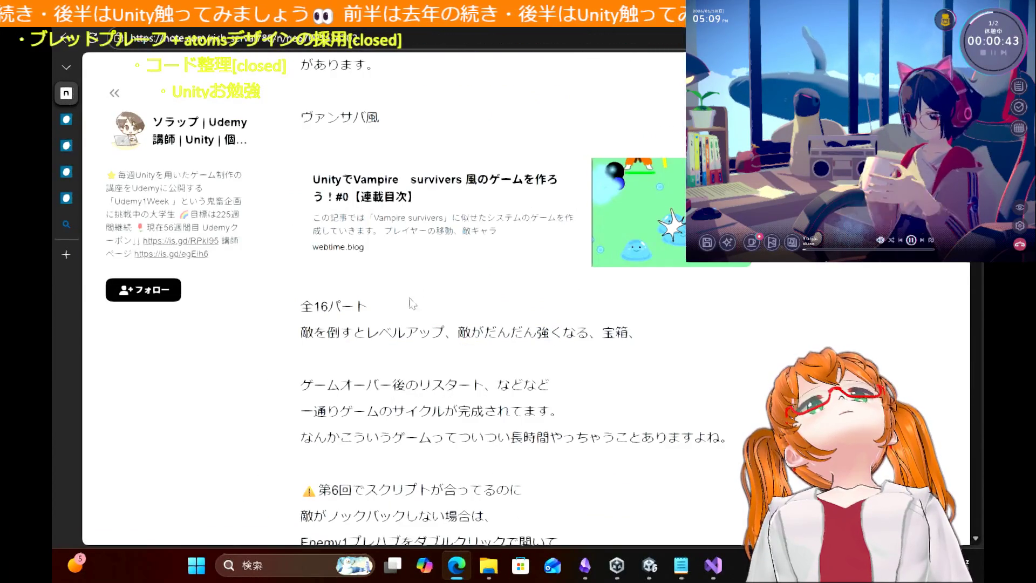
scroll(378, 386, "down", 2)
scroll(379, 386, "down", 5)
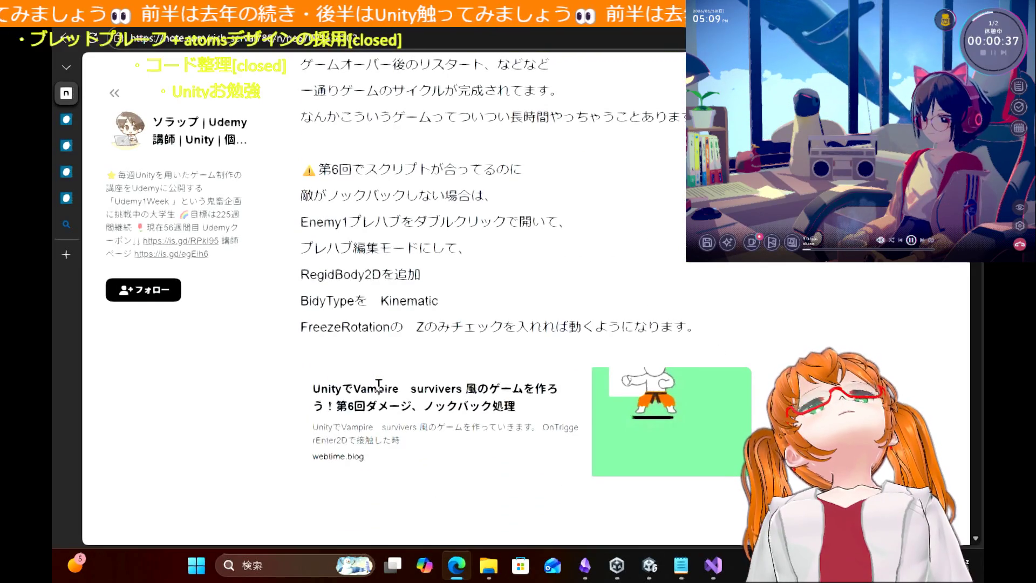
scroll(380, 389, "down", 1)
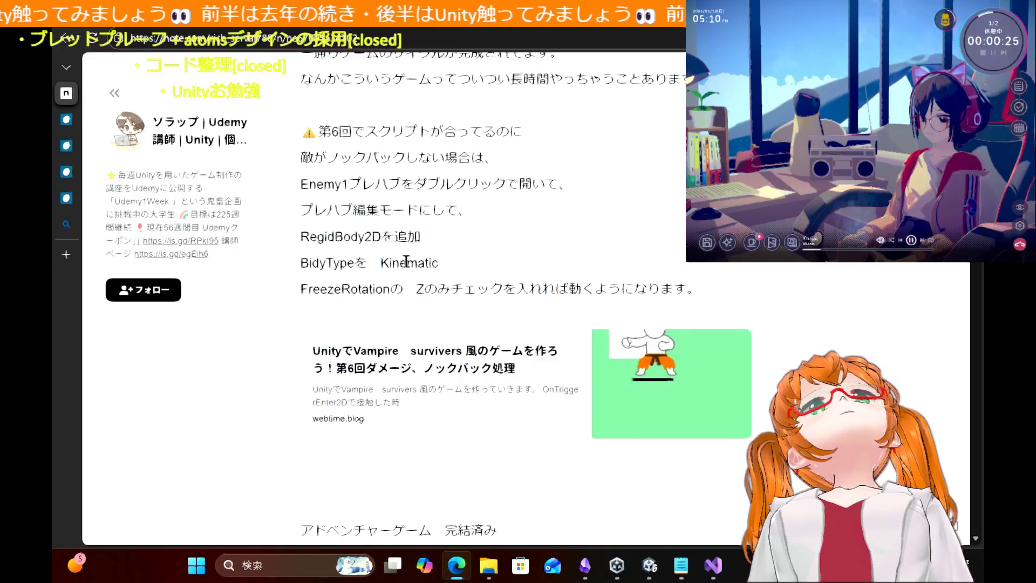
scroll(406, 261, "down", 5)
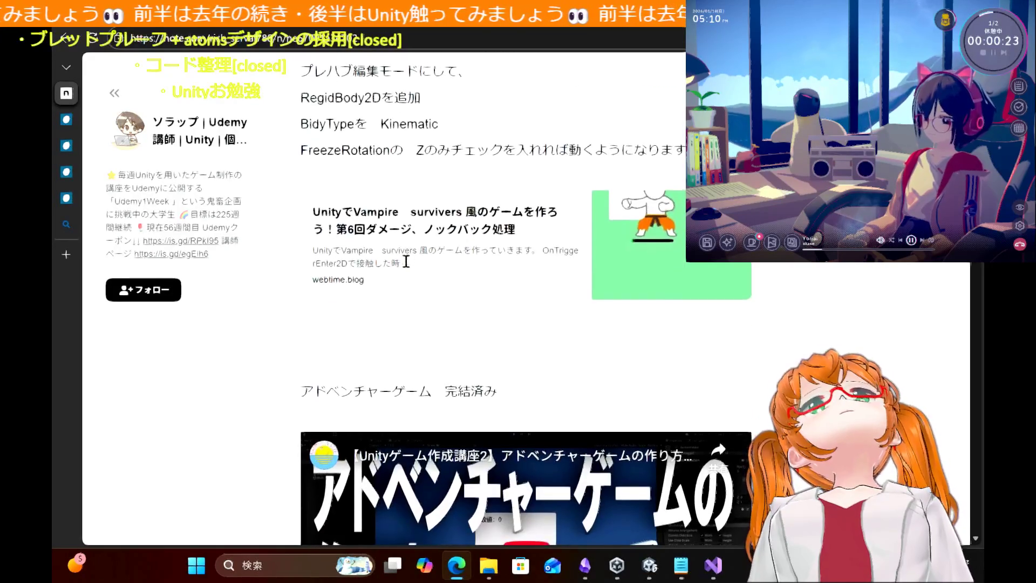
scroll(406, 262, "up", 8)
scroll(406, 265, "up", 4)
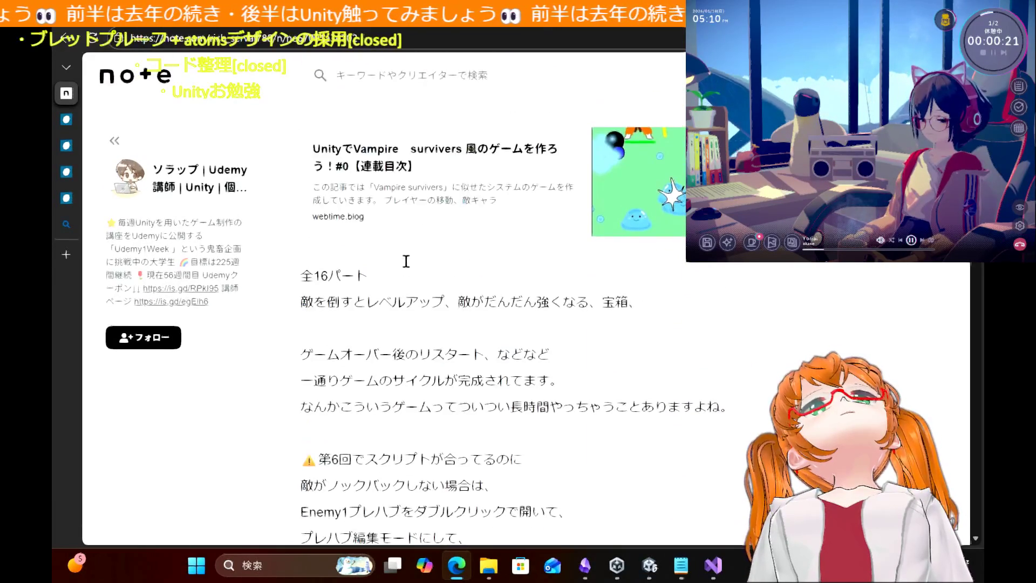
scroll(389, 309, "down", 1)
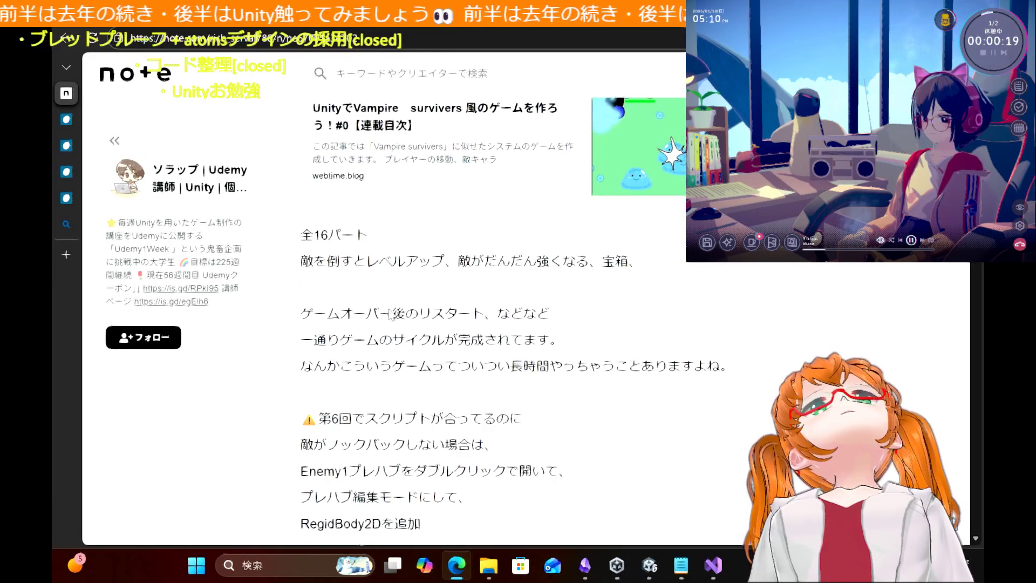
scroll(391, 316, "down", 3)
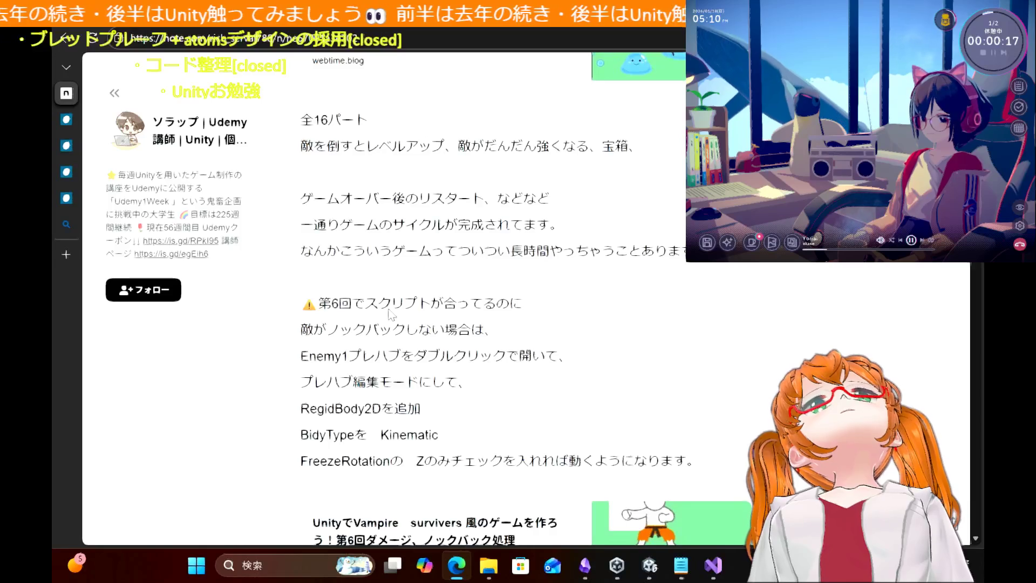
scroll(392, 316, "down", 1)
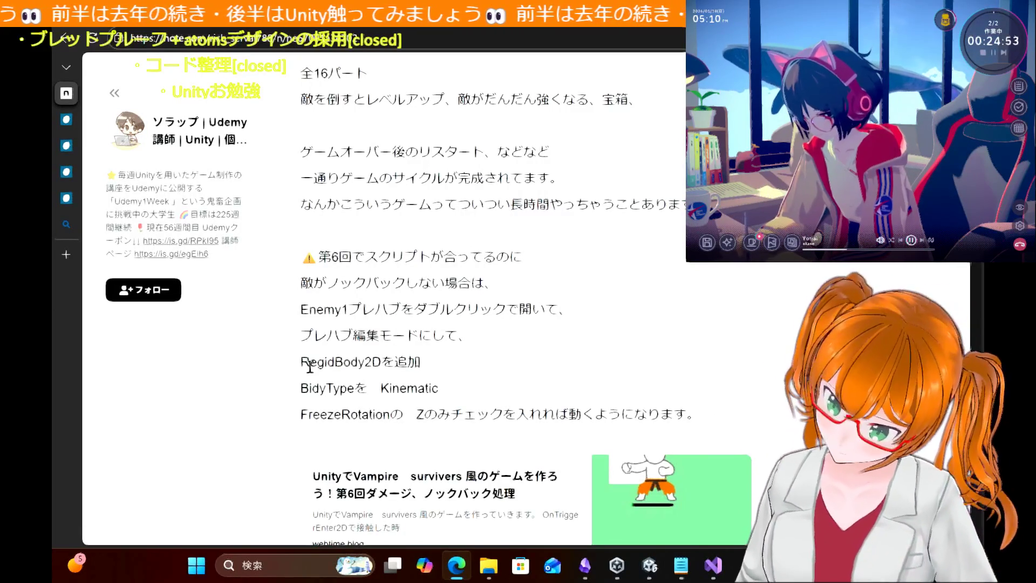
Step: Back in Unity, open the Enemy1 prefab from the Project's Prefab folder in prefab mode
left_click(651, 566)
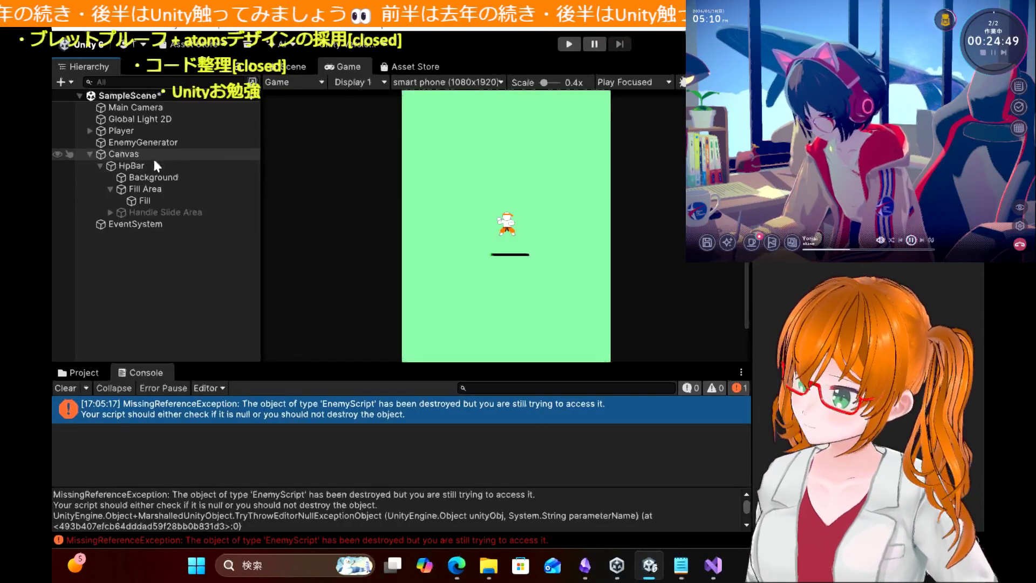
left_click(81, 372)
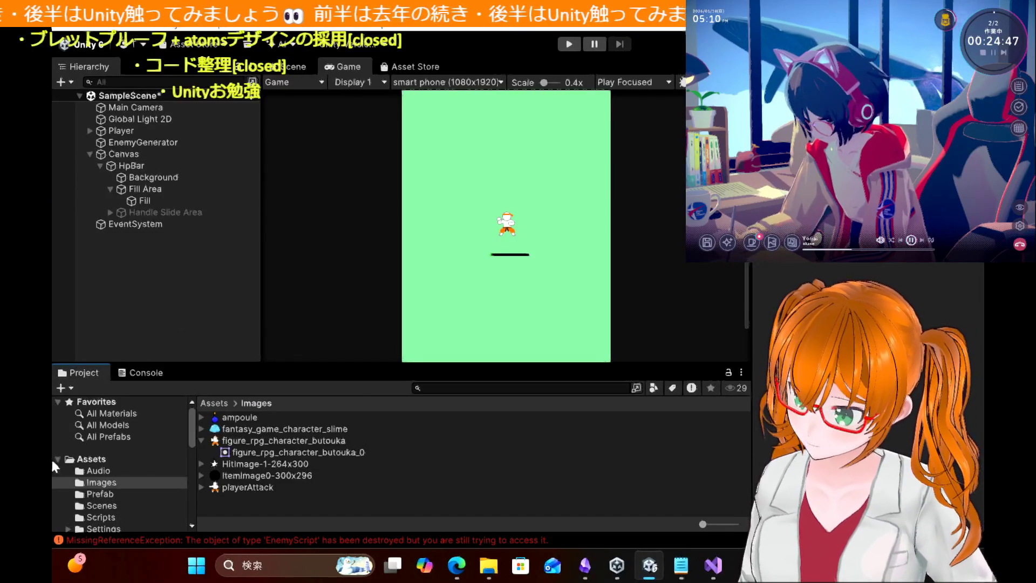
left_click(111, 495)
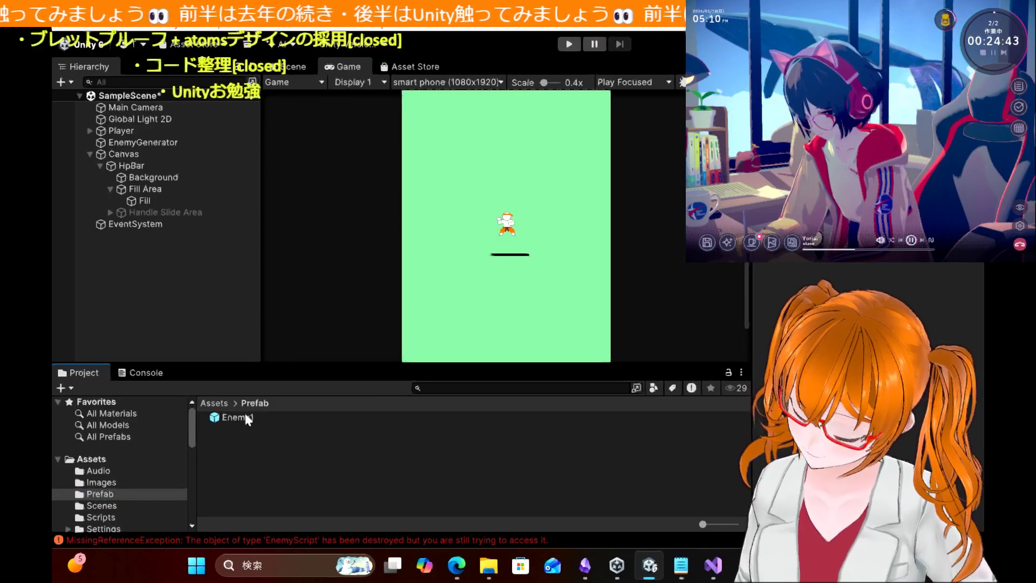
double_click(245, 418)
left_click(246, 419)
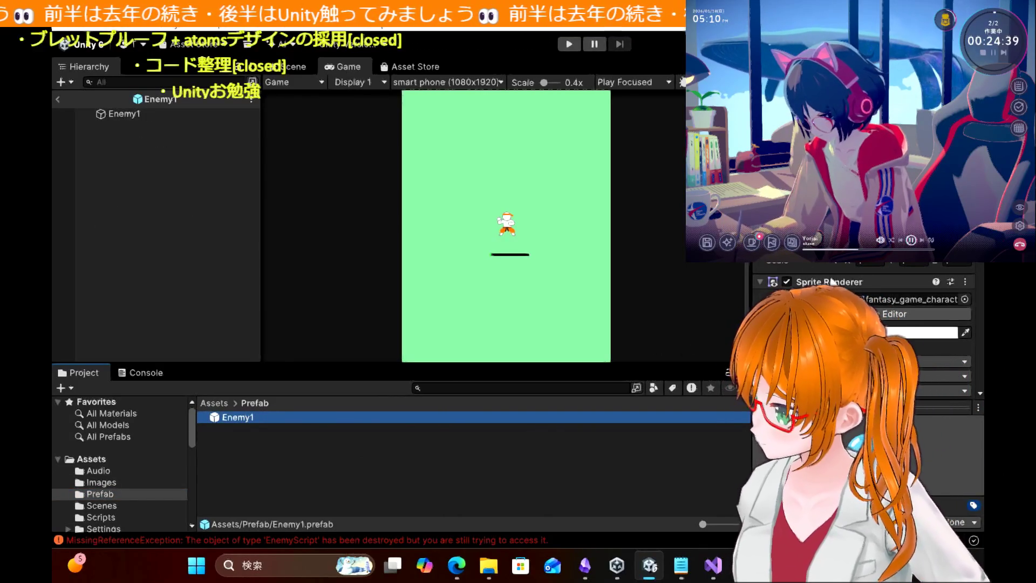
scroll(864, 351, "down", 5)
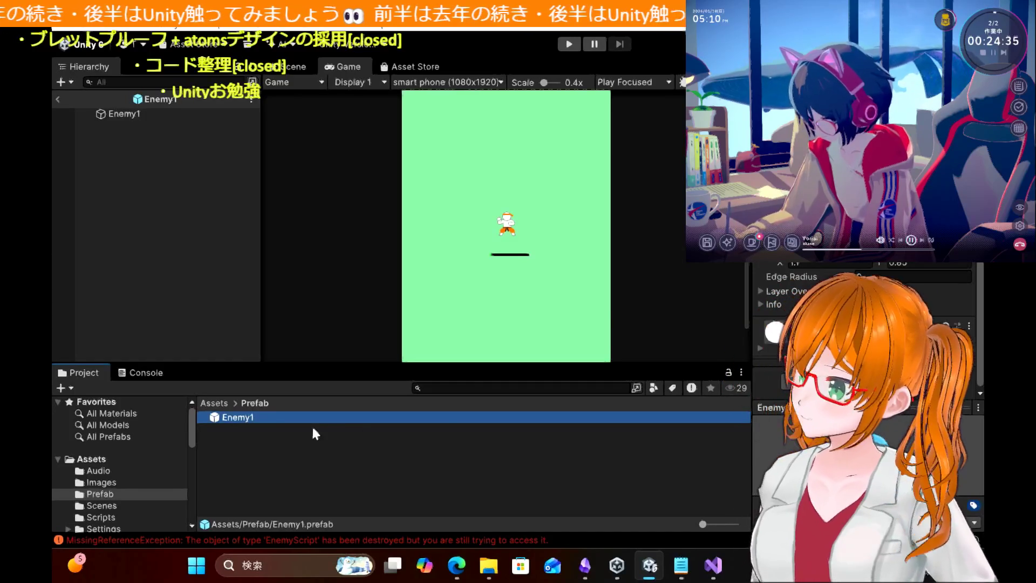
double_click(237, 419)
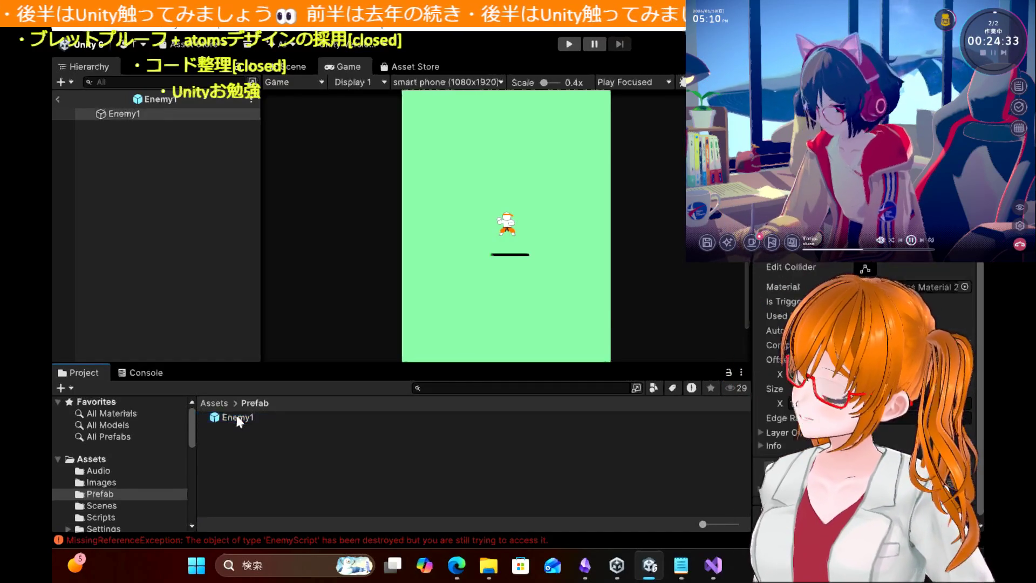
scroll(782, 319, "down", 1)
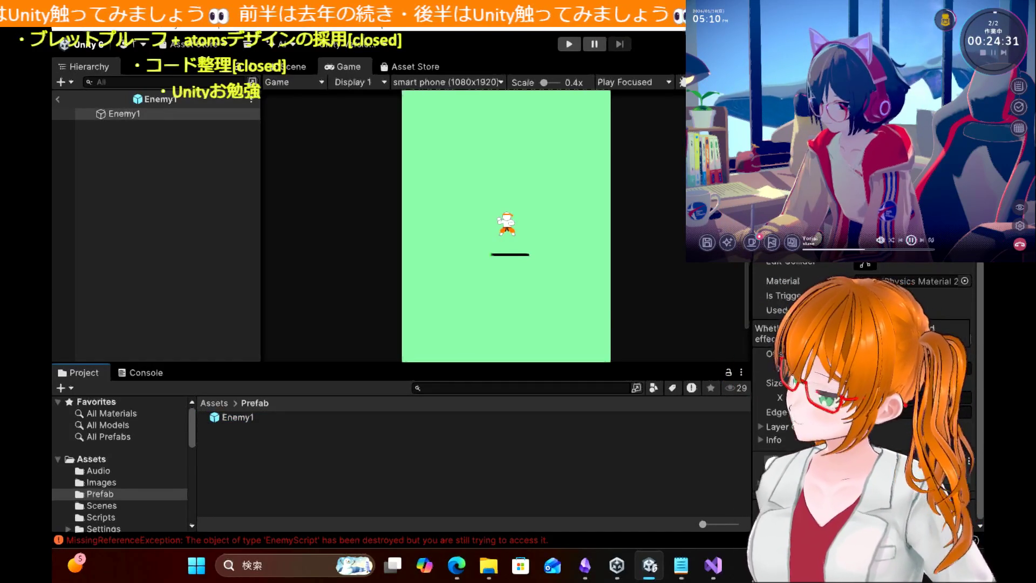
scroll(782, 324, "up", 5)
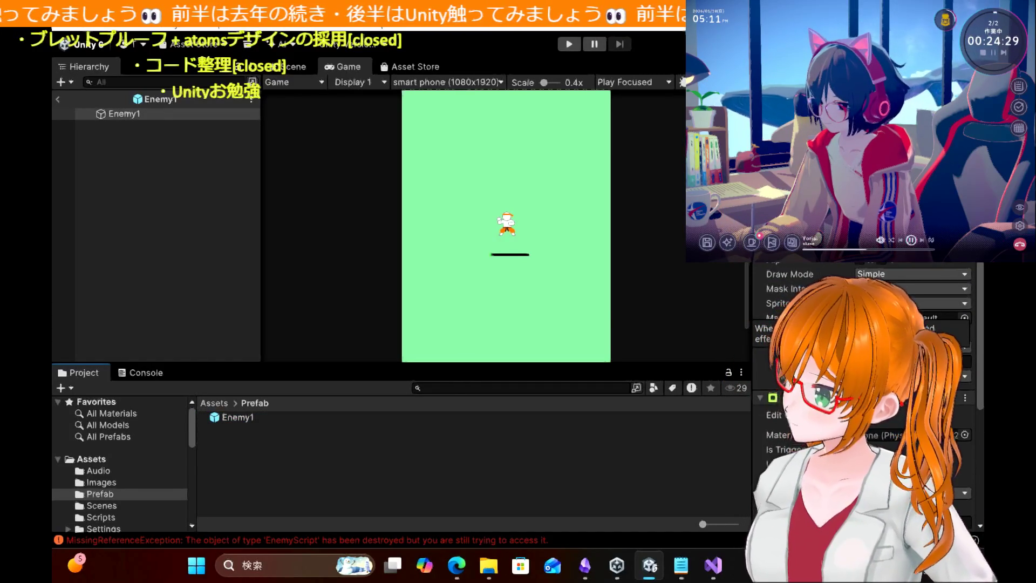
scroll(783, 324, "down", 5)
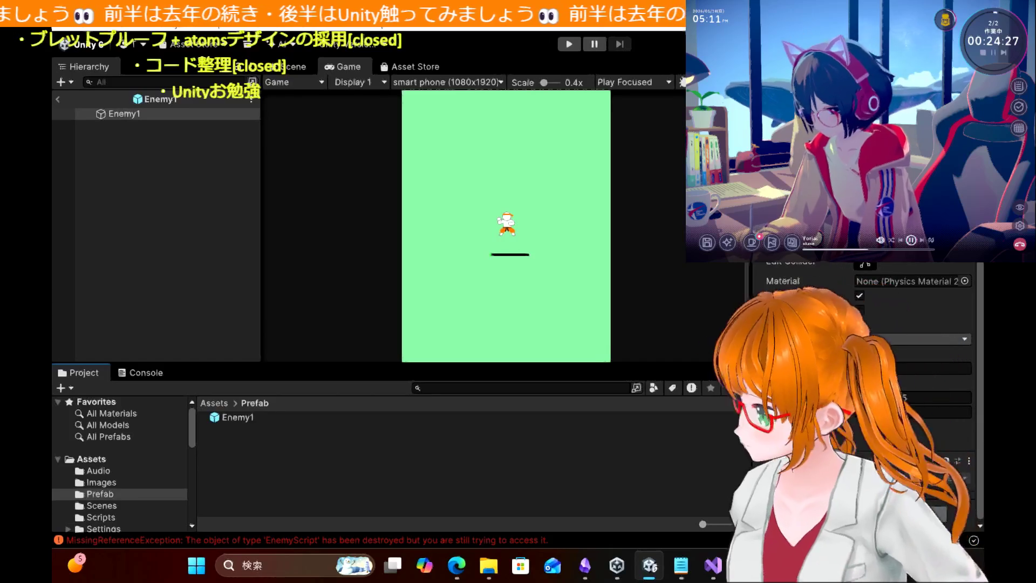
Step: Add a Rigidbody 2D to Enemy1, set Body Type to Kinematic, and expand Constraints
left_click(864, 502)
type("Rigi")
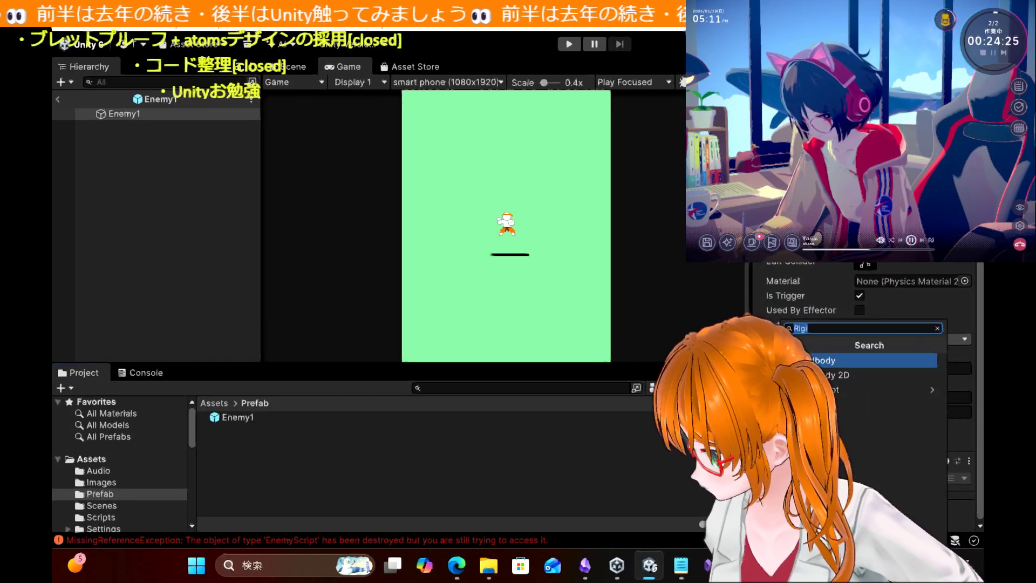
left_click(844, 376)
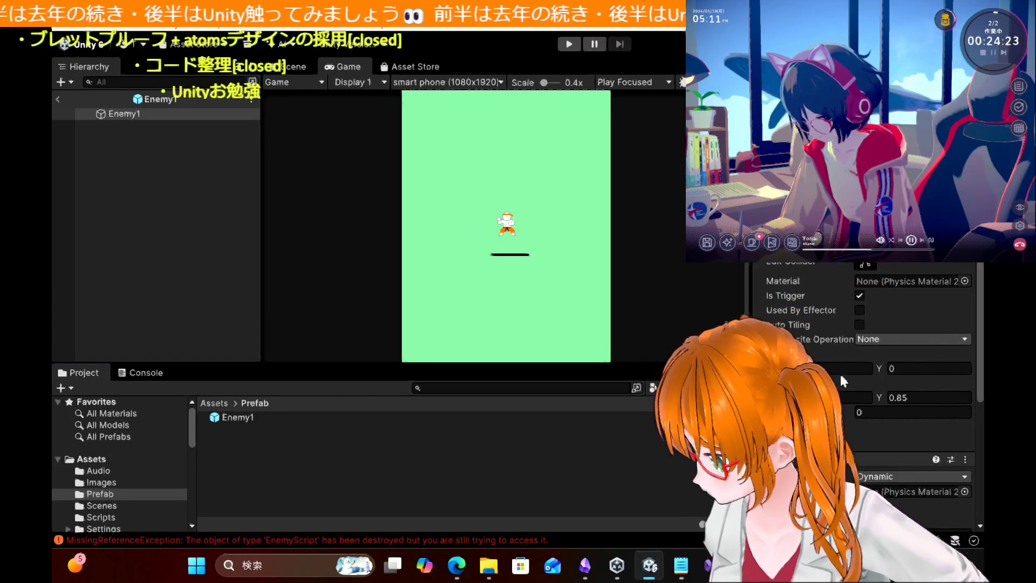
scroll(844, 380, "down", 4)
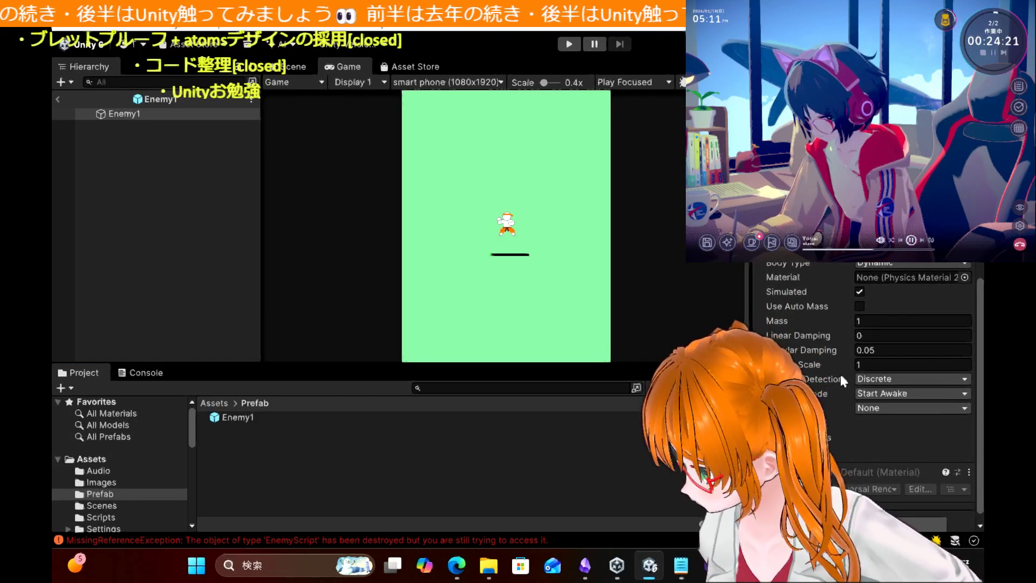
left_click(874, 262)
left_click(885, 298)
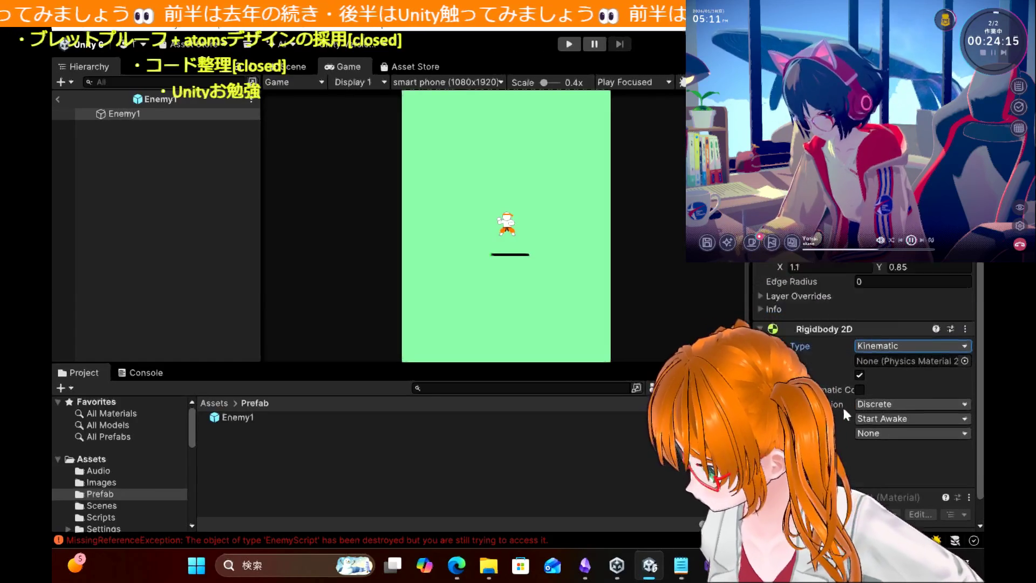
scroll(844, 406, "up", 3)
scroll(843, 406, "down", 3)
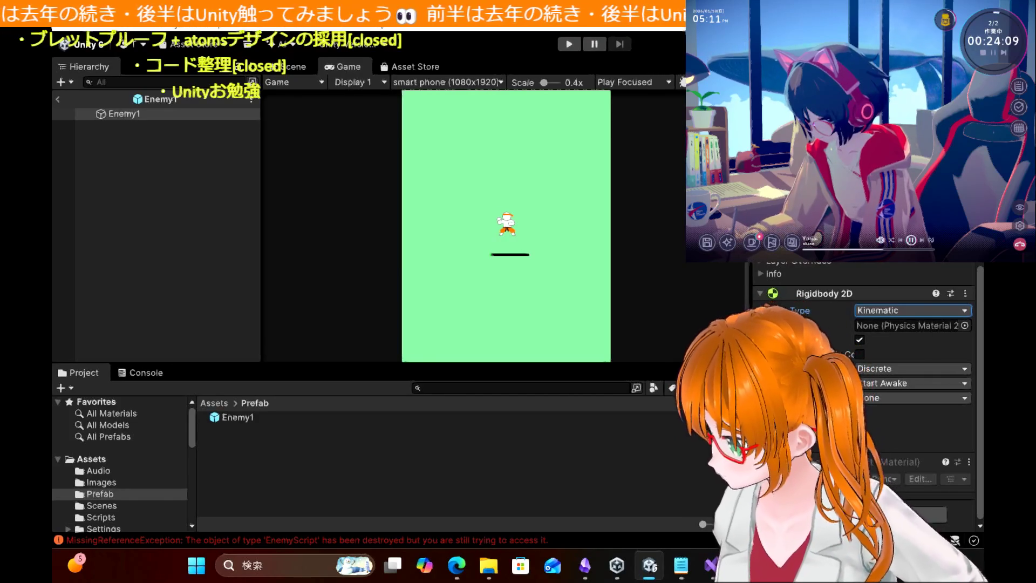
left_click(842, 412)
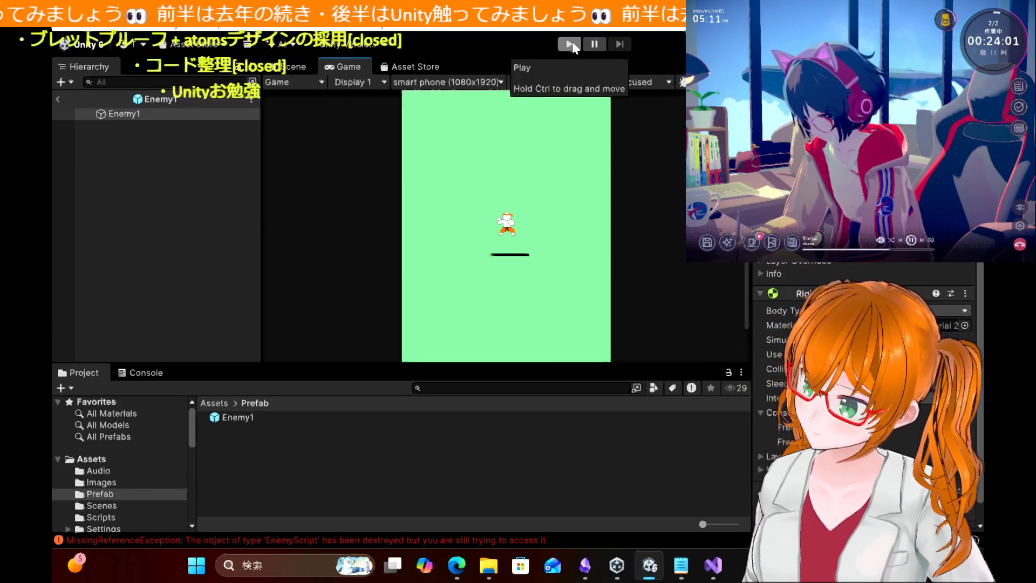
Step: Test-run the game with the kinematic Enemy1, stop it, and show the Console errors
left_click(255, 208)
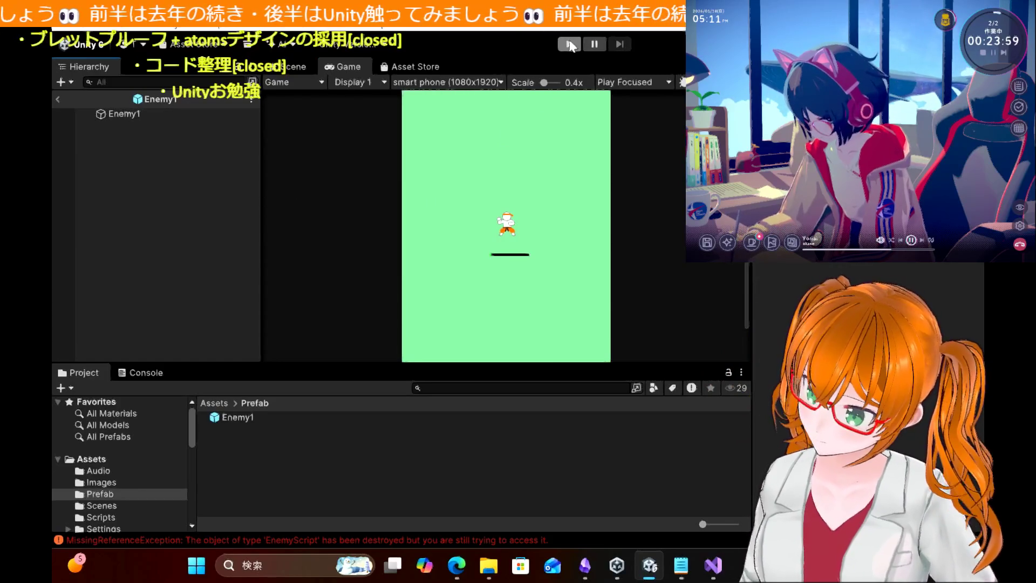
left_click(569, 43)
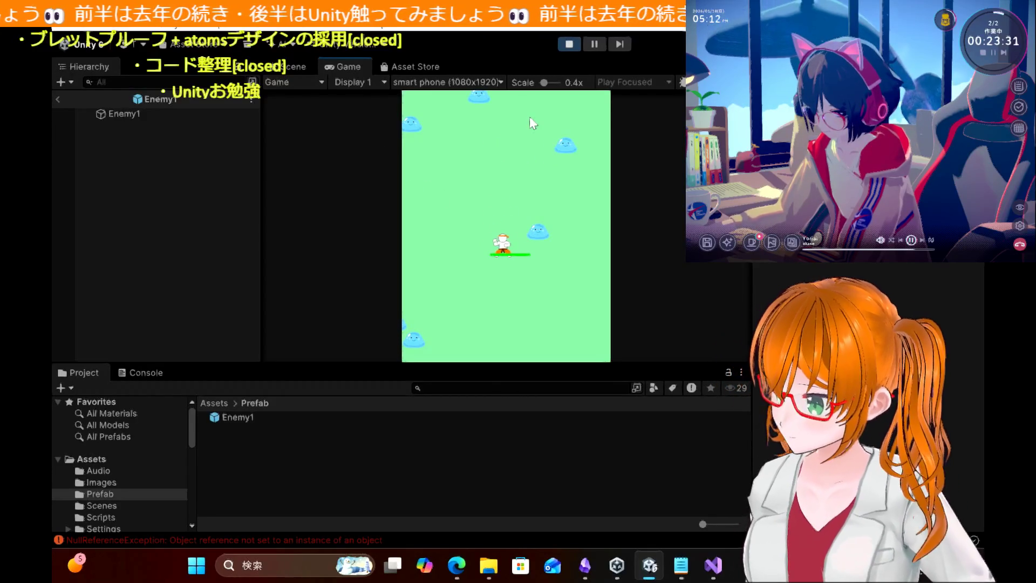
left_click(571, 43)
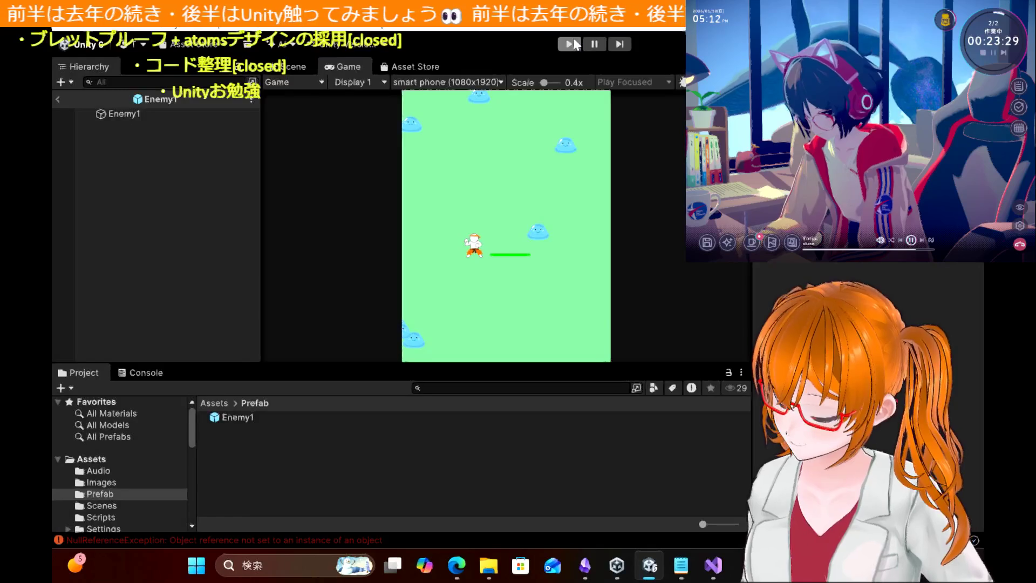
left_click(146, 373)
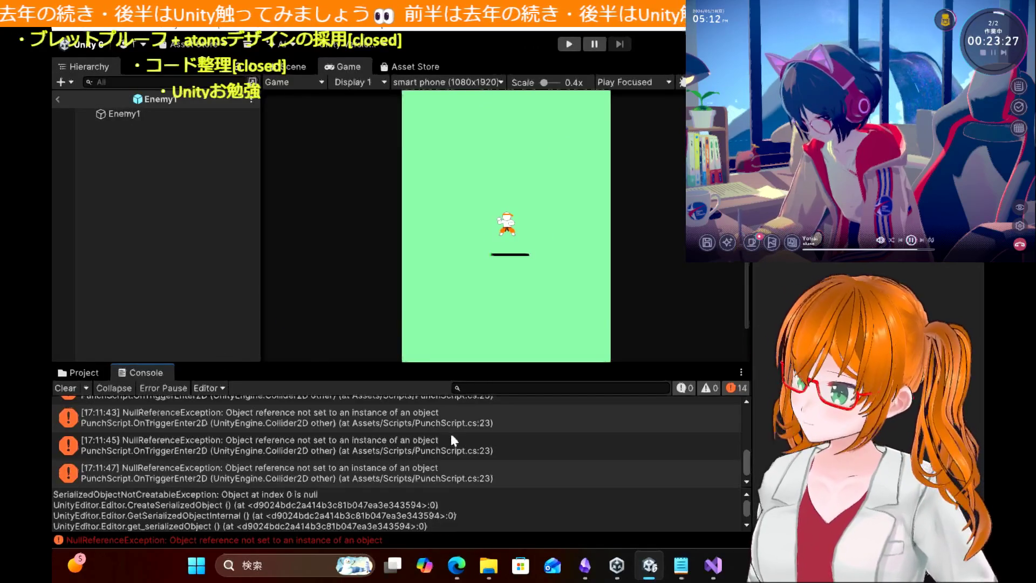
Step: Open the NullReferenceException's source, PunchScript.cs line 23, in Visual Studio, then return to Unity
double_click(358, 478)
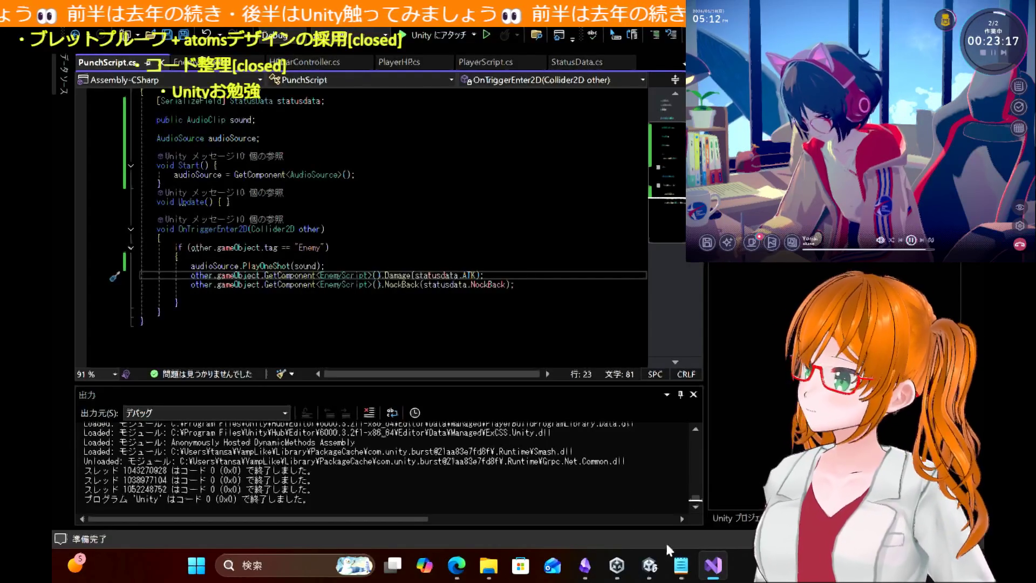
mouse_move(655, 572)
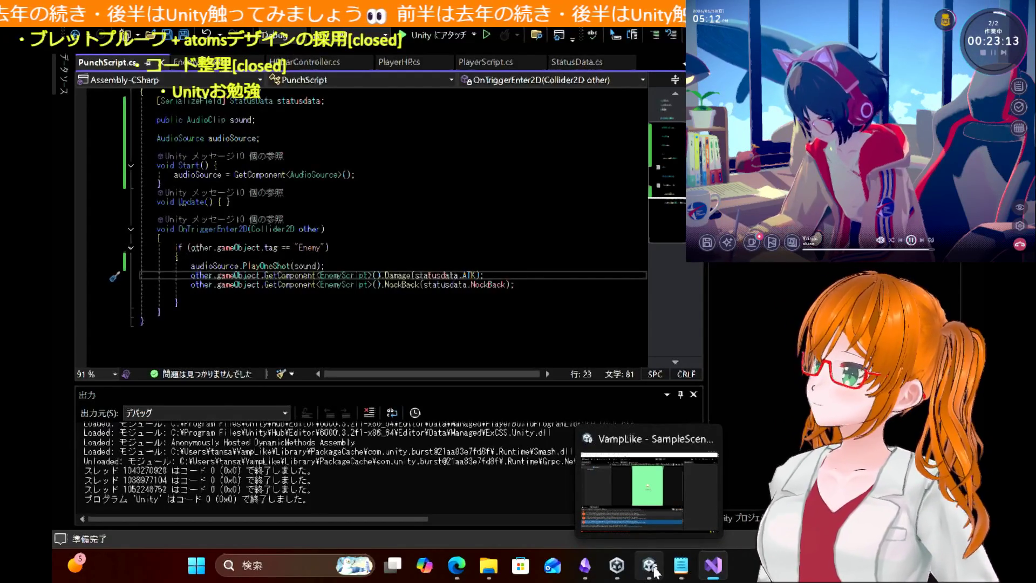
left_click(654, 571)
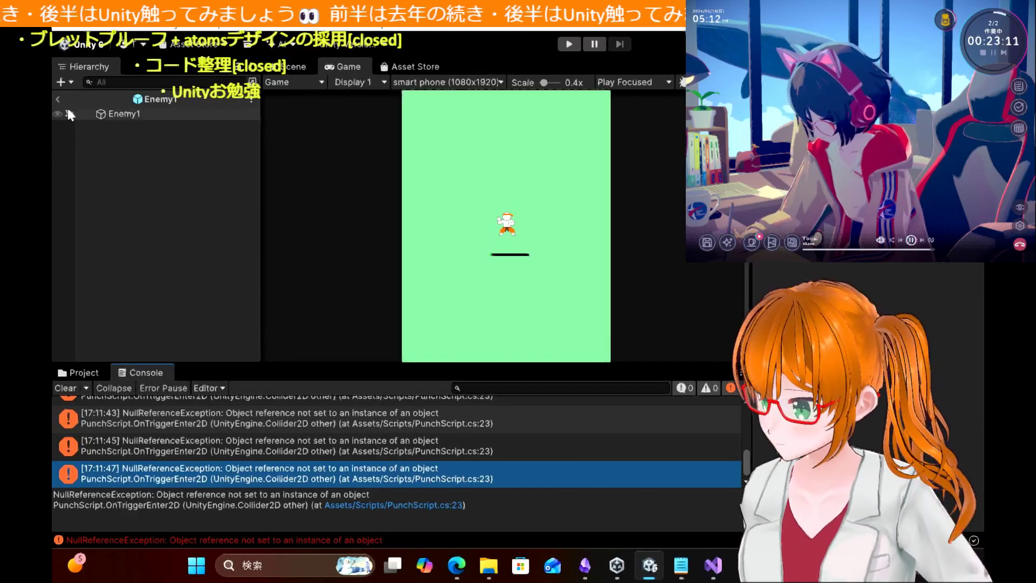
Step: Leave Enemy1 prefab mode, save SampleScene, and select Player's Punch child
left_click(61, 100)
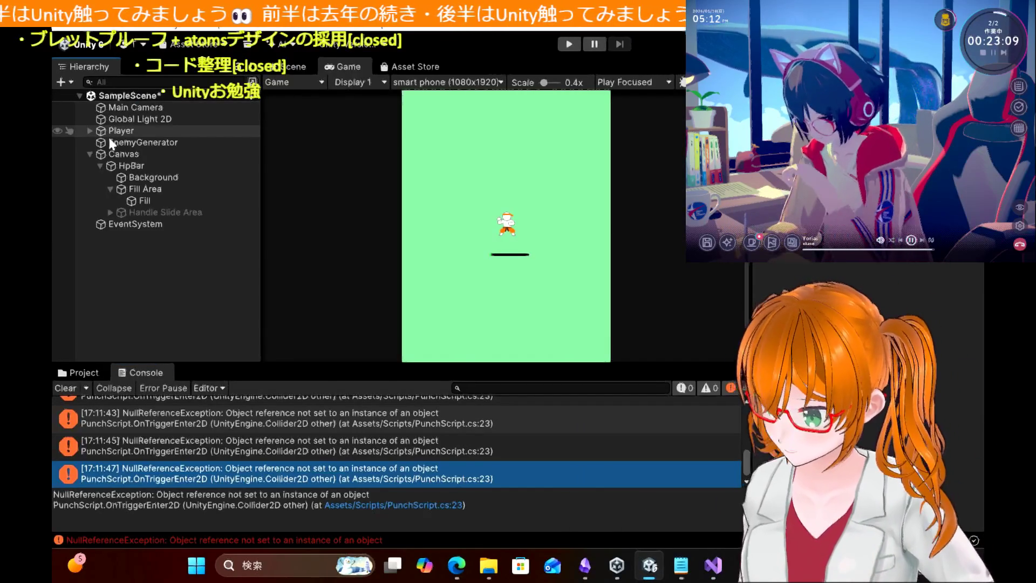
key("ctrl+s")
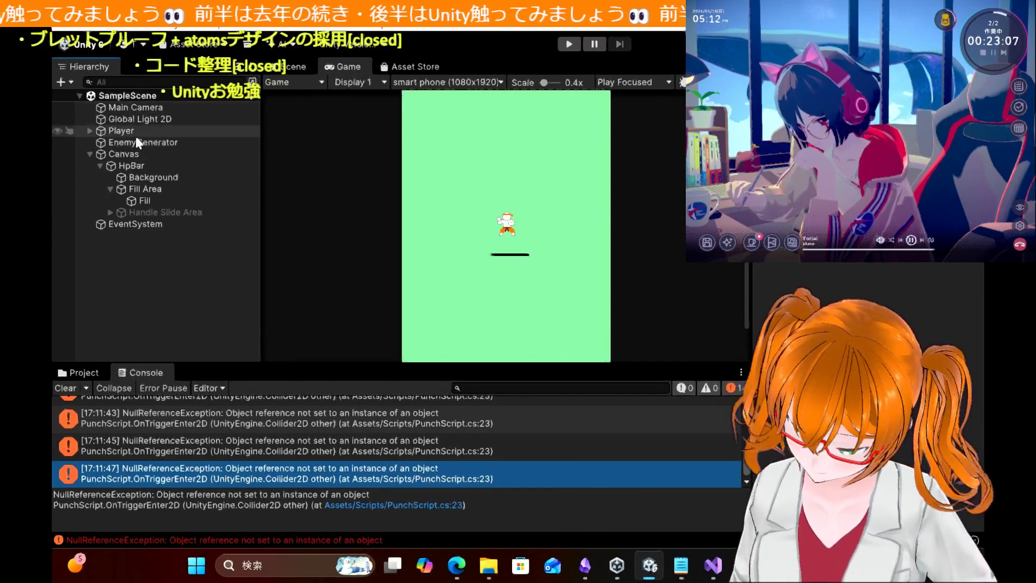
left_click(136, 130)
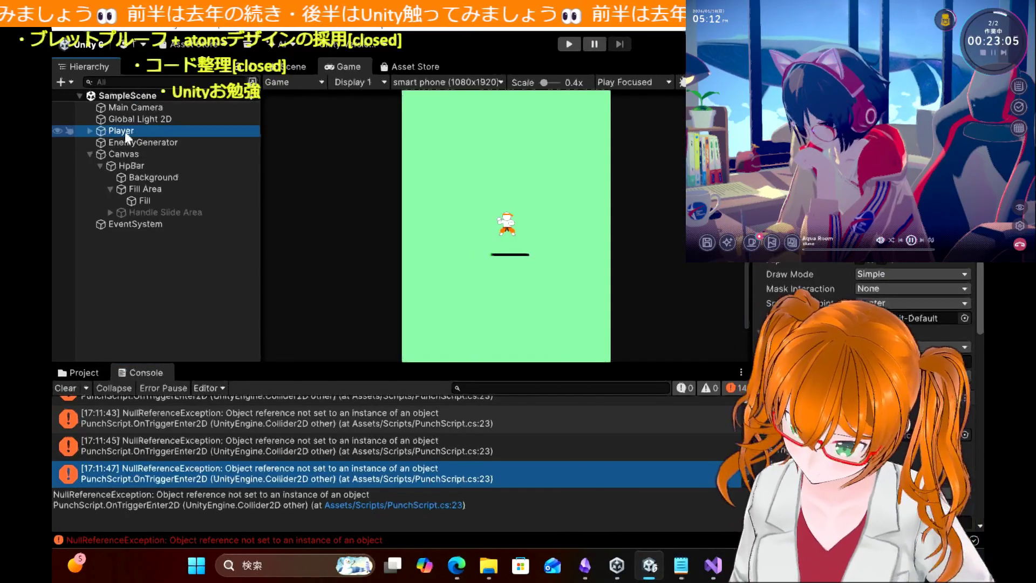
left_click(90, 131)
left_click(125, 143)
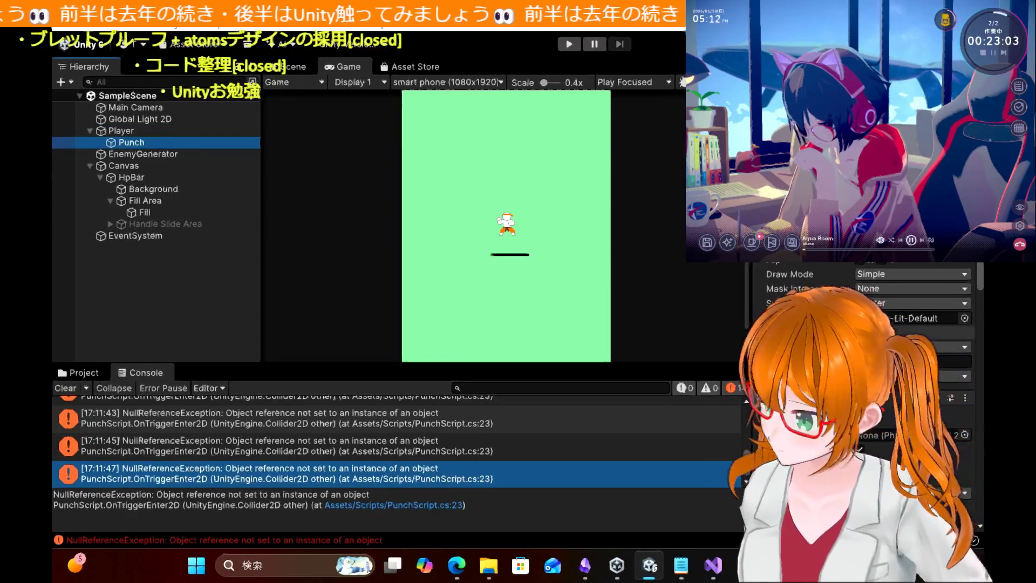
scroll(864, 405, "down", 10)
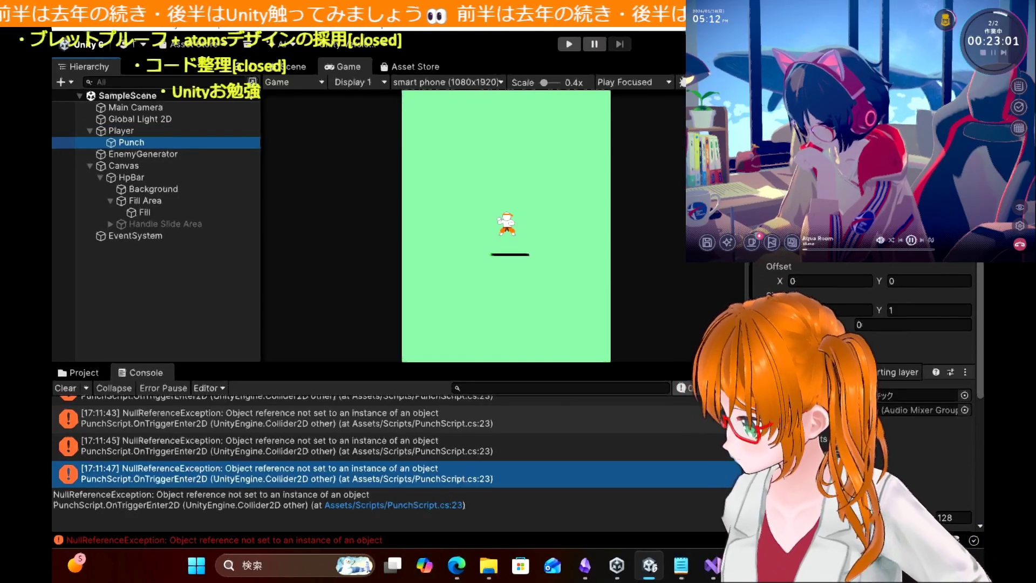
scroll(863, 405, "down", 1)
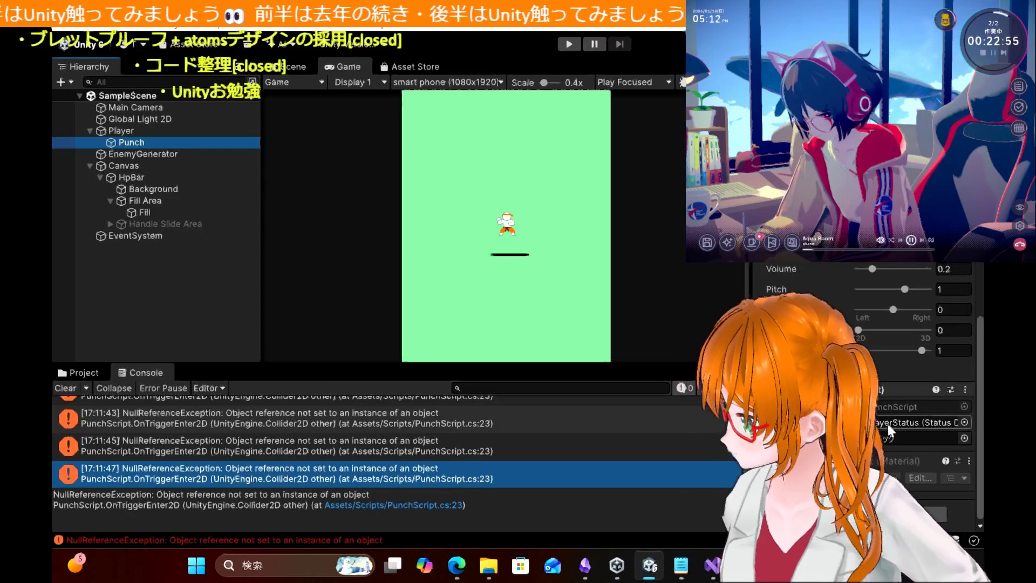
Step: Check Punch's assigned status data, then open PunchScript.cs at error line 23
left_click(896, 423)
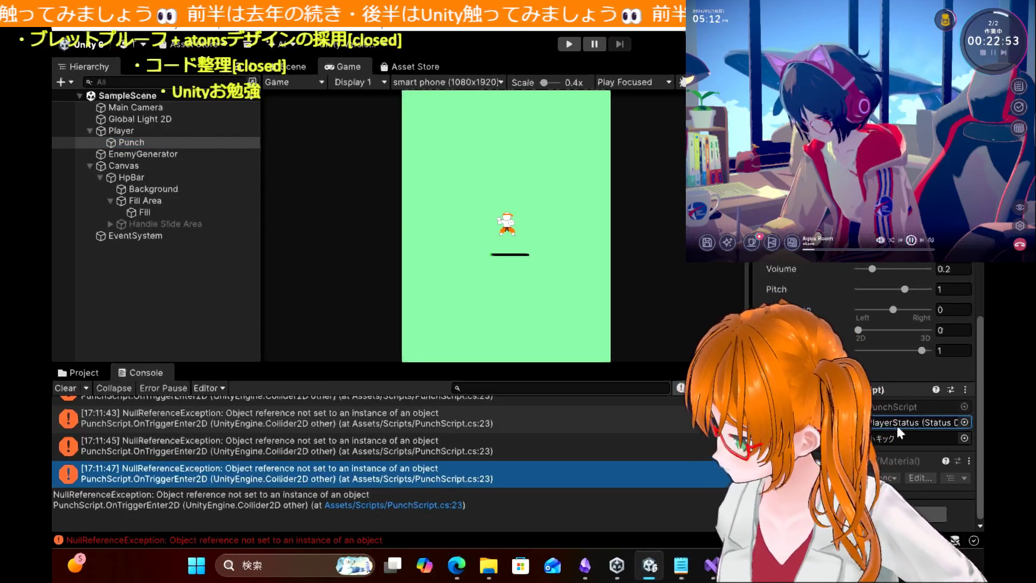
left_click(421, 504)
left_click(422, 508)
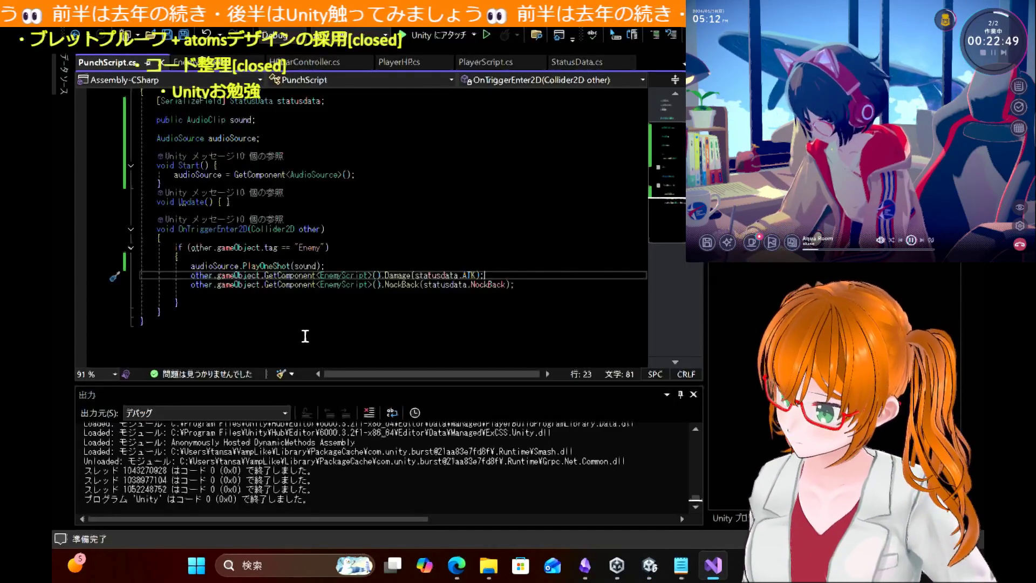
Step: Highlight the uses of 'other' and 'statusdata' in OnTriggerEnter2D, then return to Unity
mouse_move(438, 285)
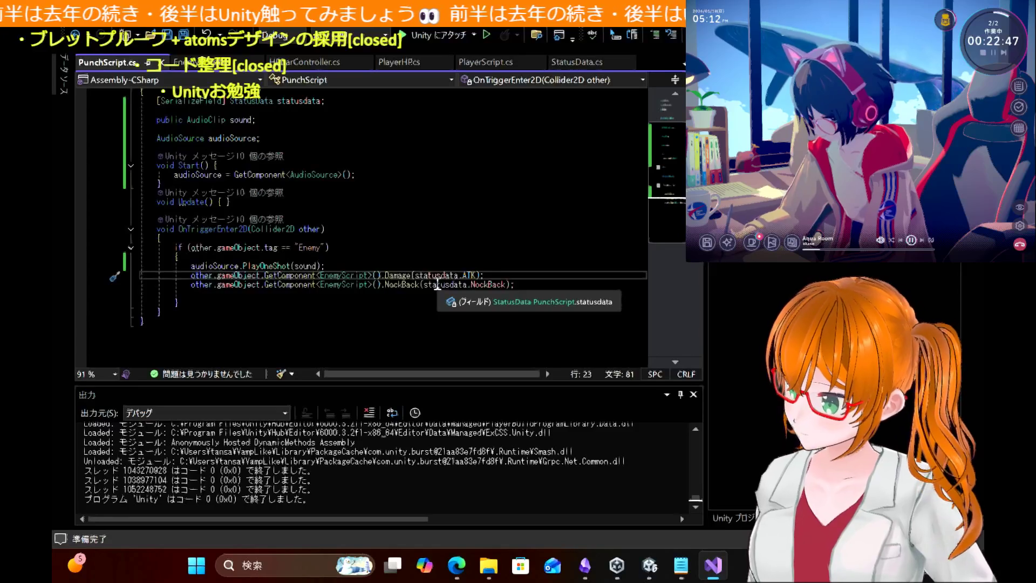
mouse_move(247, 276)
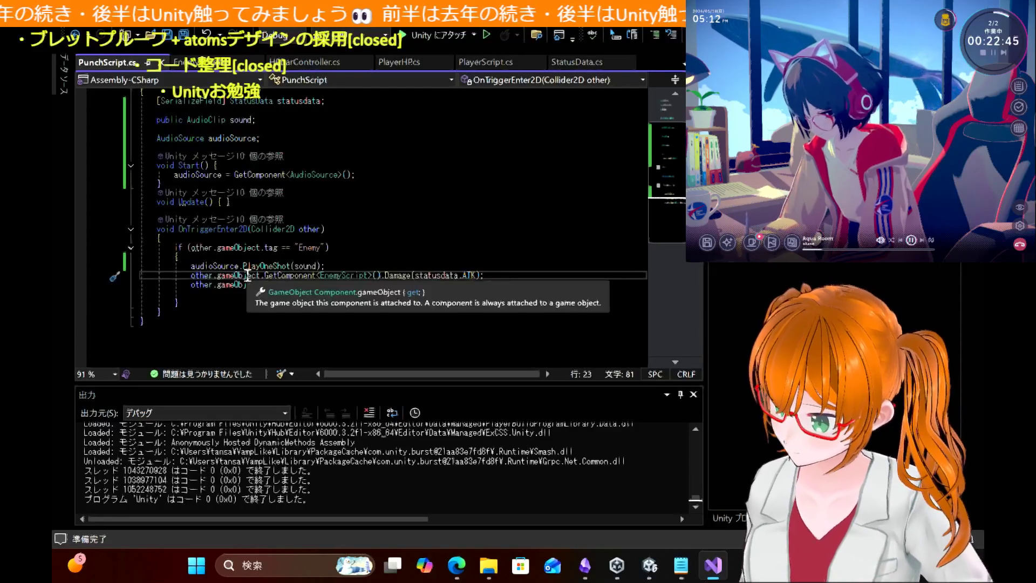
double_click(312, 229)
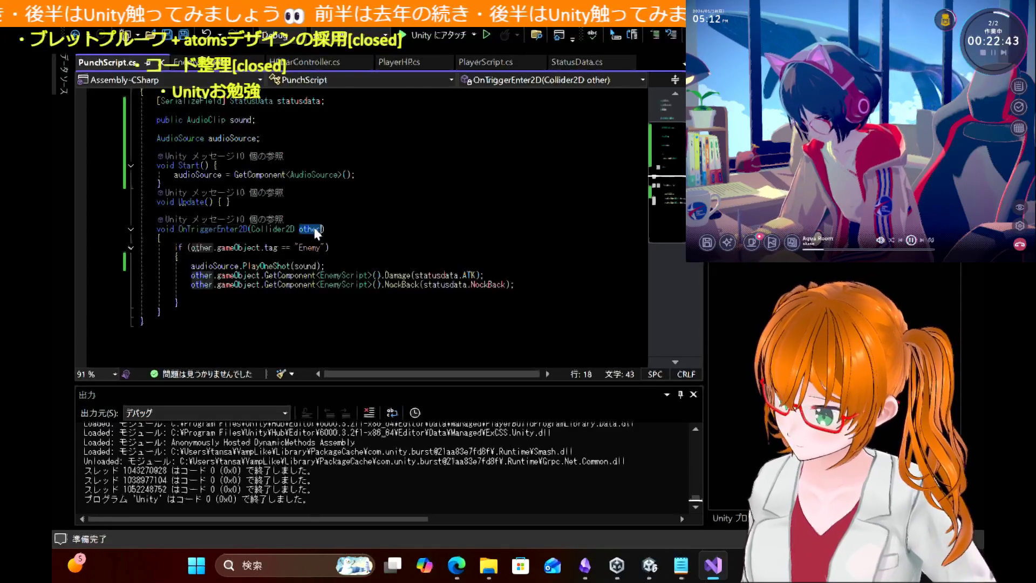
double_click(445, 276)
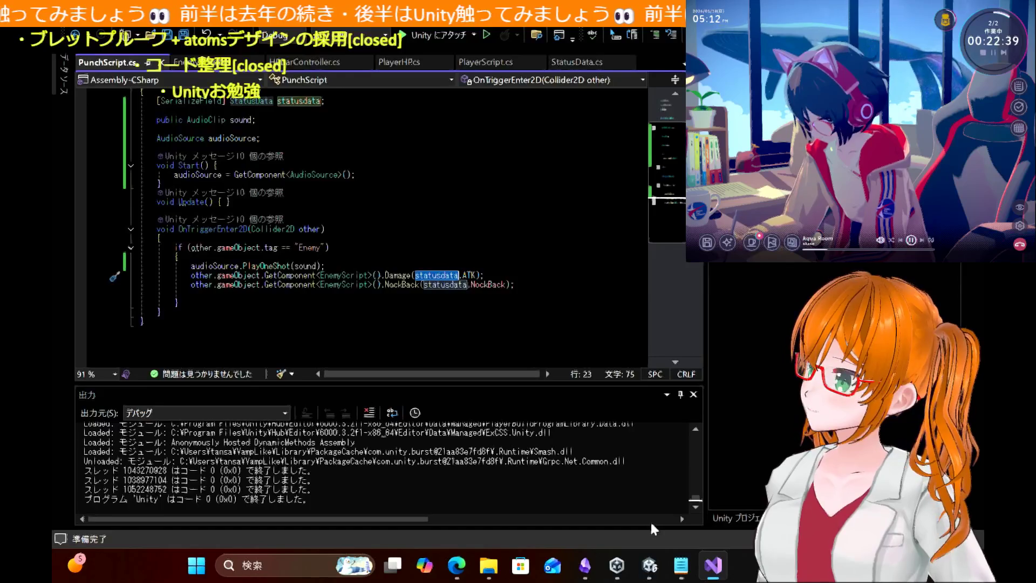
left_click(650, 565)
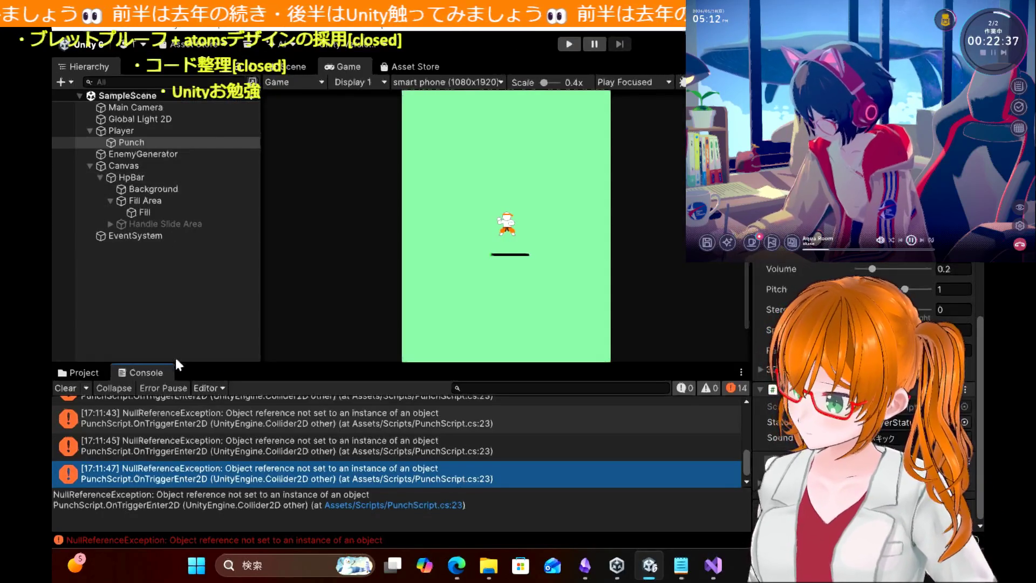
Step: Select the Enemy1 prefab in Assets > Prefab and review its Rigidbody 2D and collider settings
left_click(87, 370)
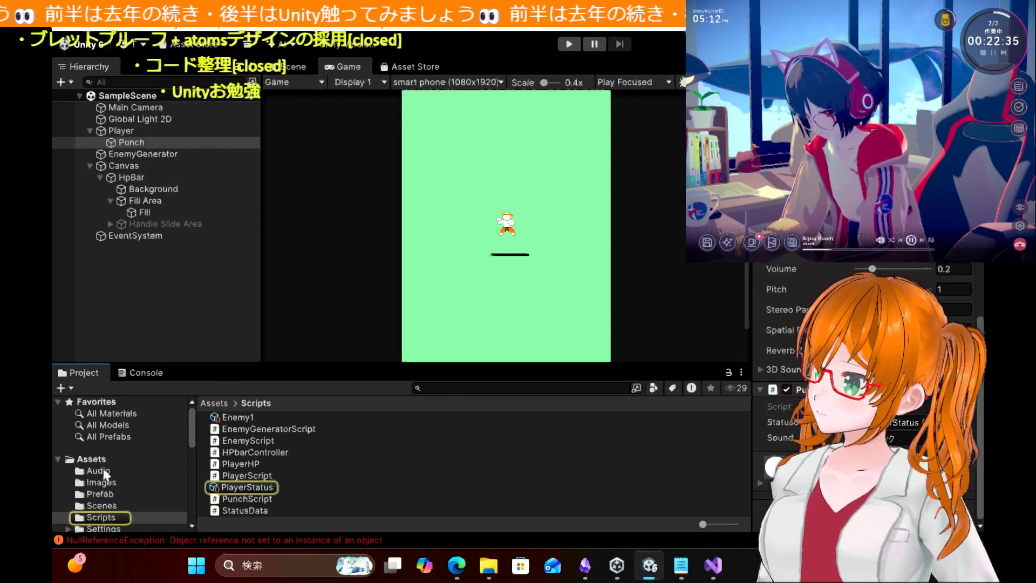
left_click(100, 493)
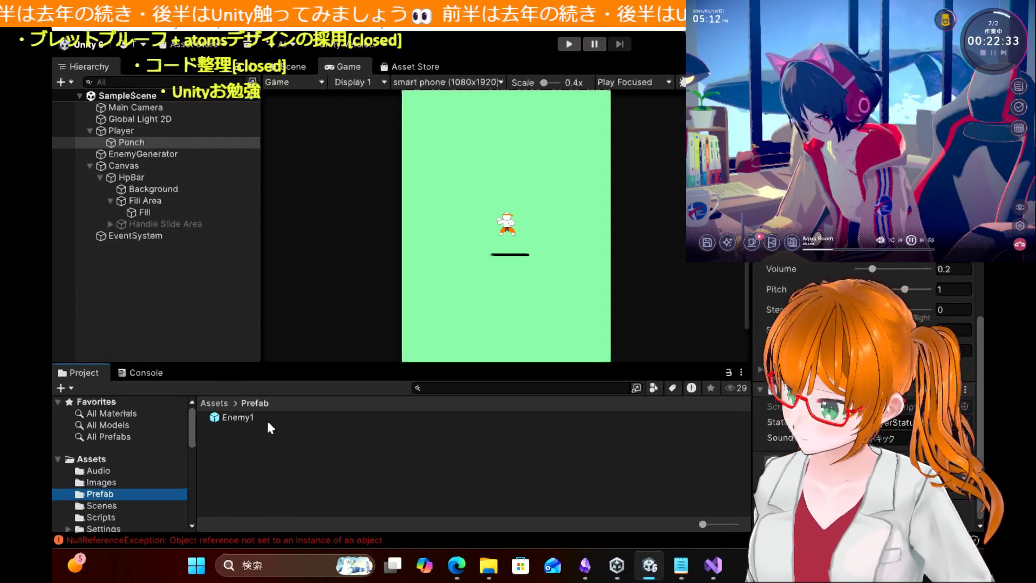
left_click(251, 424)
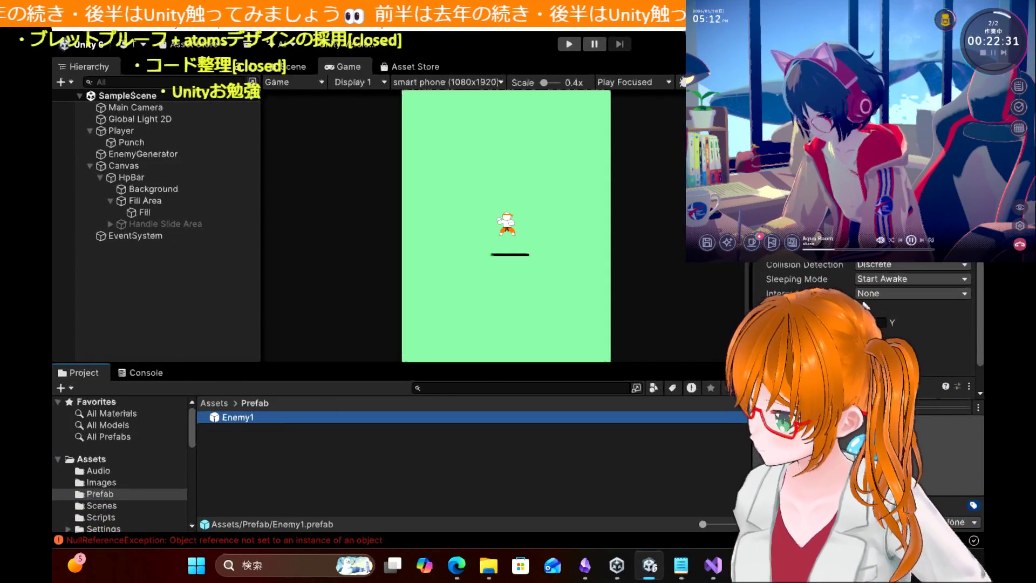
scroll(808, 265, "up", 6)
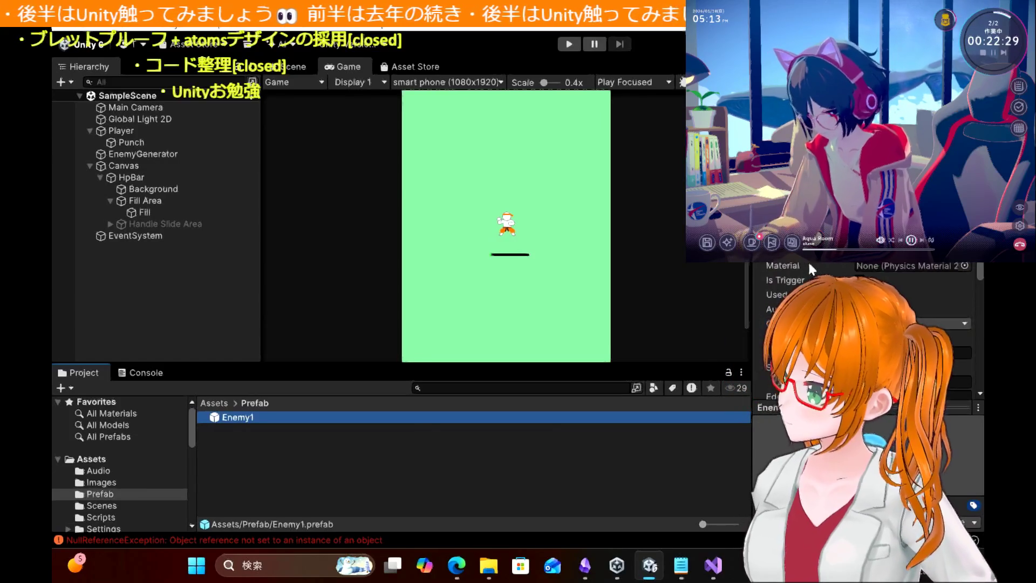
scroll(810, 264, "down", 6)
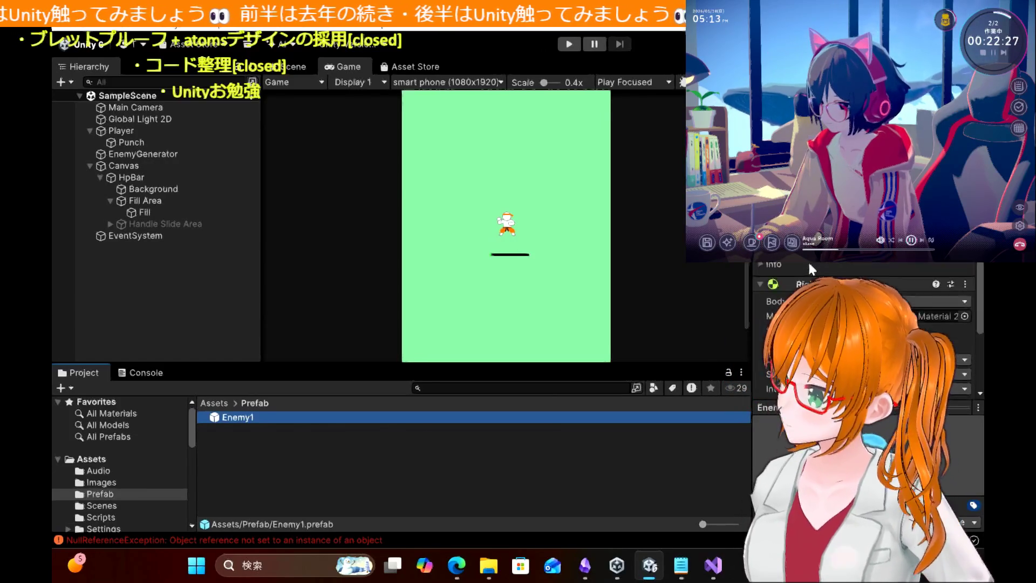
scroll(808, 264, "down", 3)
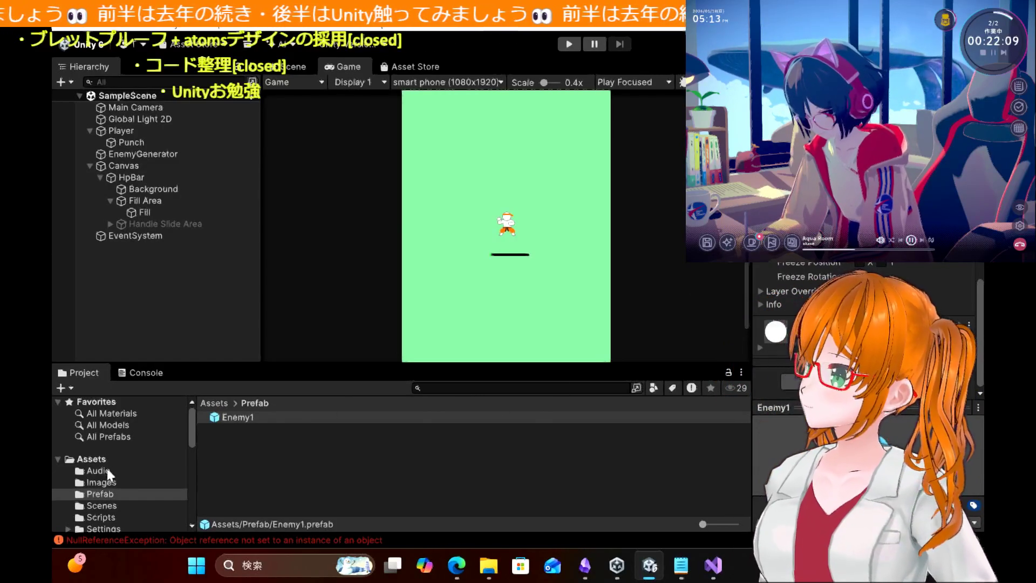
Step: Open EnemyScript from the Scripts folder for editing
left_click(110, 517)
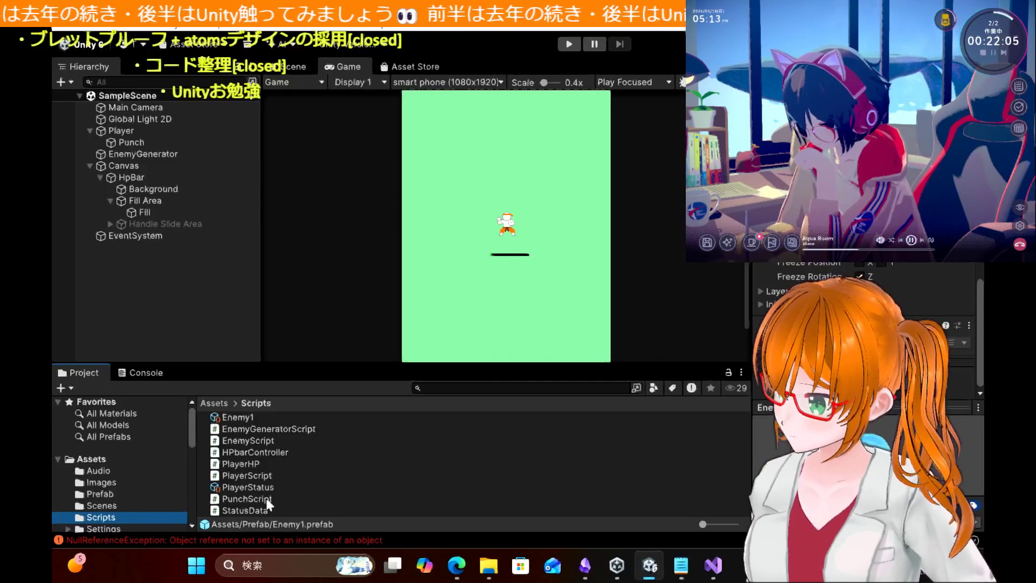
left_click(254, 442)
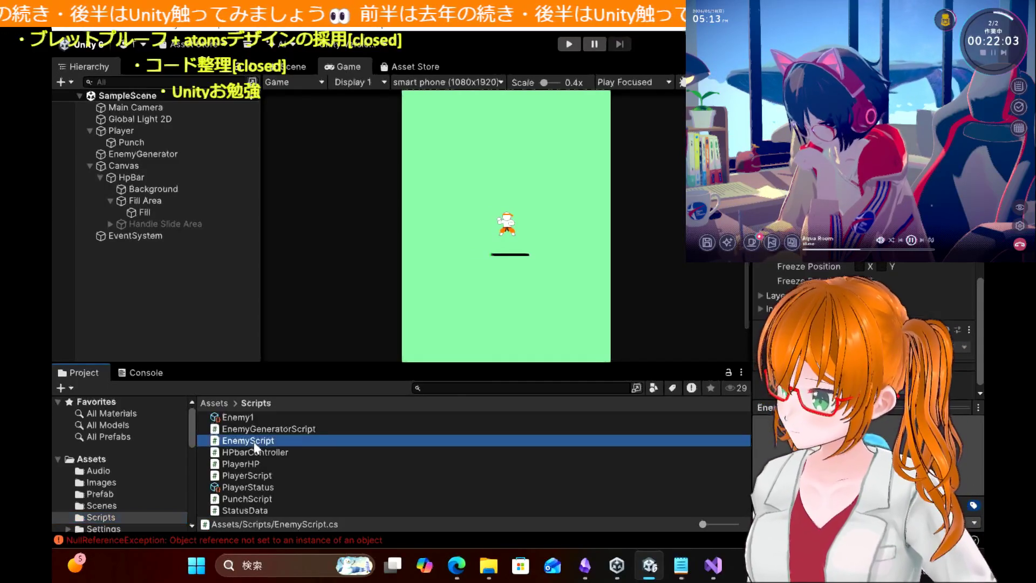
double_click(255, 448)
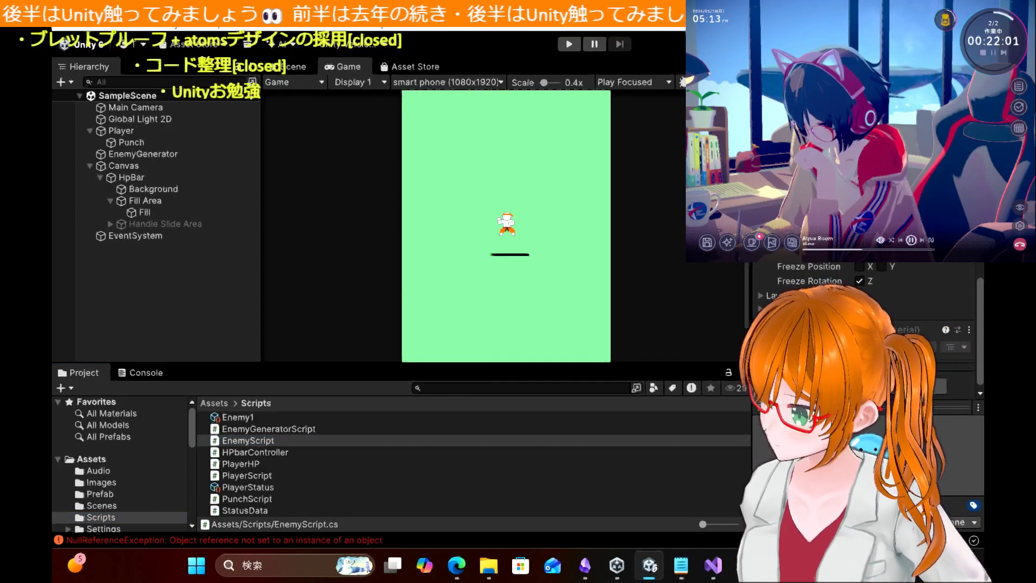
Step: Assign the Enemy1 StatusData to the Enemy1 prefab's EnemyScript Statusdata field and open the Images folder
left_click(100, 494)
left_click(237, 417)
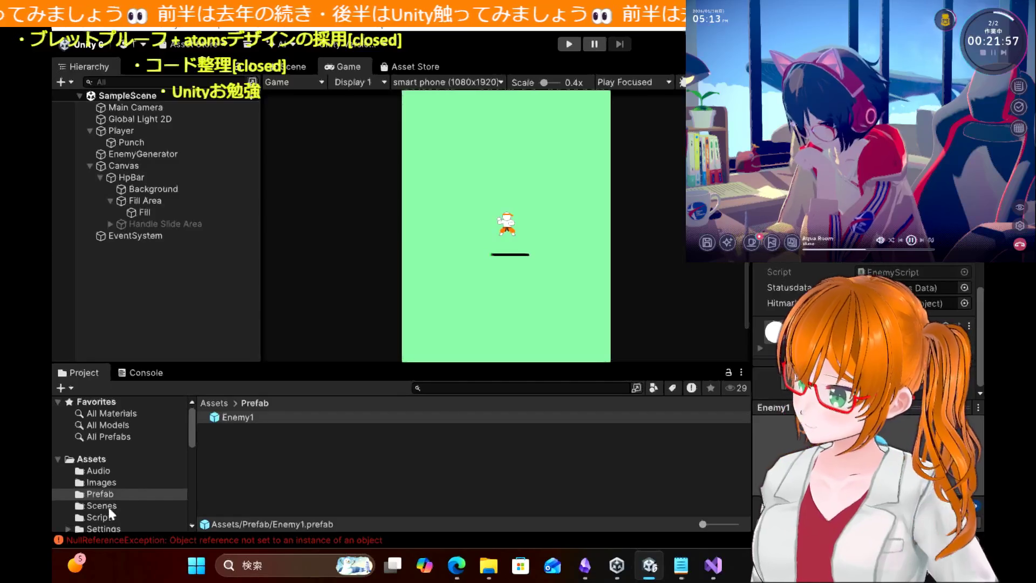
left_click(110, 517)
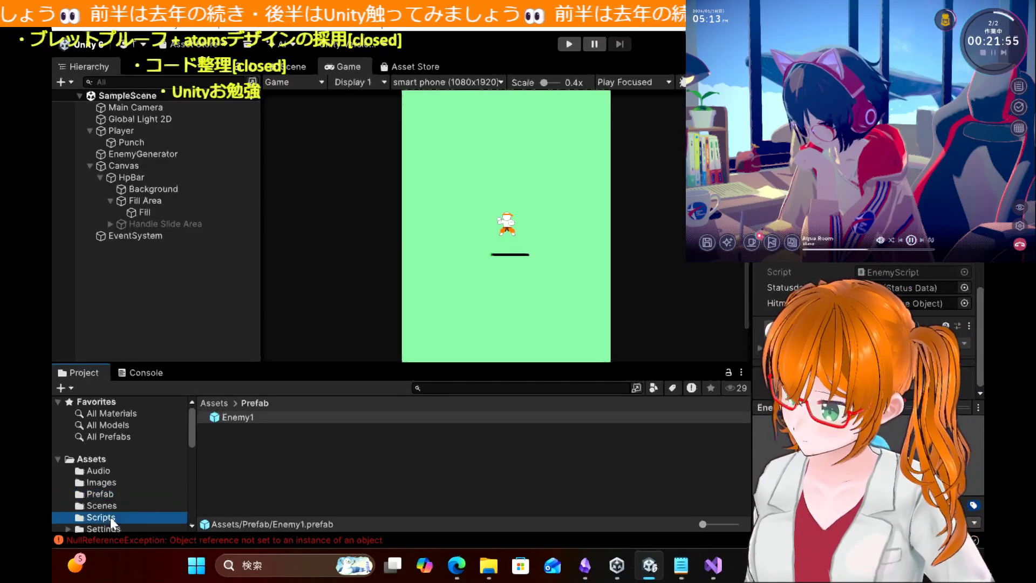
mouse_move(237, 416)
left_mouse_down()
mouse_move(486, 378)
mouse_move(908, 279)
mouse_move(912, 288)
left_mouse_up()
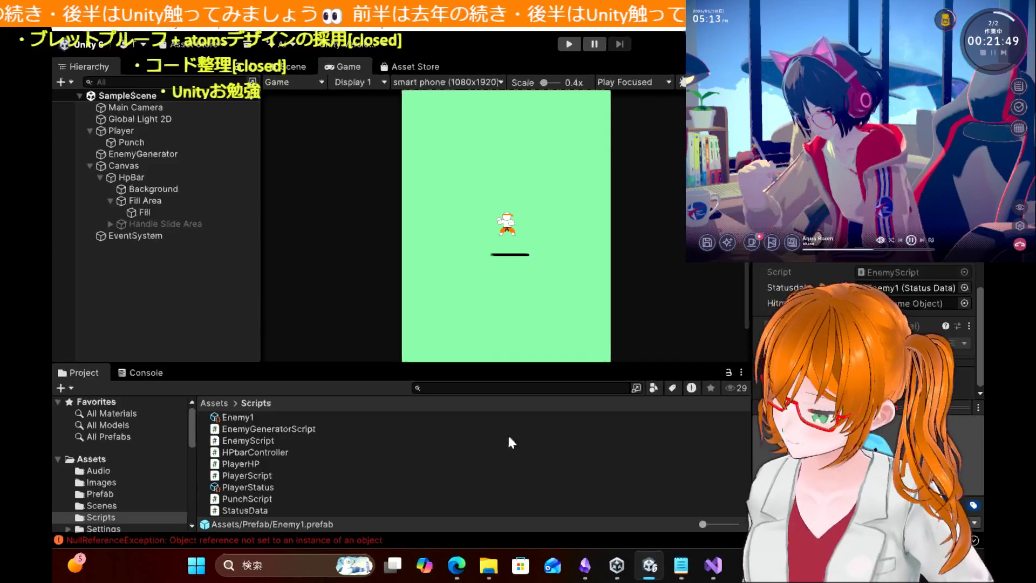
left_click(126, 482)
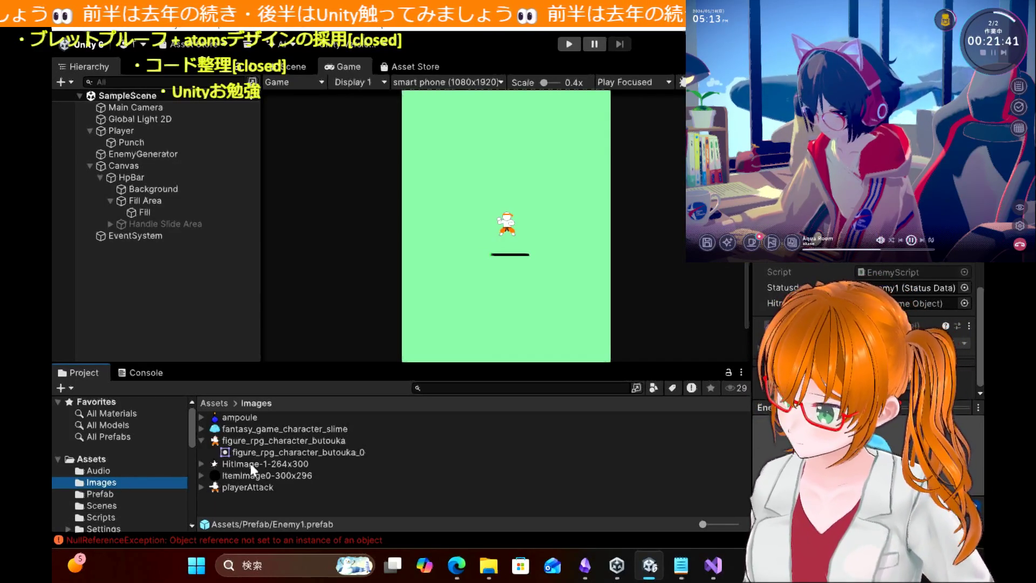
Step: Drag the HitImage-1-264x300 sprite into the Hierarchy to create the HitImg object
left_click(202, 465)
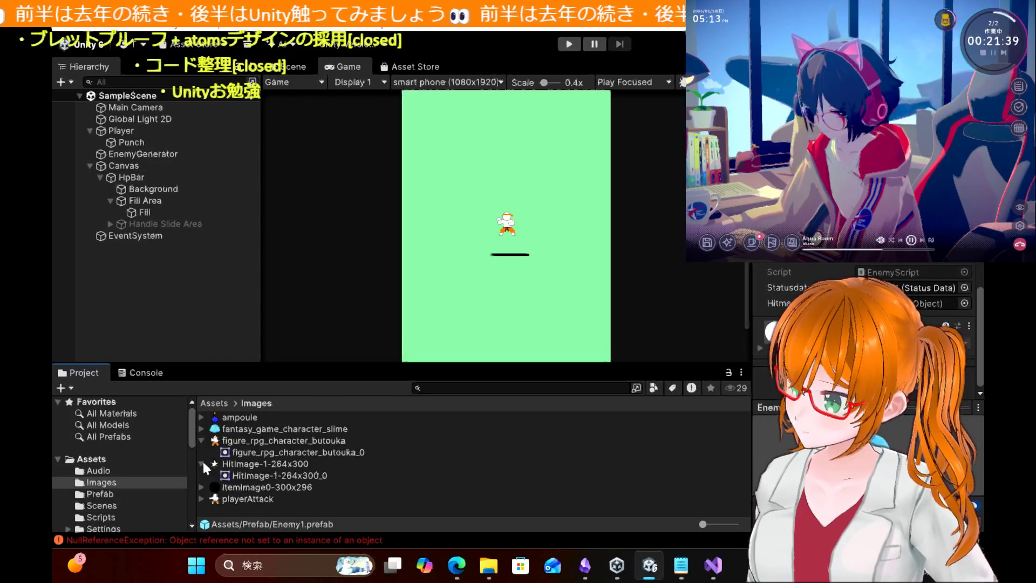
left_click(243, 465)
left_click_drag(337, 390, 172, 327)
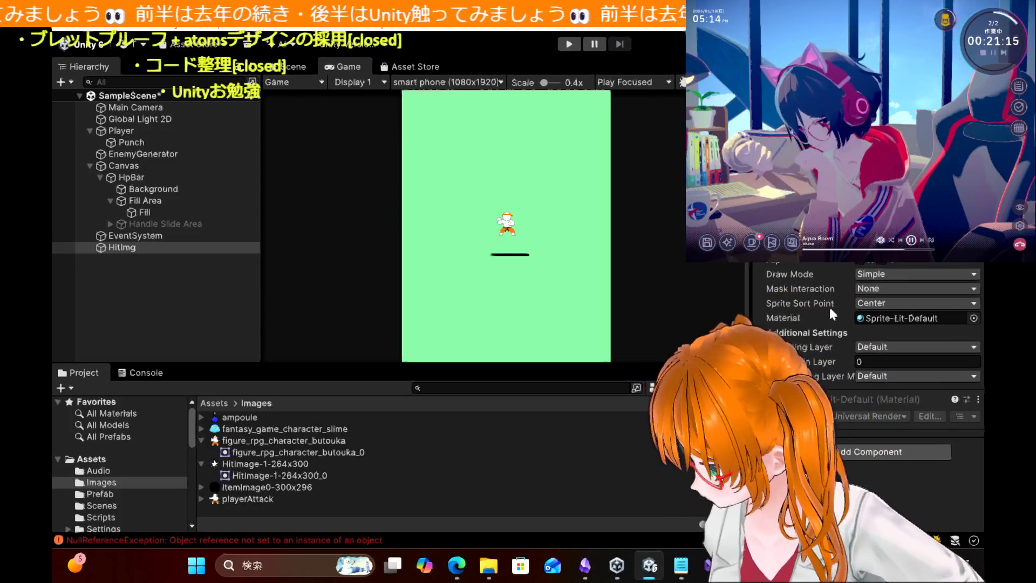
left_click(454, 570)
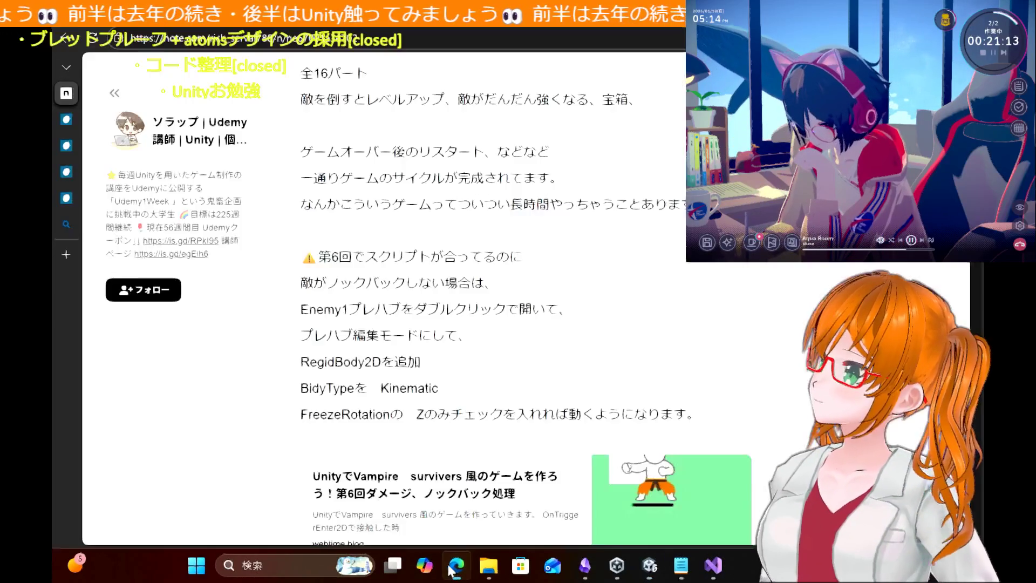
Step: Switch Edge to the webtime.blog Vampire Survivors part 7 tutorial tab
scroll(318, 251, "up", 8)
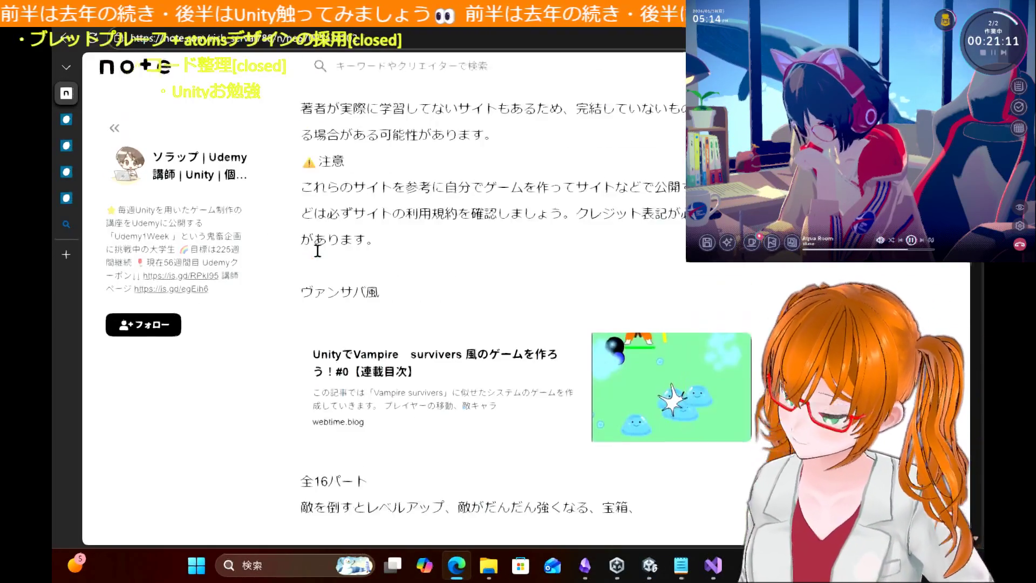
mouse_move(95, 105)
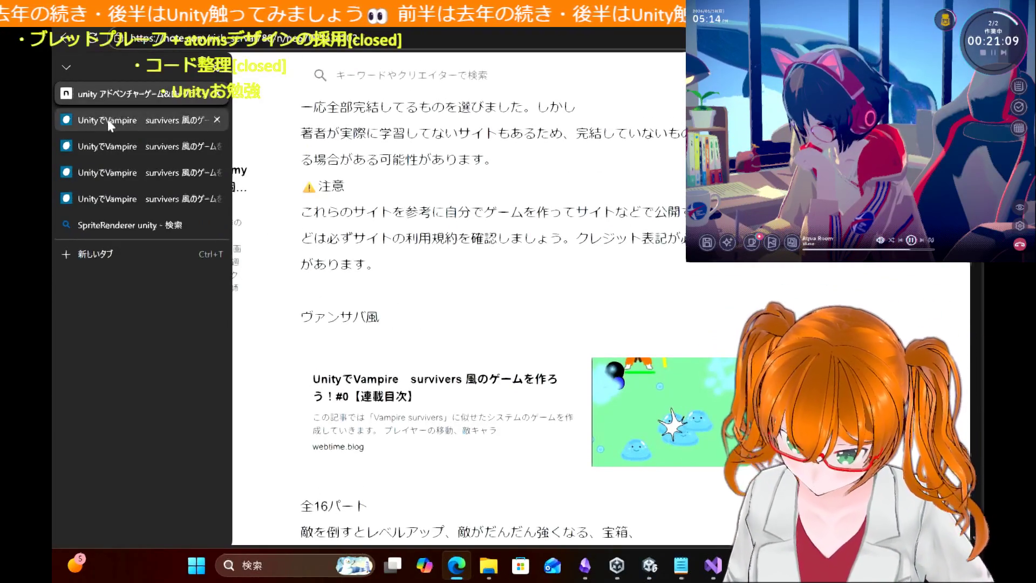
left_click(108, 122)
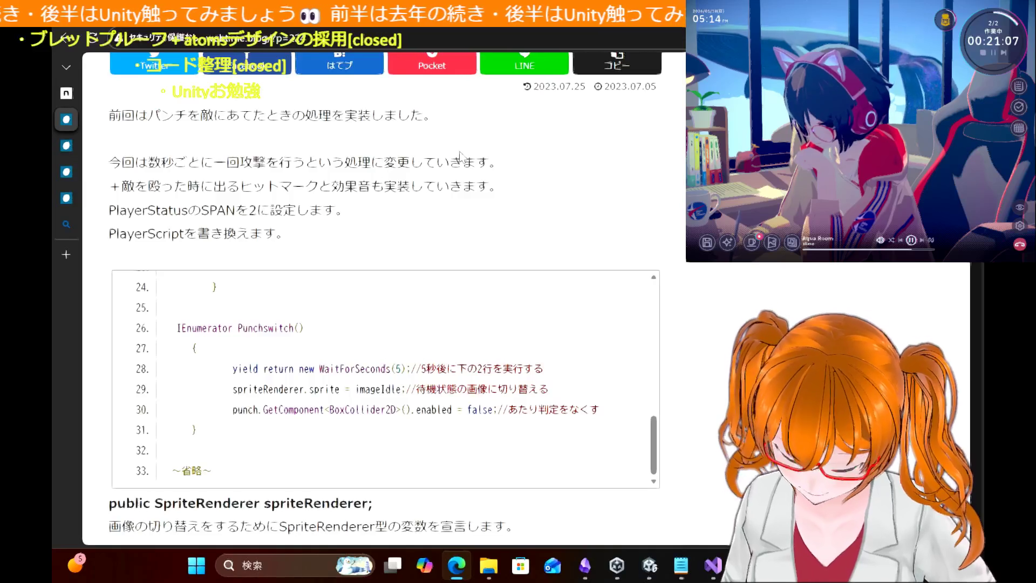
Step: Scroll down through the article's attack-interval and hit-mark code listings
scroll(460, 156, "up", 8)
scroll(460, 156, "down", 13)
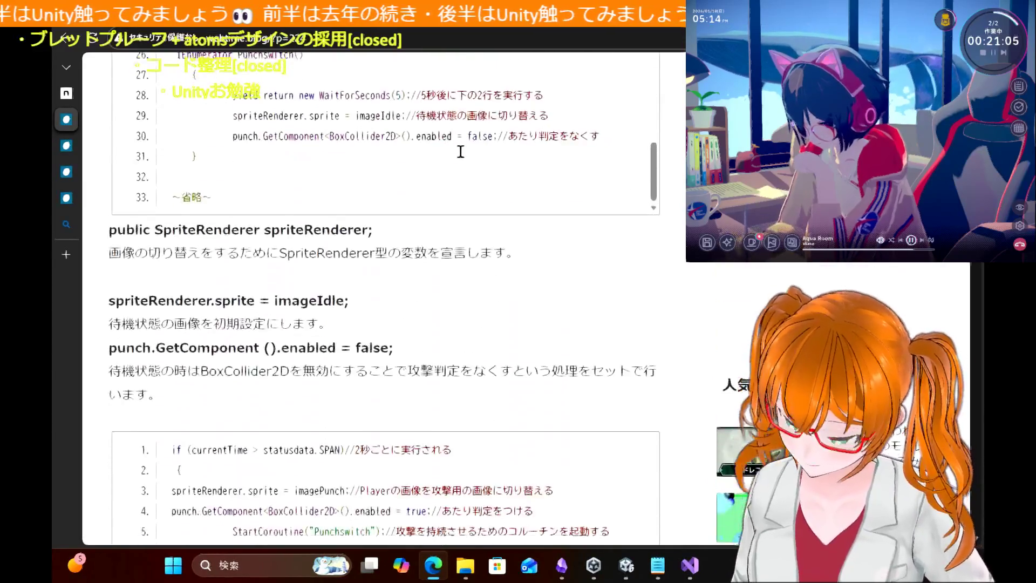
scroll(460, 152, "down", 10)
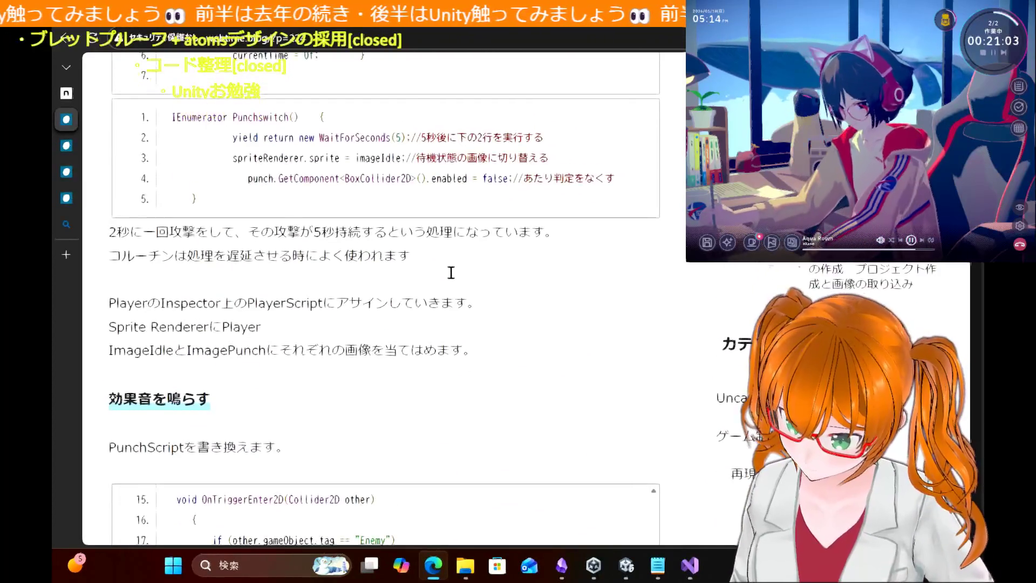
scroll(451, 273, "down", 7)
scroll(453, 279, "down", 10)
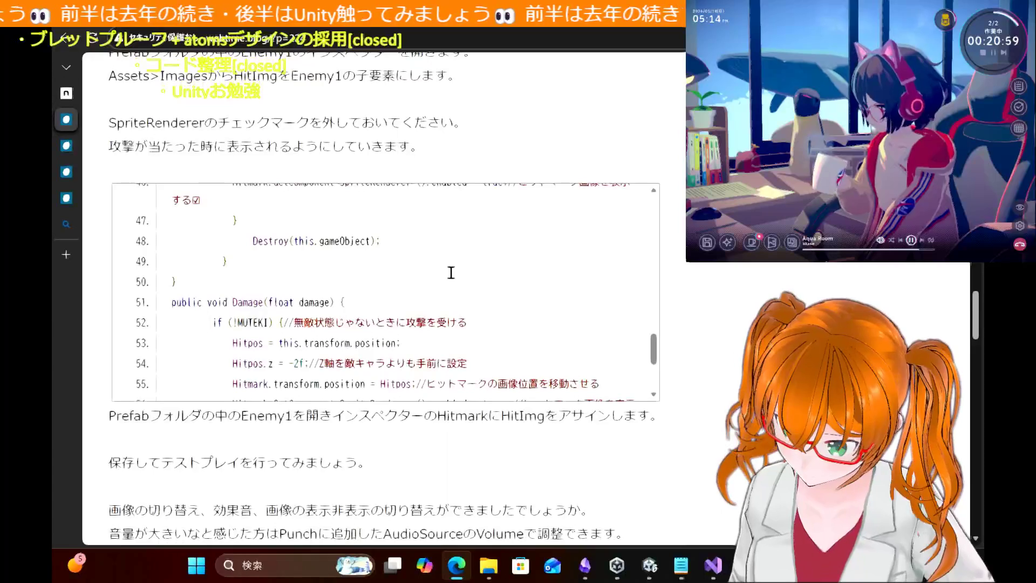
scroll(452, 273, "down", 10)
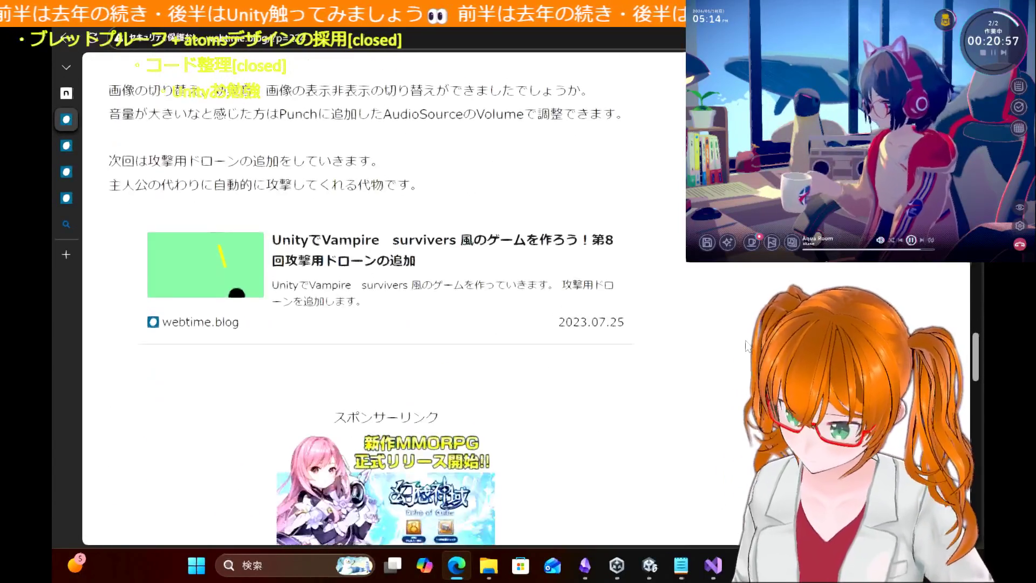
scroll(748, 346, "up", 10)
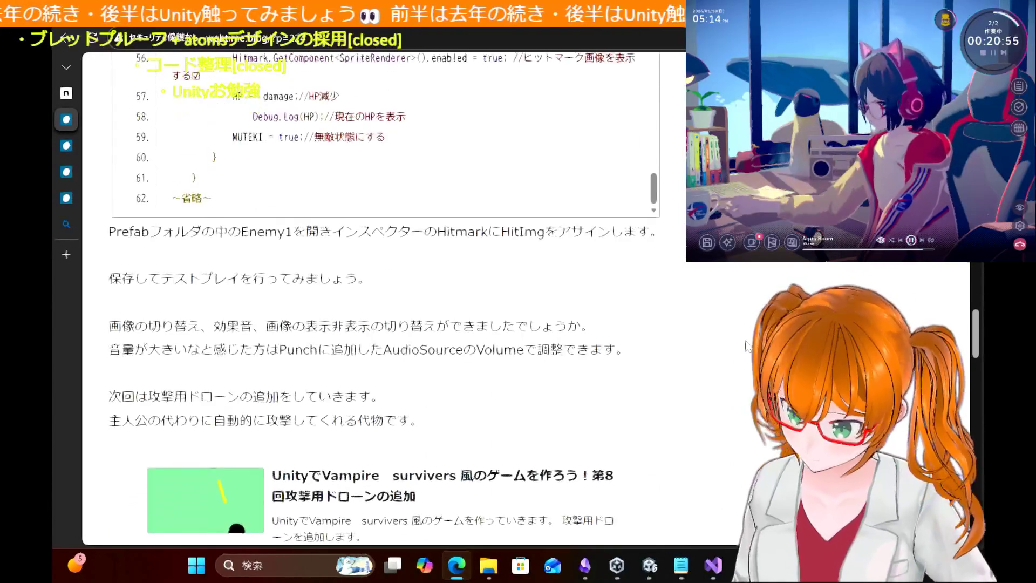
scroll(747, 346, "up", 10)
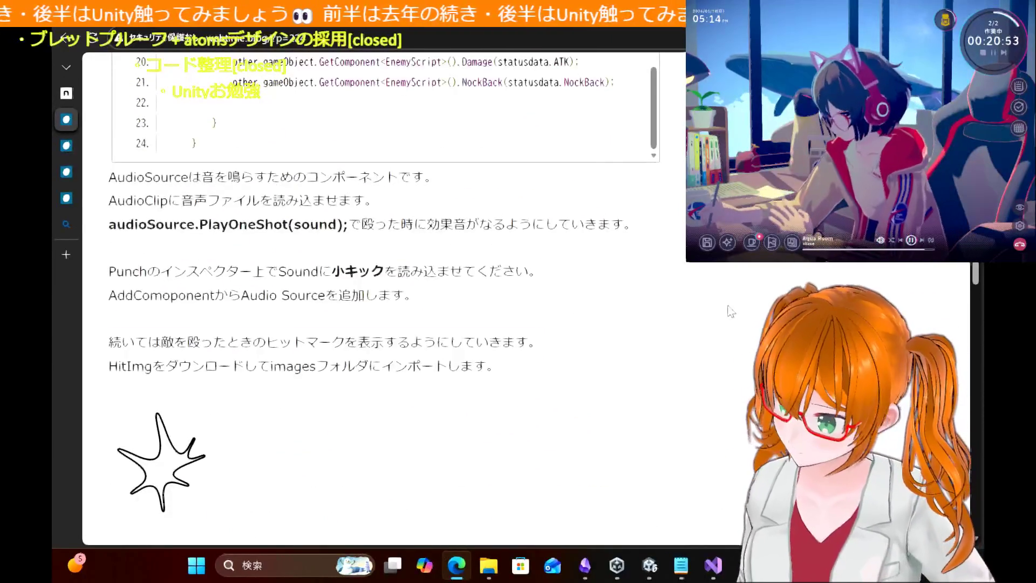
left_click_drag(696, 346, 694, 279)
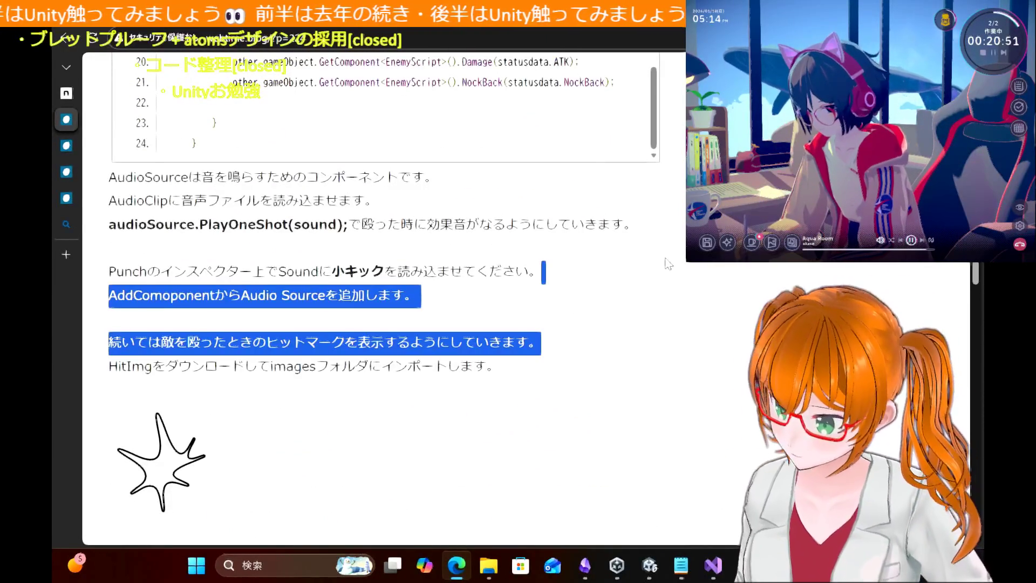
left_click(669, 264)
Step: Scroll back up to the PlayerScript listing, then switch to another open copy of the tutorial
scroll(669, 264, "up", 6)
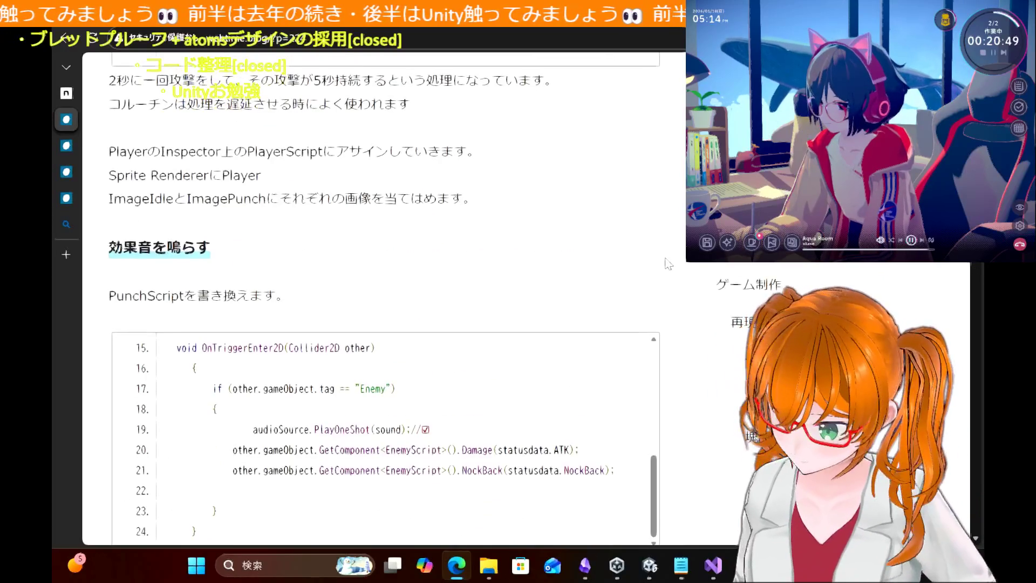
scroll(519, 209, "up", 2)
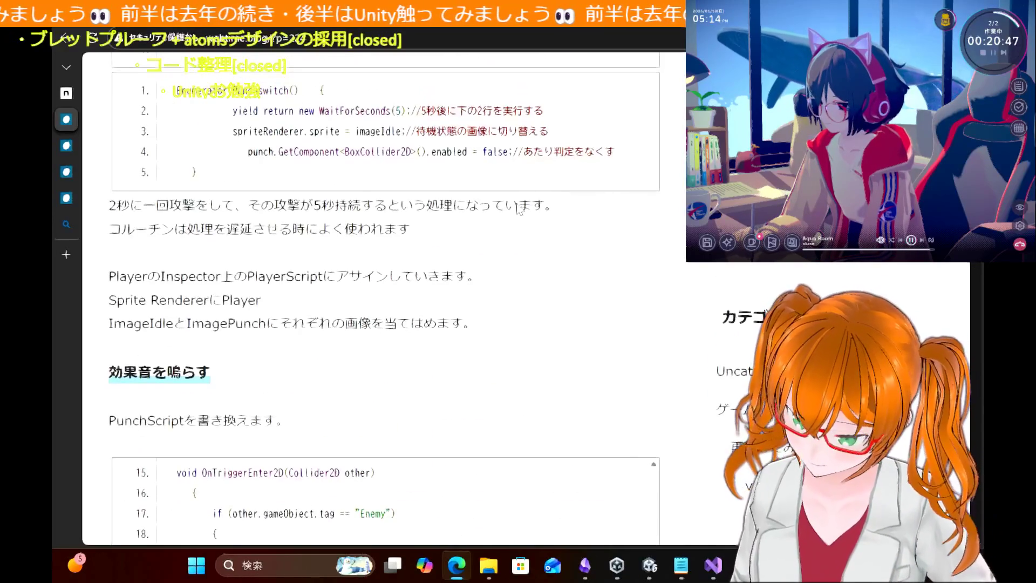
scroll(519, 209, "up", 3)
scroll(669, 145, "up", 9)
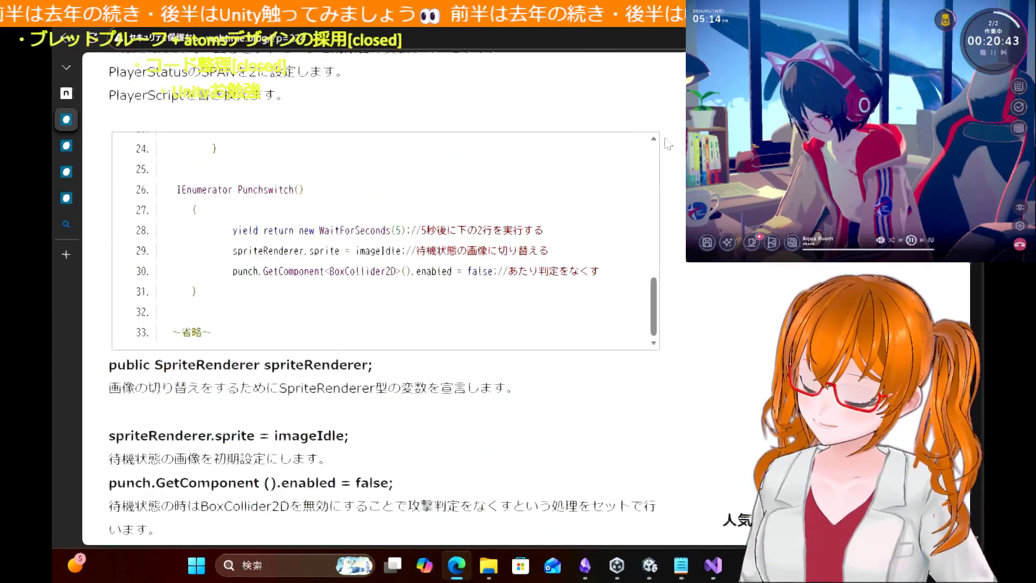
scroll(668, 144, "up", 10)
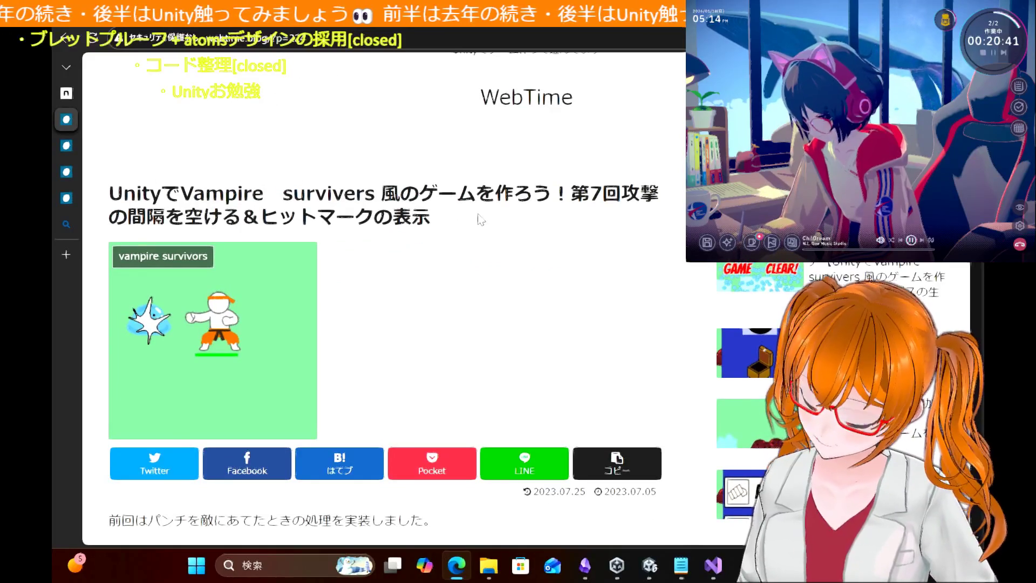
scroll(484, 221, "down", 7)
scroll(483, 215, "down", 15)
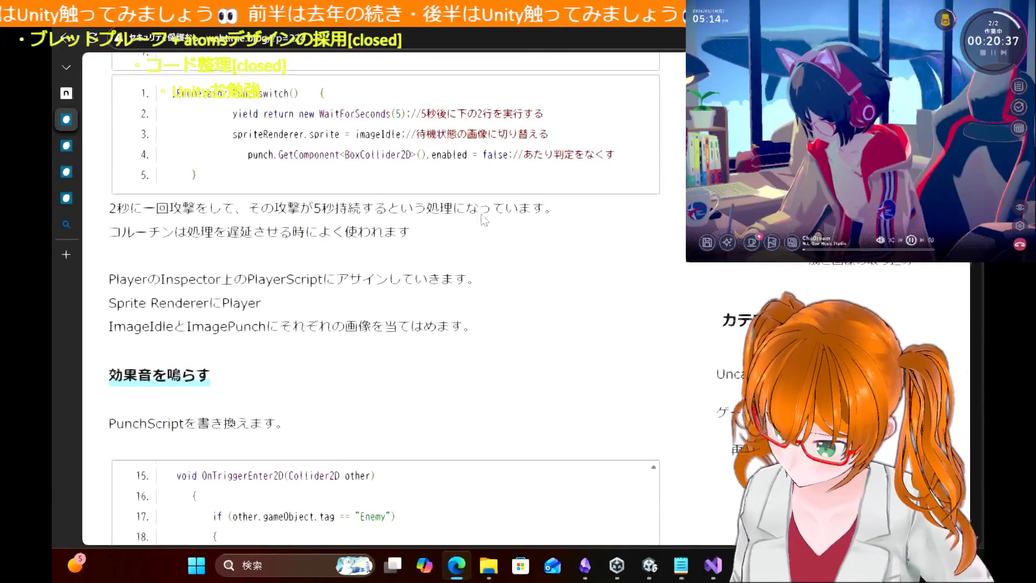
scroll(483, 215, "up", 9)
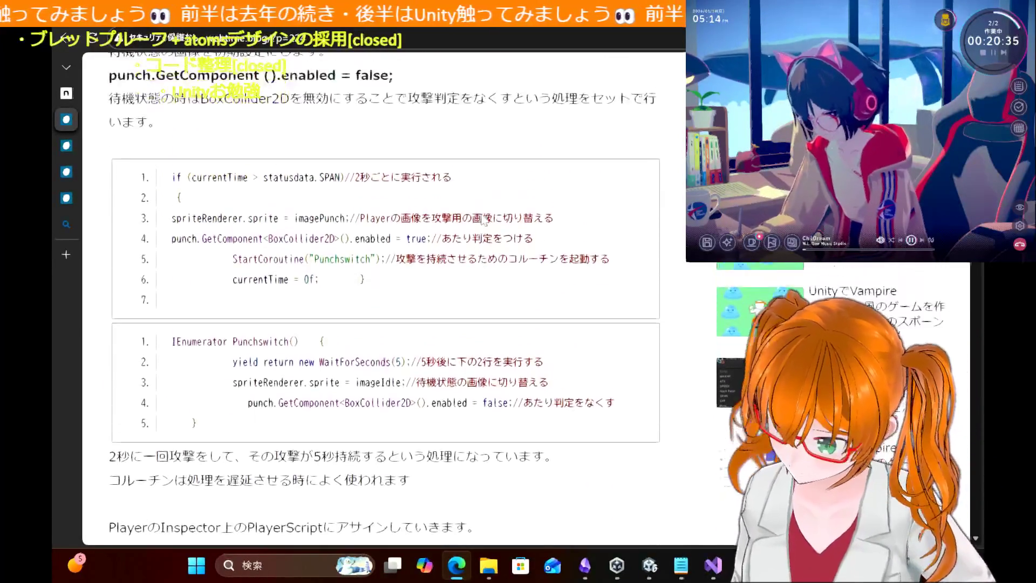
scroll(485, 220, "up", 8)
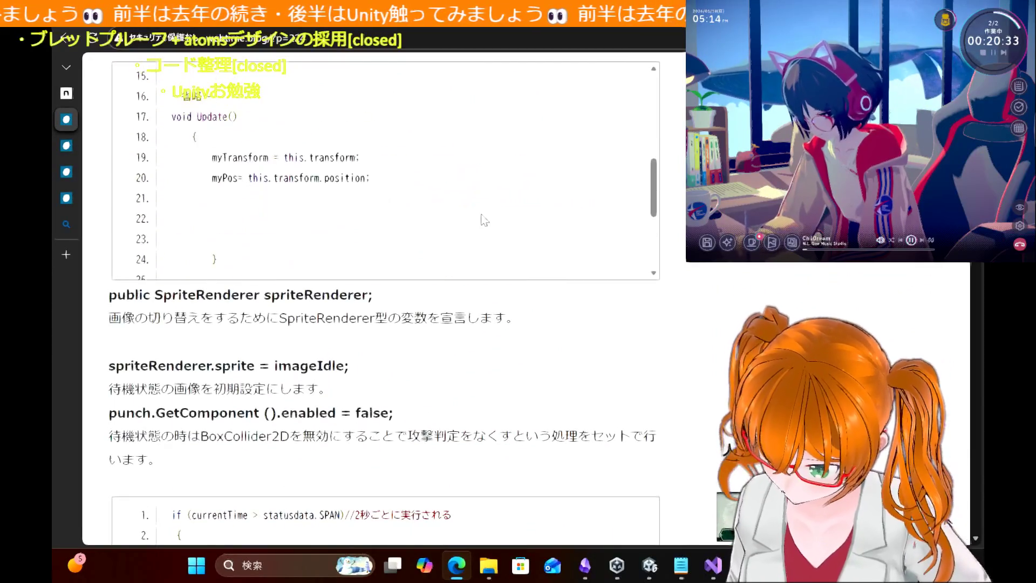
scroll(485, 220, "up", 5)
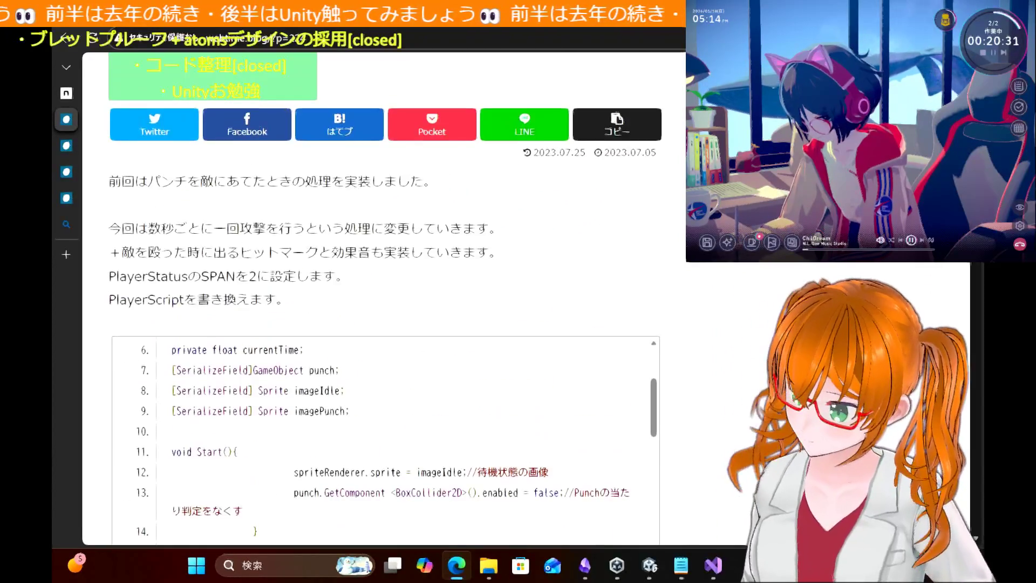
left_click(76, 146)
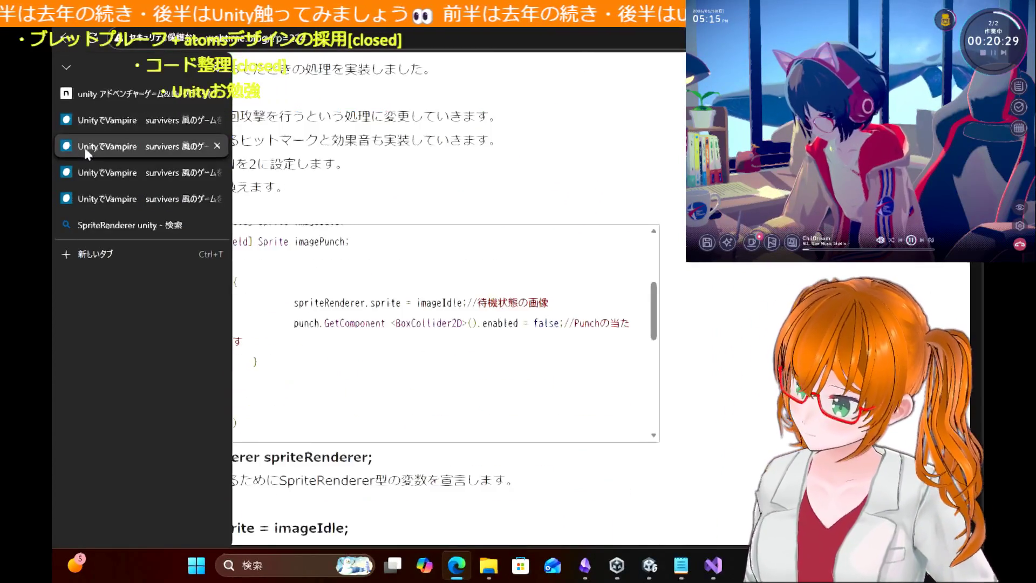
scroll(478, 137, "up", 3)
scroll(480, 138, "down", 9)
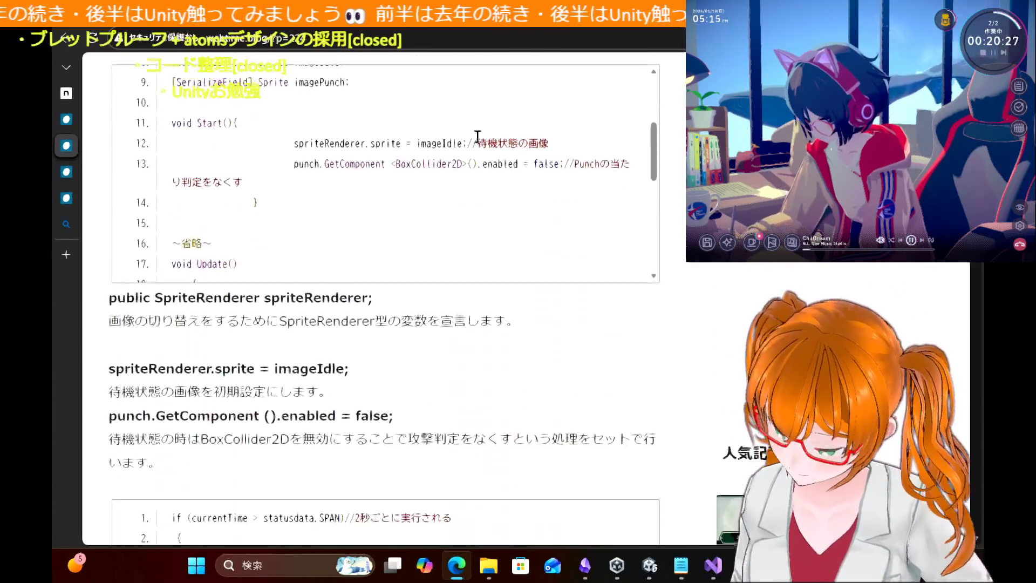
scroll(470, 273, "down", 10)
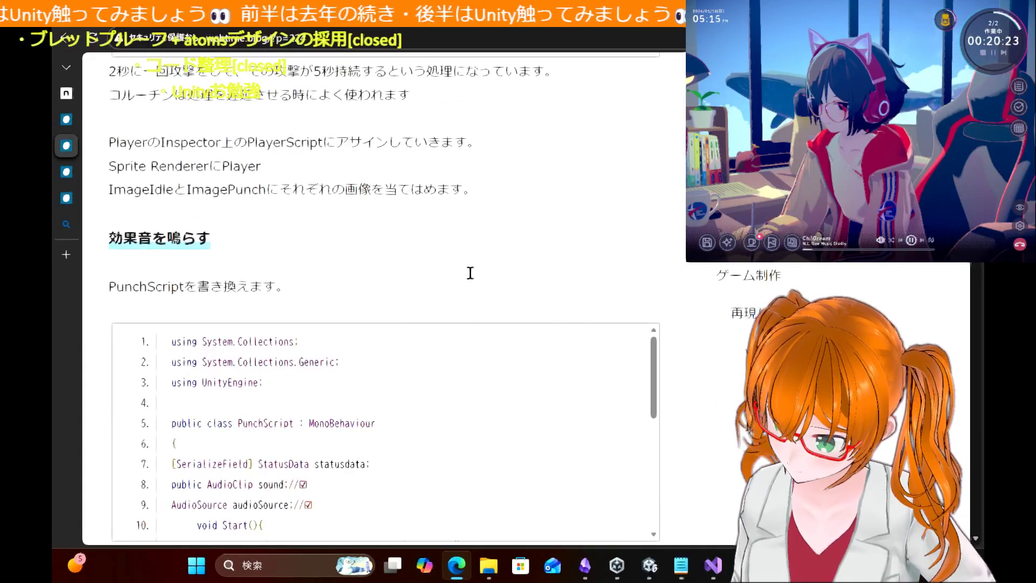
scroll(471, 273, "down", 8)
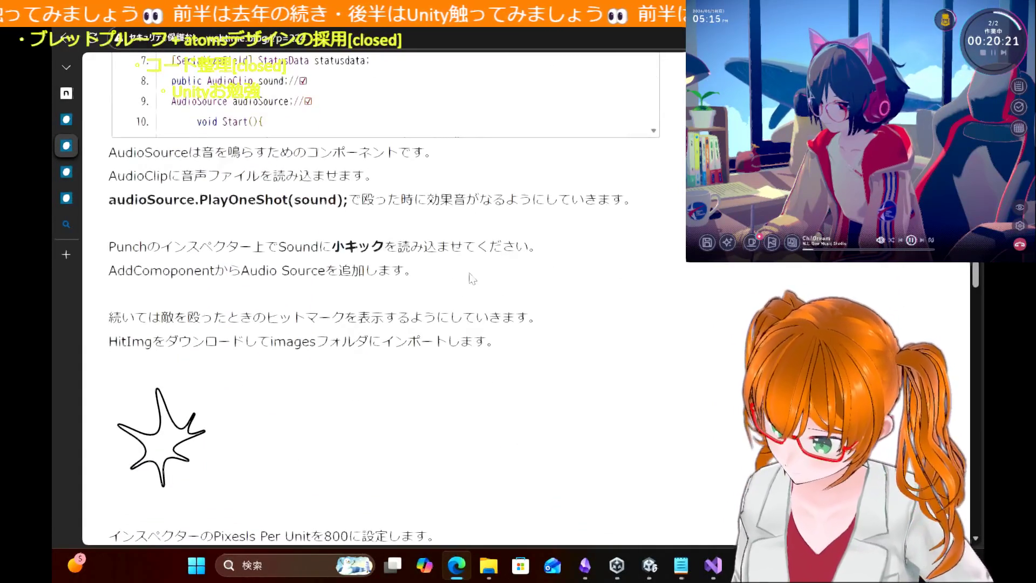
scroll(471, 278, "down", 1)
scroll(470, 279, "down", 6)
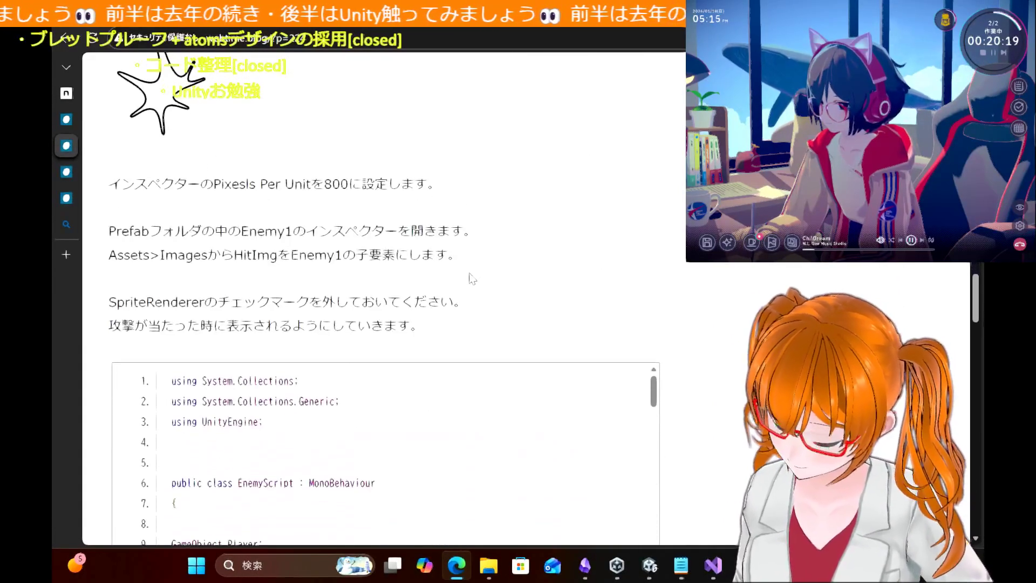
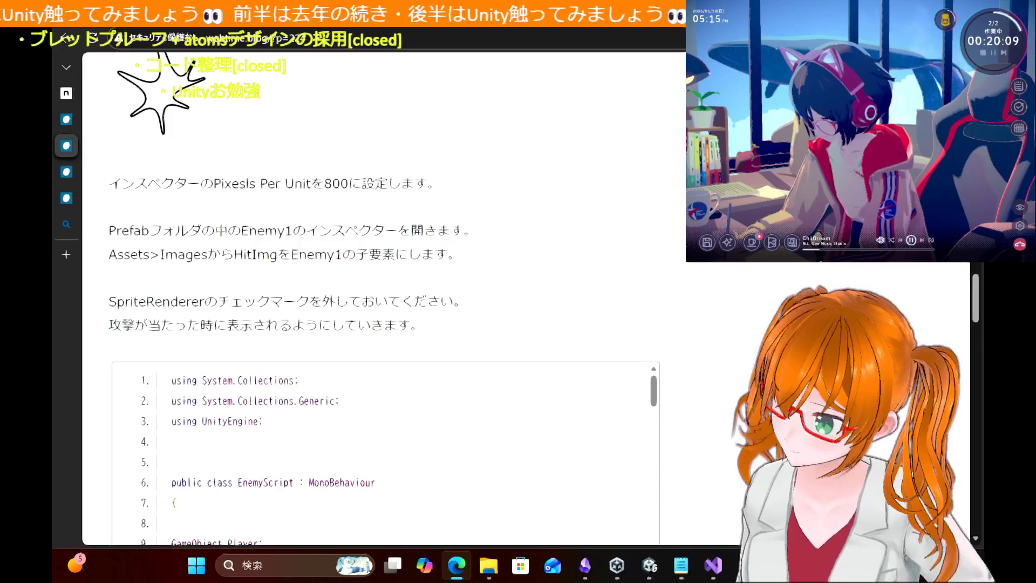
Step: Switch from the browser tutorial to the Unity editor with SampleScene
key("alt+Tab")
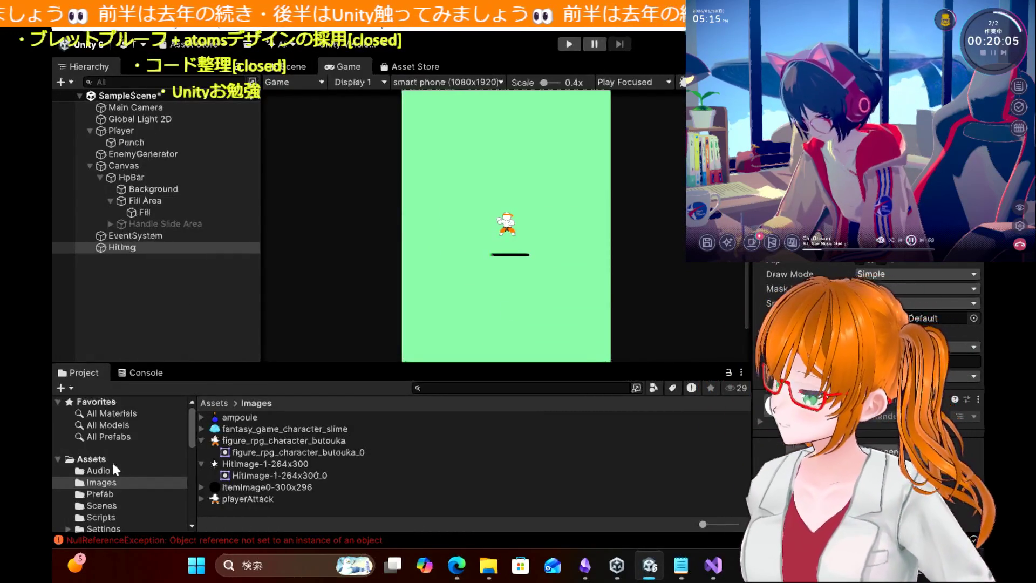
Step: In the Prefab folder, try dropping HitImg onto the Enemy1 prefab, then cancel the replace prompt
left_click(99, 494)
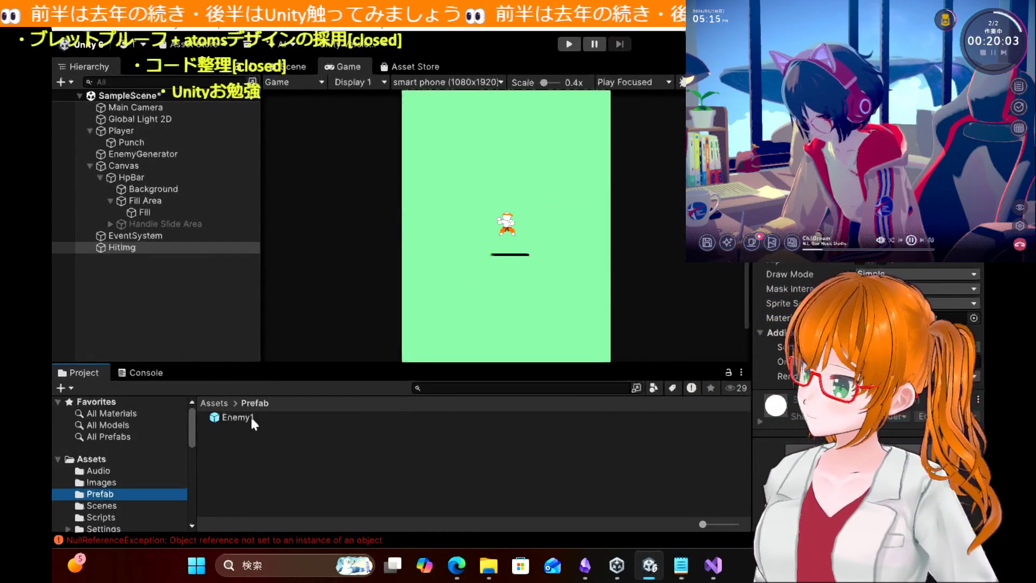
left_click(237, 417)
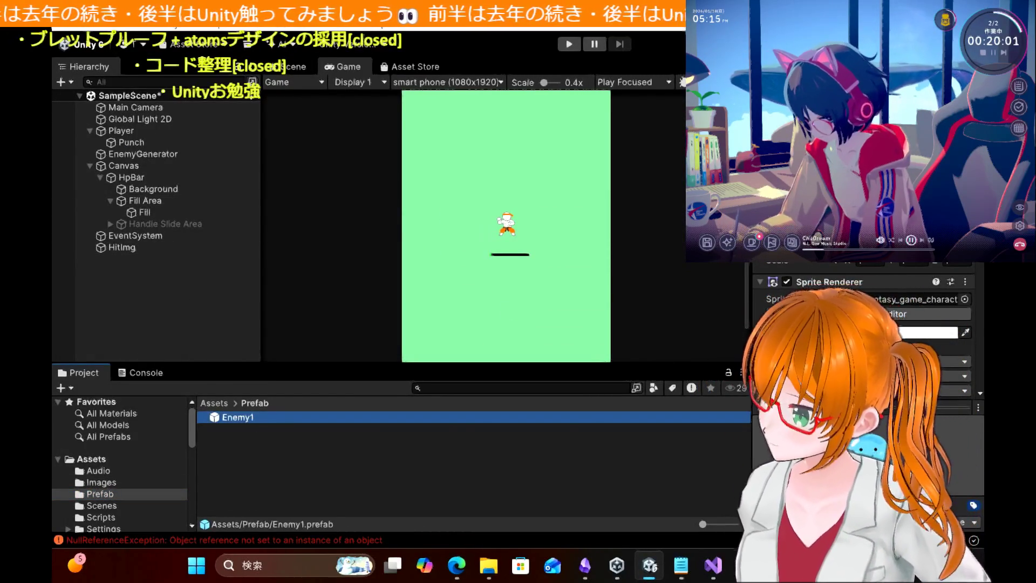
scroll(864, 351, "down", 3)
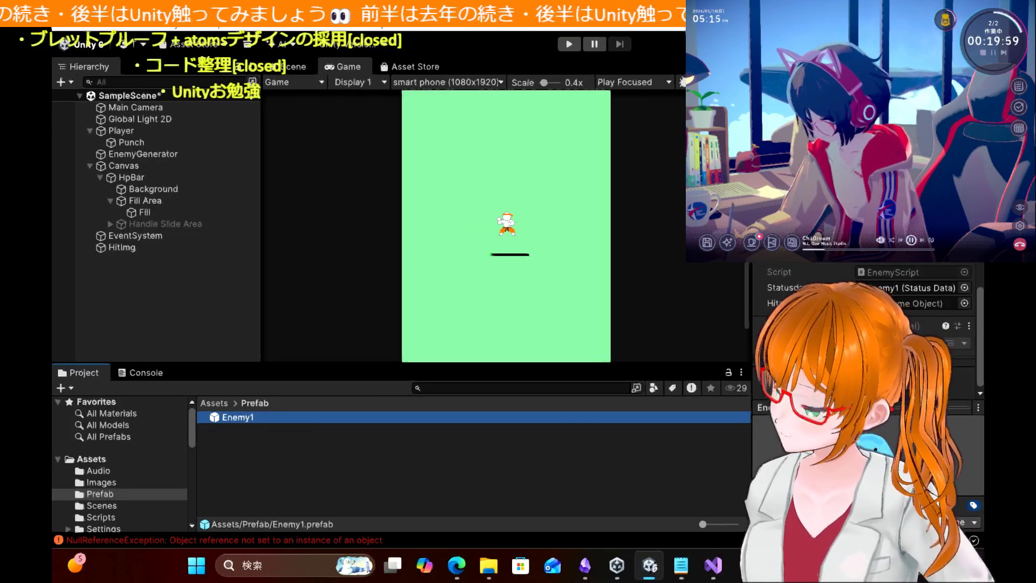
scroll(864, 350, "up", 3)
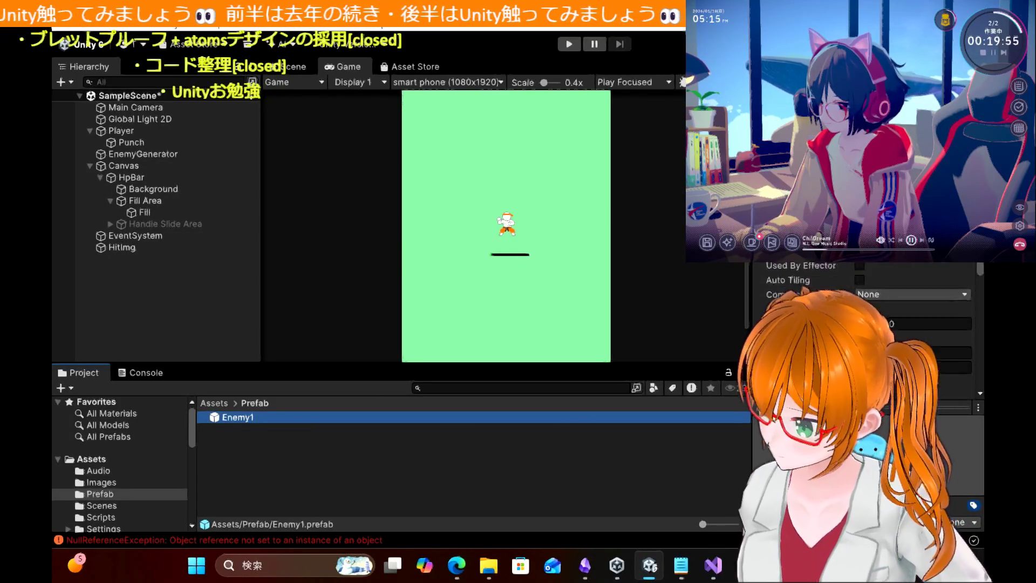
scroll(863, 351, "down", 3)
mouse_move(120, 248)
left_mouse_down()
mouse_move(225, 425)
mouse_move(233, 417)
left_mouse_up()
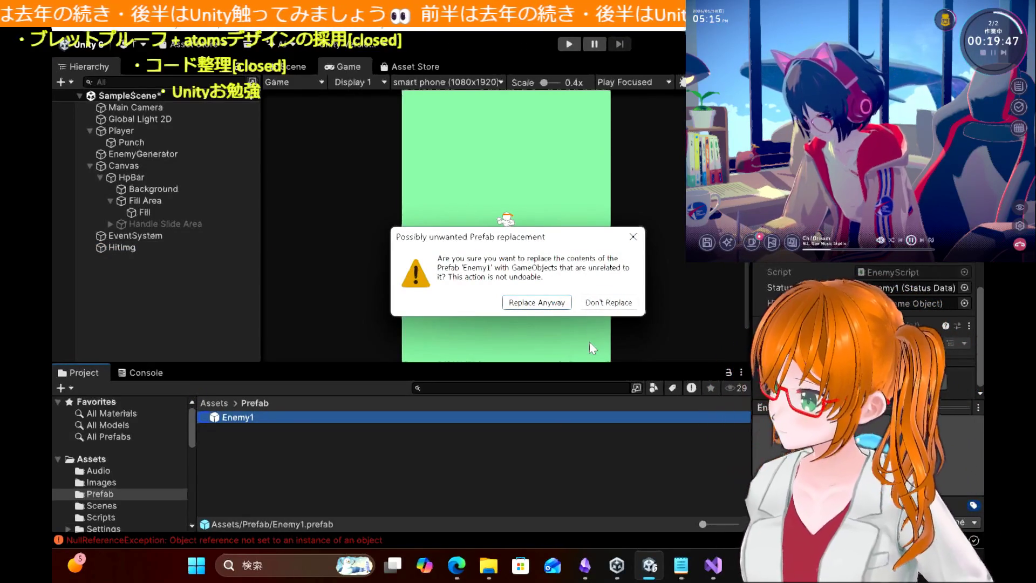
left_click(609, 303)
Step: Place an Enemy1 instance in the Hierarchy and nest HitImg under it as a child
left_click(166, 316)
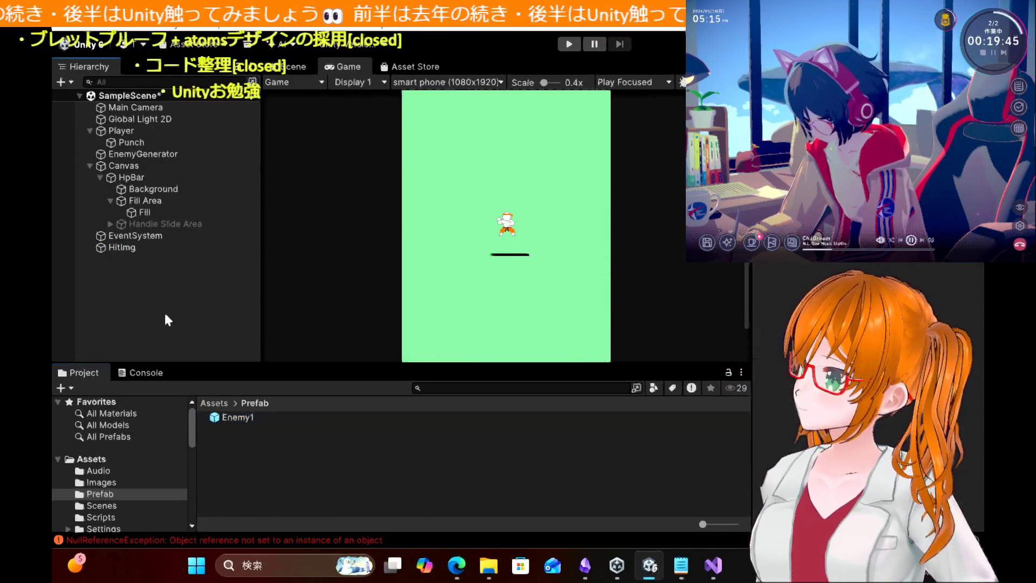
left_click_drag(234, 418, 184, 282)
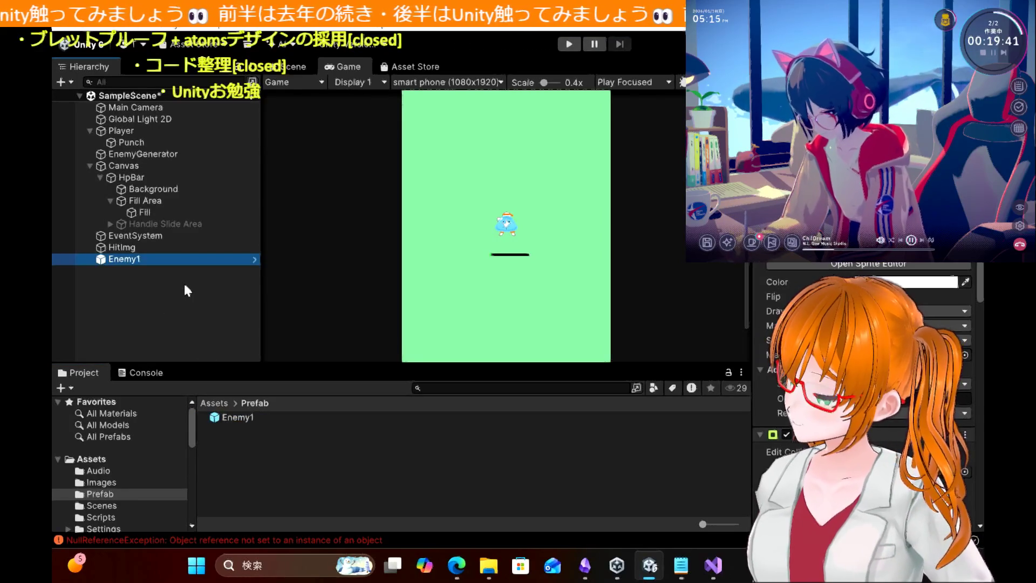
left_click(127, 247)
left_click_drag(128, 247, 130, 259)
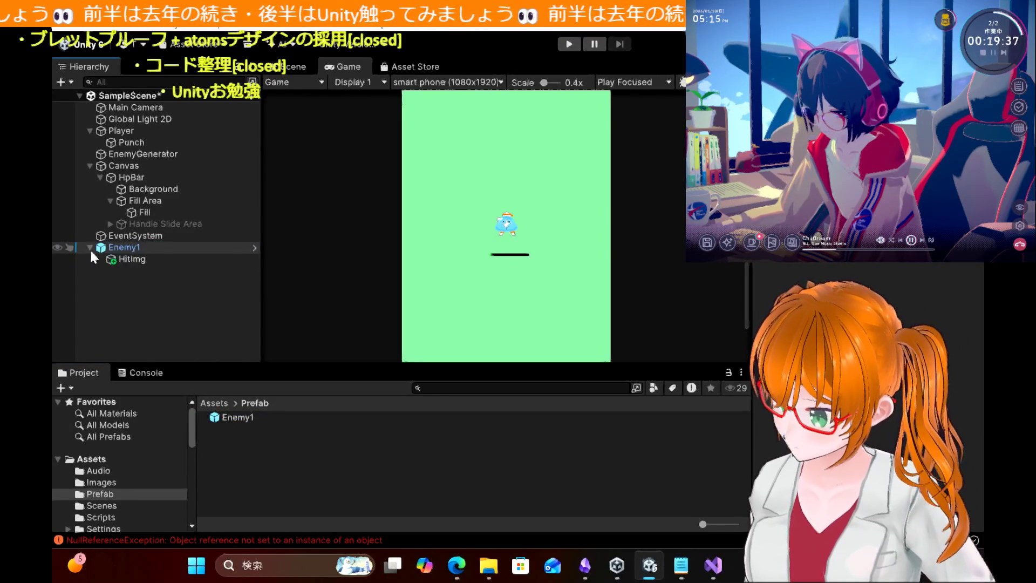
left_click(90, 248)
left_click(121, 248)
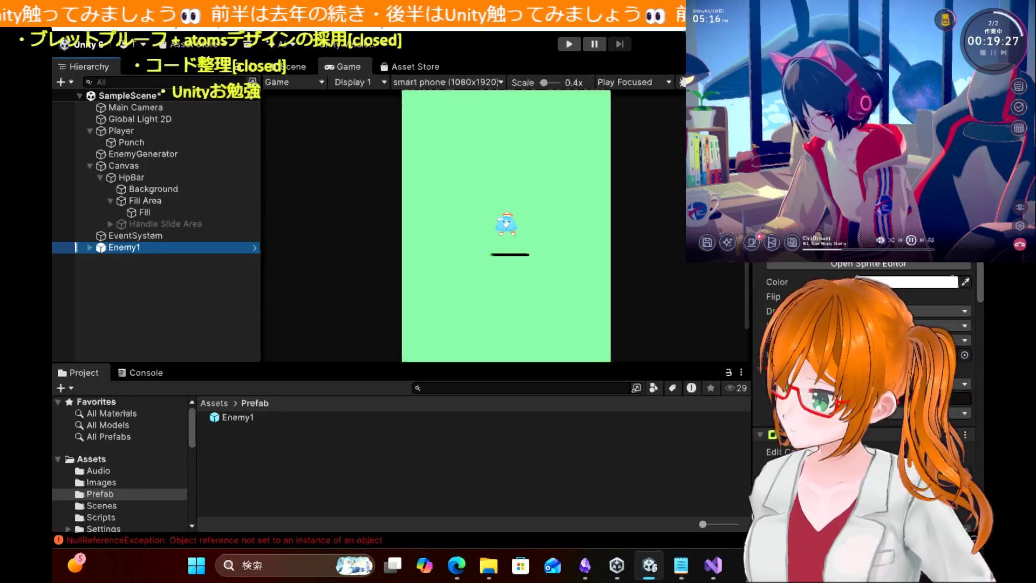
scroll(864, 378, "down", 5)
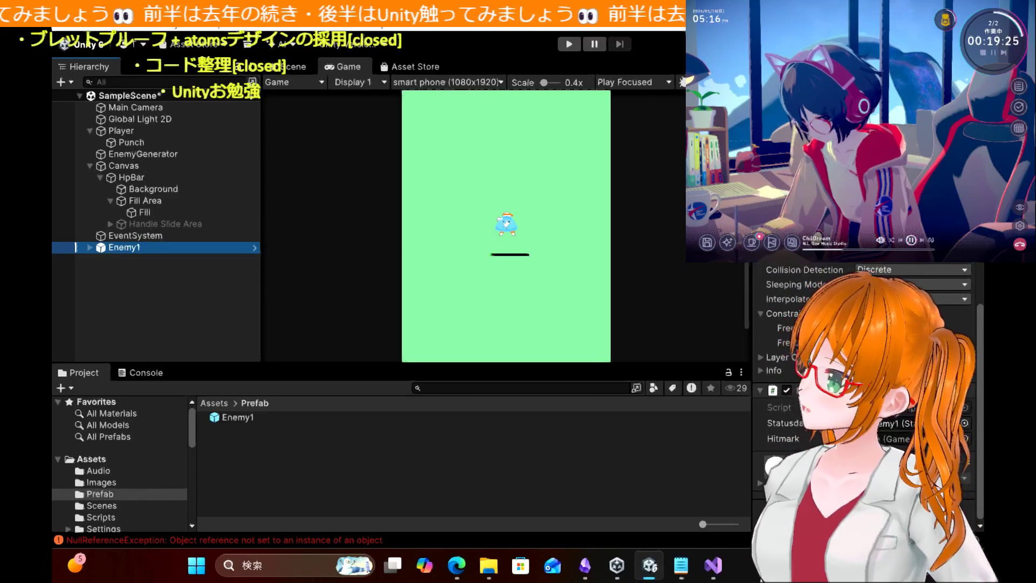
left_click(238, 418)
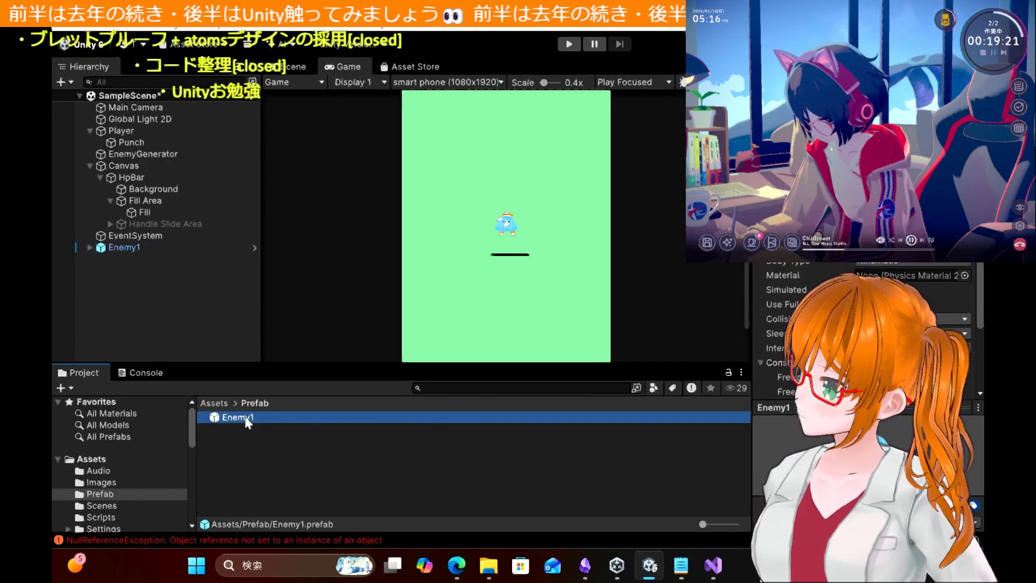
left_click(136, 249)
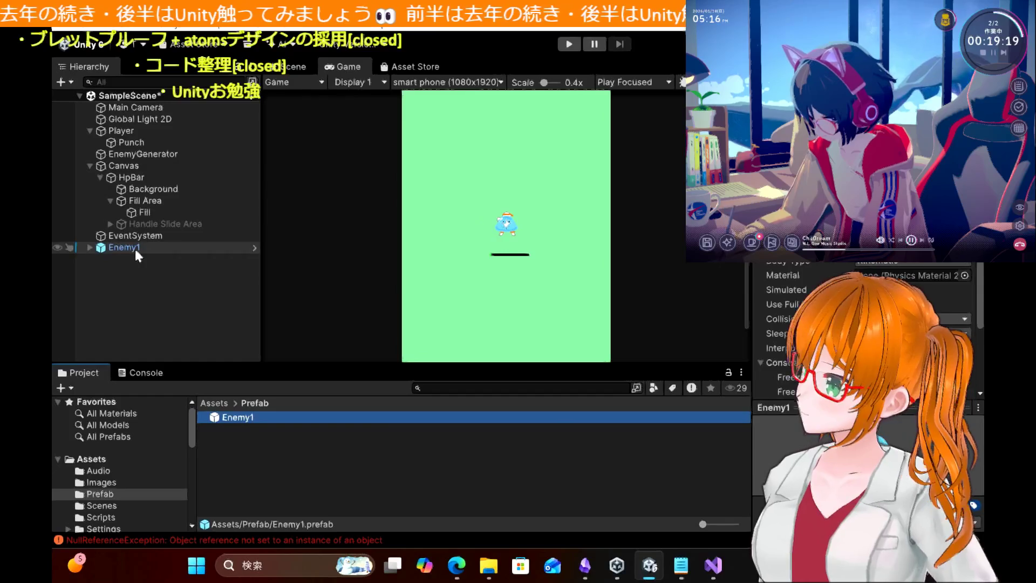
right_click(135, 249)
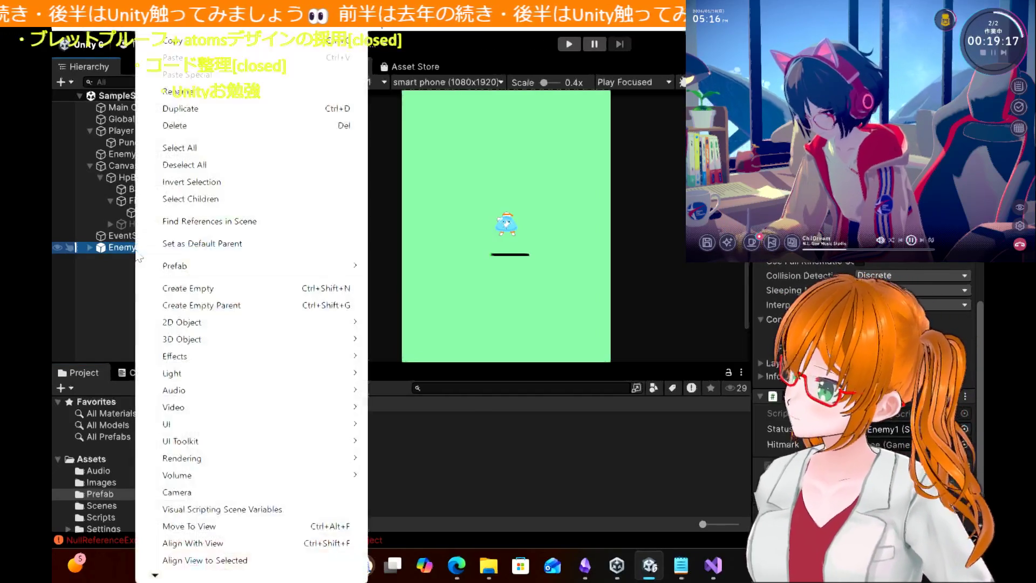
mouse_move(184, 266)
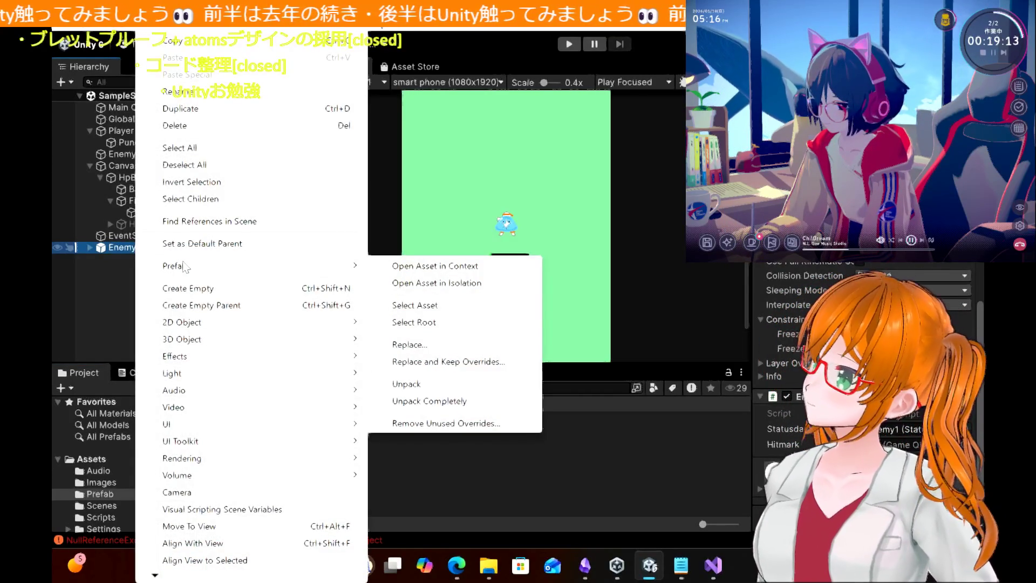
left_click(113, 305)
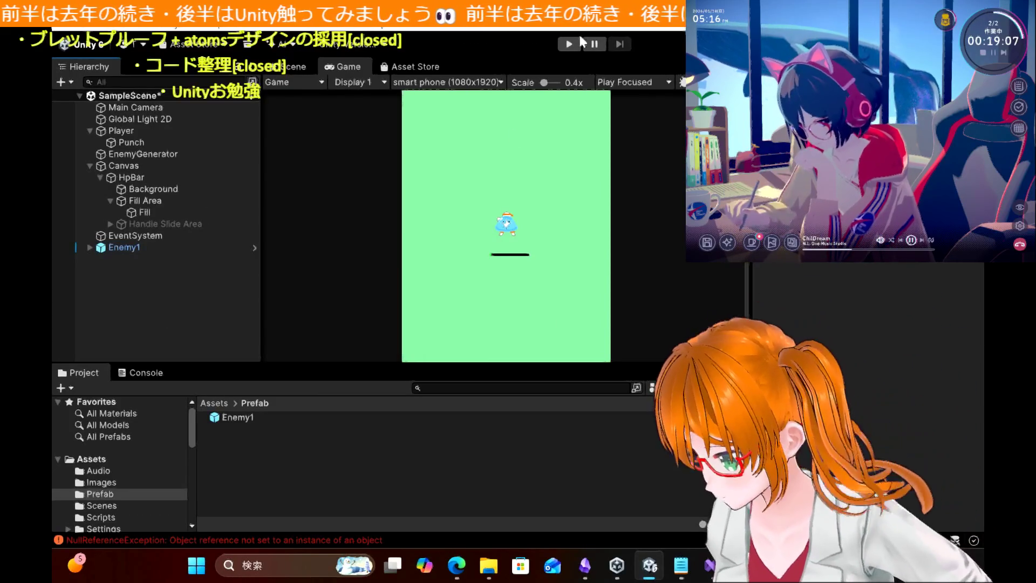
left_click(571, 45)
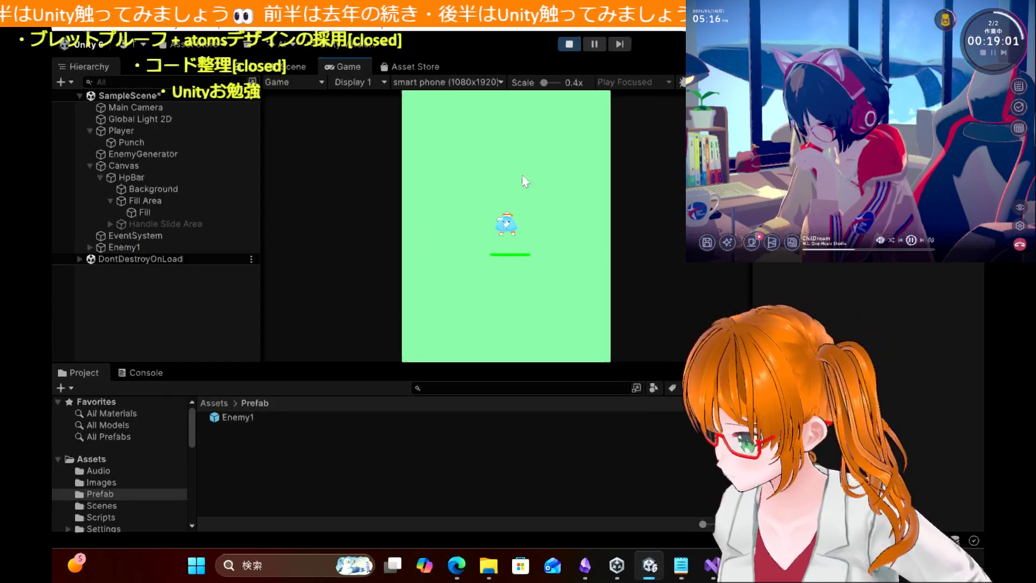
Step: Test-play moving the player with the arrow keys, stop, and delete Enemy1 from the scene
key("Left")
key("Down")
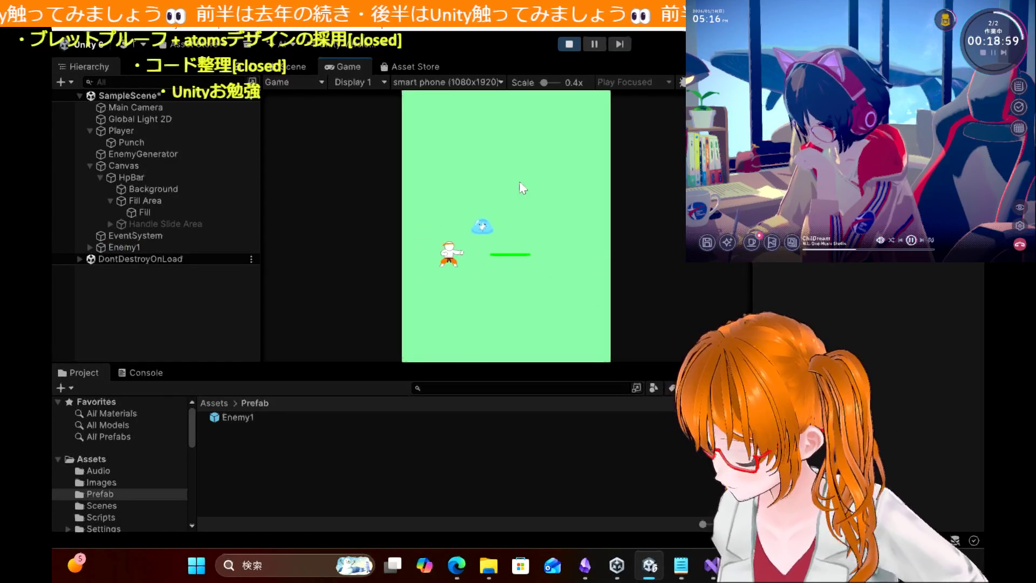
key("Right")
key("Right")
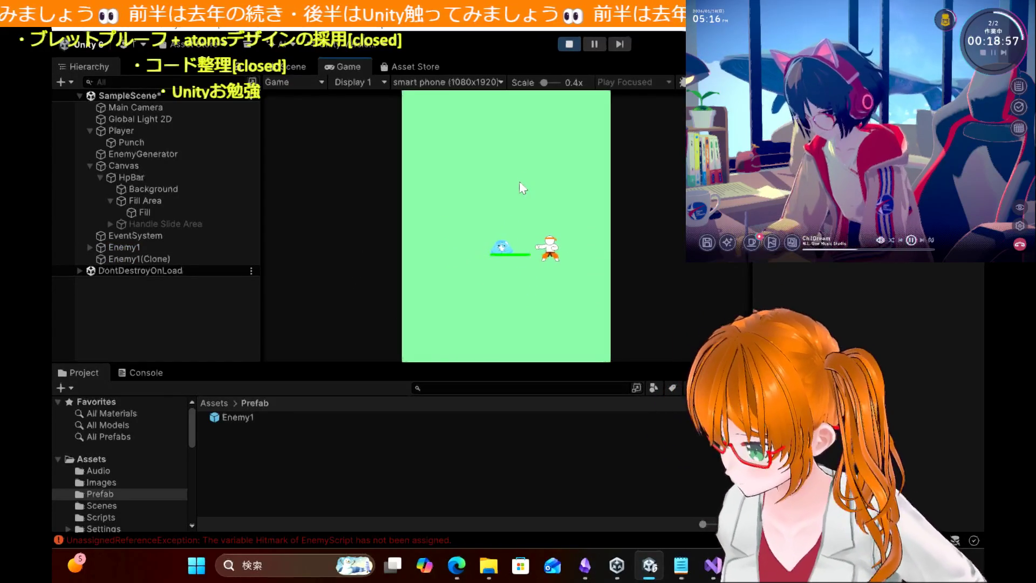
key("Down")
key("Left")
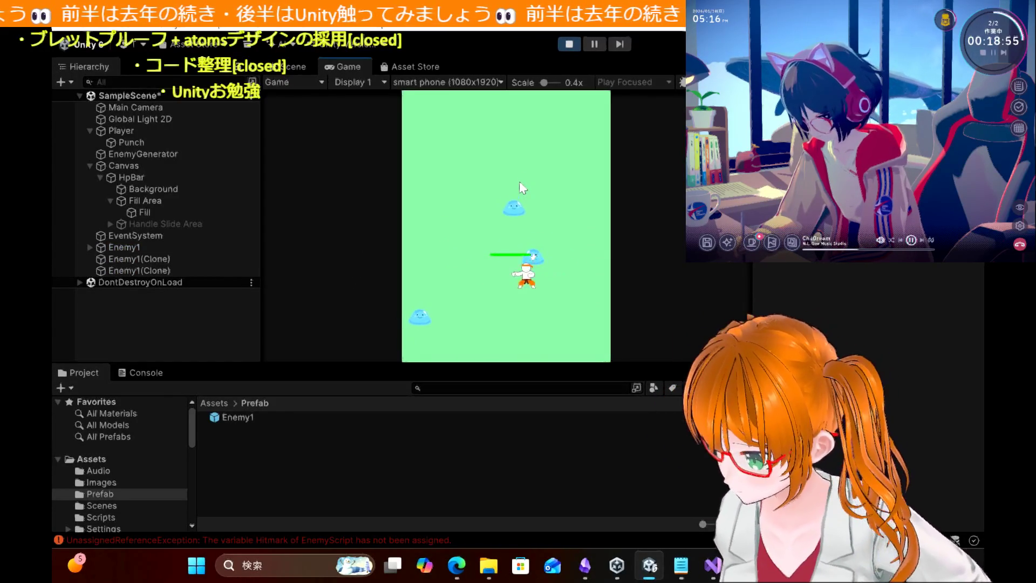
key("Left")
key("Up")
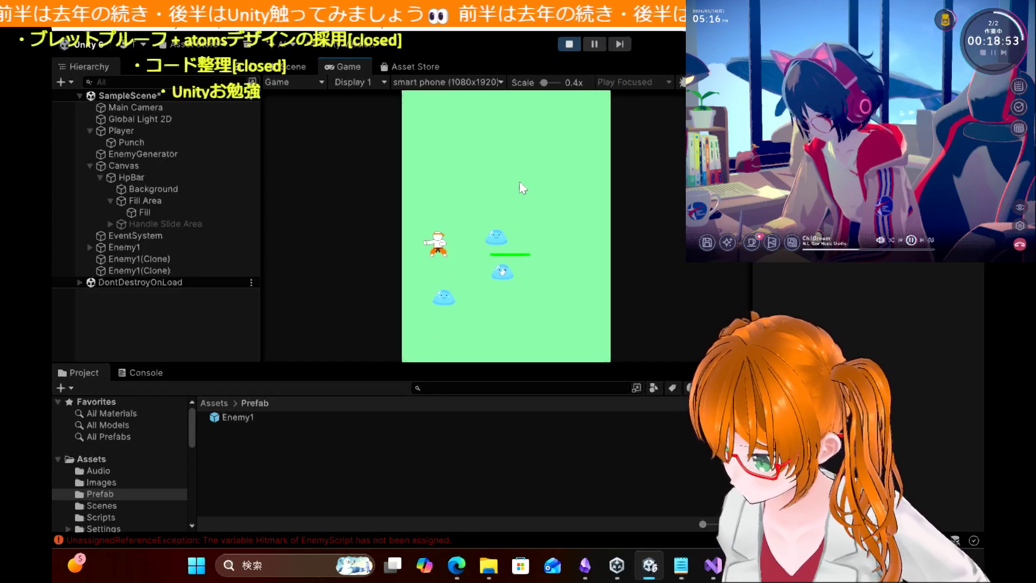
key("Right")
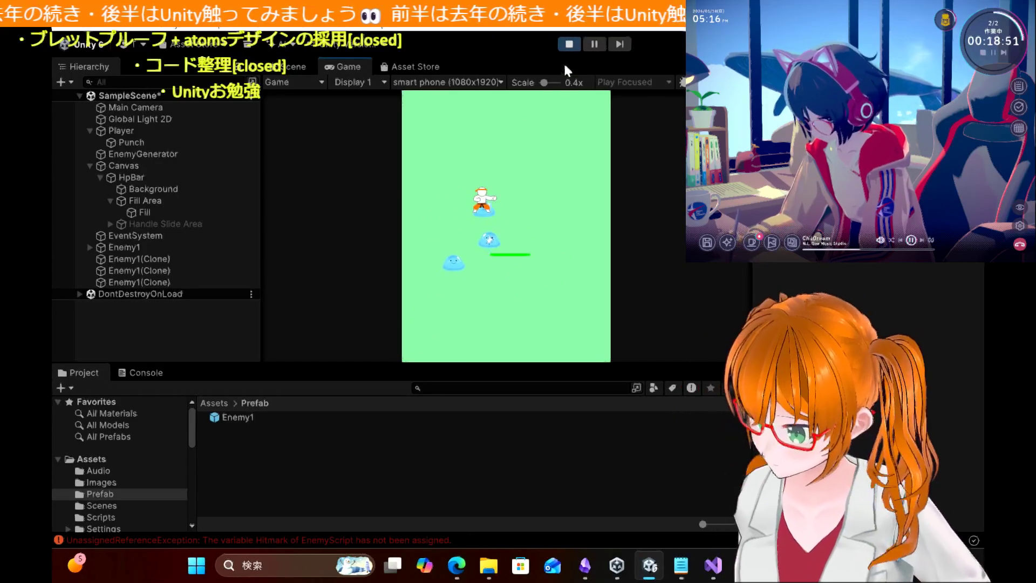
left_click(569, 47)
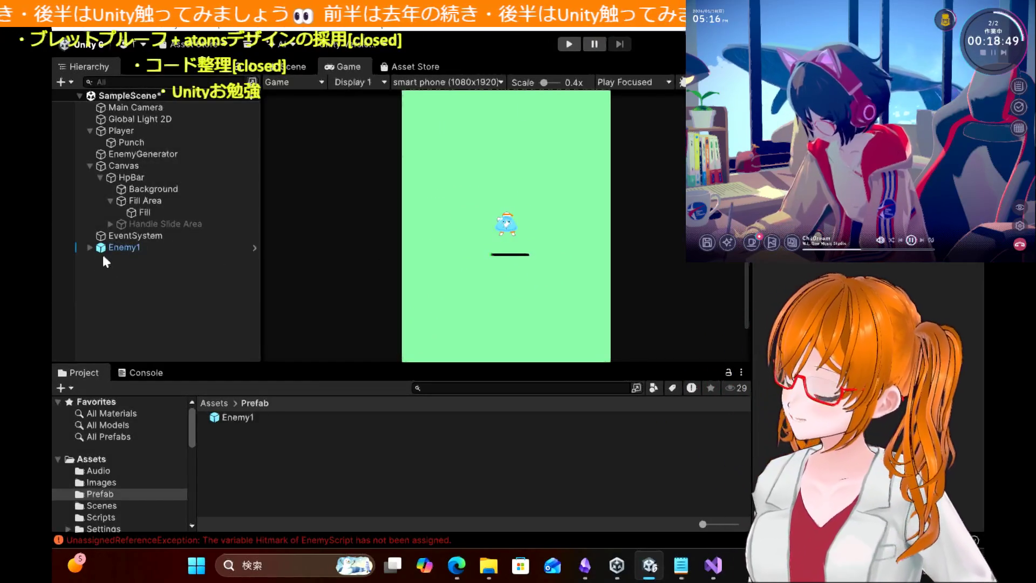
left_click(122, 248)
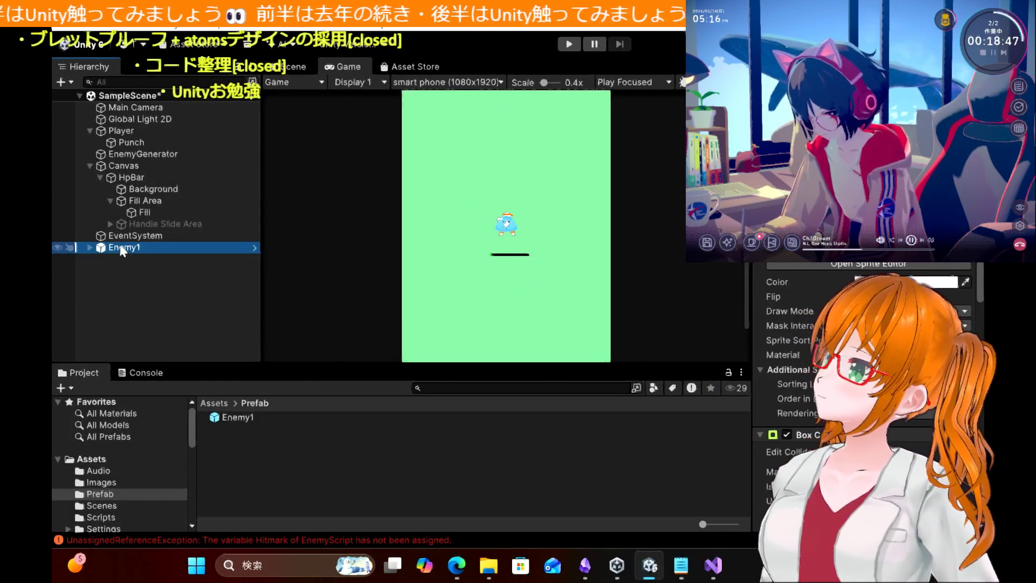
key("Delete")
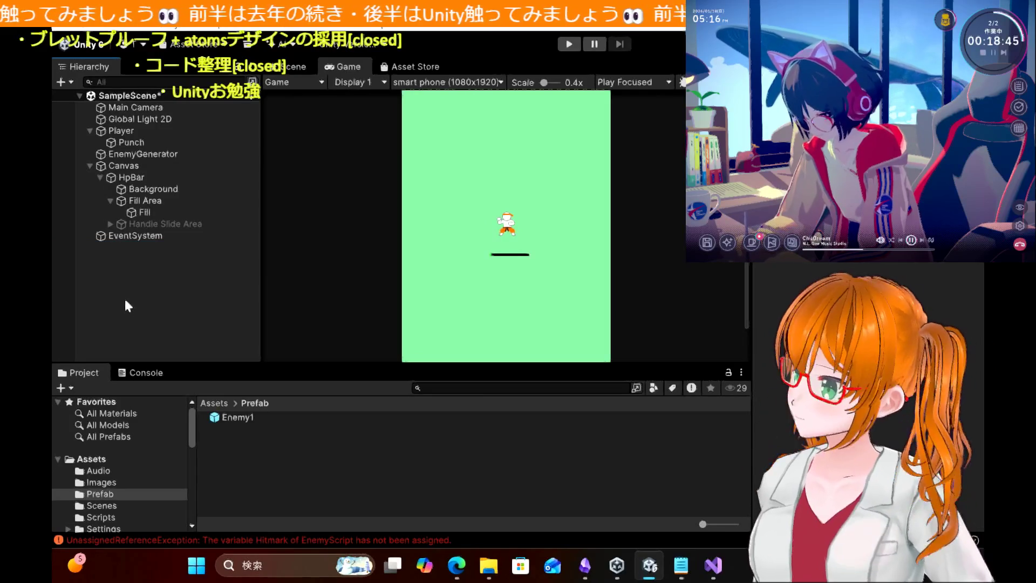
Step: Run a second play test steering the player around the slimes, stop it, and select the Enemy1 prefab
key("ctrl+p")
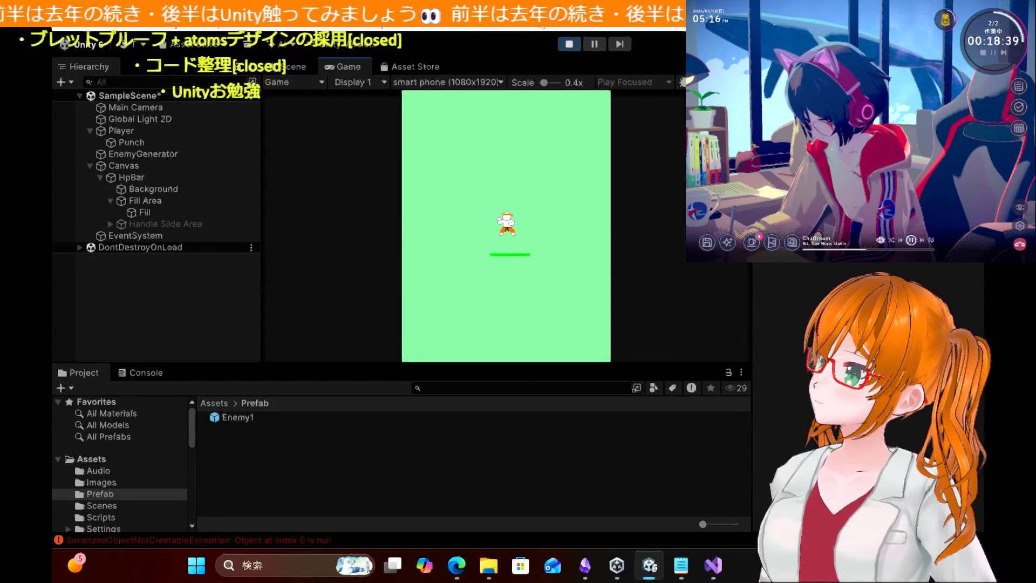
key("Left")
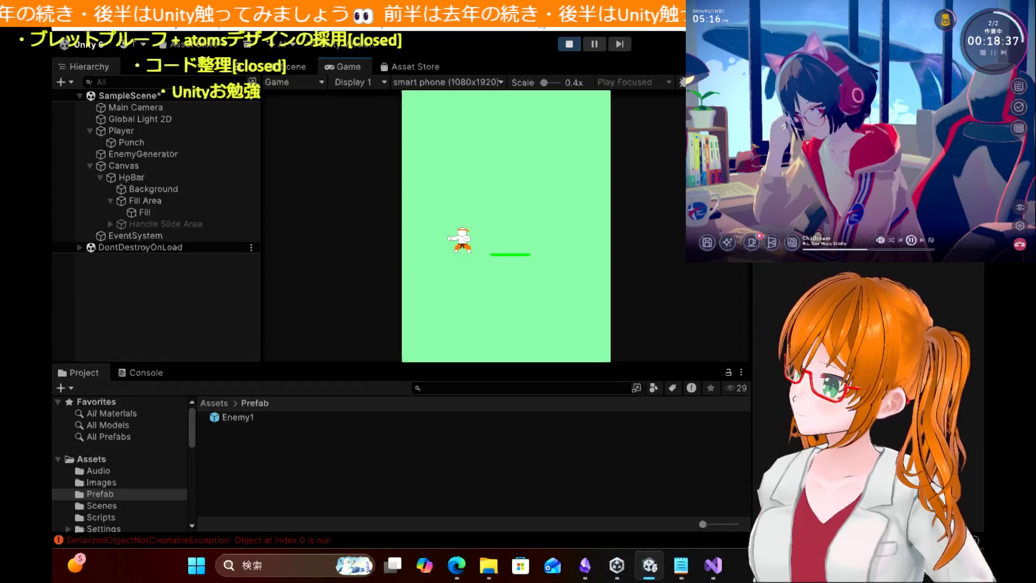
key("Up")
key("Right")
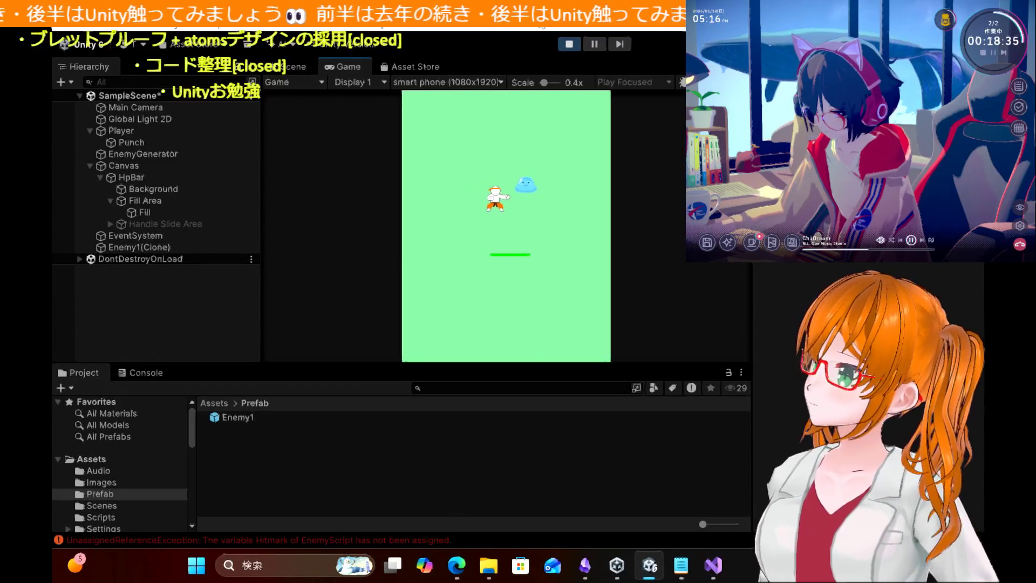
key("Left")
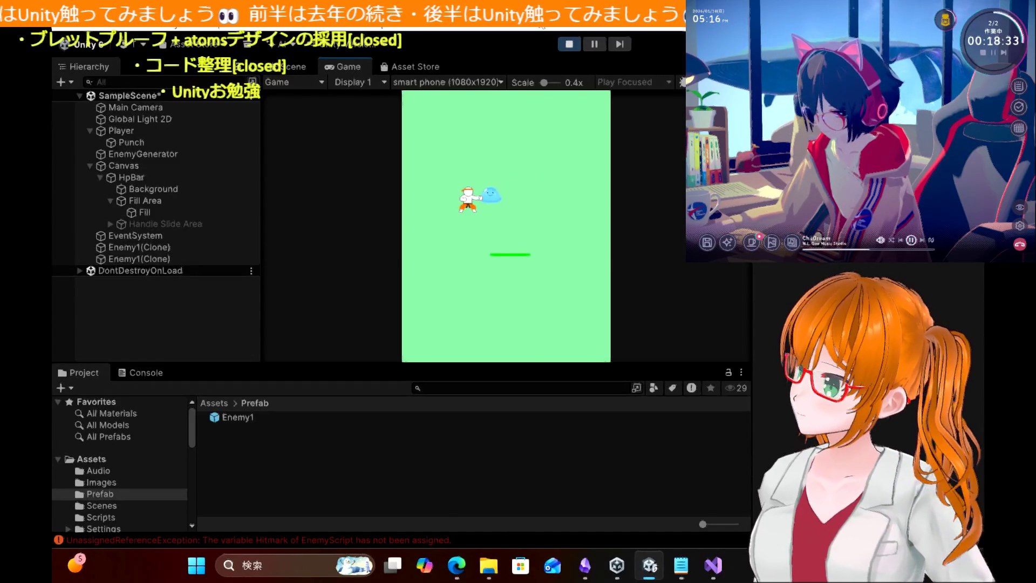
key("Down")
key("Right")
key("Up")
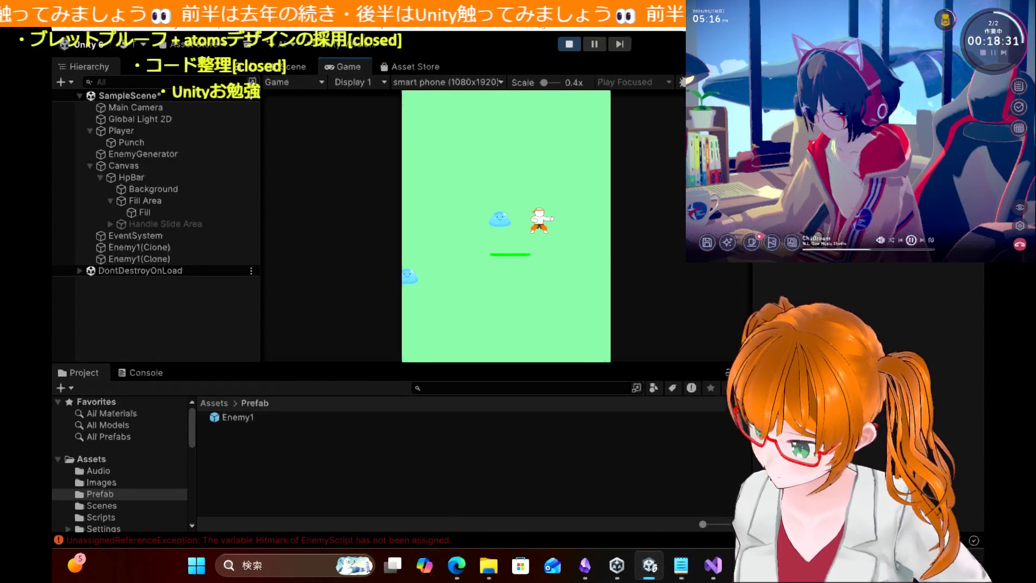
key("Right")
key("Up")
key("Left")
key("ctrl+p")
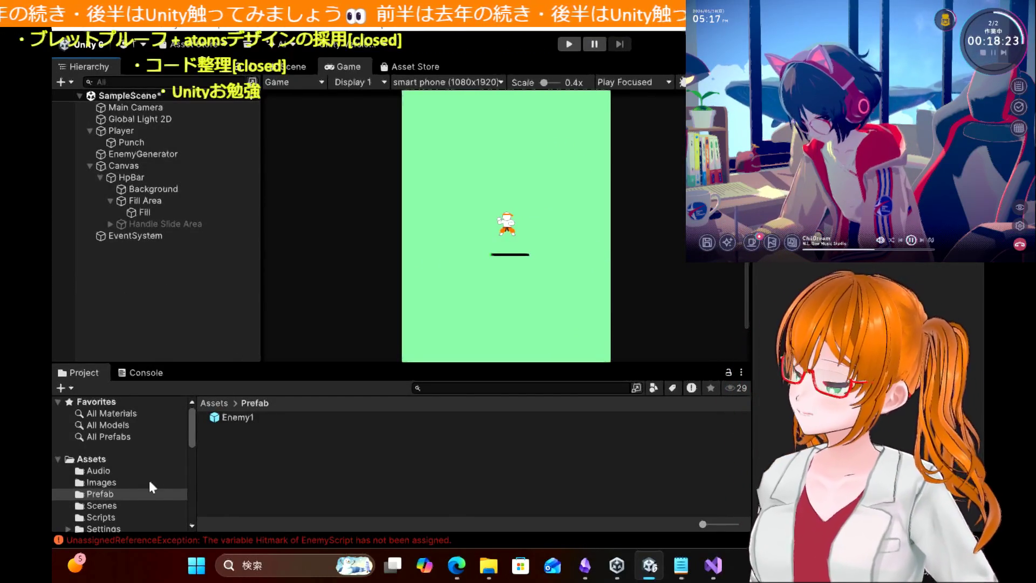
left_click(264, 425)
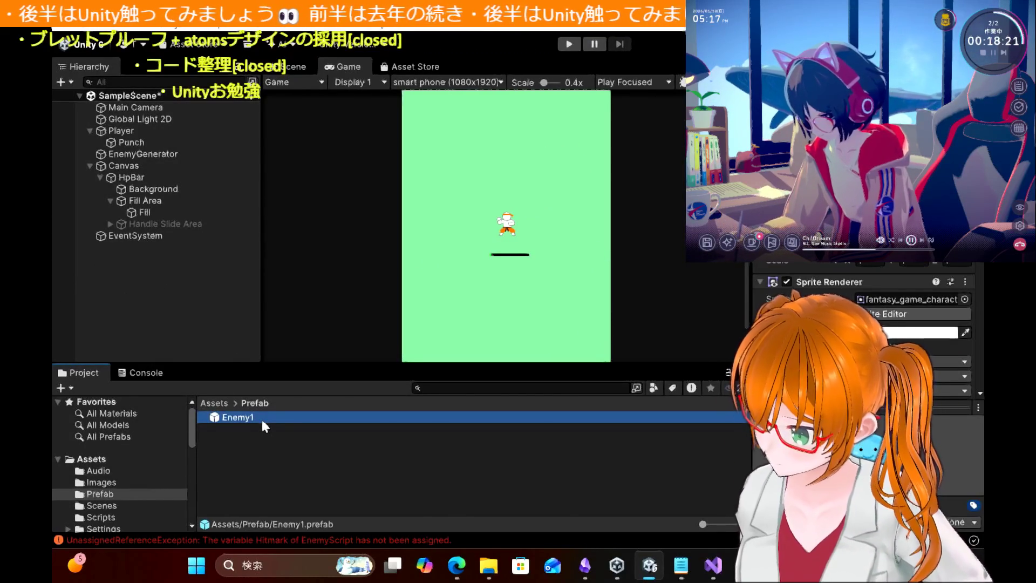
Step: Scroll the browser tutorial to the HitImg step: Pixels Per Unit 800, child of Enemy1
left_click(457, 565)
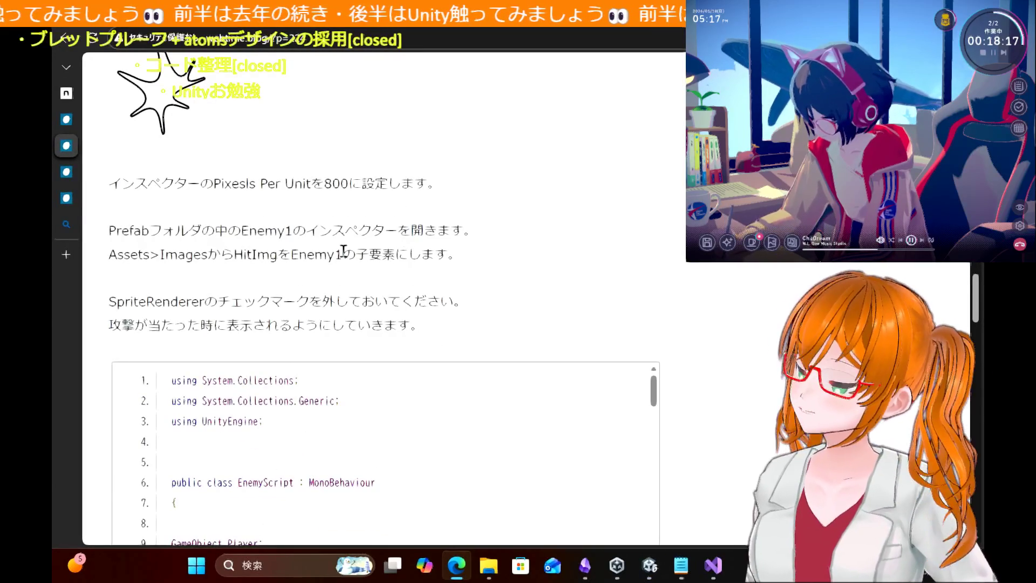
scroll(344, 251, "down", 6)
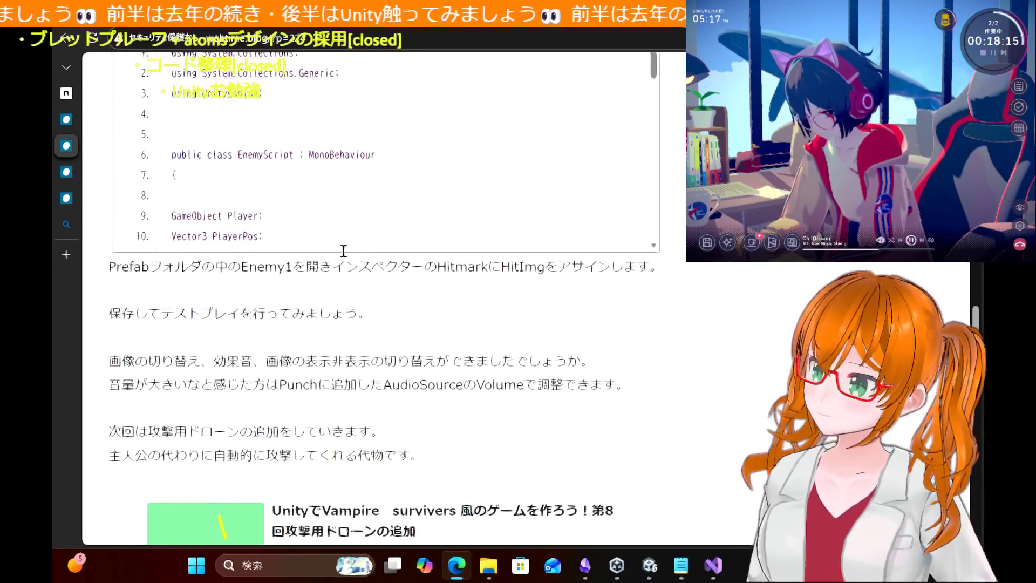
scroll(344, 251, "up", 12)
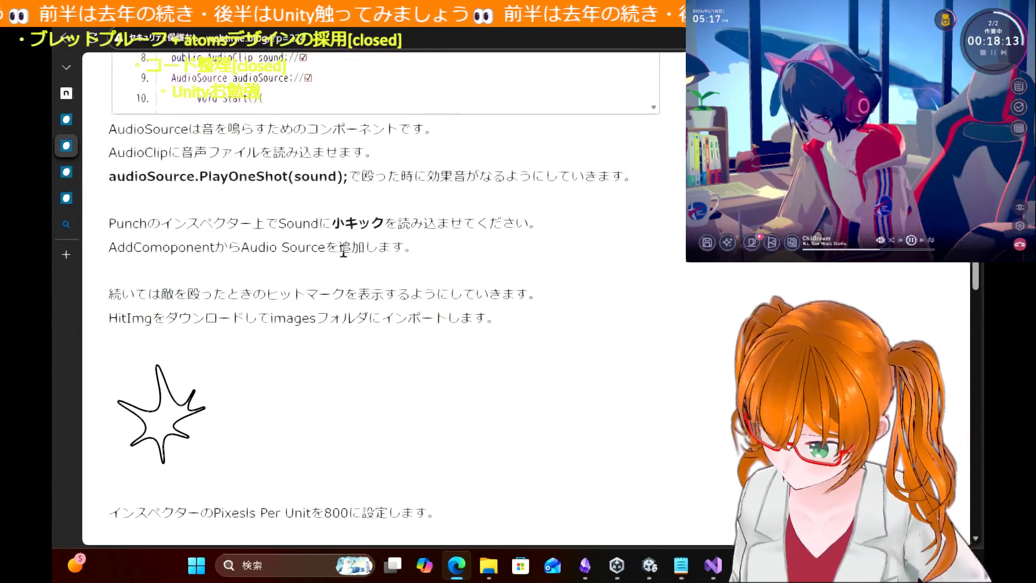
scroll(344, 251, "up", 1)
scroll(343, 250, "up", 3)
scroll(344, 254, "down", 3)
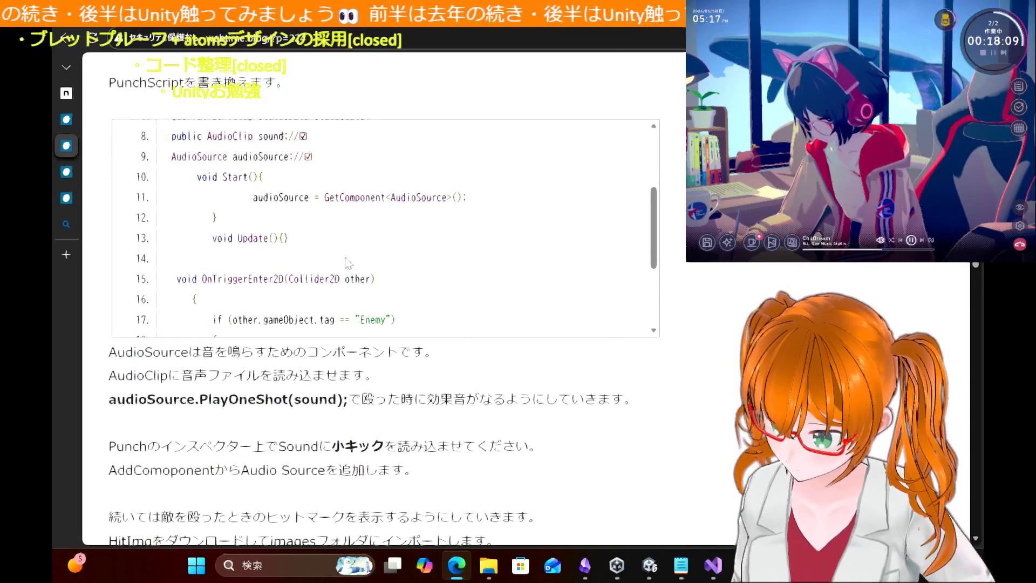
scroll(430, 391, "down", 2)
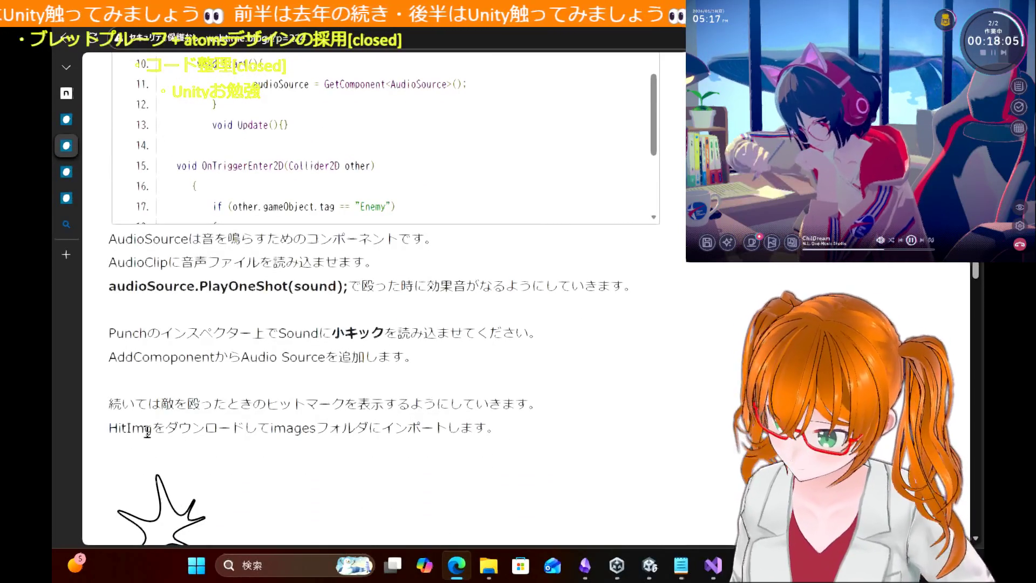
scroll(423, 421, "down", 6)
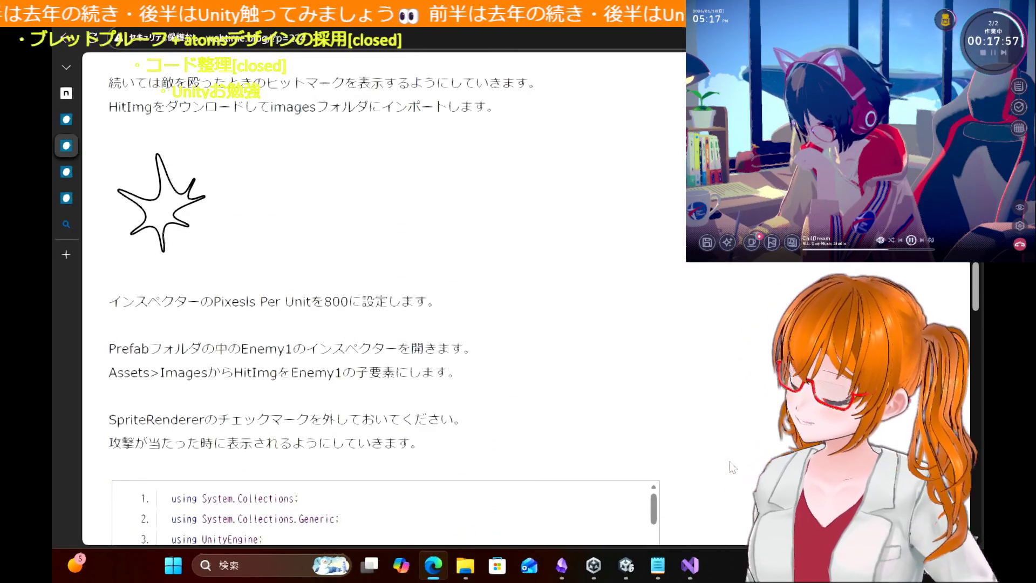
scroll(571, 384, "down", 1)
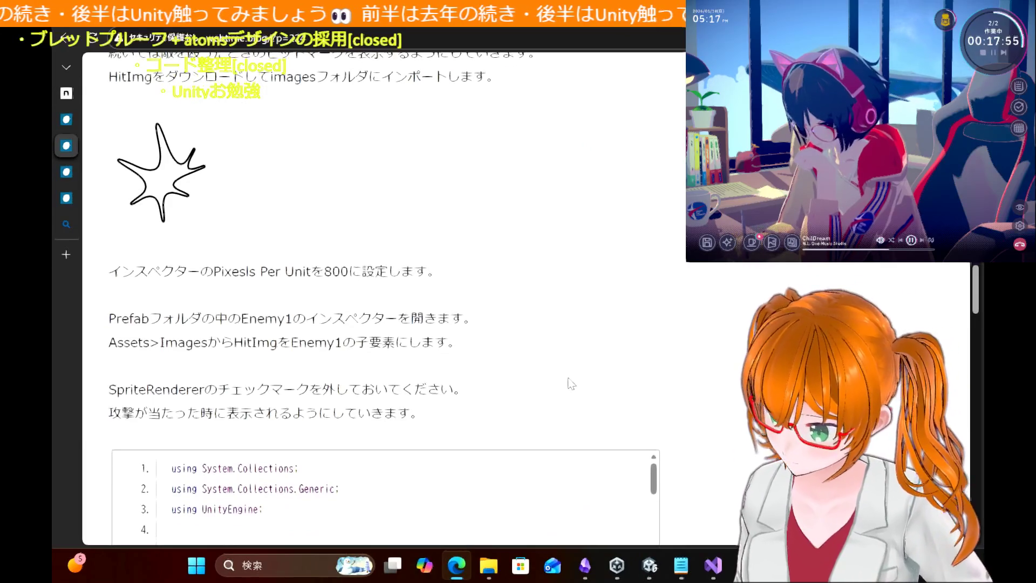
left_click(648, 569)
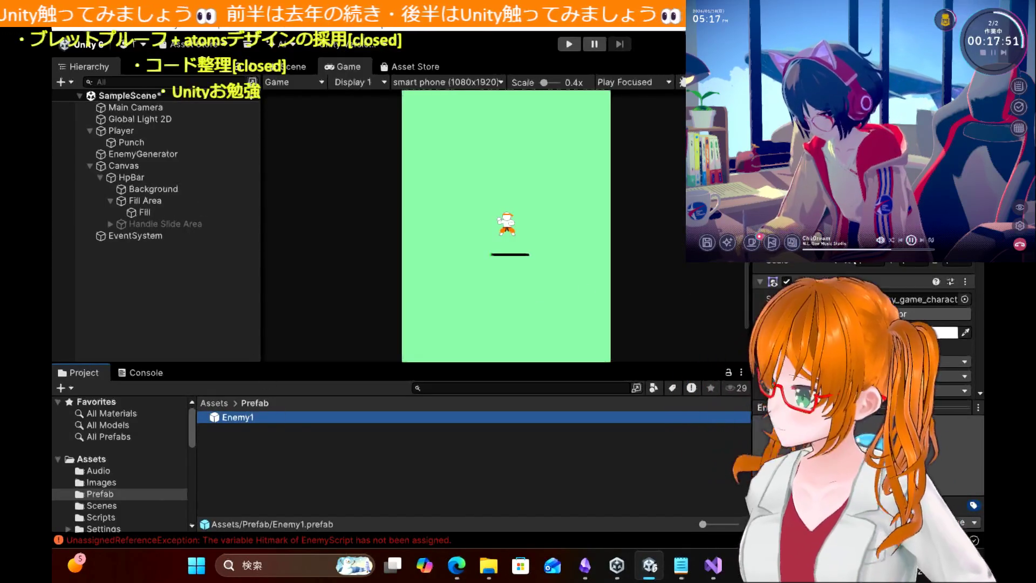
Step: List the Images folder assets and open the object picker for Enemy1's Hitmark field
scroll(842, 267, "down", 8)
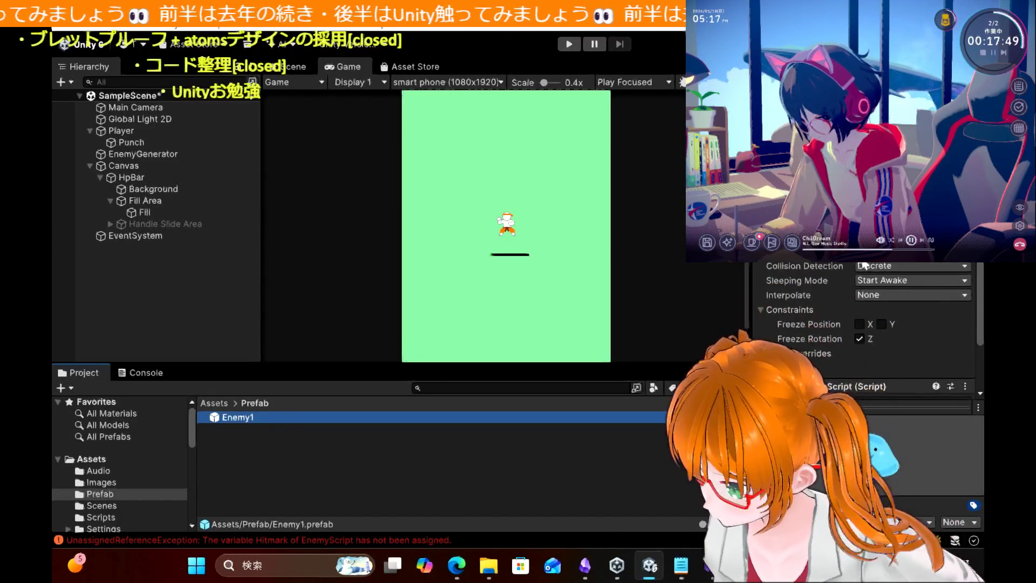
scroll(864, 264, "down", 5)
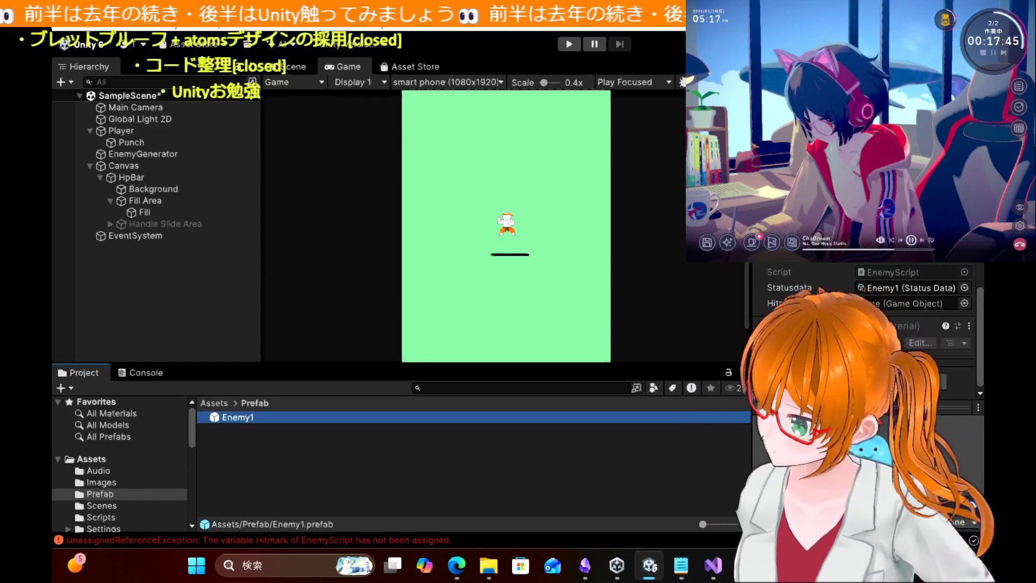
left_click(102, 482)
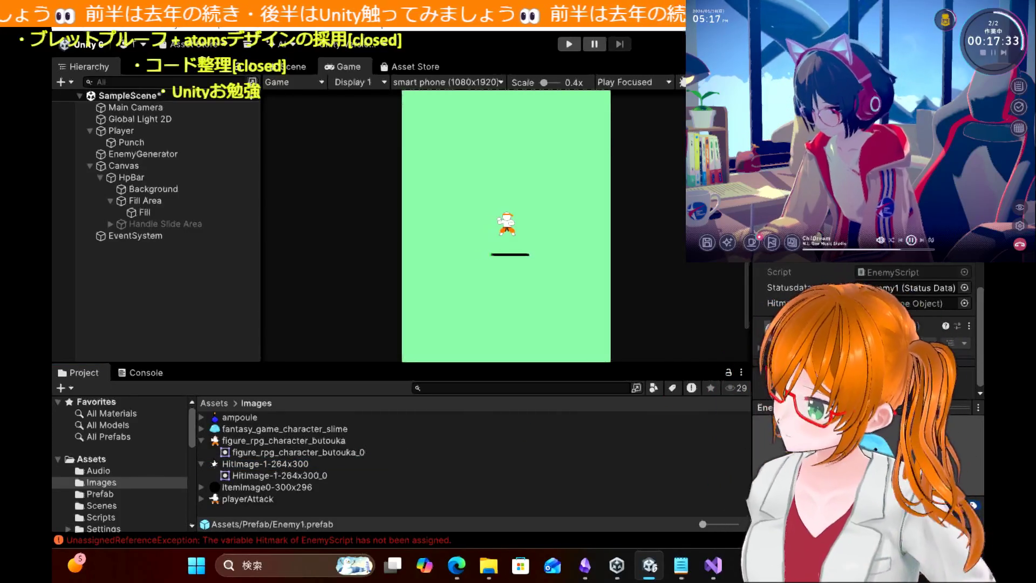
scroll(863, 351, "down", 10)
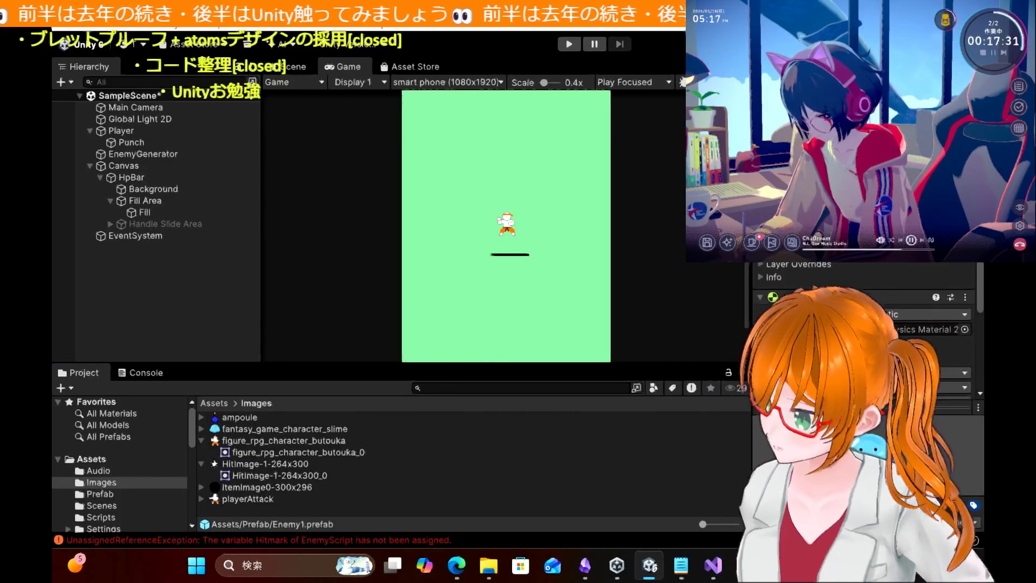
scroll(863, 351, "up", 3)
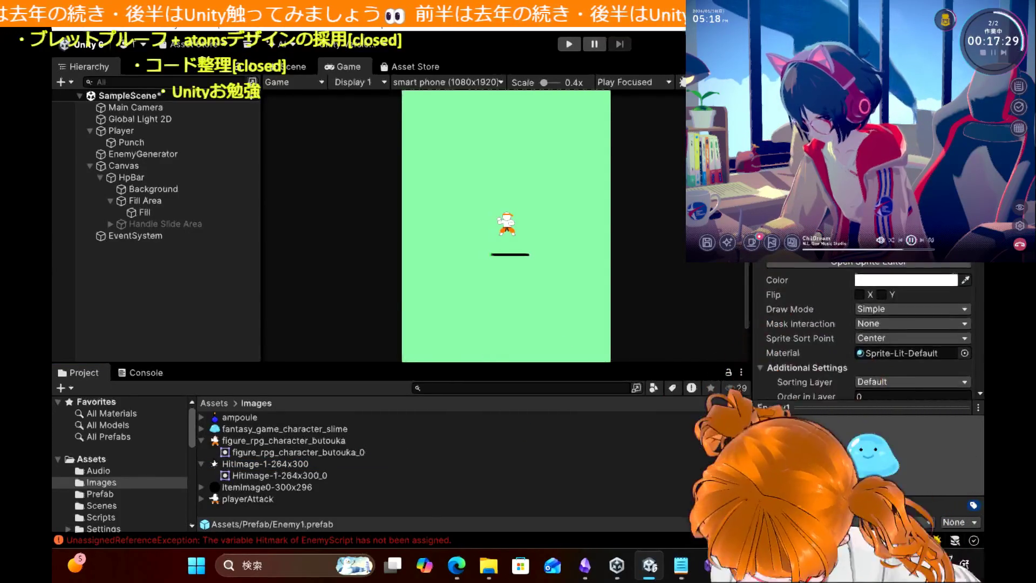
scroll(864, 351, "down", 8)
scroll(863, 351, "down", 5)
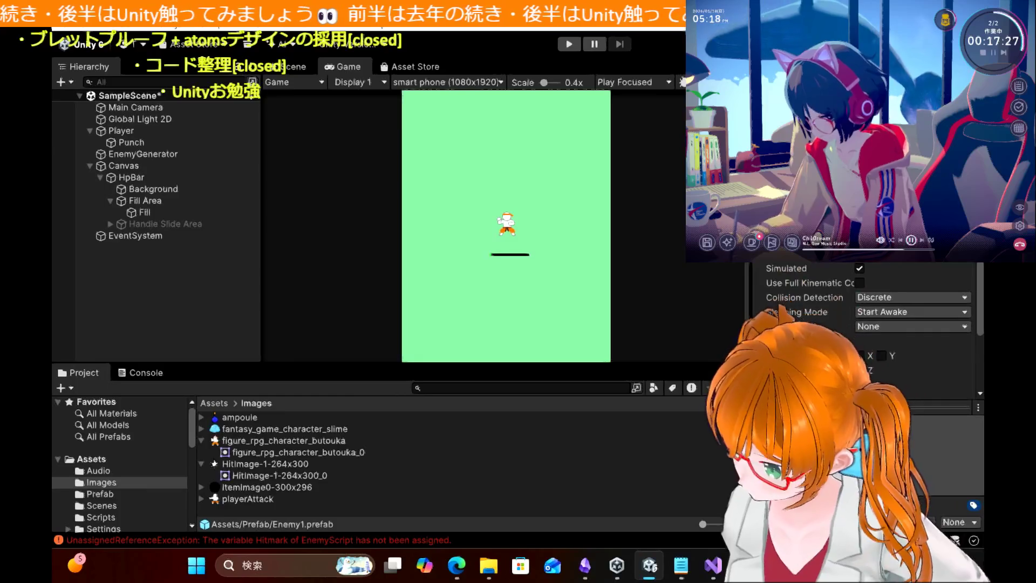
scroll(864, 351, "up", 10)
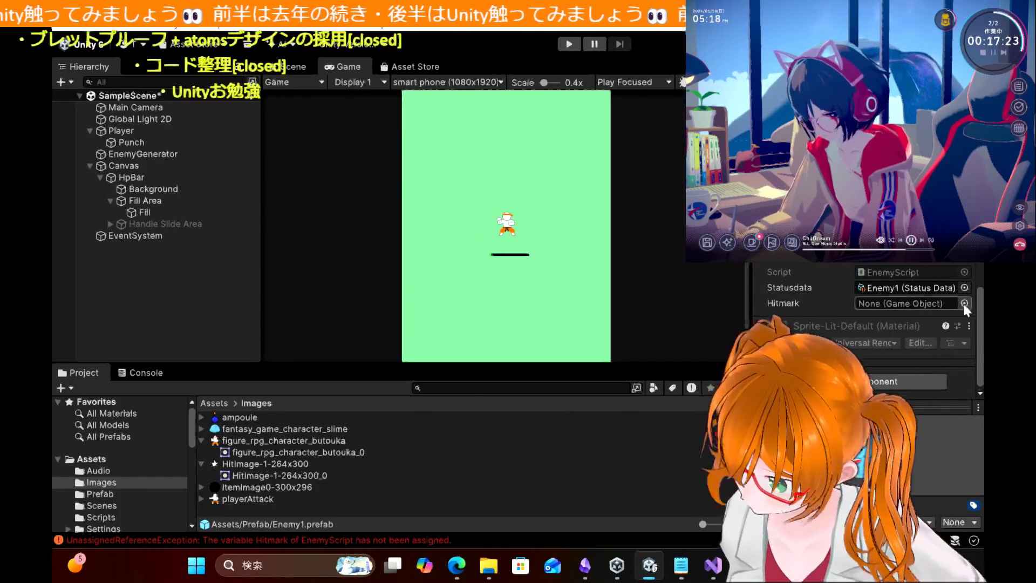
left_click(965, 303)
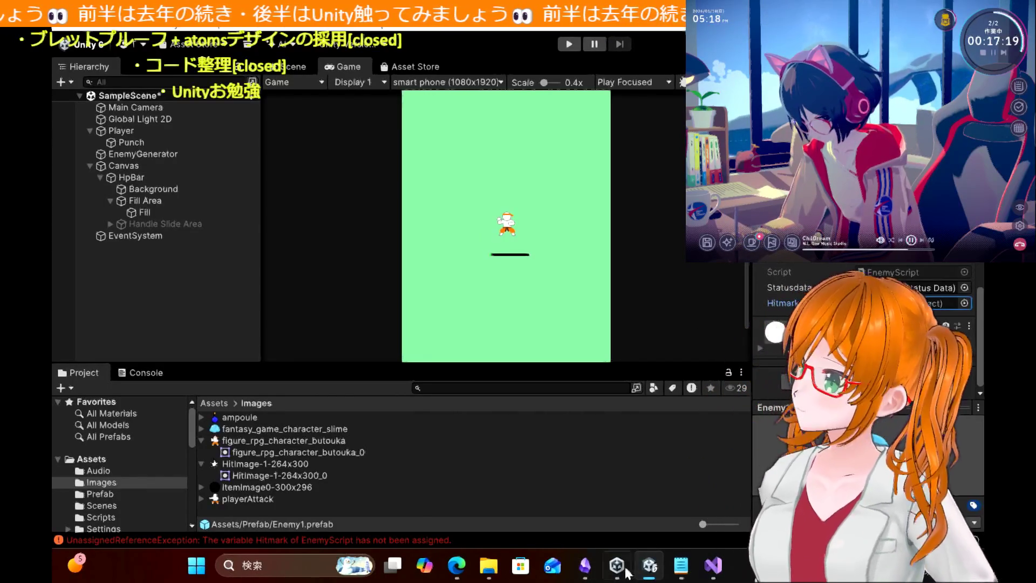
Step: Open EnemyScript in Visual Studio and highlight every use of the Hitmark field
left_click(713, 566)
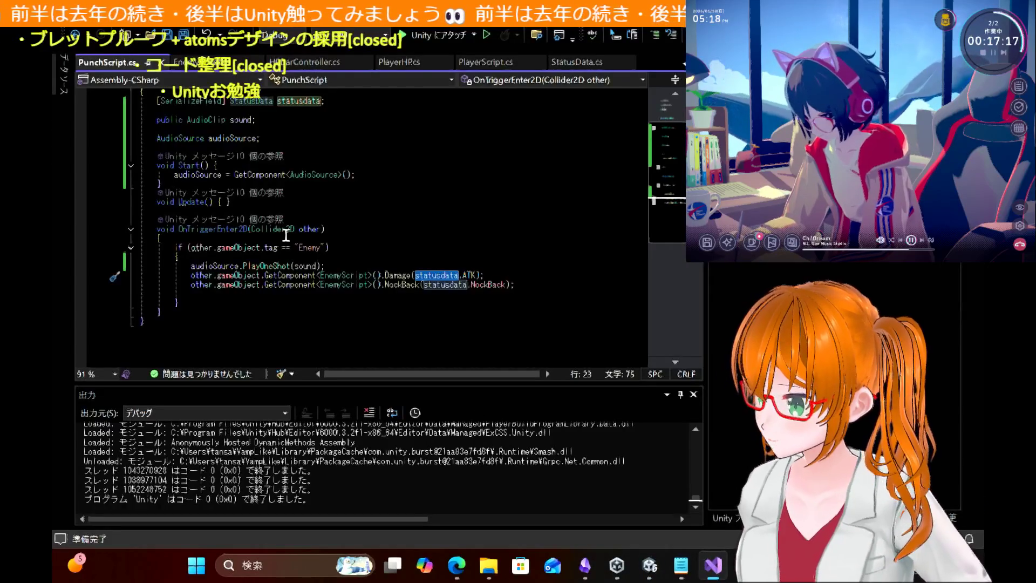
left_click(204, 63)
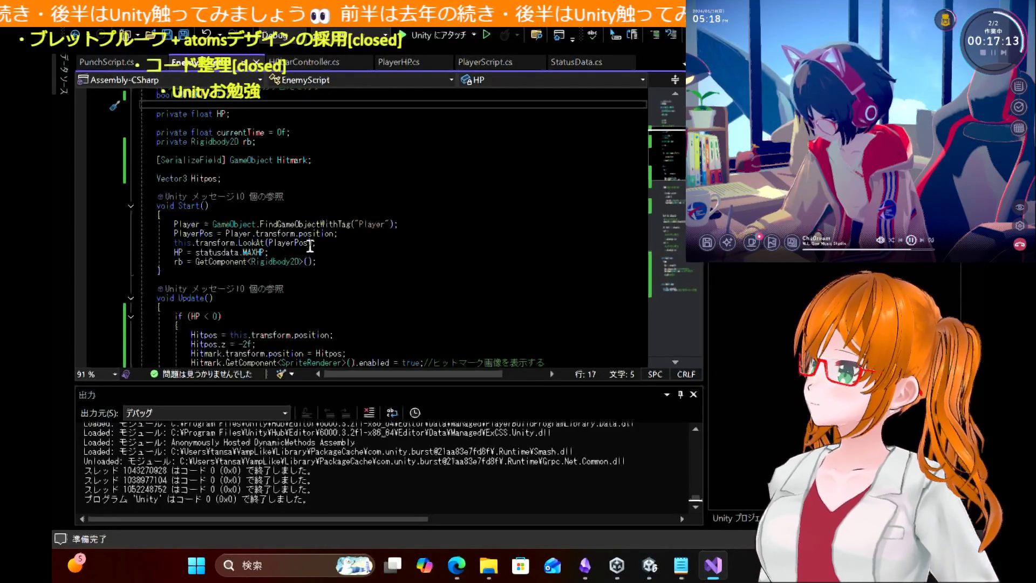
scroll(350, 261, "down", 4)
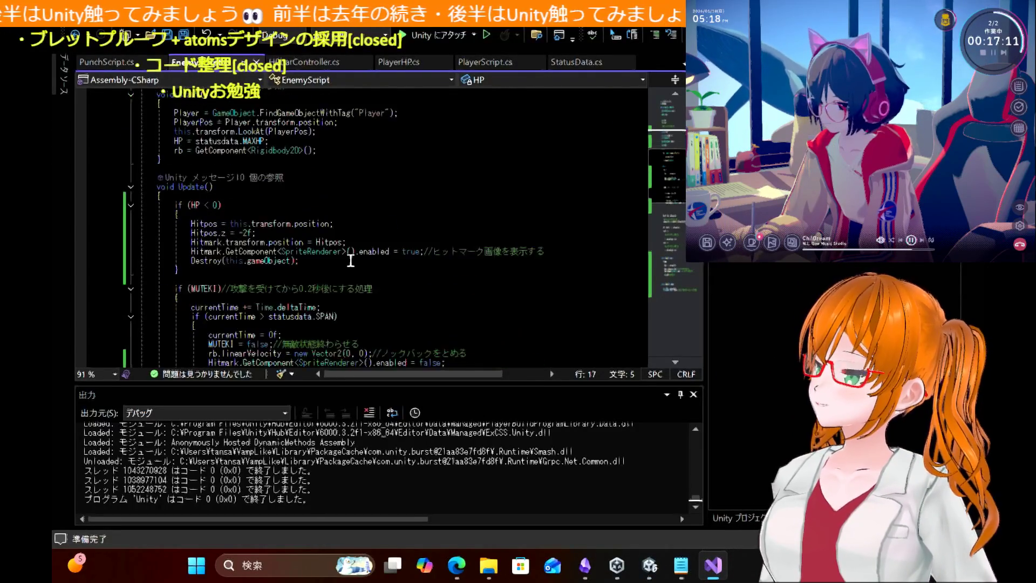
scroll(351, 260, "down", 4)
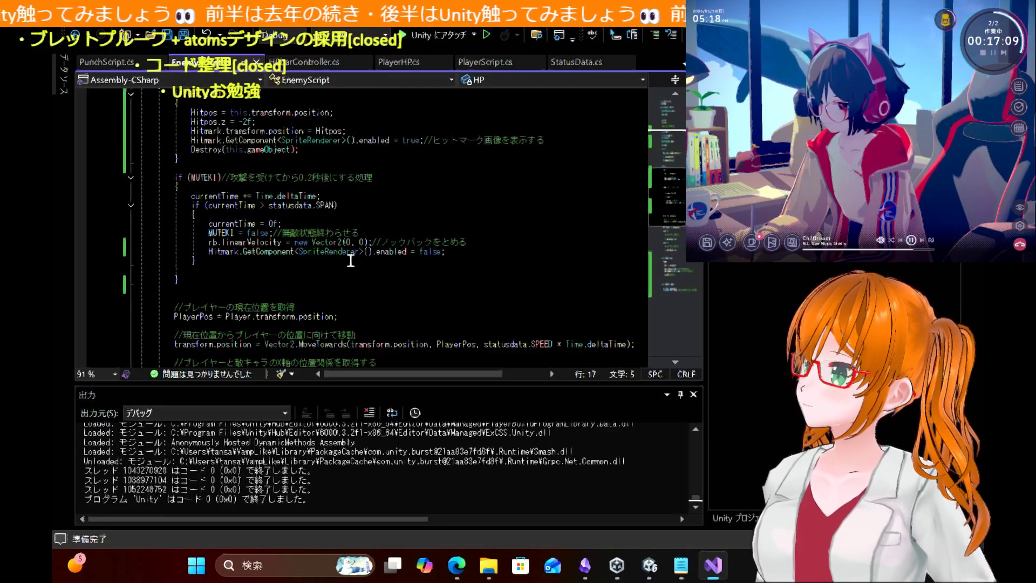
double_click(221, 253)
scroll(428, 211, "up", 1)
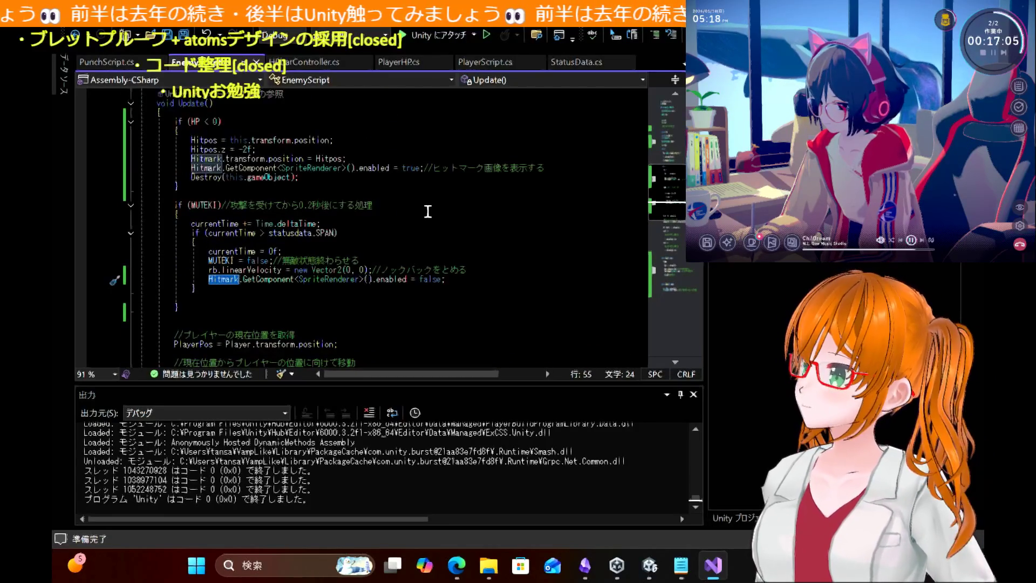
scroll(428, 211, "up", 1)
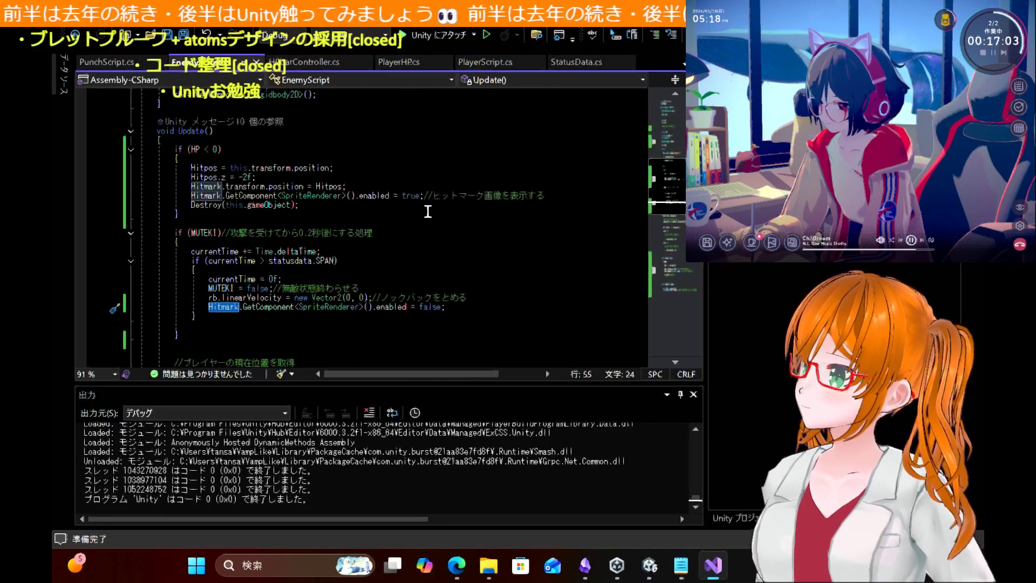
scroll(428, 211, "up", 9)
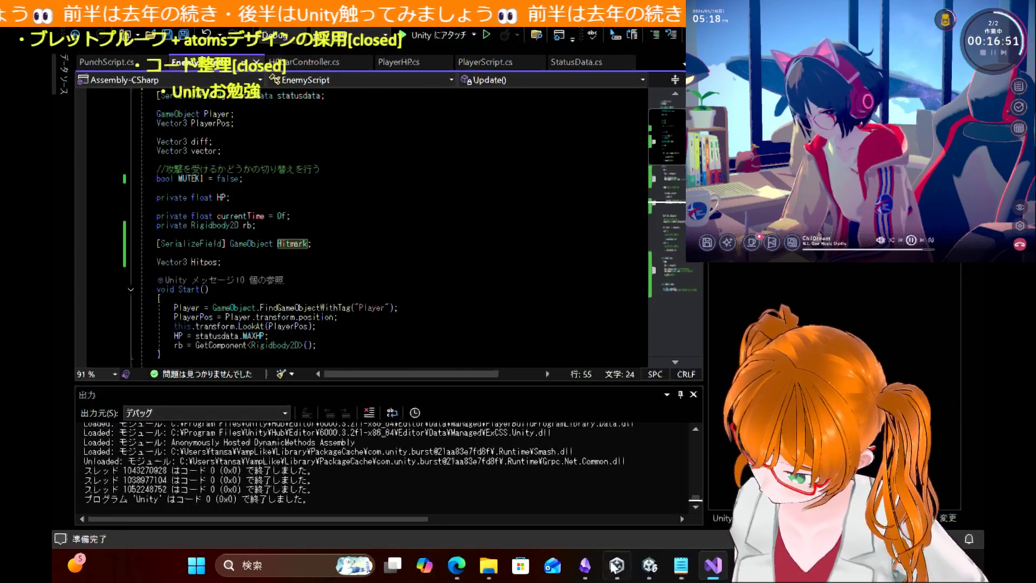
Step: Back in Unity, search Enemy1's Add Component list for 'RigiHitme', then clear the search
left_click(651, 566)
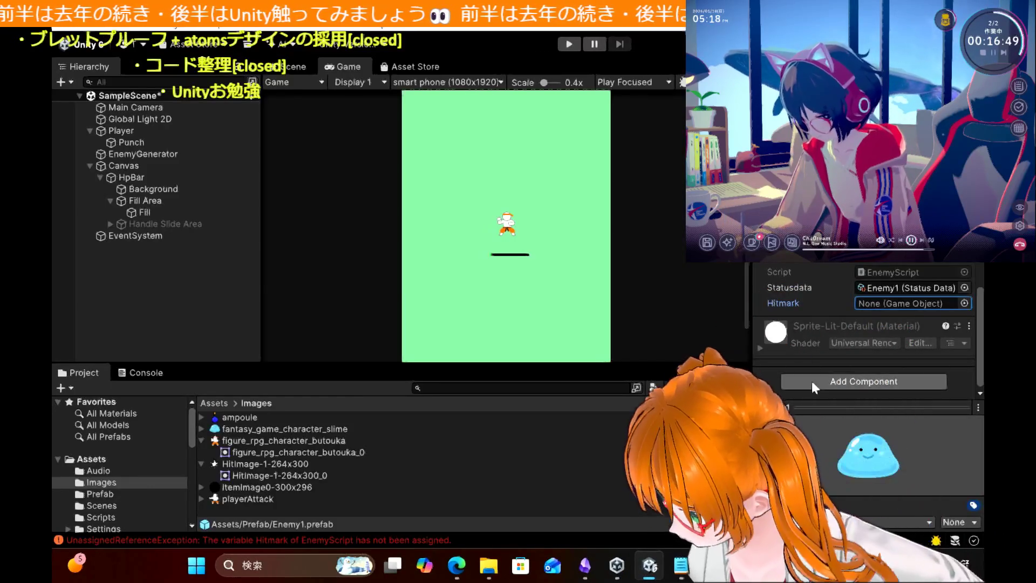
left_click(812, 381)
type("Rigi")
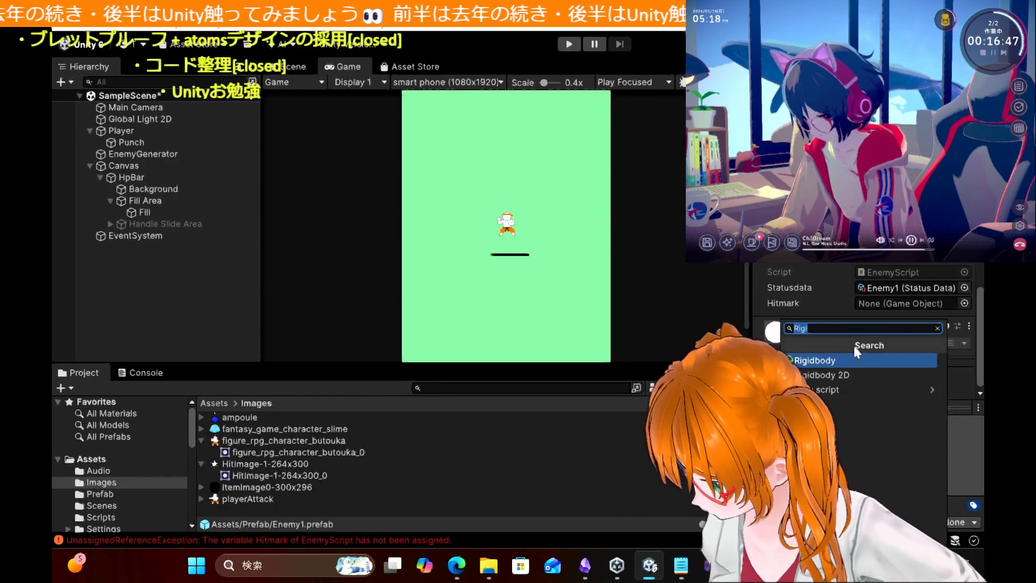
type("Hitme")
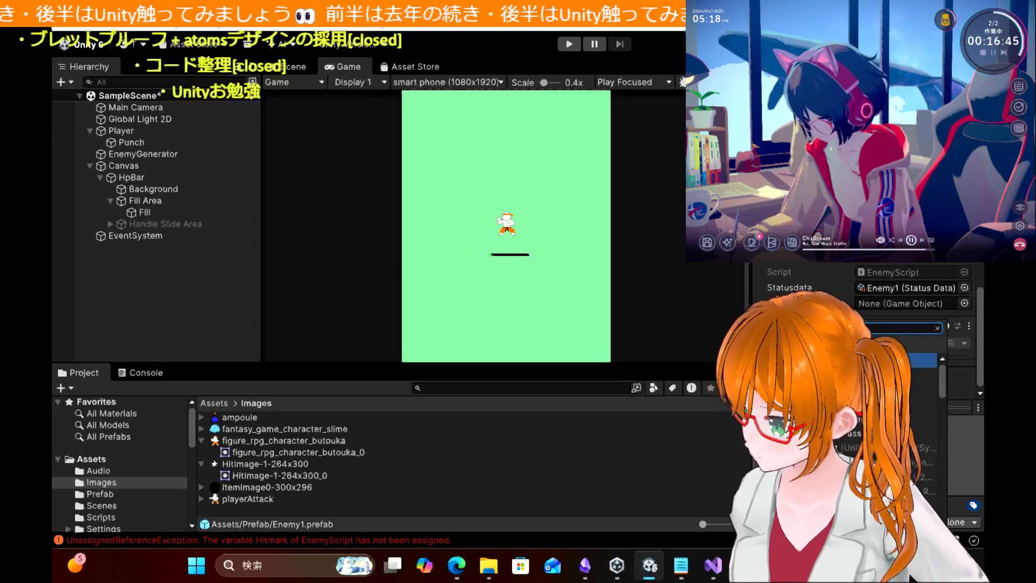
key("BackSpace")
key("BackSpace")
key("BackSpace")
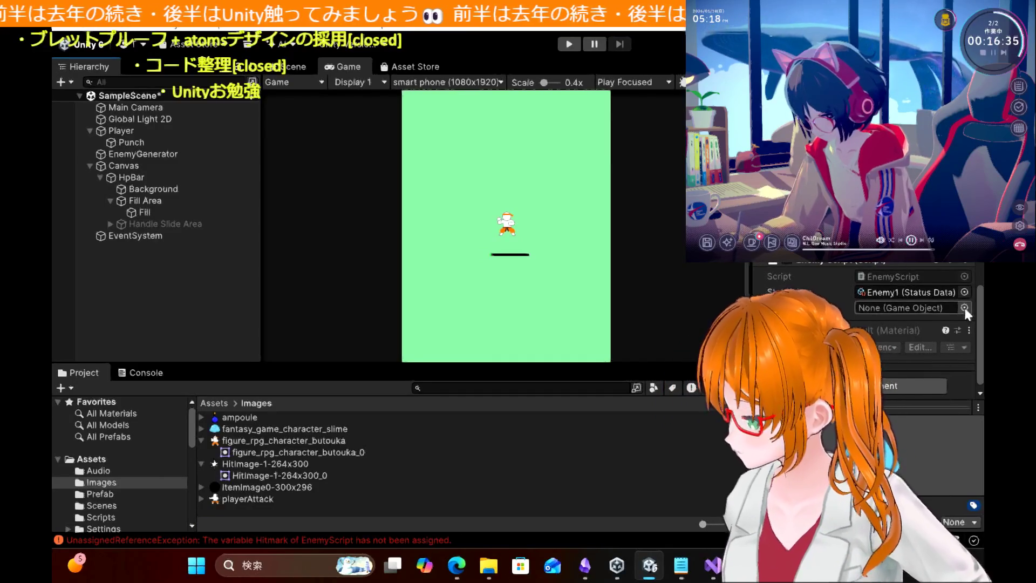
Step: Browse the Hitmark picker's Assets and Scene tabs and close it without choosing anything
left_click(964, 304)
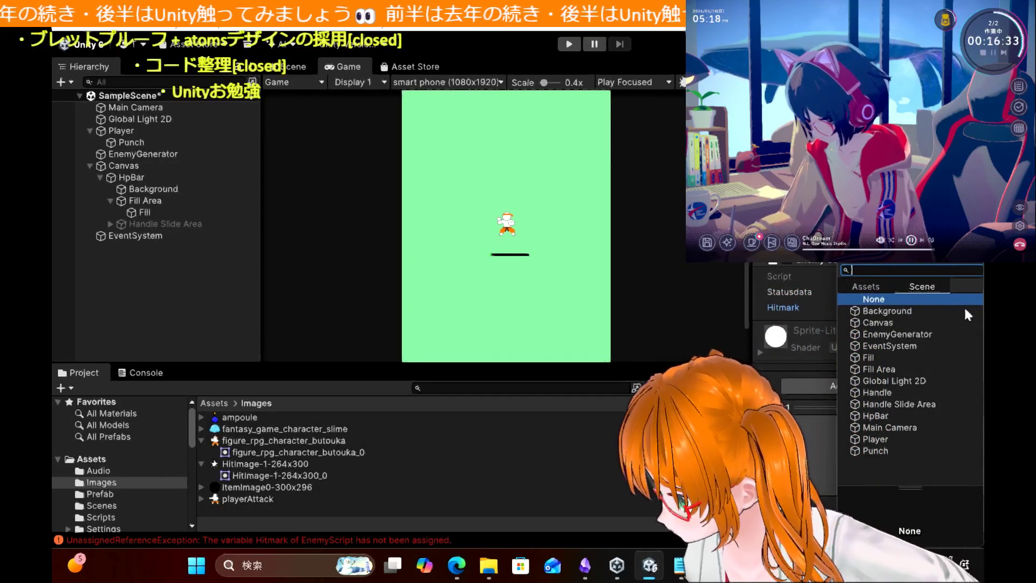
left_click(867, 287)
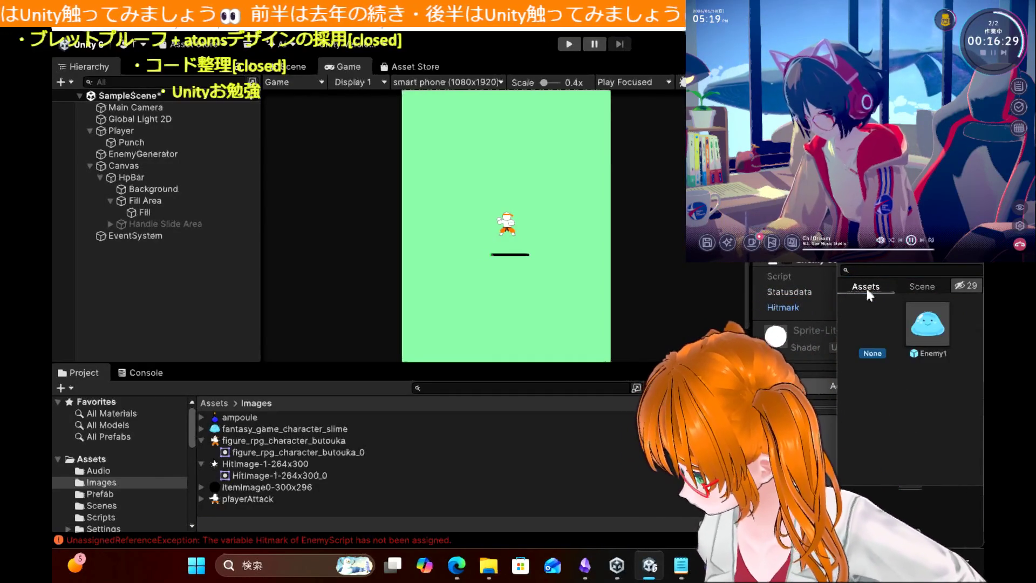
left_click(918, 286)
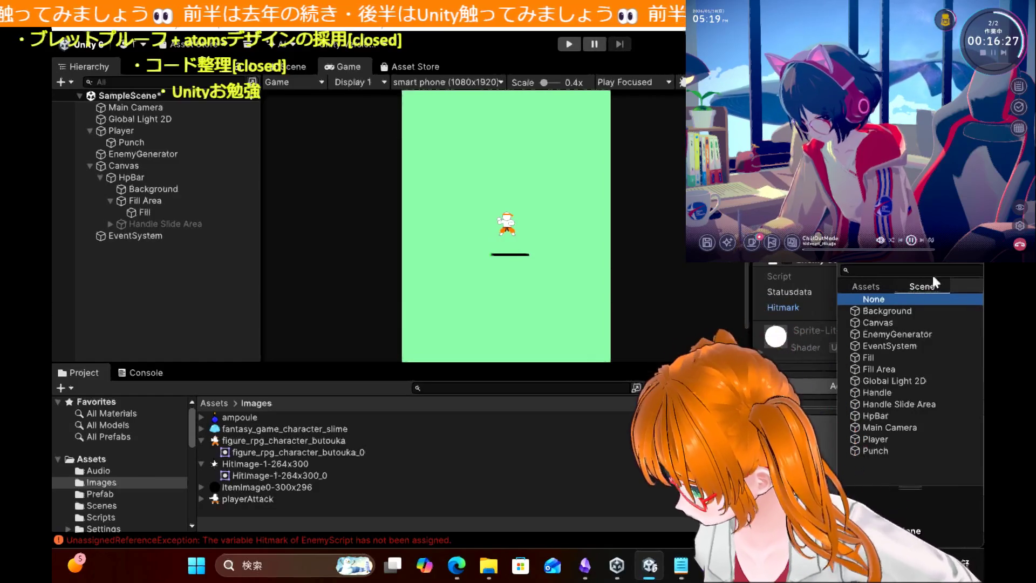
left_click(971, 266)
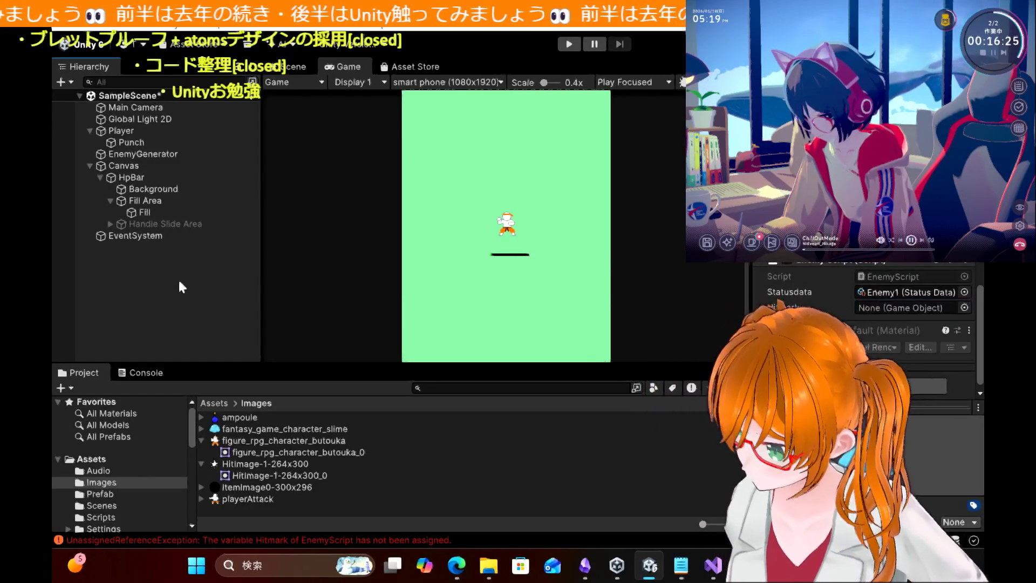
Step: Add the hit image sprite to the scene as HitImg and save it as a prefab in Prefab
mouse_move(240, 473)
left_mouse_down()
mouse_move(215, 340)
mouse_move(156, 259)
left_mouse_up()
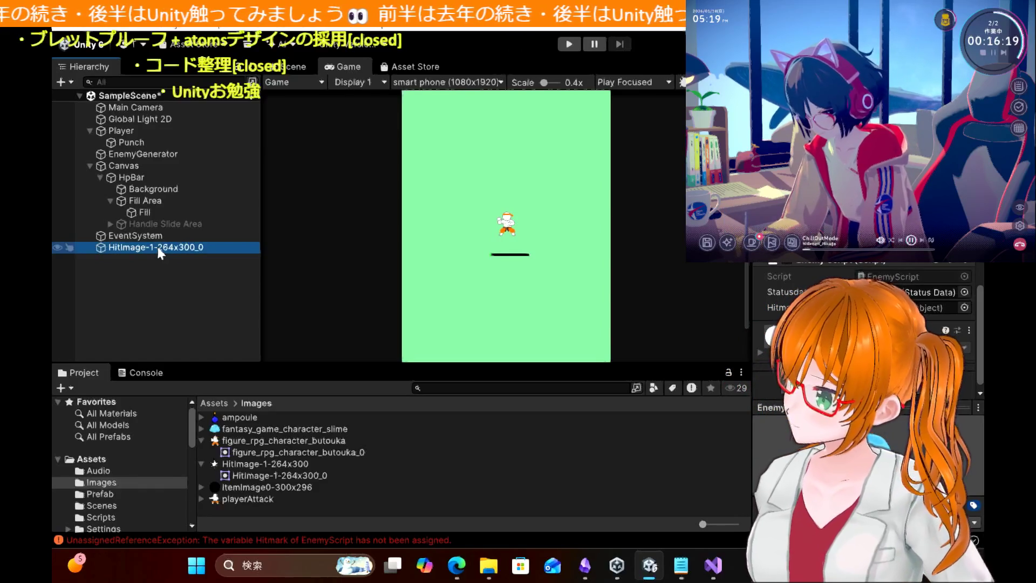
left_click(864, 324)
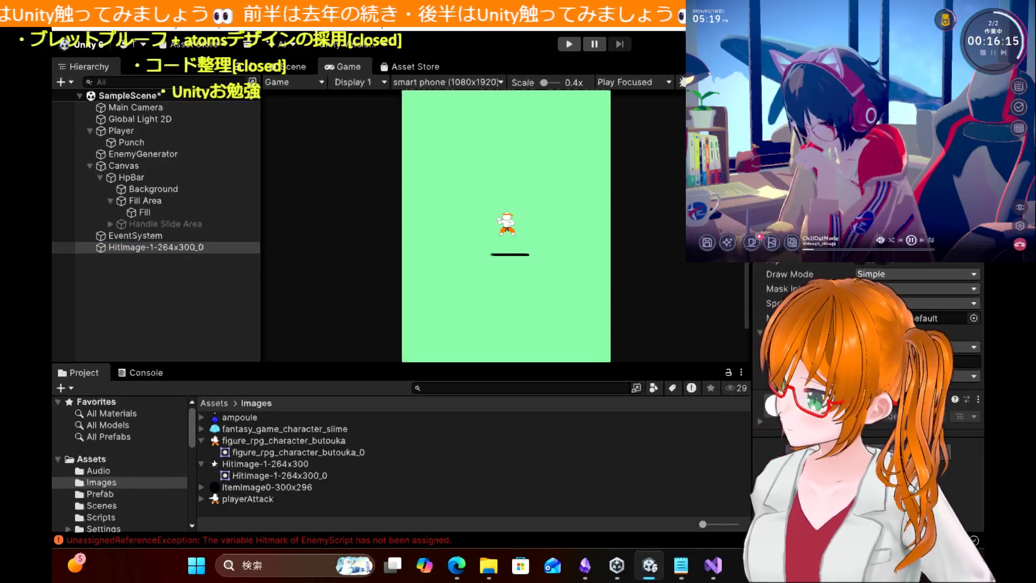
type("HitImg")
key("Return")
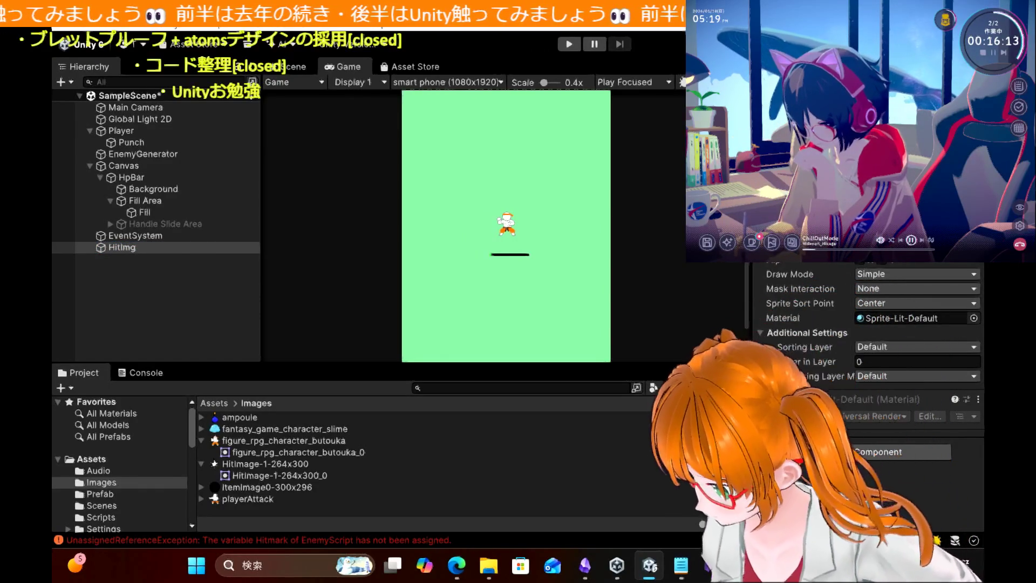
left_click(111, 494)
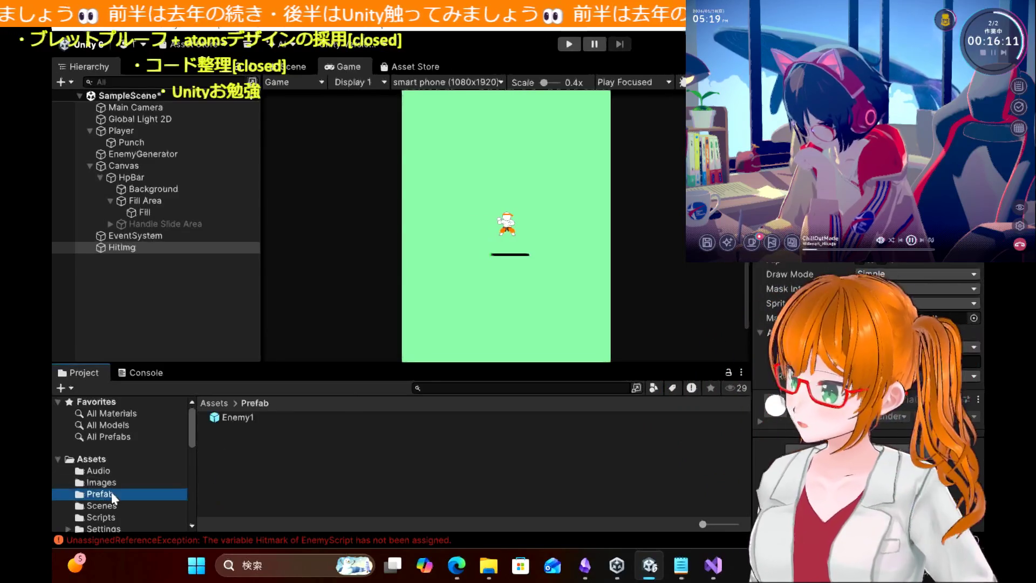
left_click_drag(278, 482, 279, 484)
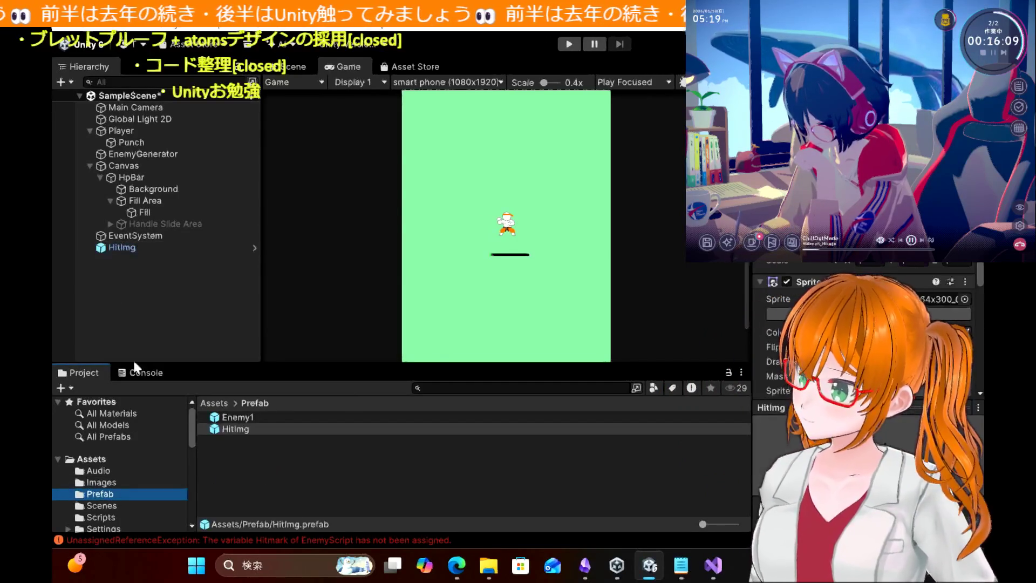
Step: Delete the HitImg scene copy, then select the Enemy1 and HitImg prefabs
left_click(138, 247)
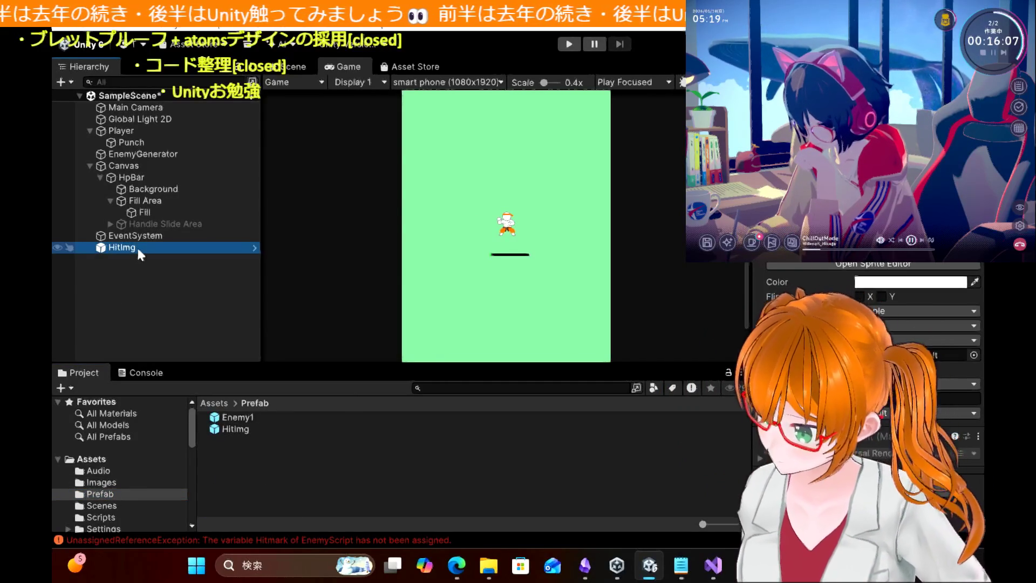
key("Delete")
left_click(249, 419)
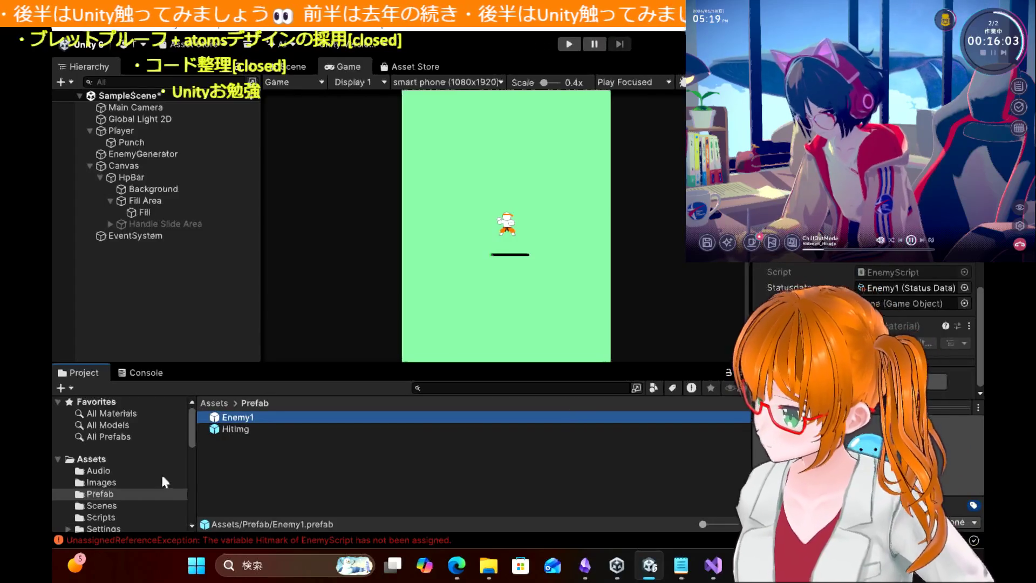
left_click(234, 430)
Step: Drag the HitImg prefab into Enemy1's EnemyScript Hitmark field, then exit prefab editing to SampleScene
double_click(232, 430)
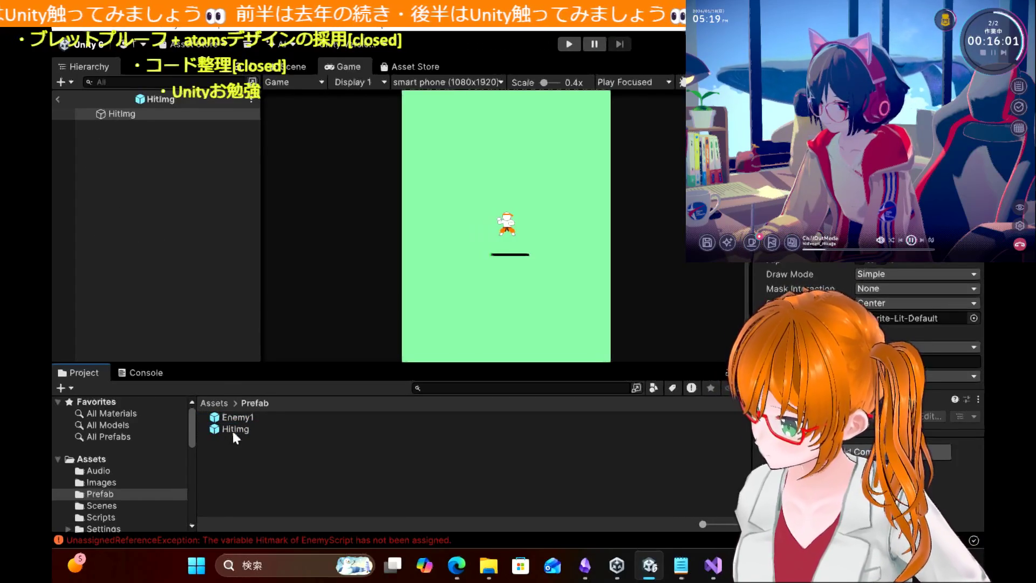
left_click(234, 418)
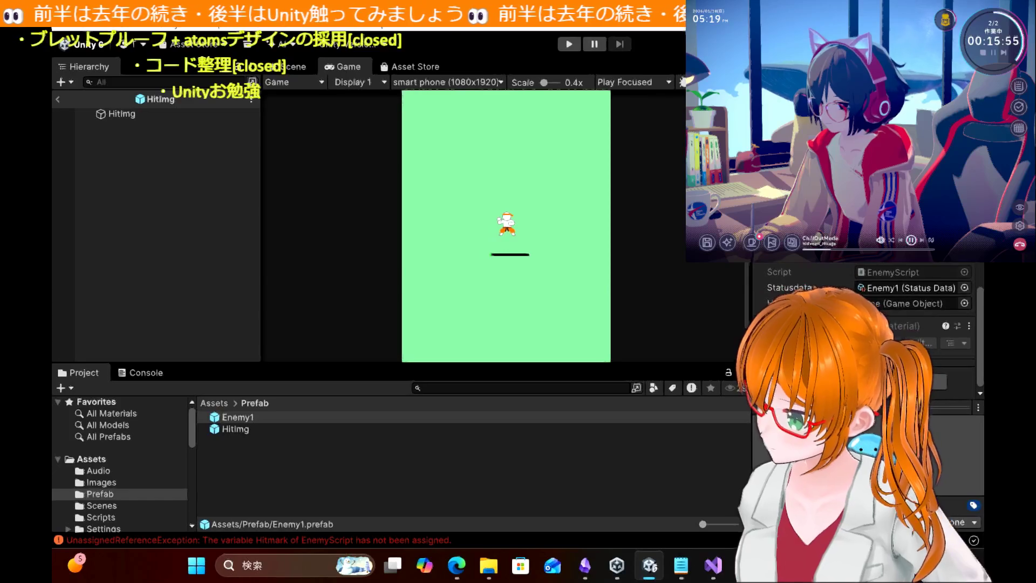
scroll(863, 351, "up", 5)
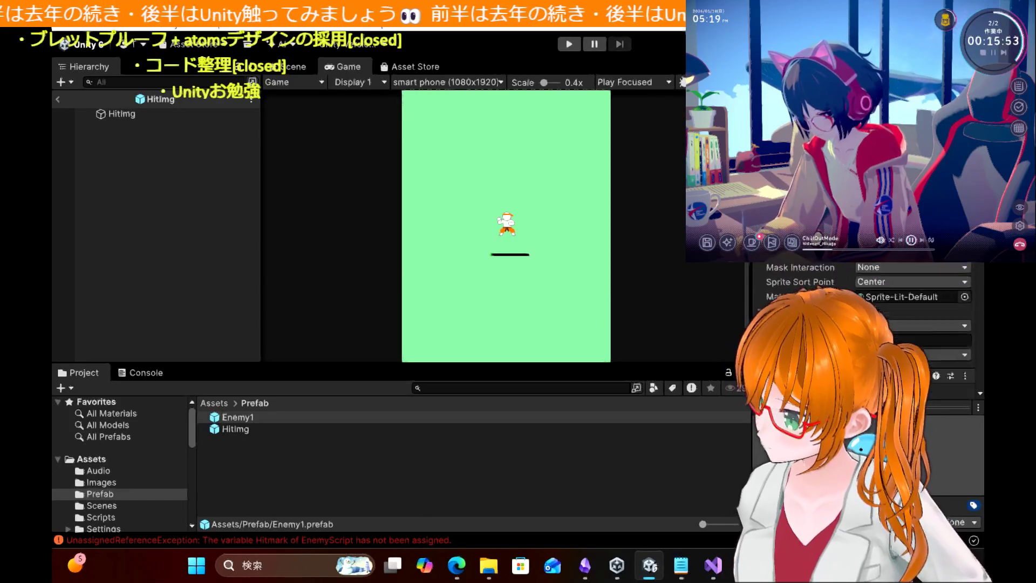
scroll(864, 351, "down", 5)
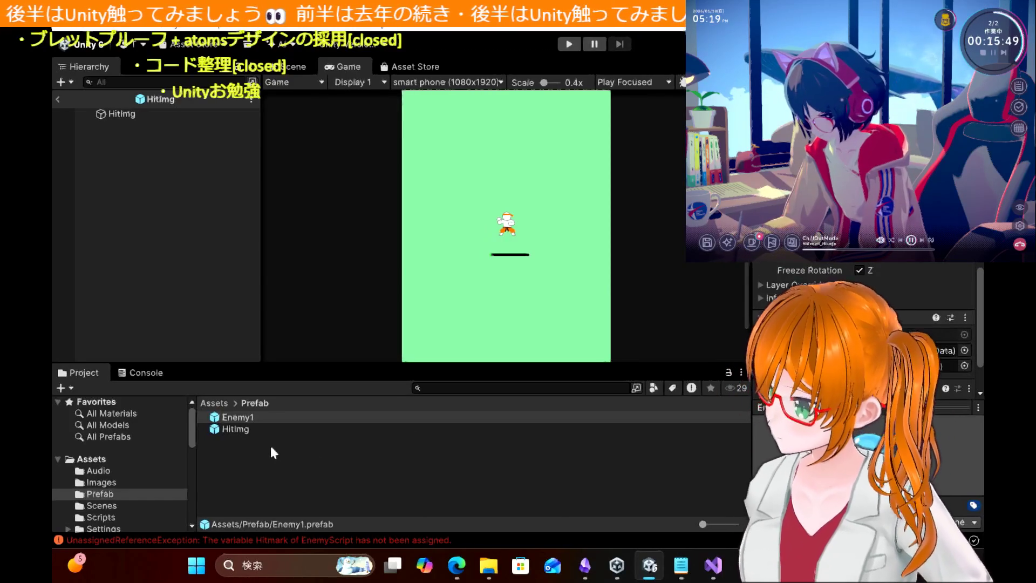
left_click_drag(247, 430, 891, 366)
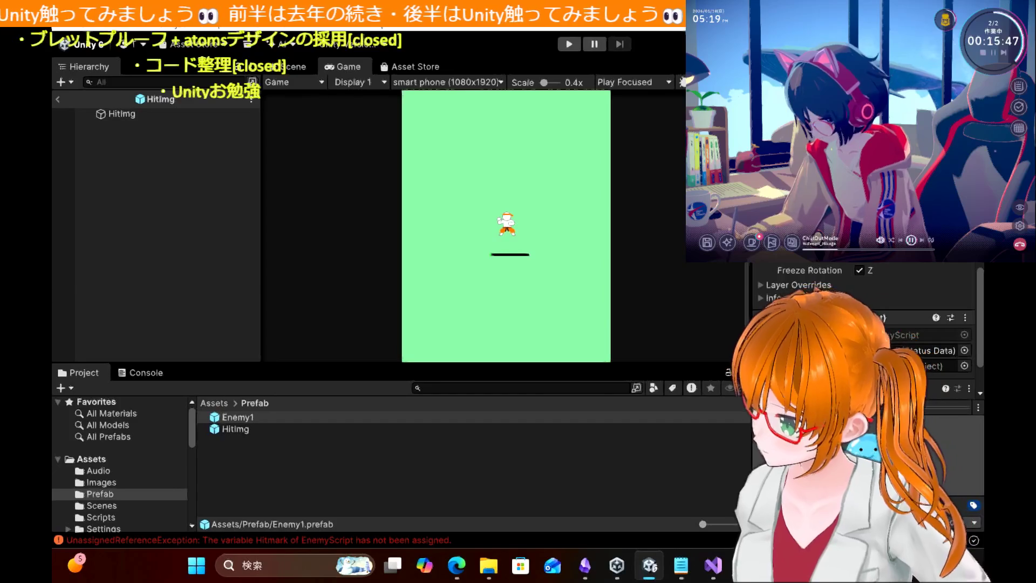
left_click(964, 365)
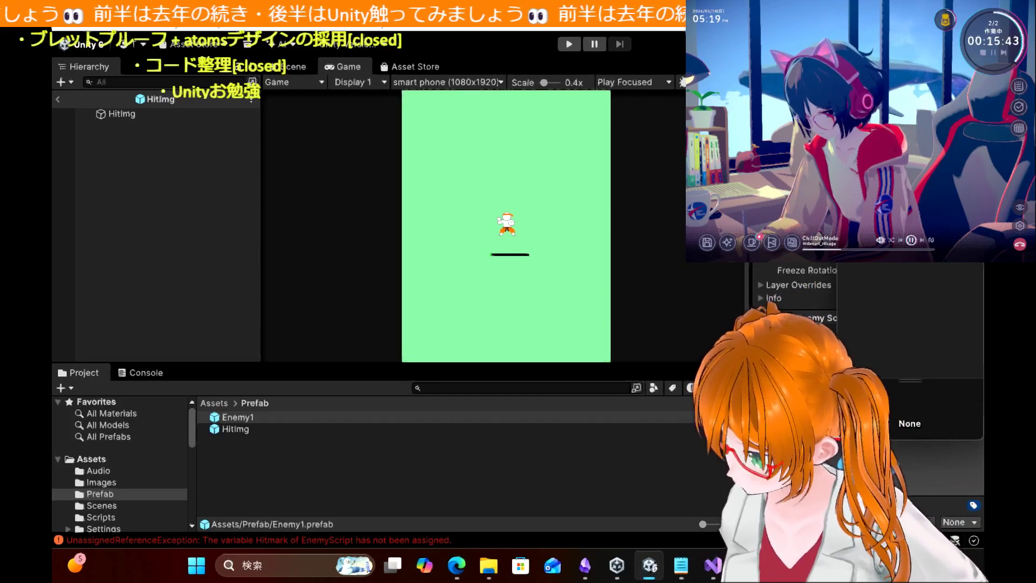
key("Escape")
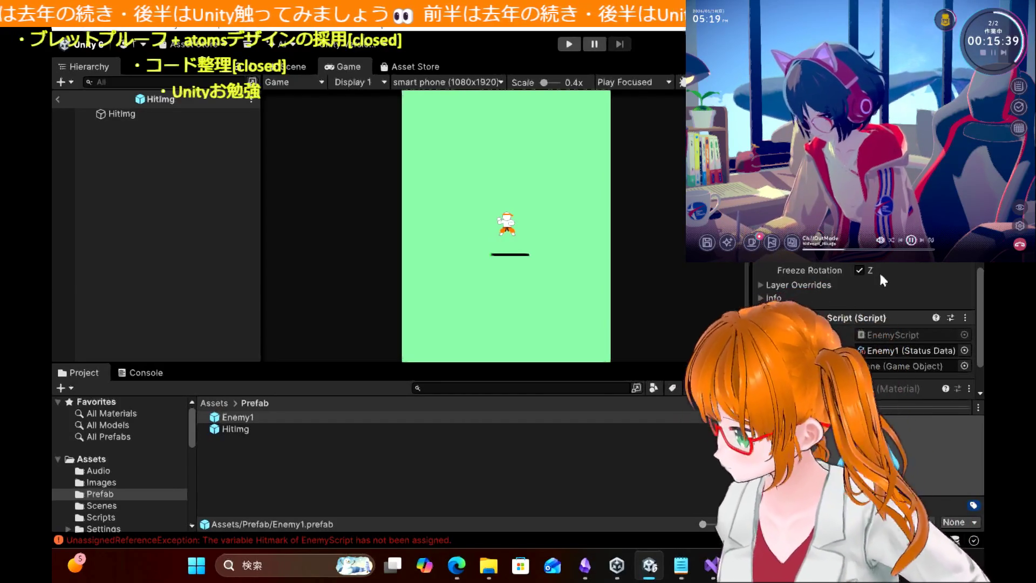
mouse_move(236, 429)
left_mouse_down()
mouse_move(864, 324)
mouse_move(889, 300)
left_mouse_up()
left_click(244, 246)
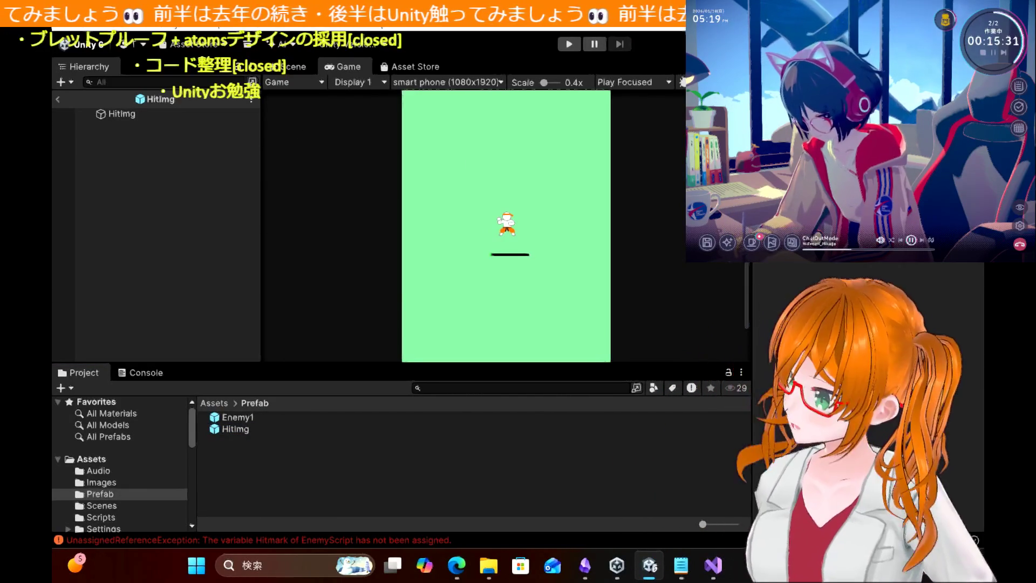
left_click(55, 100)
left_click(55, 100)
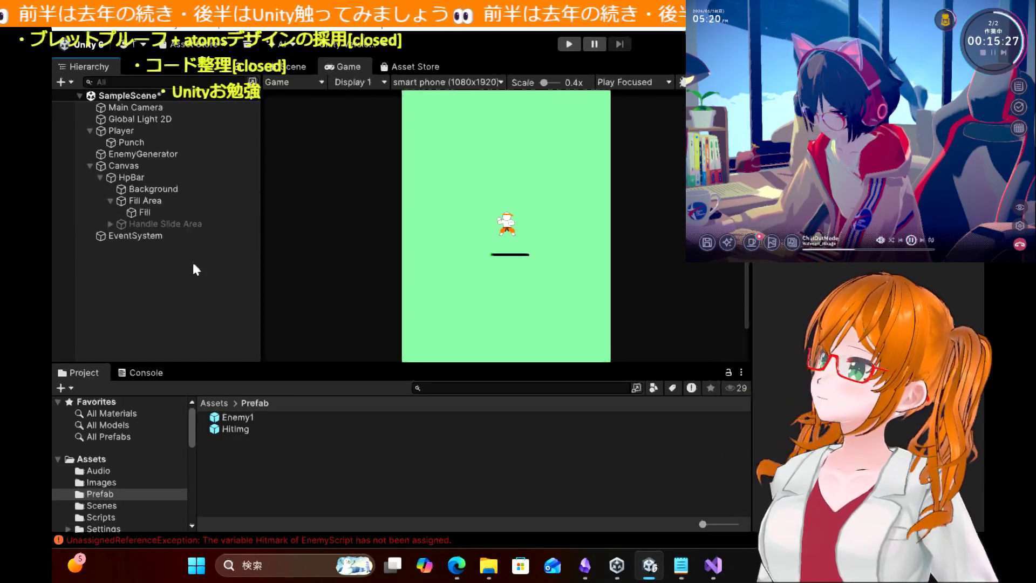
Step: Play-test slime hits by steering the player with arrow keys, stop, and switch to EnemyScript in Visual Studio
left_click(567, 44)
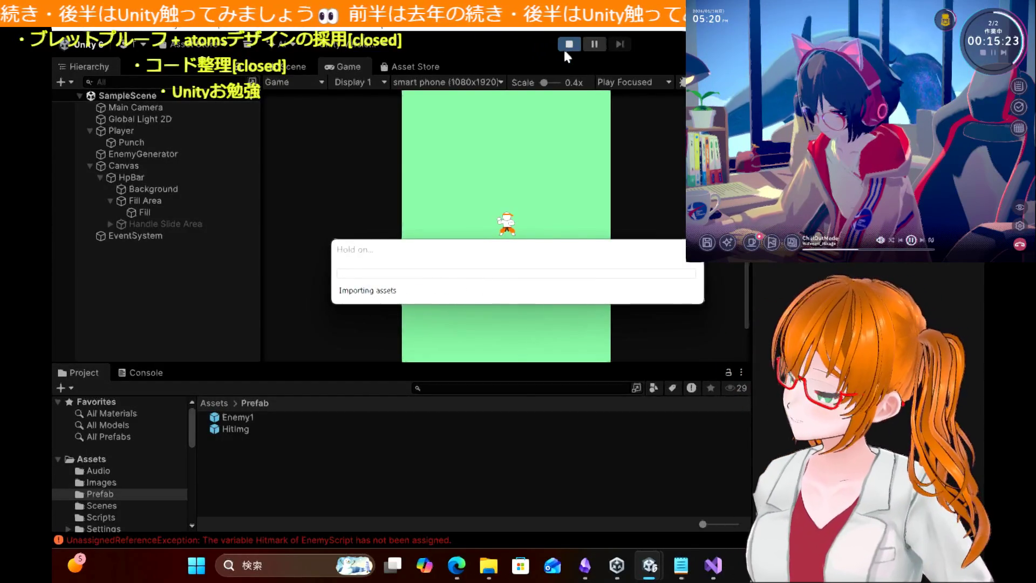
key("Left")
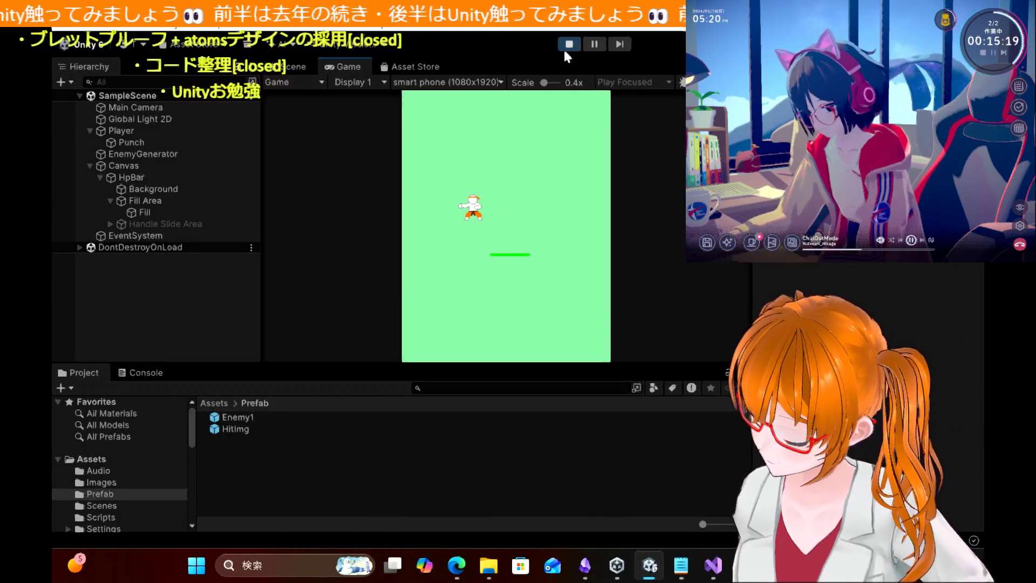
key("Up")
key("Left")
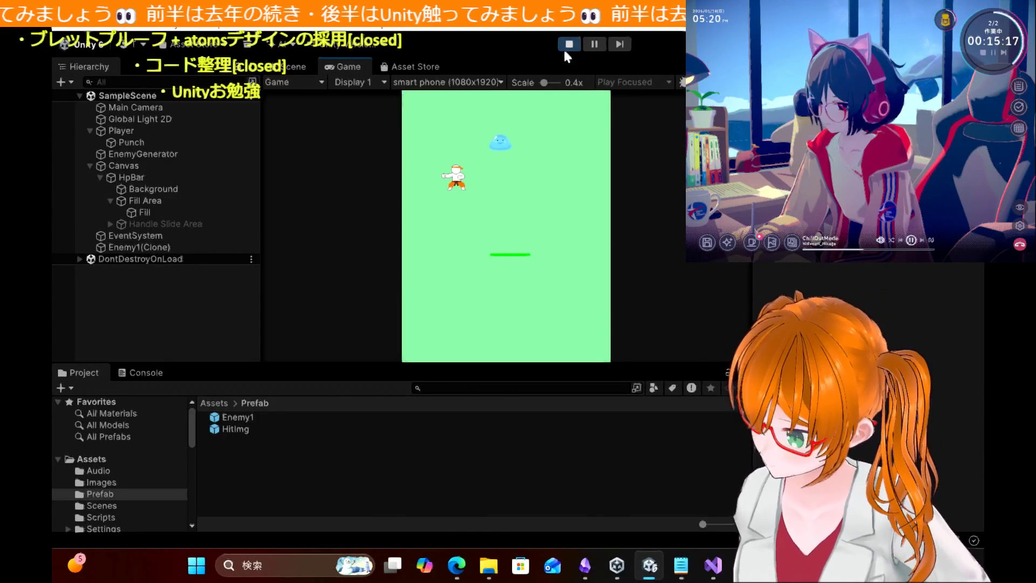
key("Up")
key("Right")
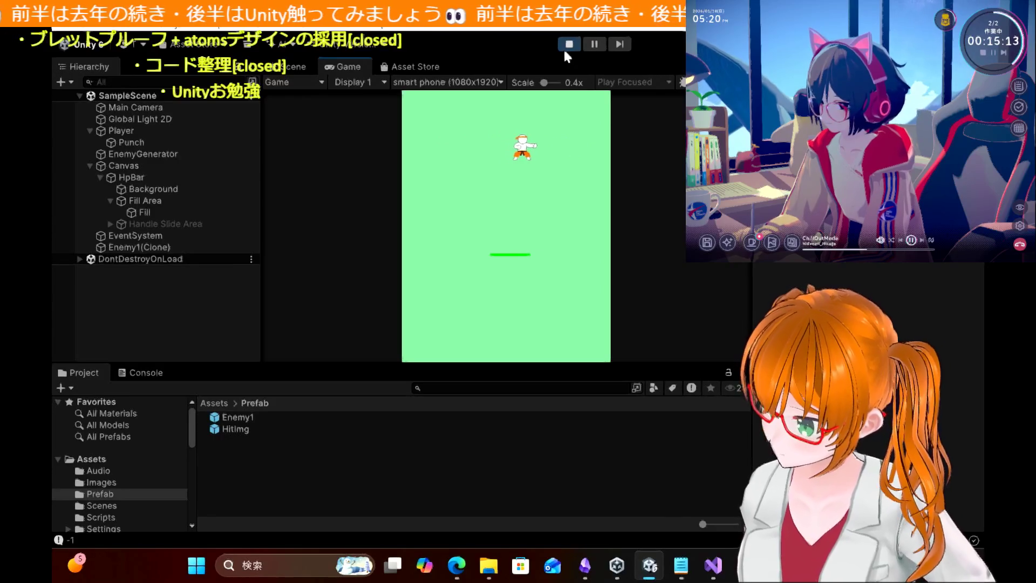
key("Down")
key("Right")
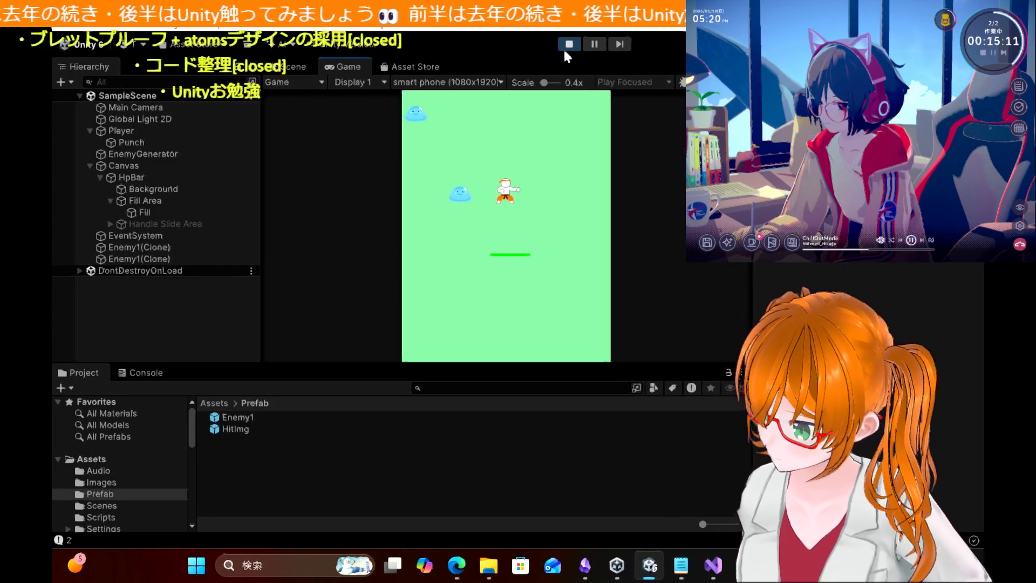
key("Left")
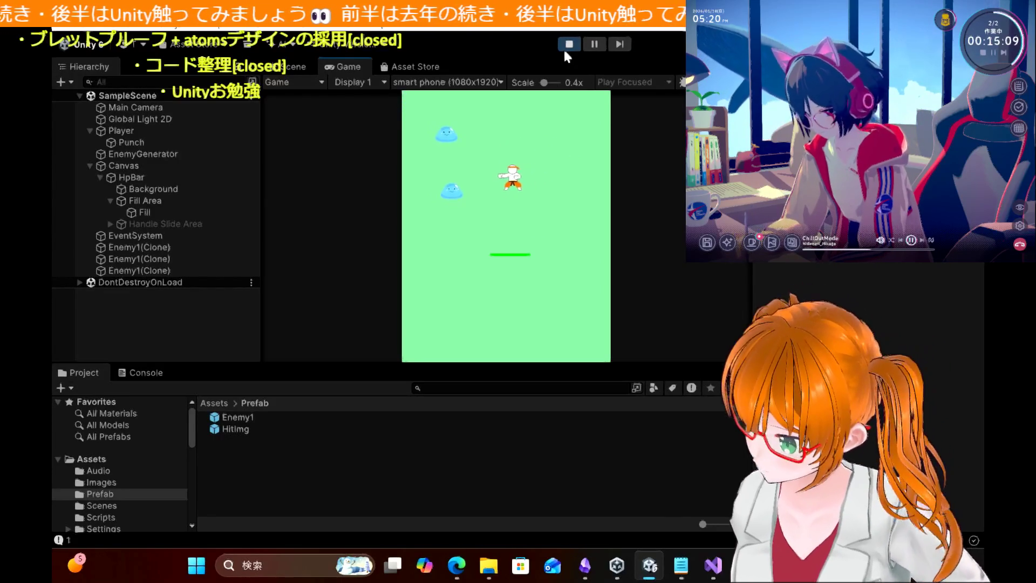
key("Up")
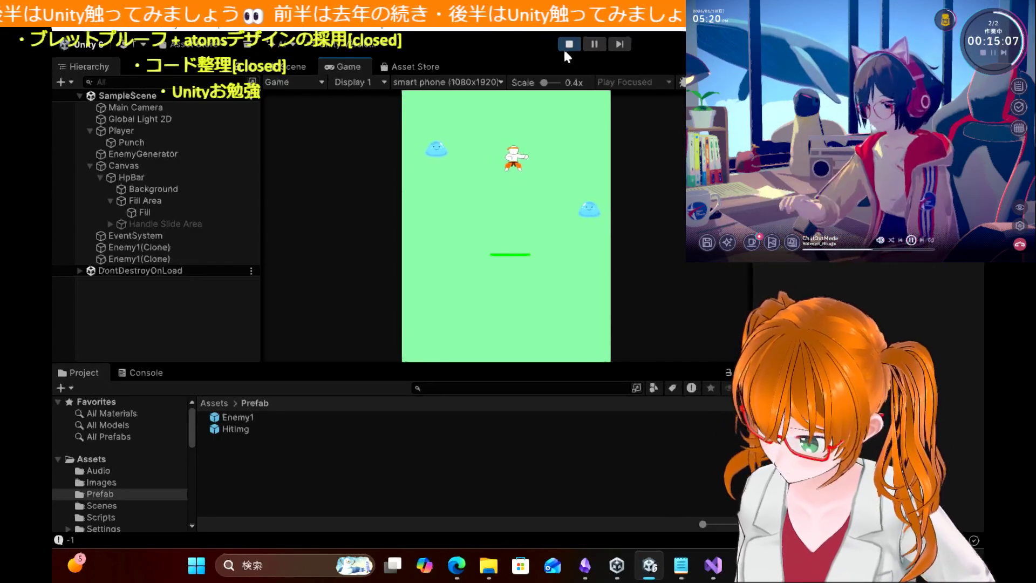
key("Down")
key("Right")
key("Left")
key("Down")
key("Left")
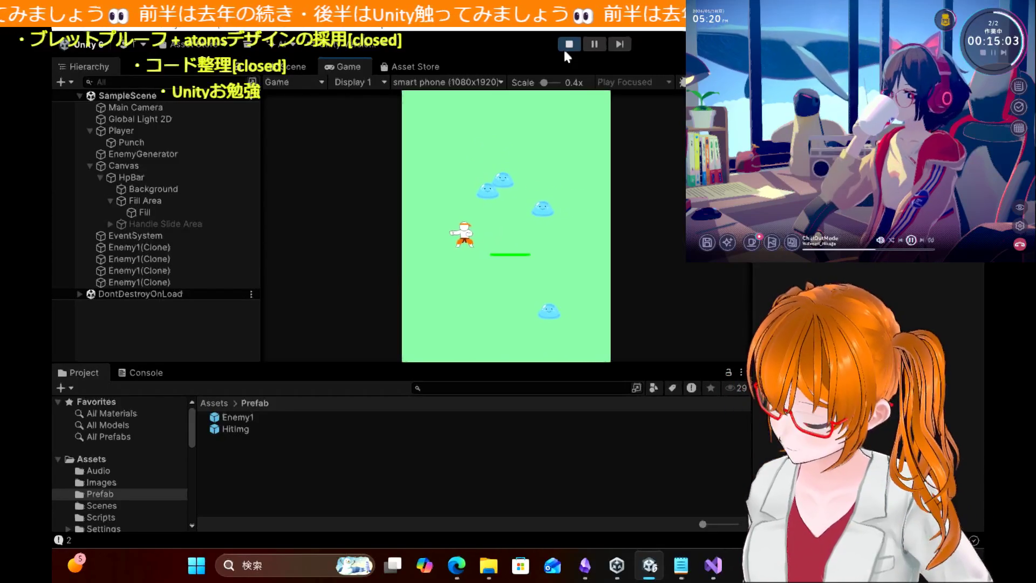
key("Up")
key("Left")
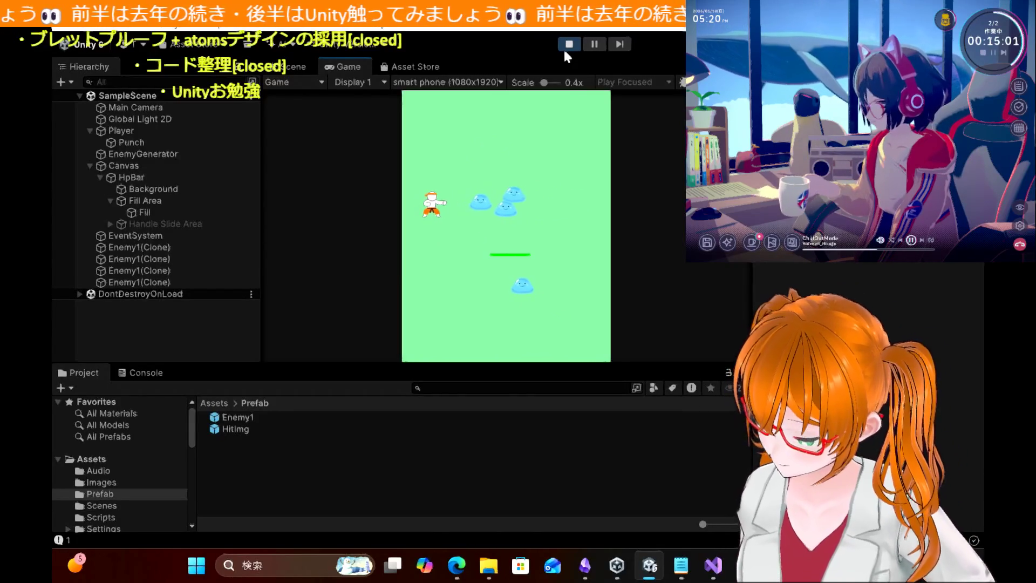
key("Down")
key("Right")
key("Right")
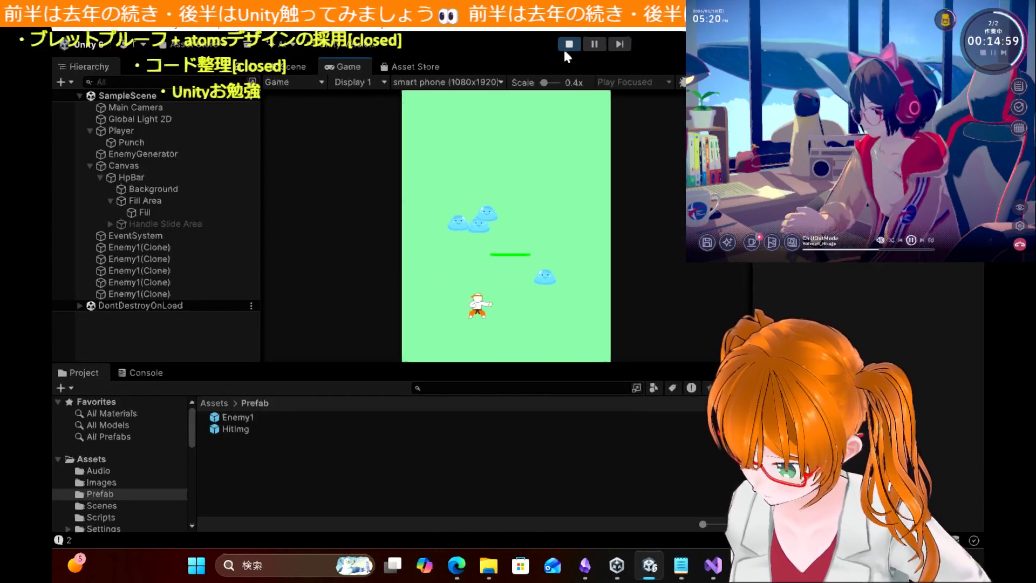
left_click(565, 50)
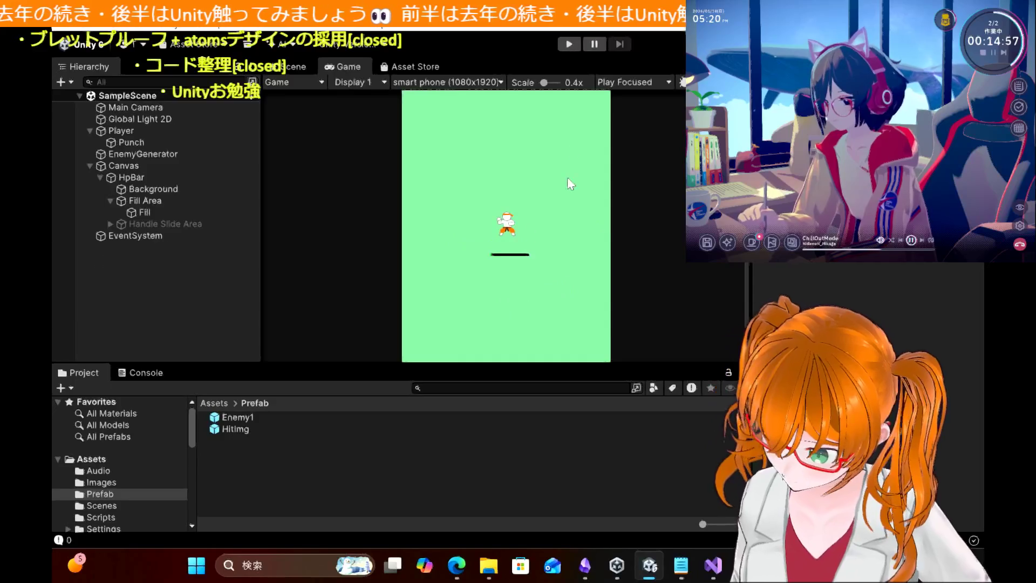
key("alt+Tab")
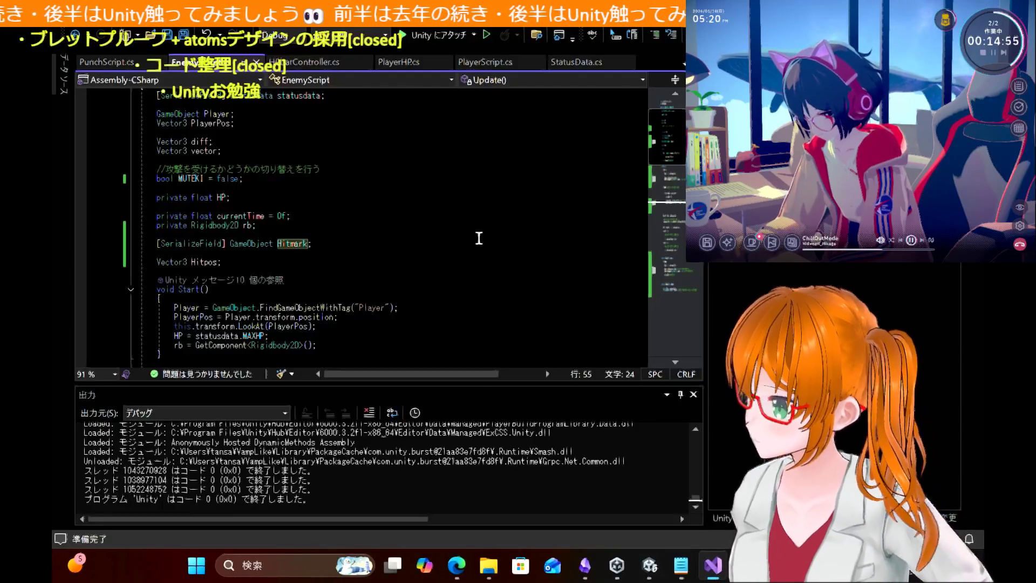
Step: Leave EnemyScript line 22 and check Unity's Console for the logged HP values 2, 1, 0
left_click(437, 234)
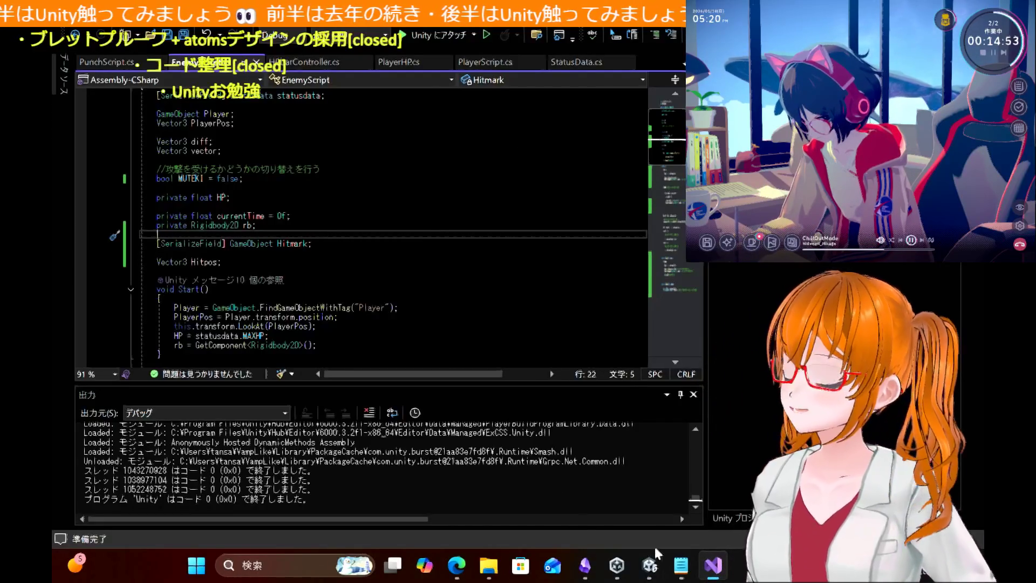
left_click(652, 573)
left_click(140, 377)
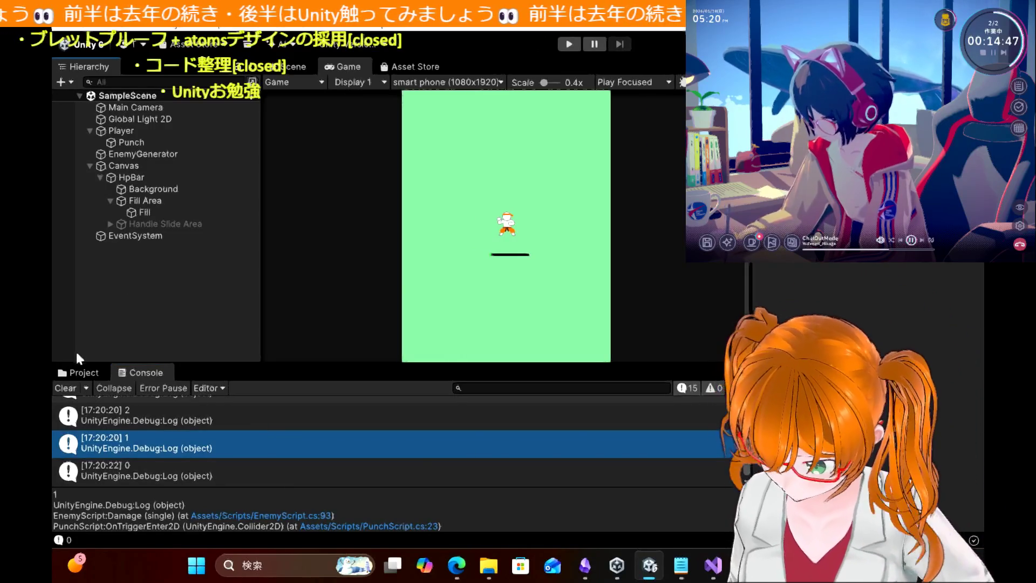
Step: Show the Prefab assets in Unity, then bring up HPbarController.cs's commented-out Update body in Visual Studio
left_click(81, 372)
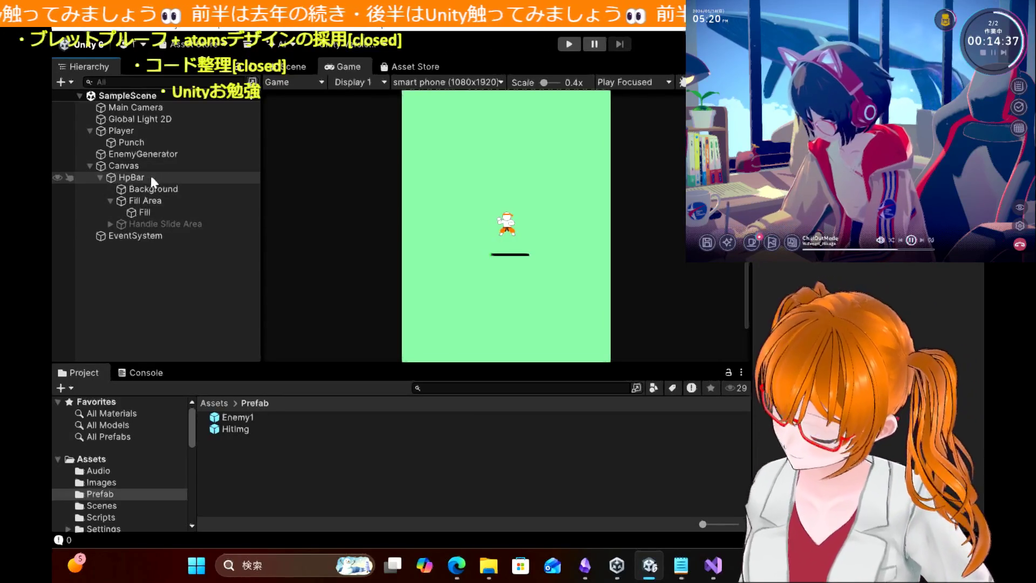
key("alt+Tab")
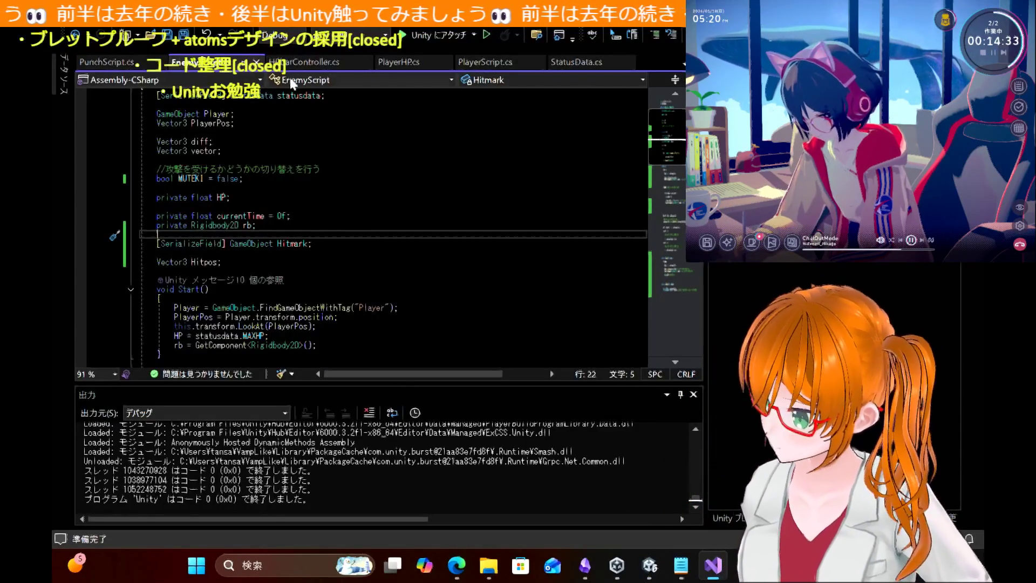
left_click(293, 63)
scroll(243, 209, "down", 3)
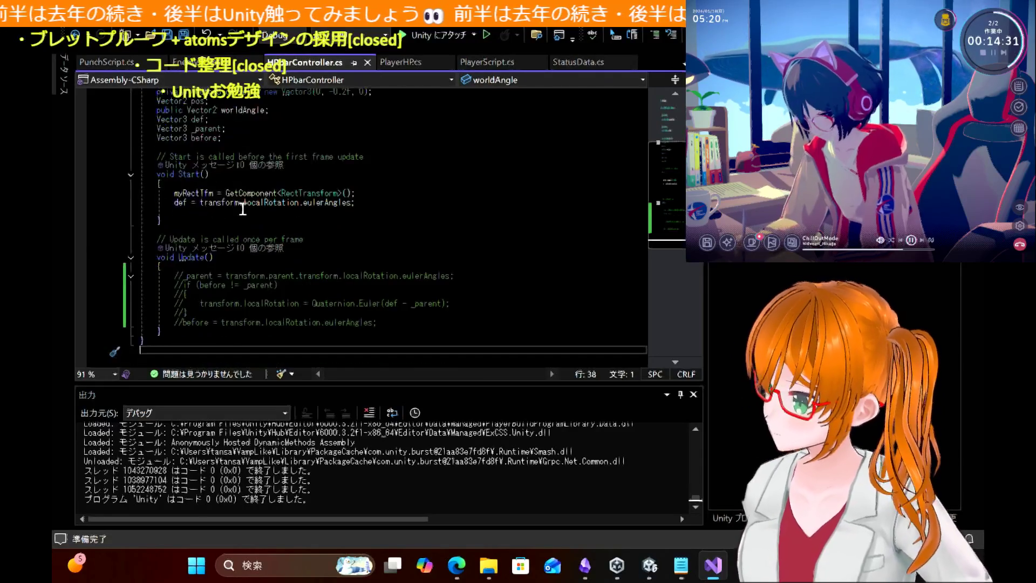
Step: Uncomment the Update() body in HPbarController.cs with Ctrl+K, Ctrl+U and return to Unity
left_click_drag(387, 297, 139, 241)
key("ctrl+k")
key("ctrl+u")
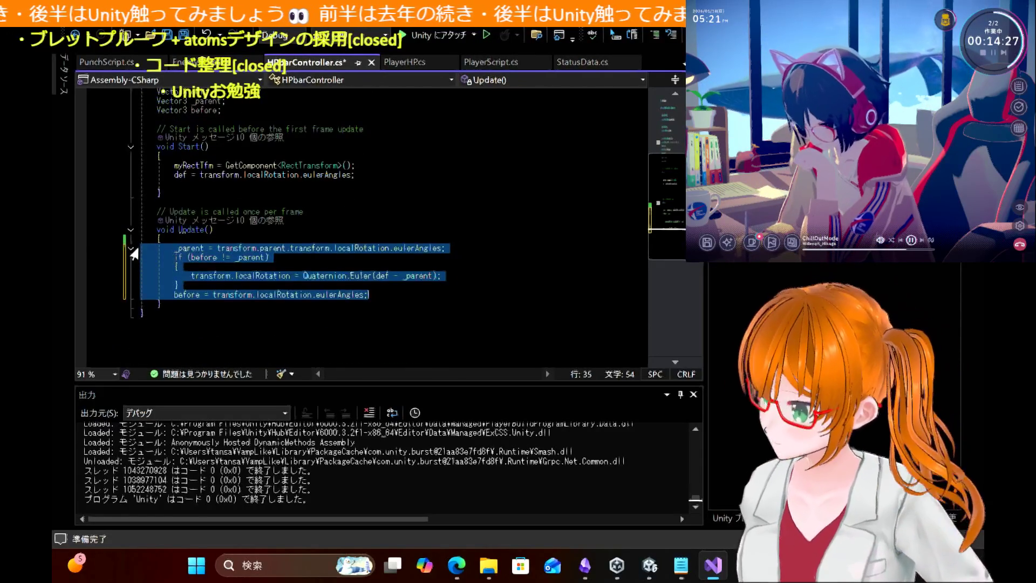
left_click(514, 168)
mouse_move(649, 573)
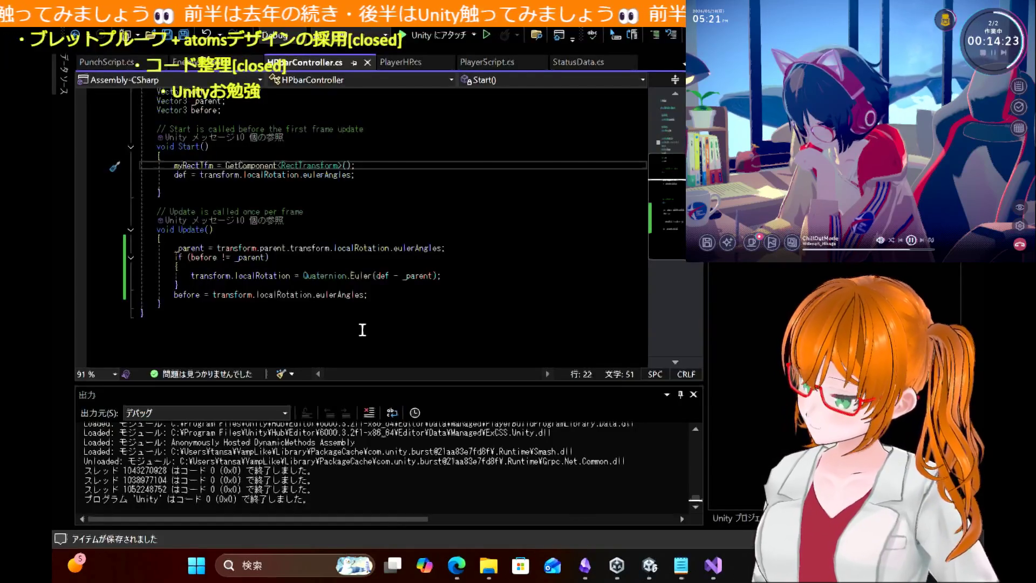
left_click(651, 568)
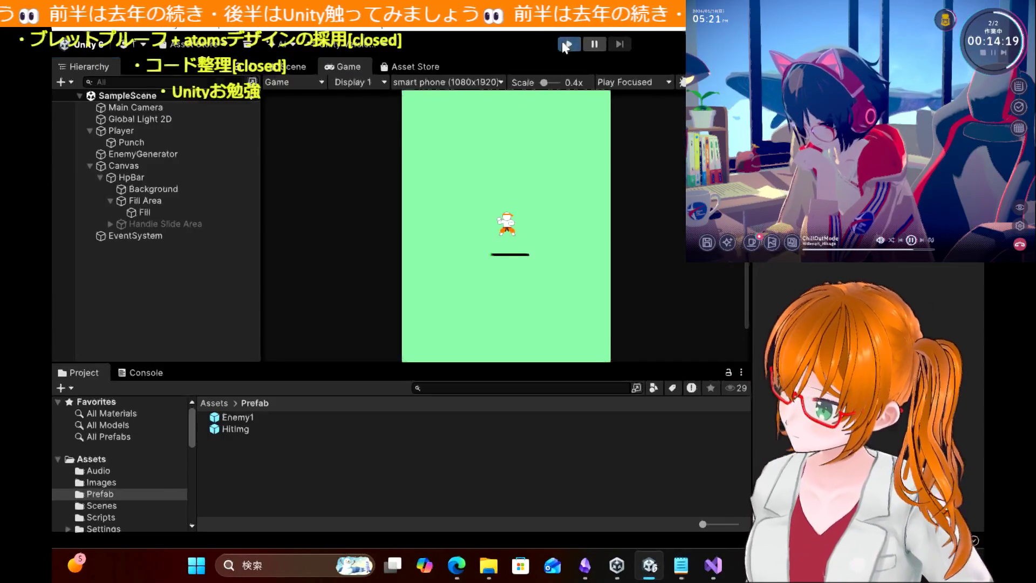
Step: Play-test while steering the player with arrow keys, then stop and jump to the NullReferenceException line
left_click(567, 44)
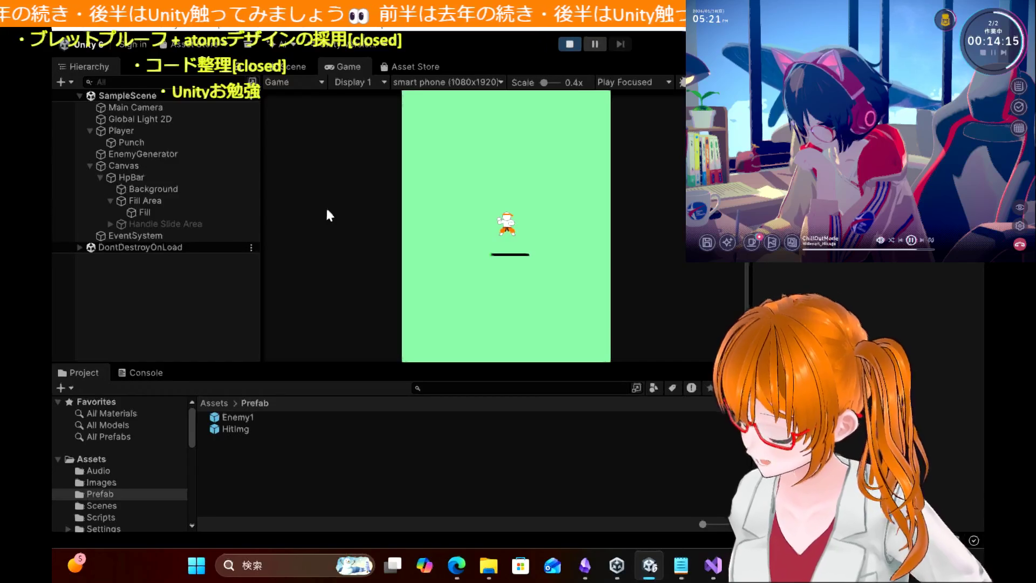
key("Up")
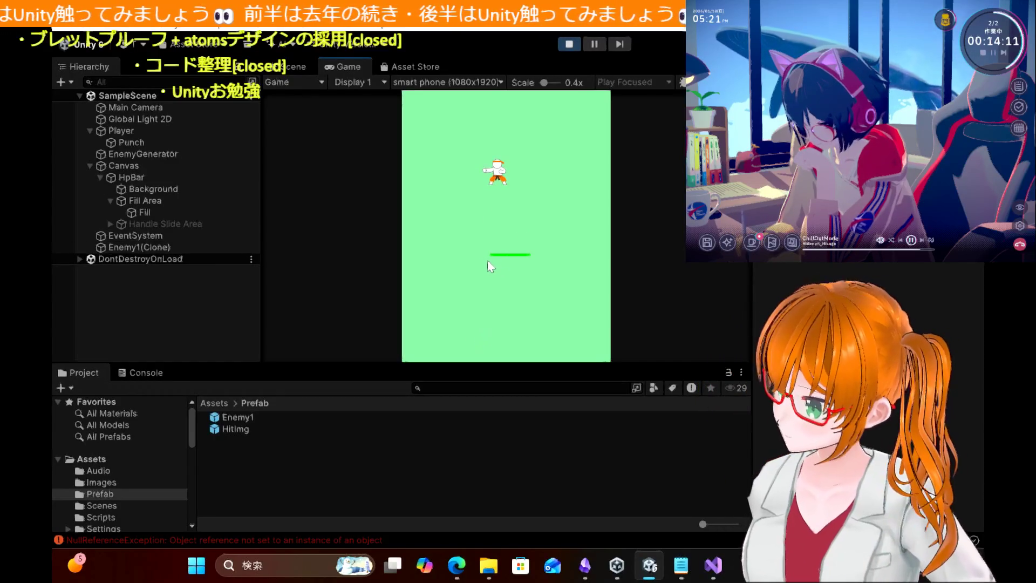
key("Right")
key("Up")
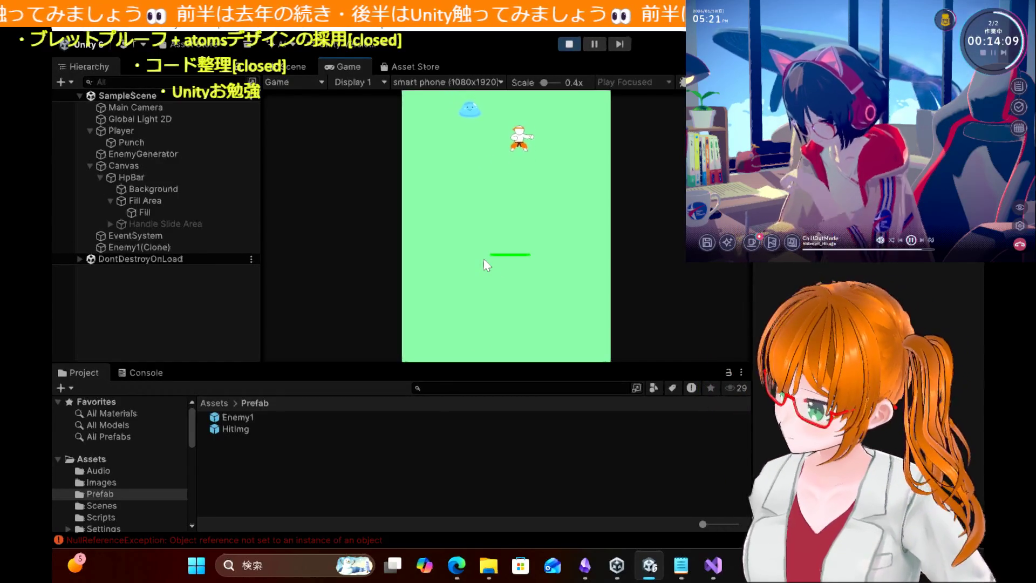
key("Left")
key("Right")
key("Left")
key("Left")
key("Right")
key("Left")
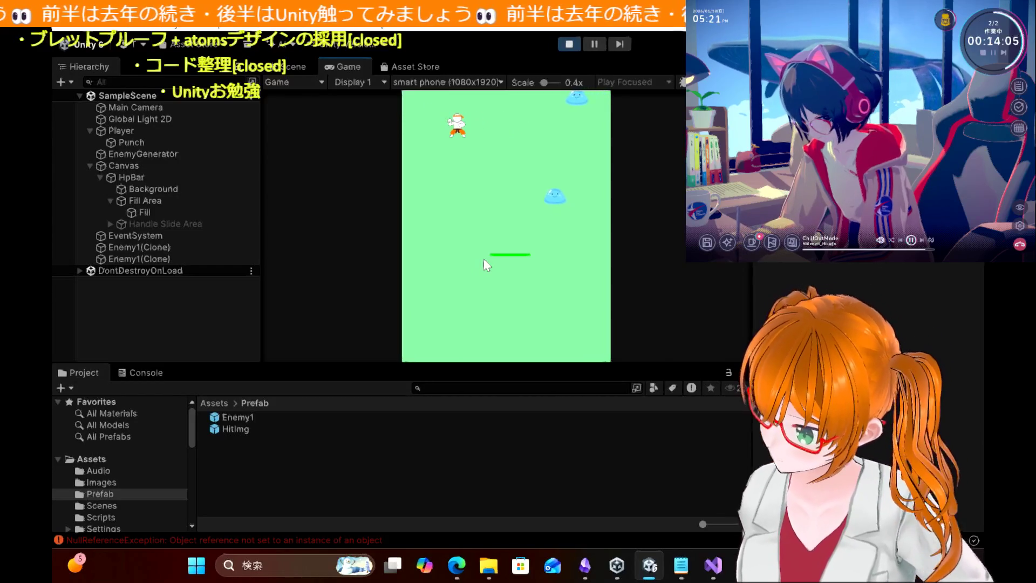
key("ctrl+p")
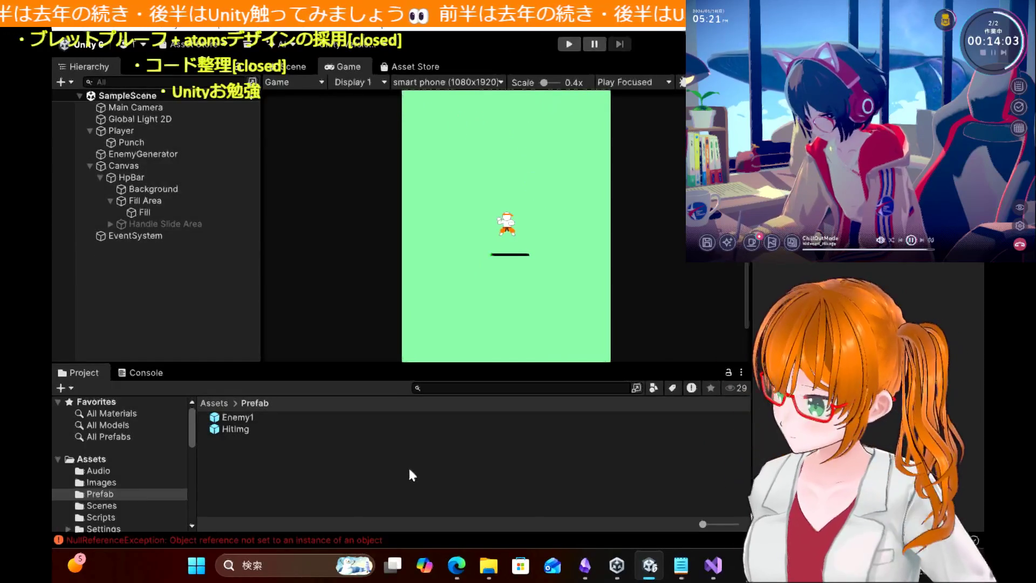
double_click(333, 537)
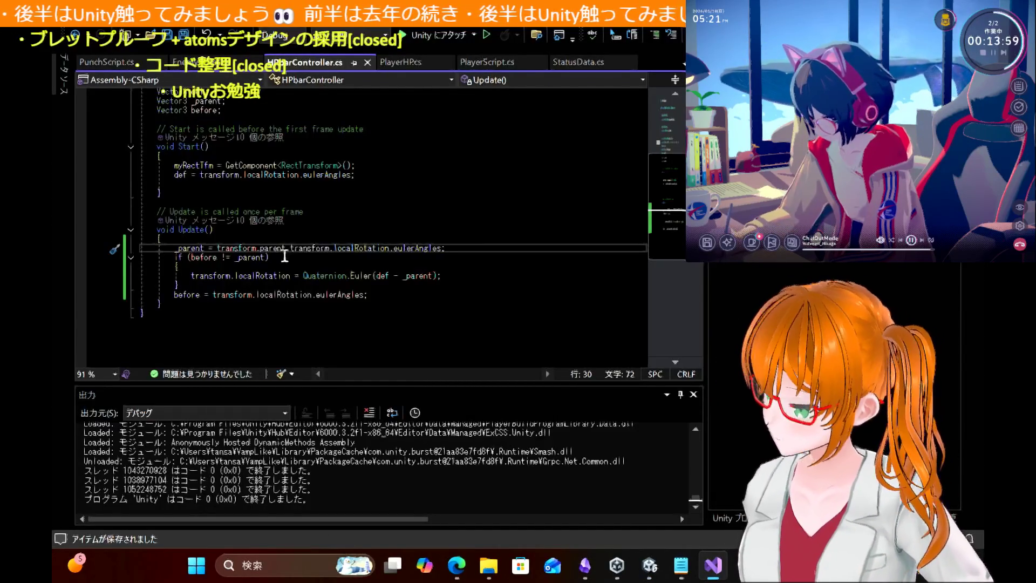
Step: Inspect where _parent and myRectTfm are declared and used in HPbarController.cs
double_click(201, 249)
scroll(342, 204, "up", 4)
scroll(342, 204, "down", 2)
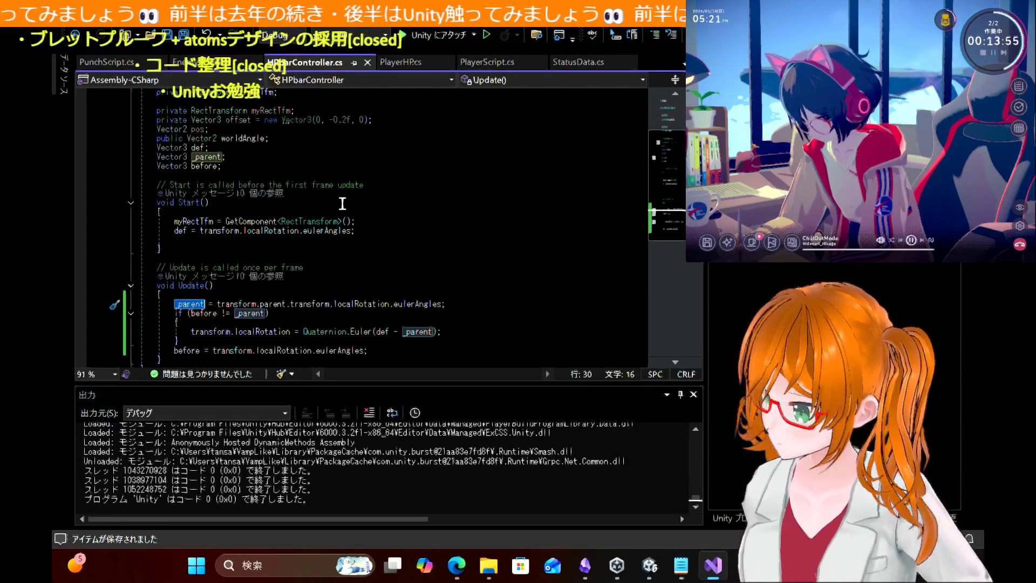
scroll(342, 203, "down", 1)
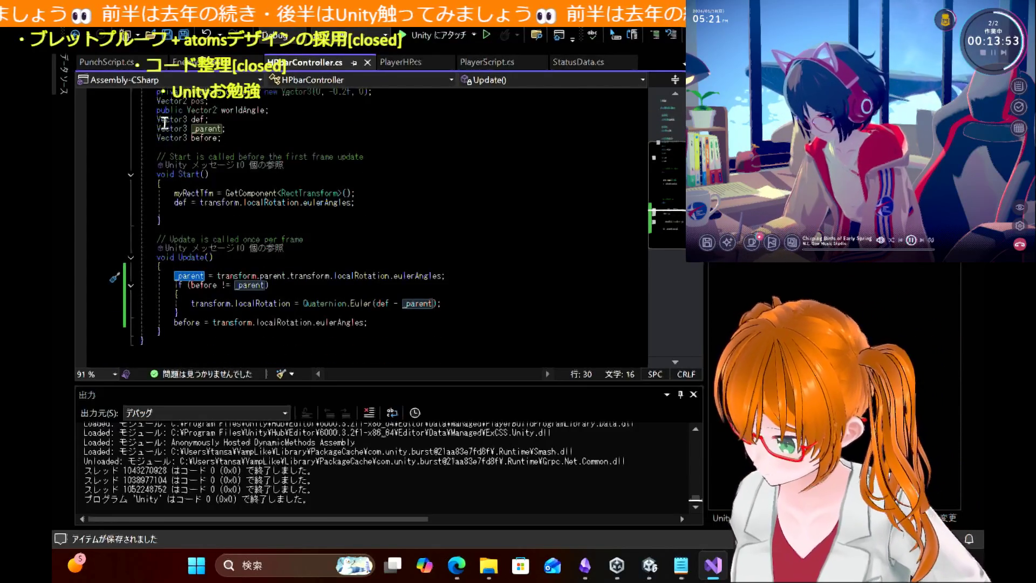
left_click_drag(243, 129, 103, 139)
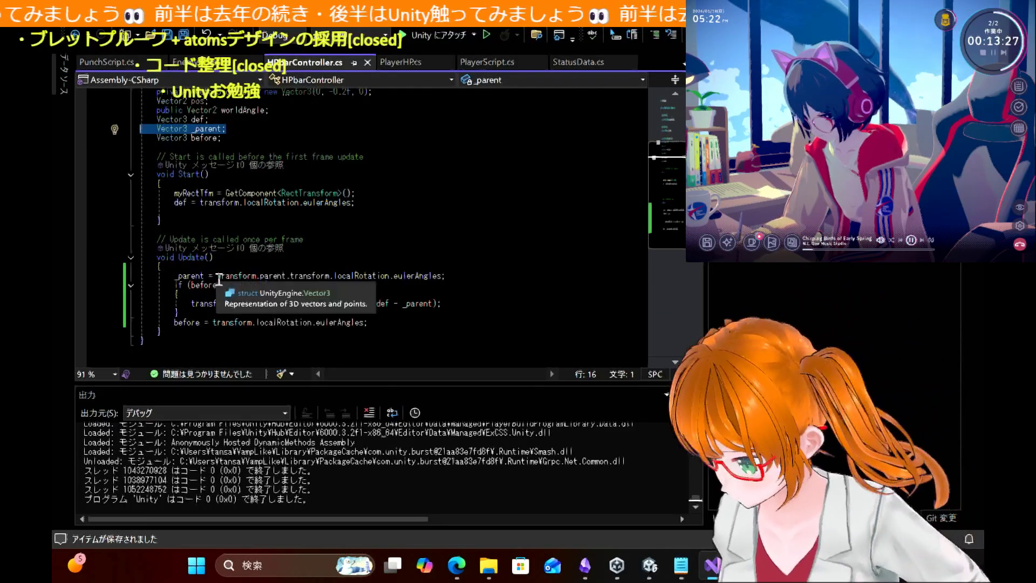
left_click(359, 245)
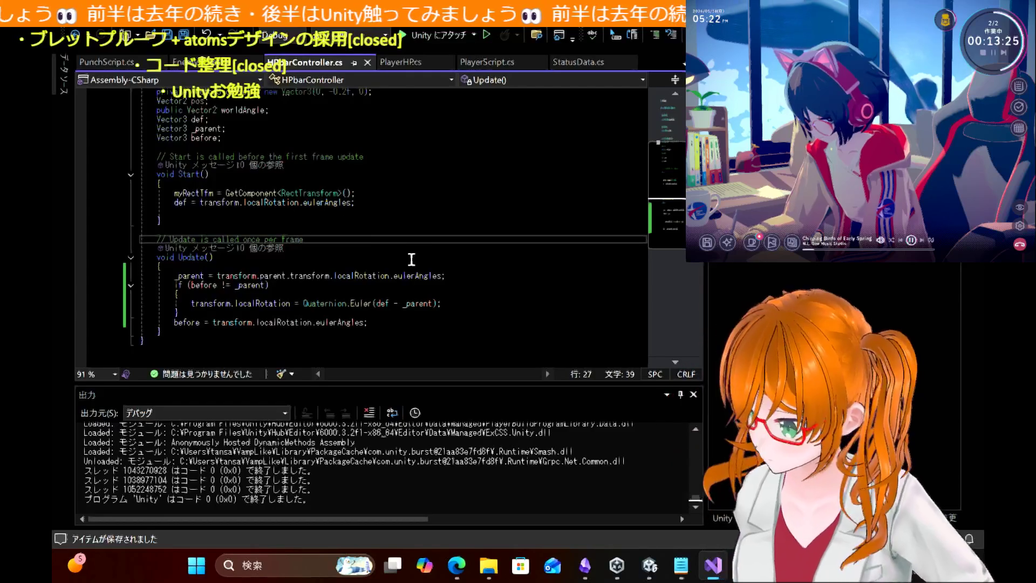
scroll(411, 248, "up", 3)
double_click(198, 278)
scroll(422, 248, "down", 1)
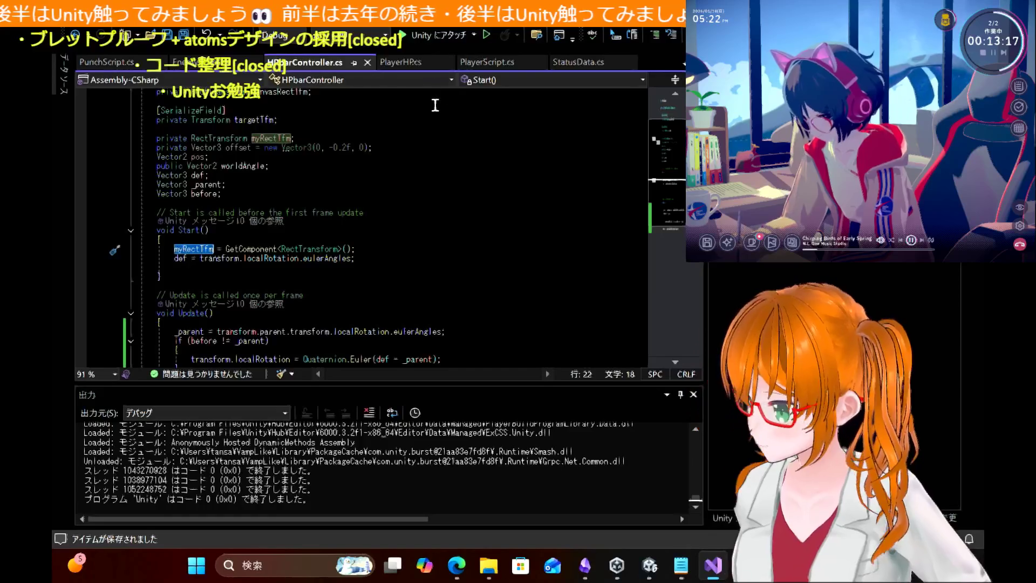
scroll(364, 202, "down", 3)
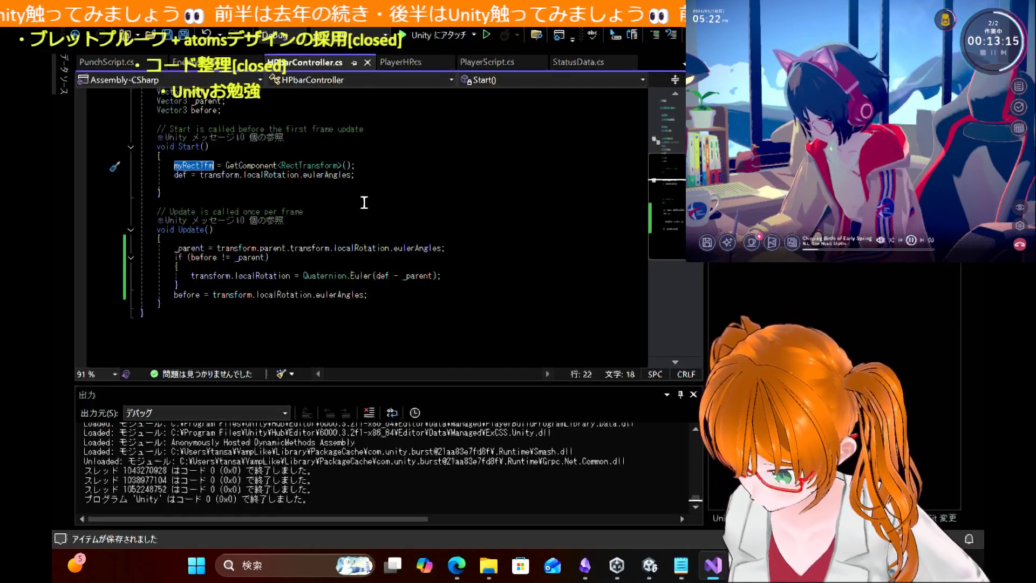
scroll(364, 202, "up", 1)
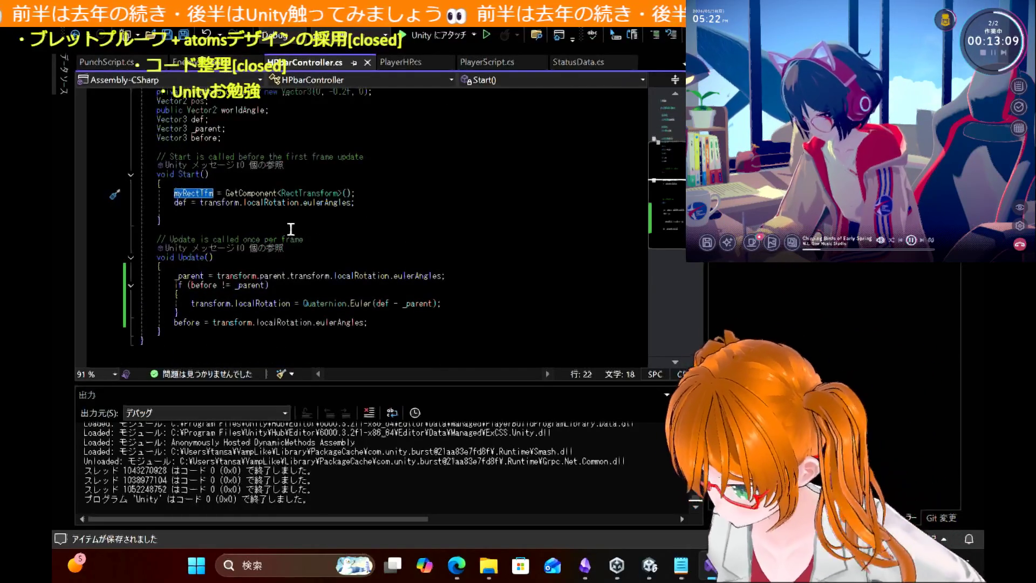
Step: Comment out HPbarController's Update() body again and bring up the tutorial in Edge
mouse_move(378, 320)
left_mouse_down()
mouse_move(141, 303)
mouse_move(126, 279)
left_mouse_up()
key("ctrl+k")
key("ctrl+c")
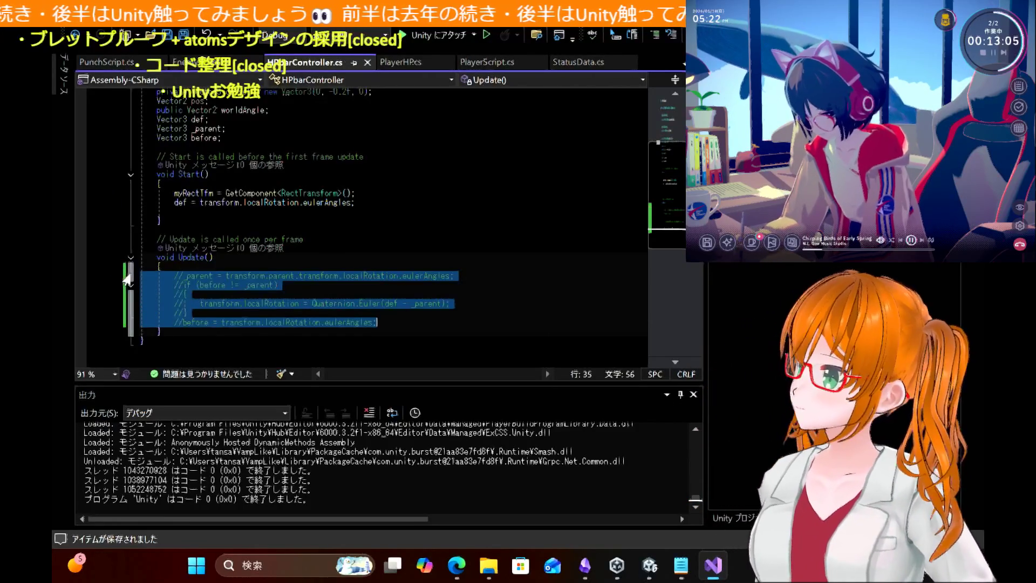
left_click(408, 240)
left_click(456, 565)
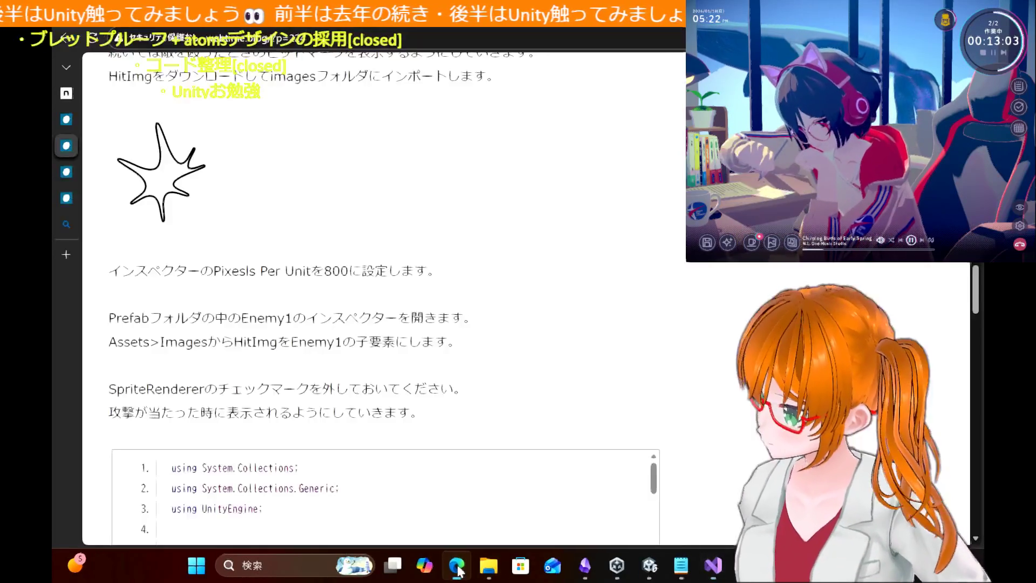
Step: Scroll the tutorial's code listing down to its final Hitmark lines, then return to Unity
scroll(466, 346, "down", 10)
scroll(468, 348, "down", 10)
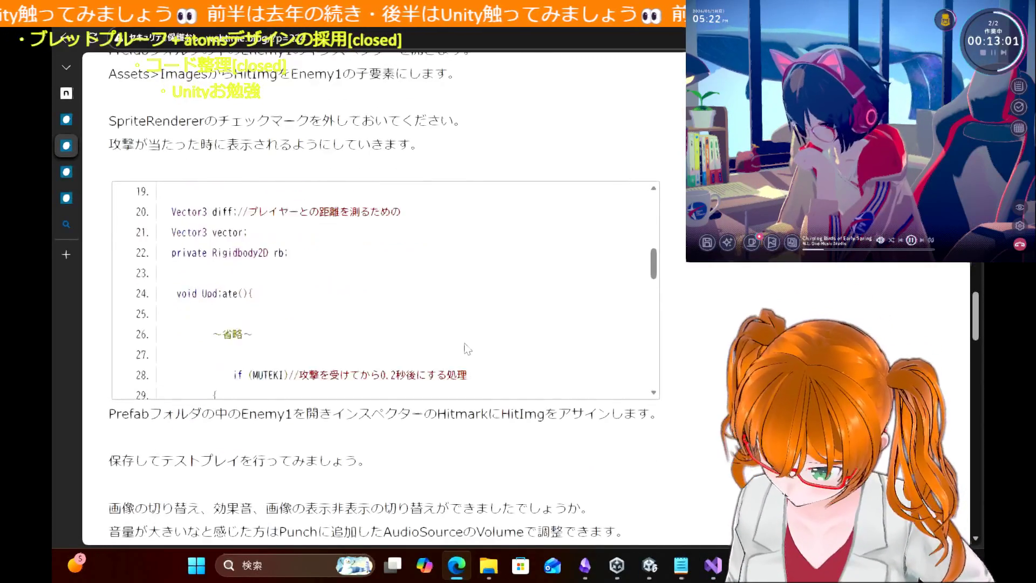
scroll(468, 348, "down", 5)
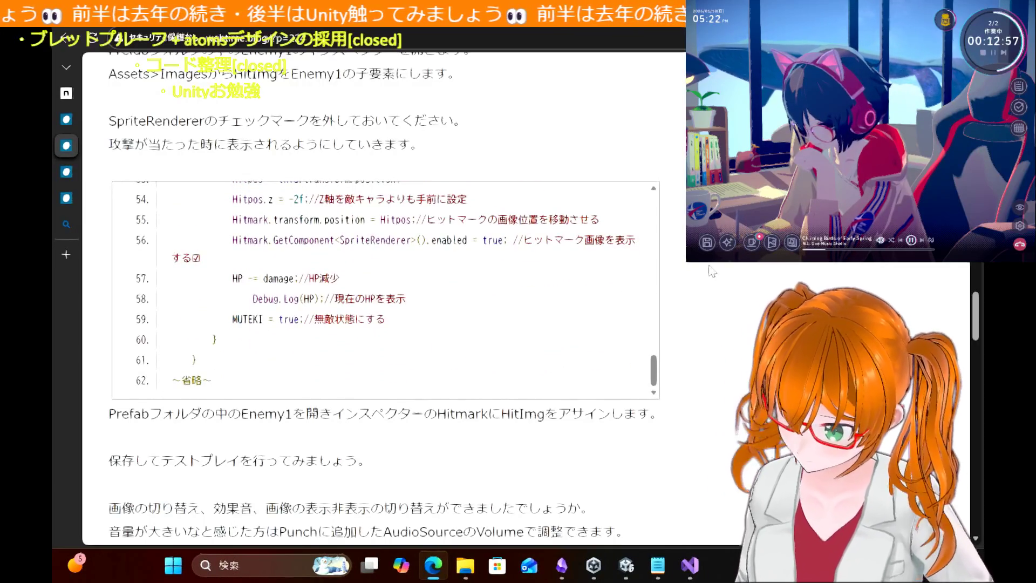
left_click(632, 570)
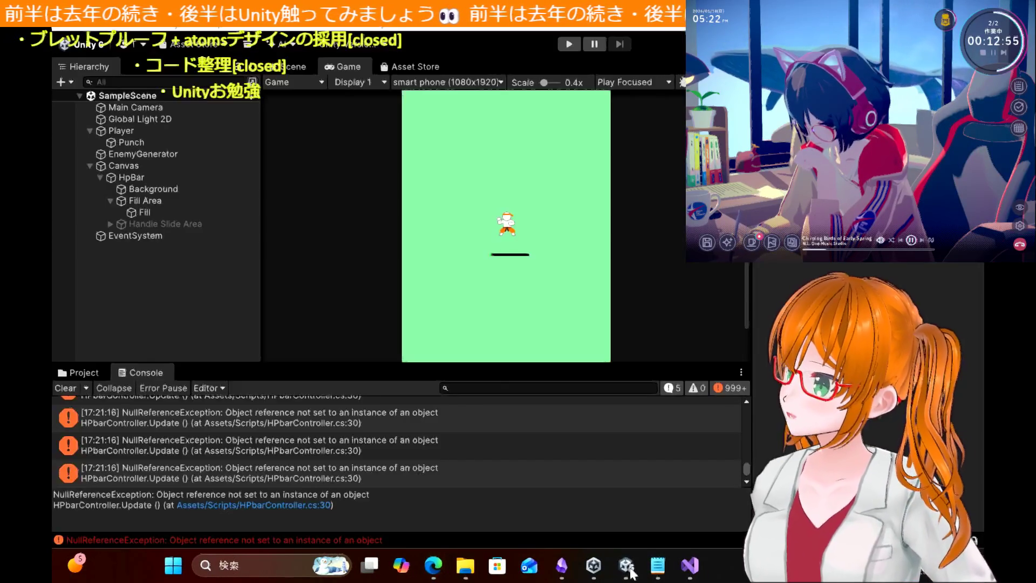
left_click(702, 564)
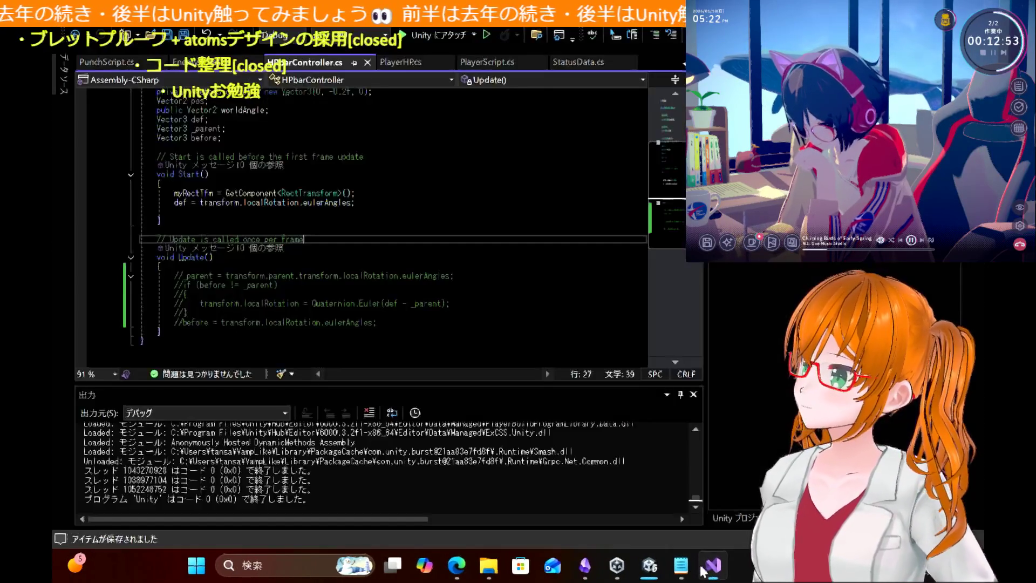
scroll(326, 249, "up", 3)
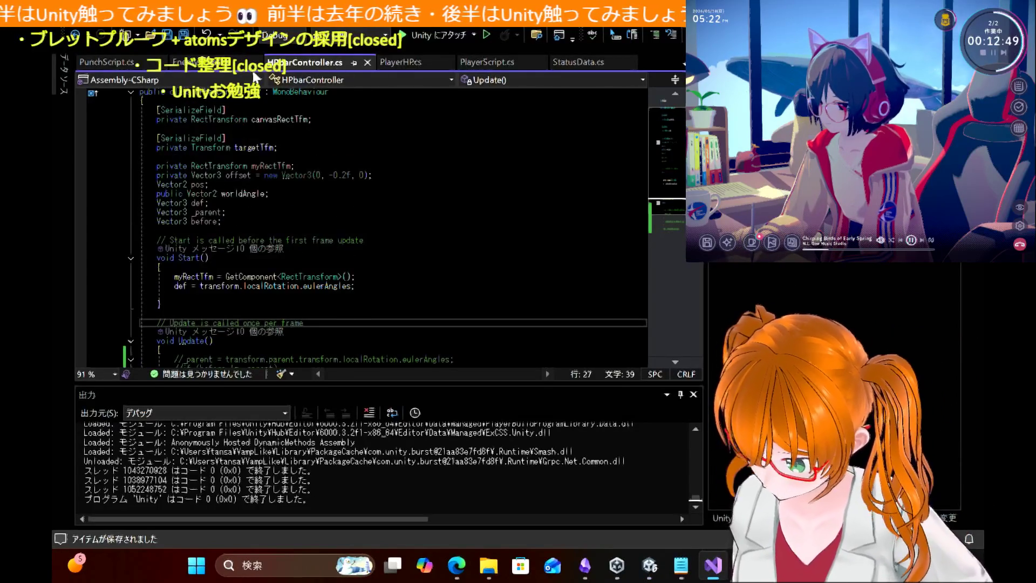
left_click(213, 62)
scroll(343, 240, "down", 4)
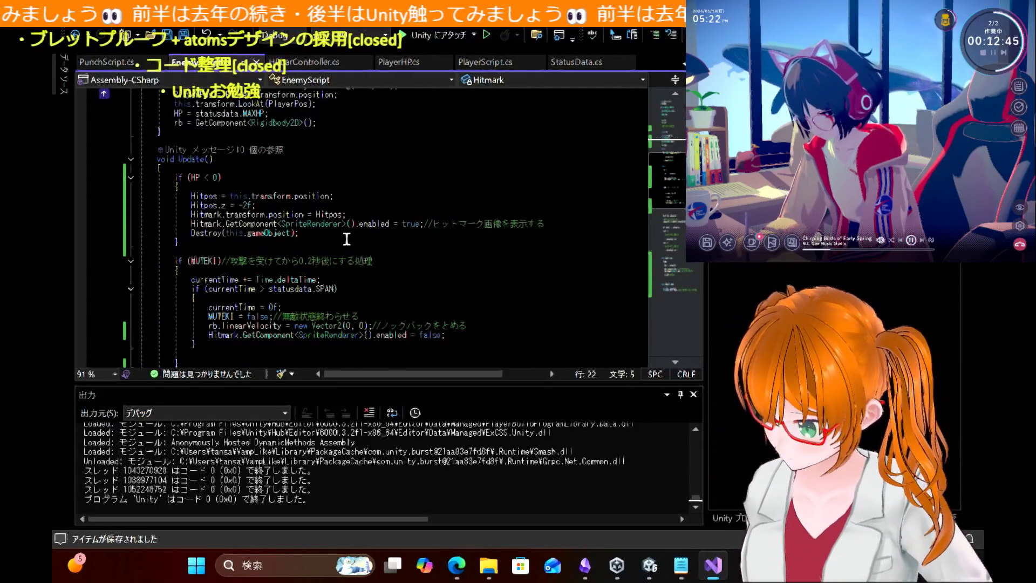
double_click(206, 224)
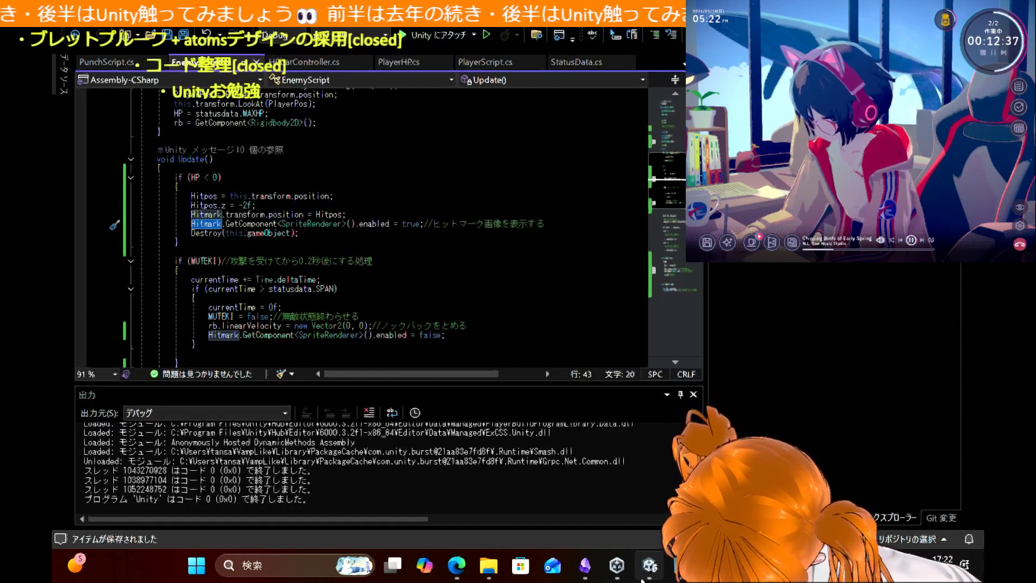
left_click(649, 576)
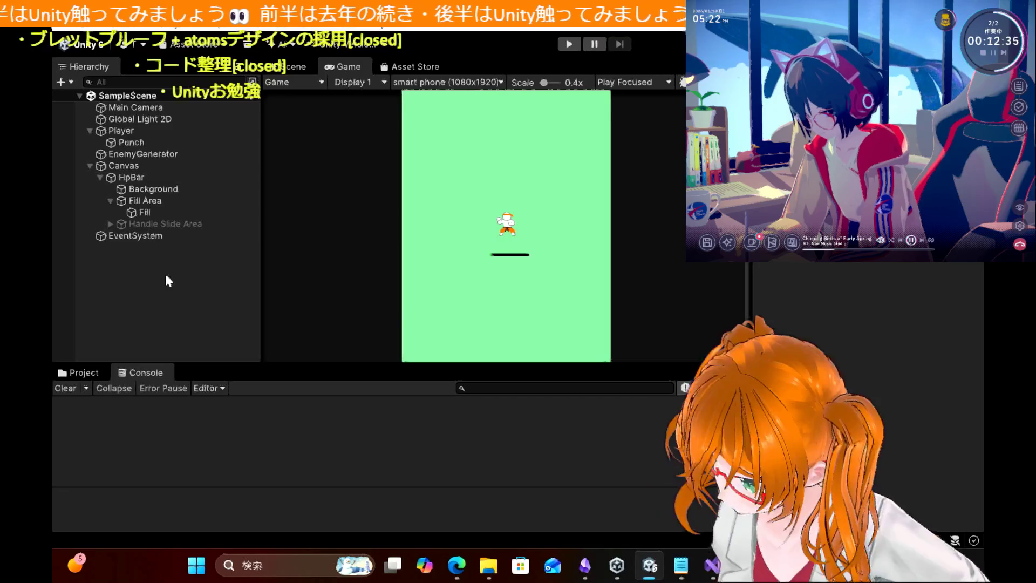
left_click(86, 371)
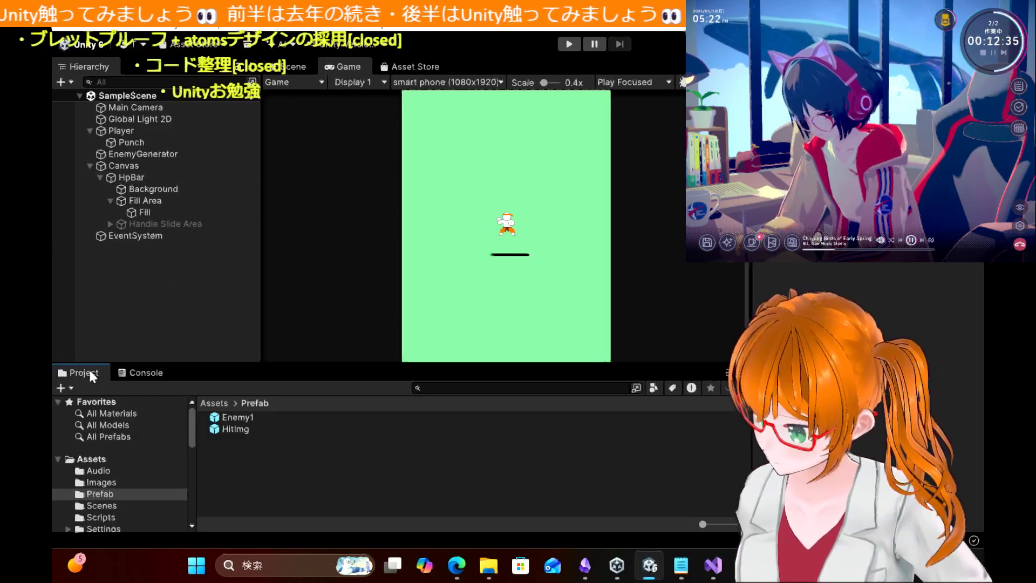
left_click(244, 418)
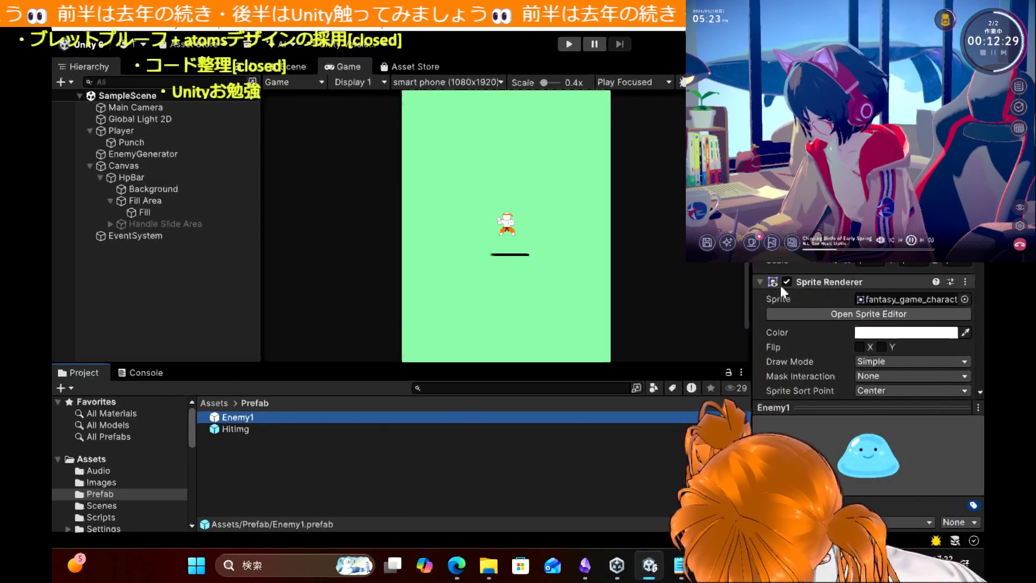
scroll(802, 307, "down", 5)
scroll(801, 305, "down", 4)
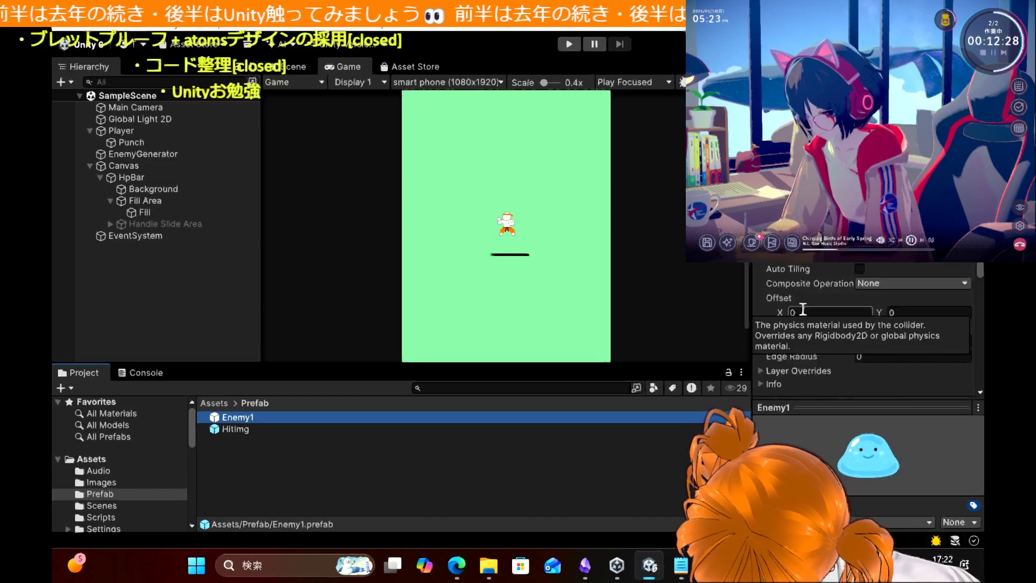
scroll(802, 307, "up", 7)
scroll(802, 307, "up", 1)
scroll(801, 305, "down", 5)
scroll(801, 305, "down", 5)
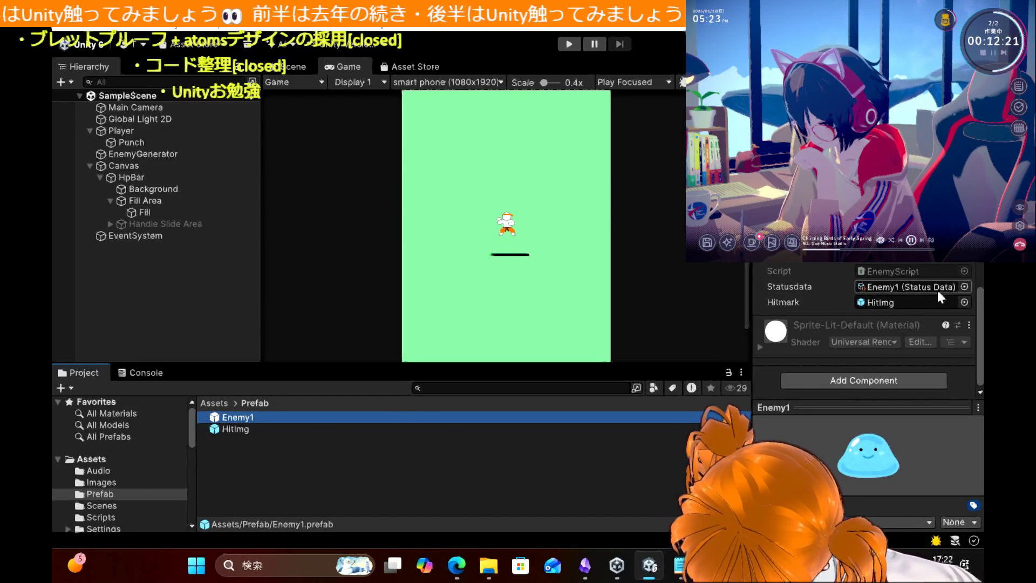
left_click(713, 565)
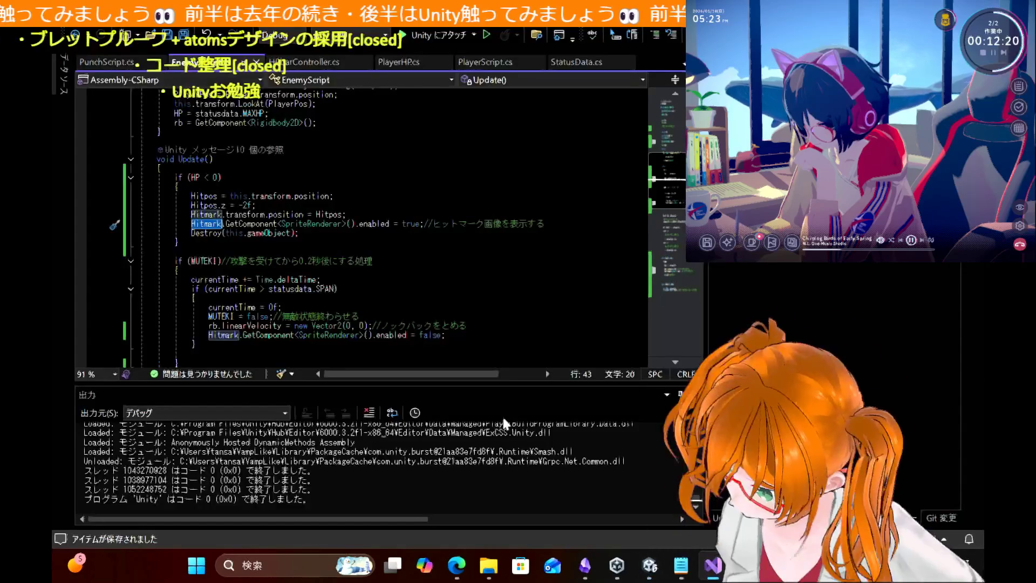
scroll(328, 186, "up", 4)
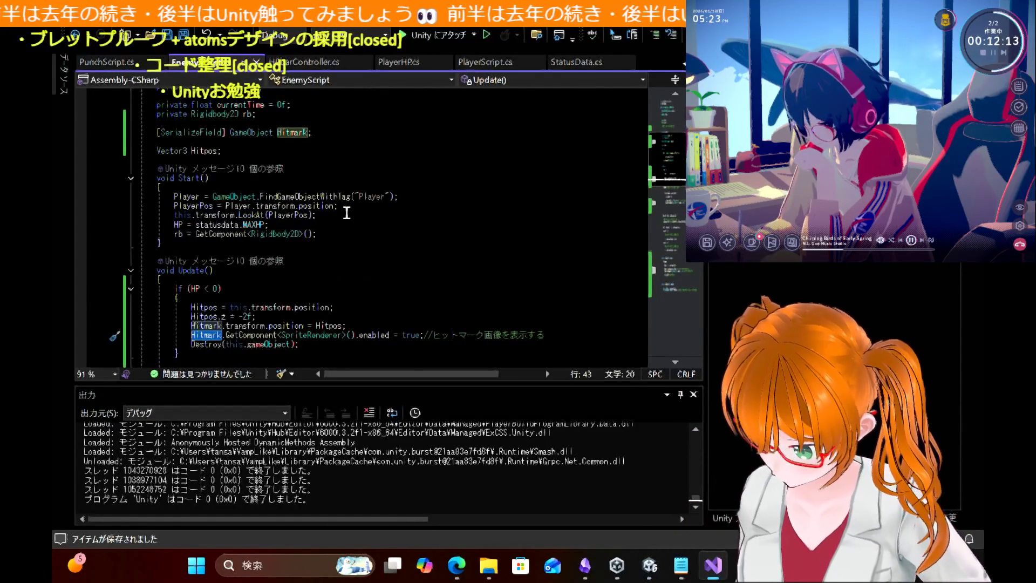
scroll(353, 215, "up", 1)
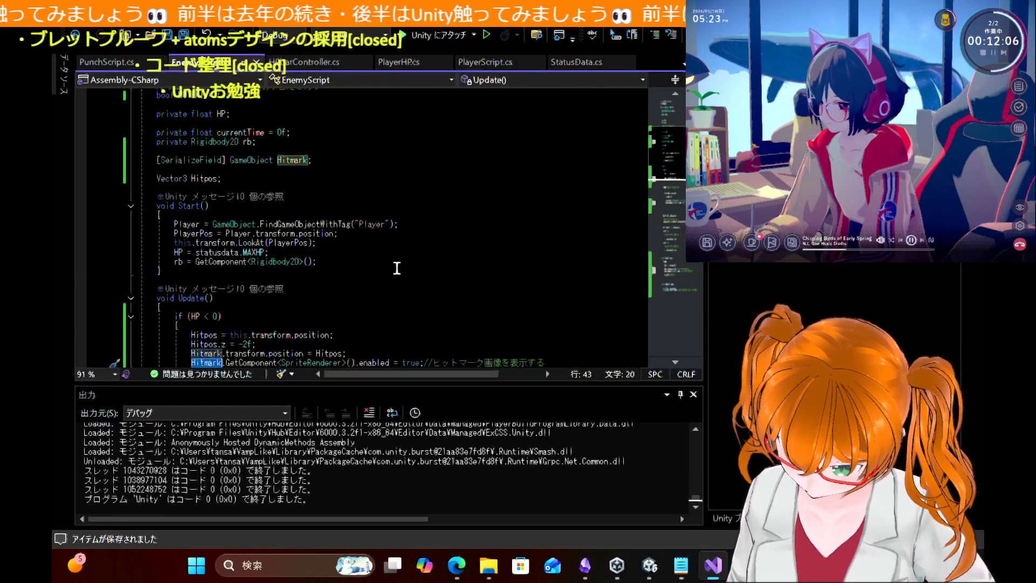
scroll(393, 269, "down", 2)
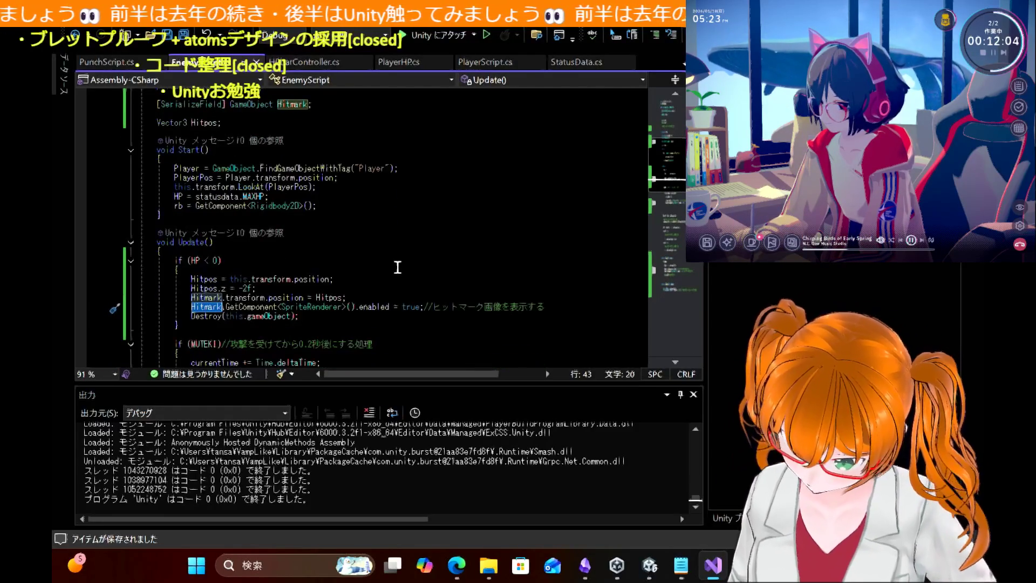
scroll(398, 268, "down", 3)
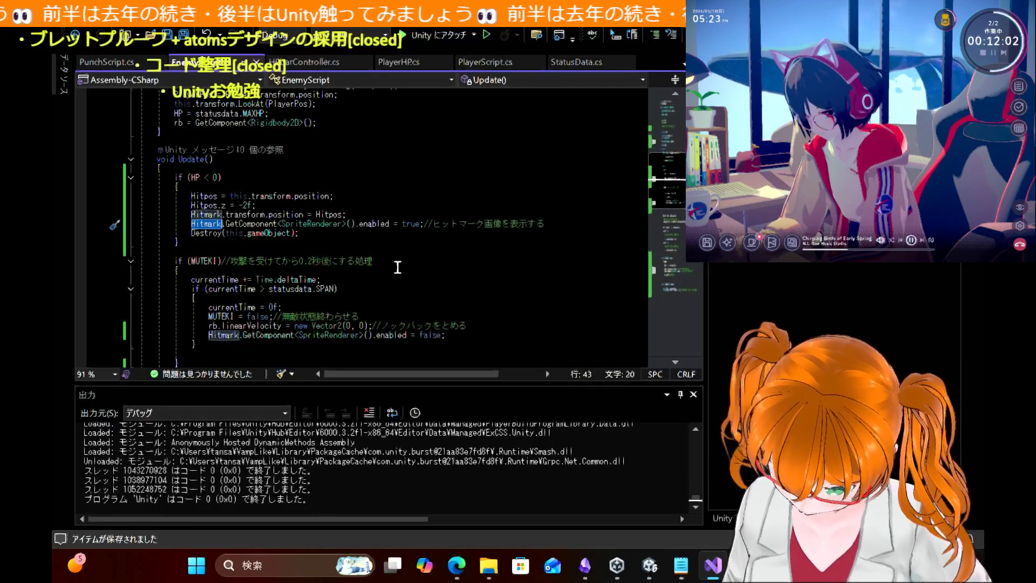
scroll(398, 267, "down", 3)
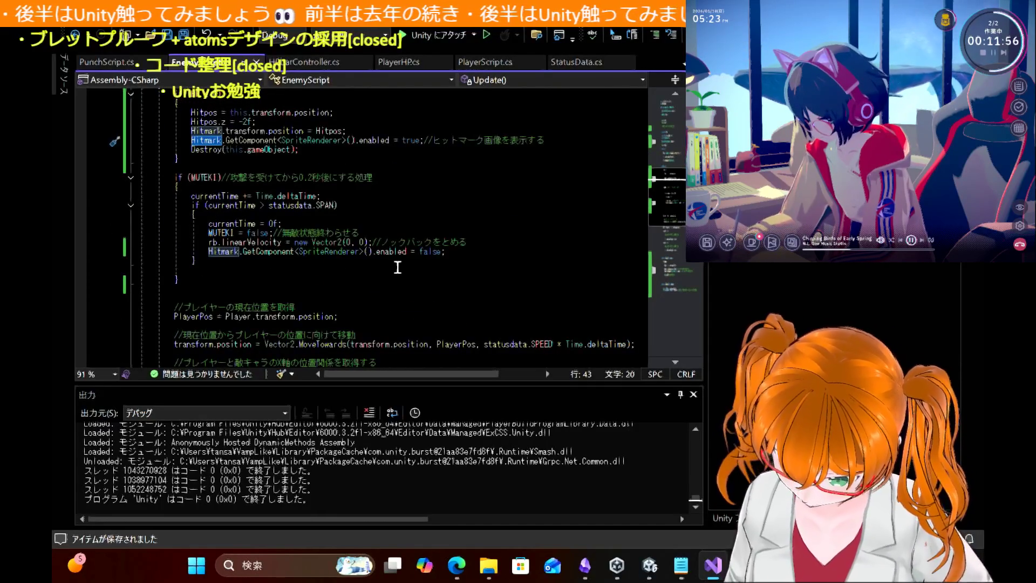
scroll(397, 267, "up", 1)
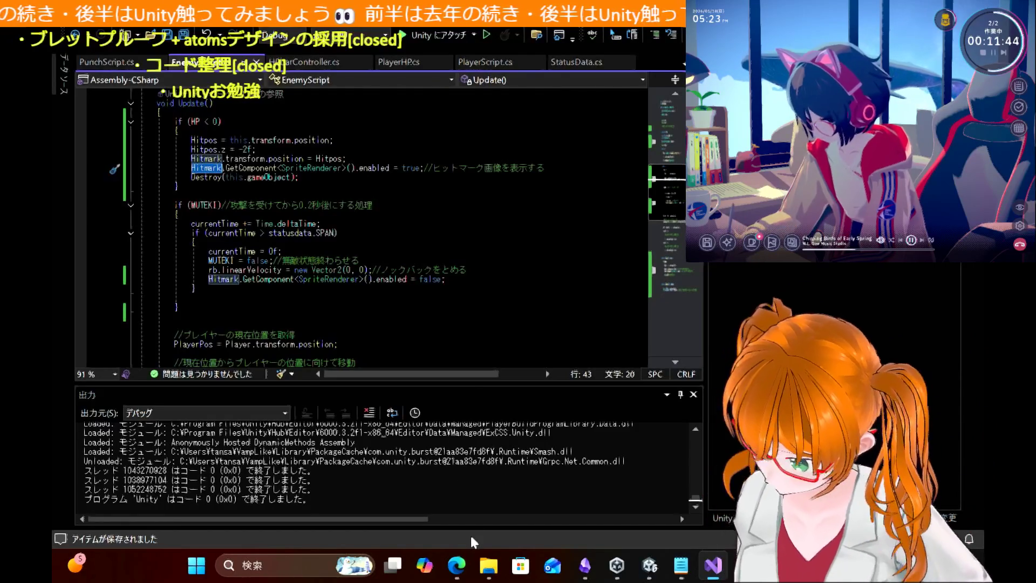
Step: Find and select the if (MUTEKI) block in the tutorial's EnemyScript listing, then return to Visual Studio
left_click(457, 565)
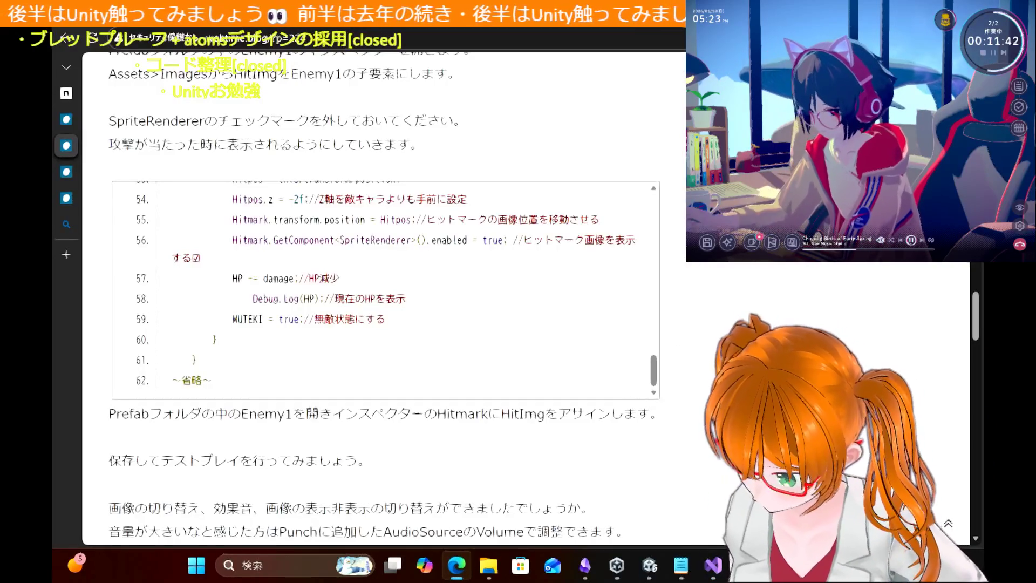
scroll(468, 342, "up", 10)
scroll(468, 343, "up", 3)
scroll(469, 342, "down", 4)
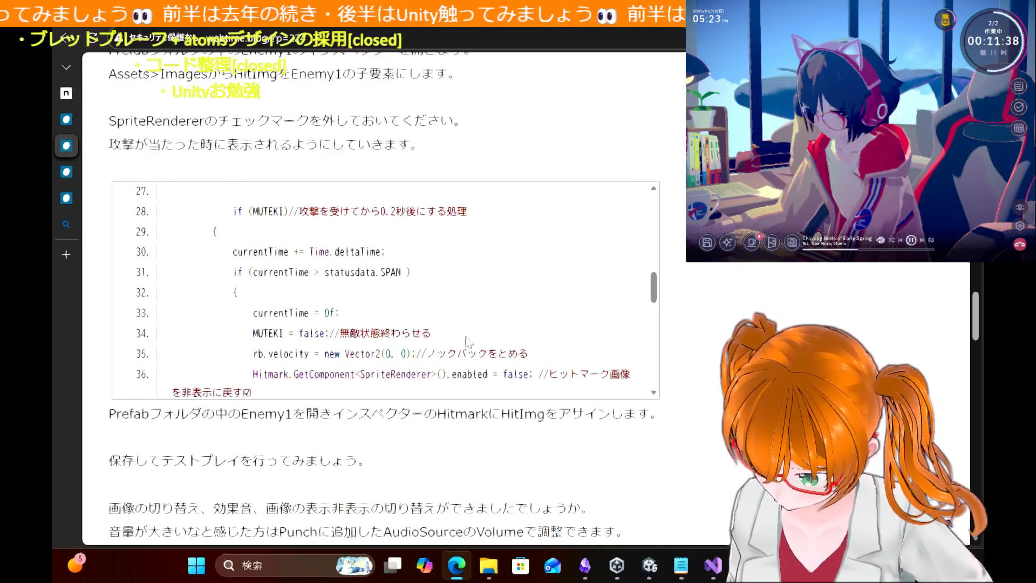
scroll(468, 342, "down", 1)
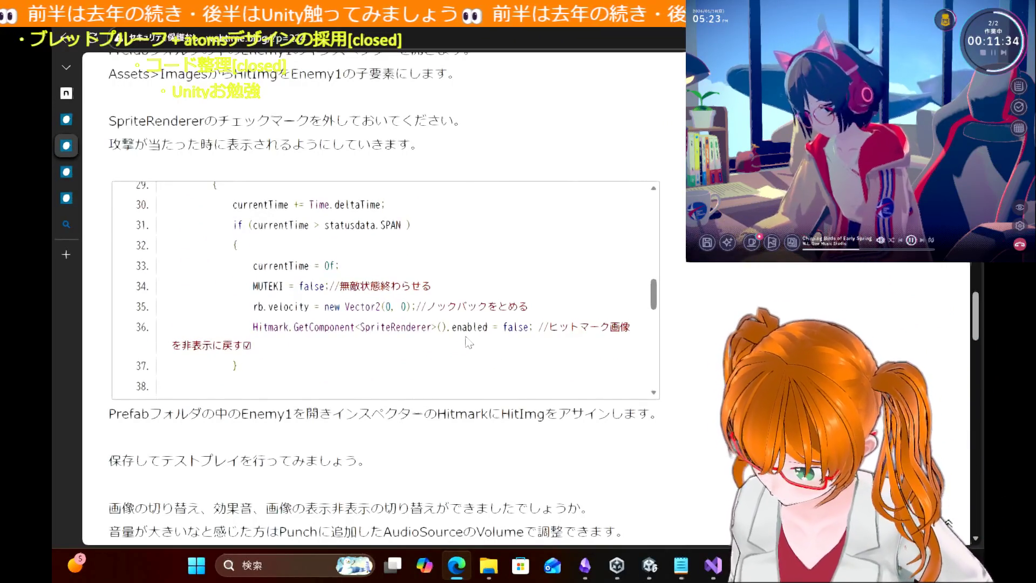
scroll(468, 342, "up", 1)
scroll(469, 343, "down", 2)
scroll(467, 343, "up", 1)
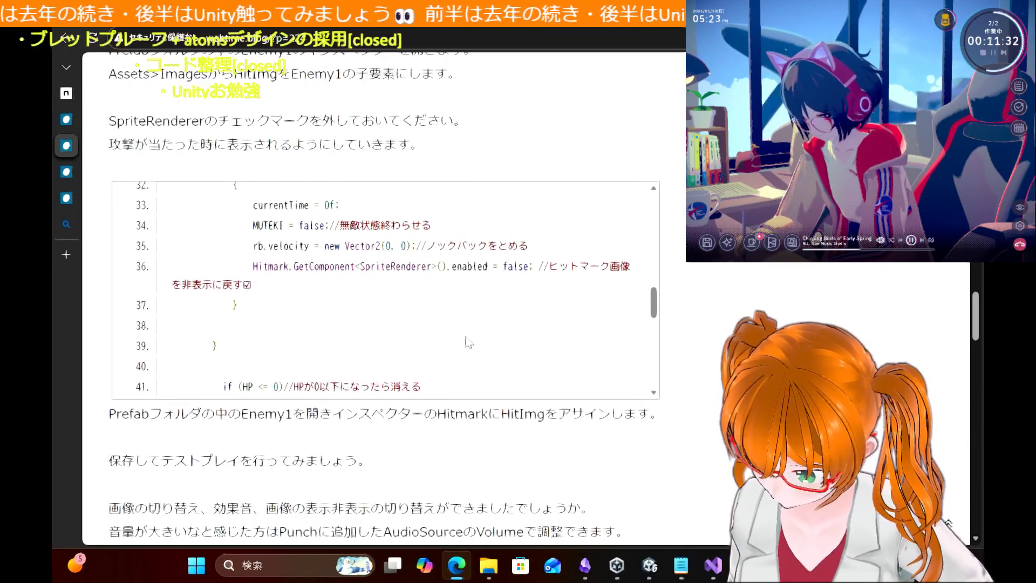
mouse_move(224, 356)
left_mouse_down()
mouse_move(173, 265)
mouse_move(162, 186)
mouse_move(149, 350)
mouse_move(146, 333)
left_mouse_up()
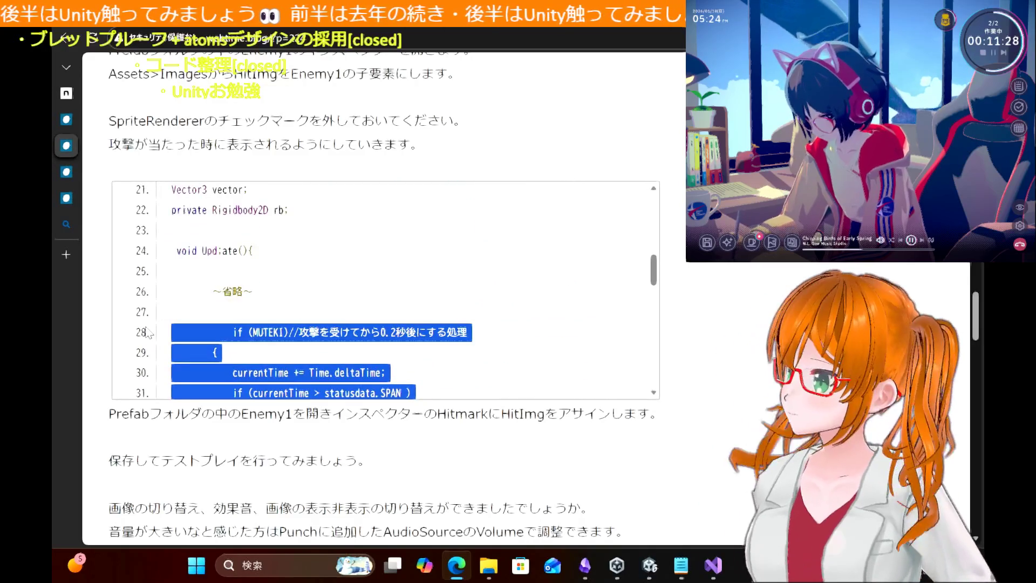
left_click(711, 567)
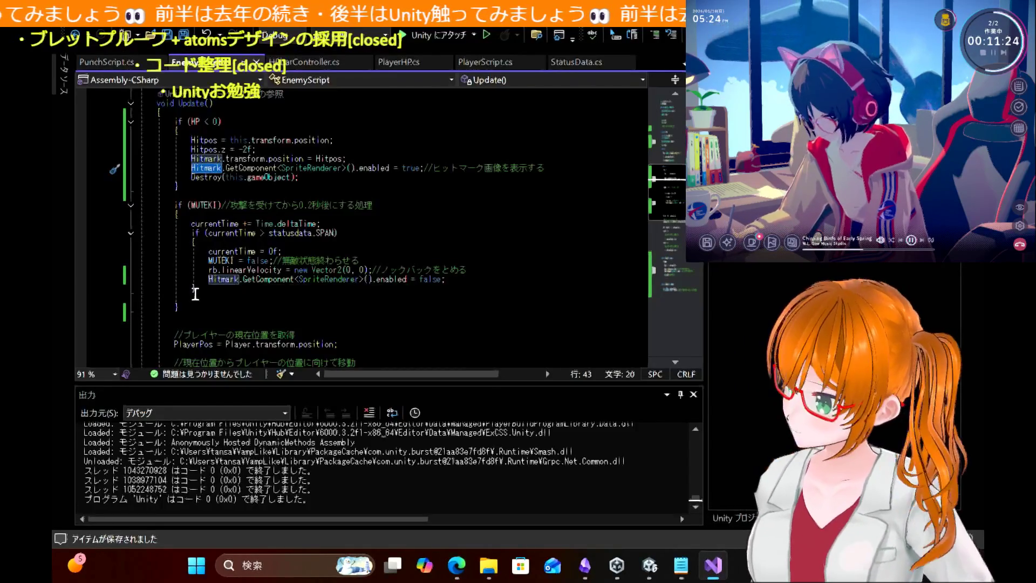
Step: Paste the tutorial's MUTEKI block into EnemyScript, change rb.velocity to rb.linearVelocity, and save
mouse_move(196, 308)
left_mouse_down()
mouse_move(157, 216)
mouse_move(124, 208)
left_mouse_up()
key("ctrl+v")
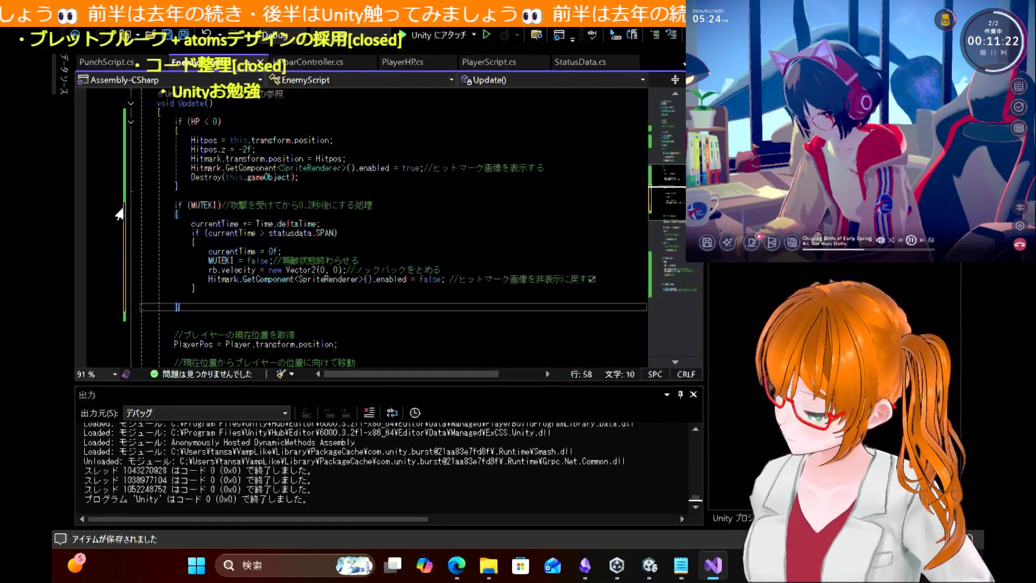
double_click(230, 270)
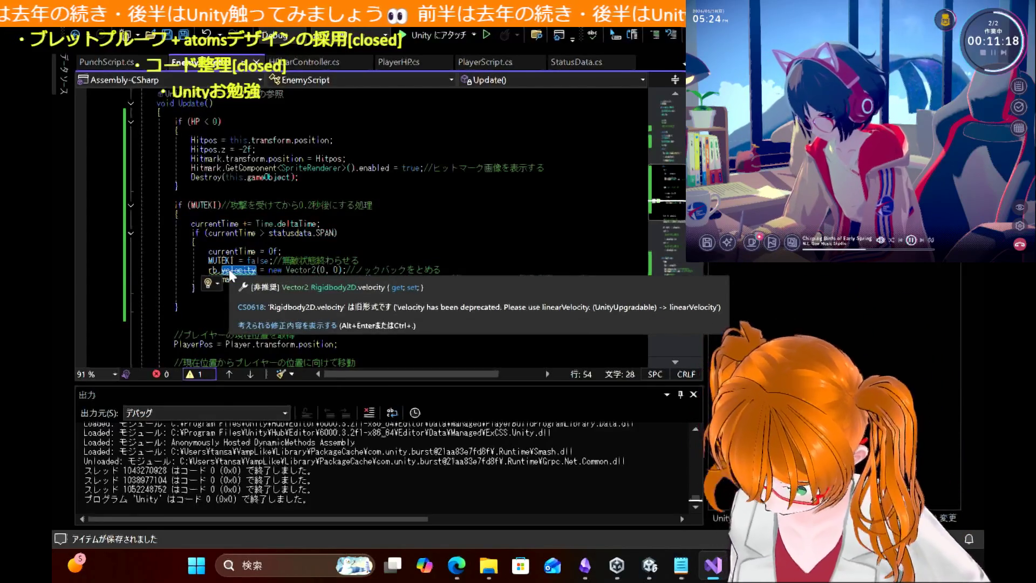
type("l")
key("Tab")
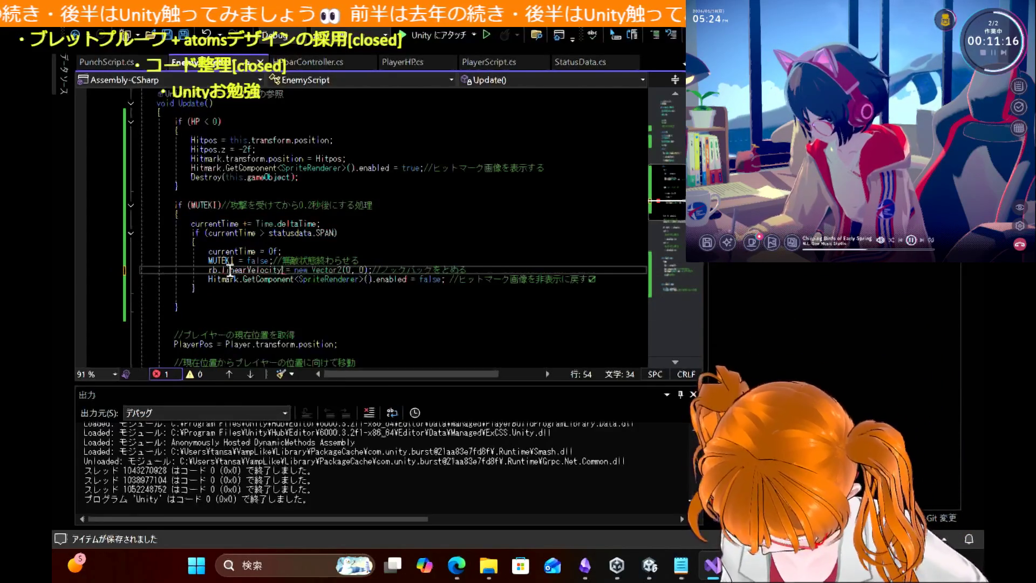
left_click(443, 244)
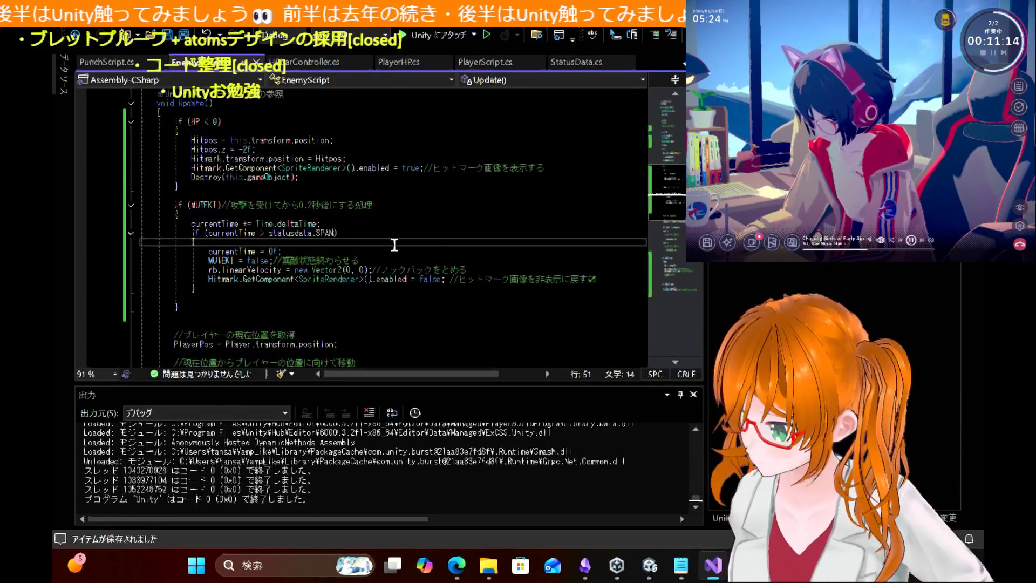
left_click(608, 281)
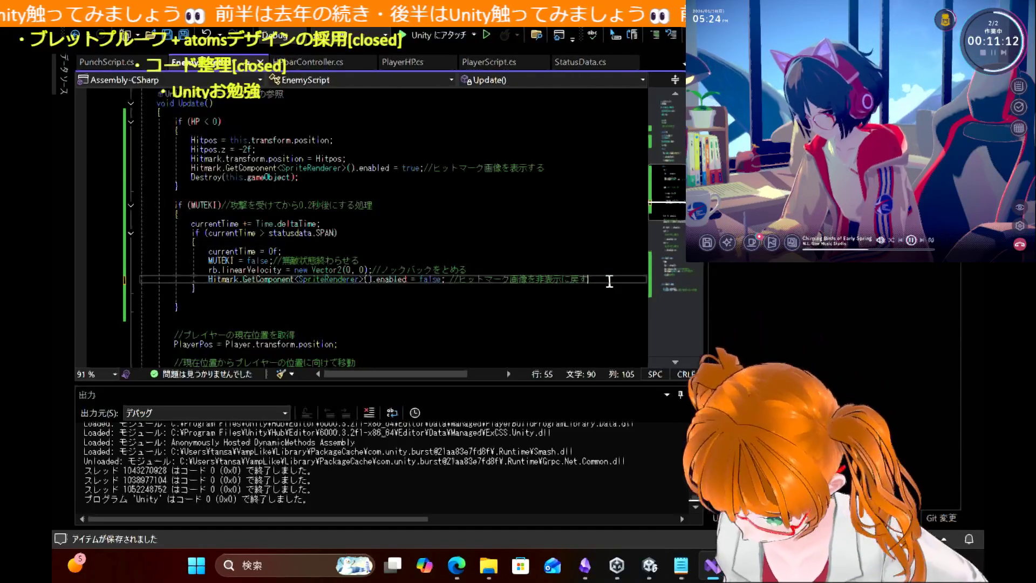
key("ctrl+s")
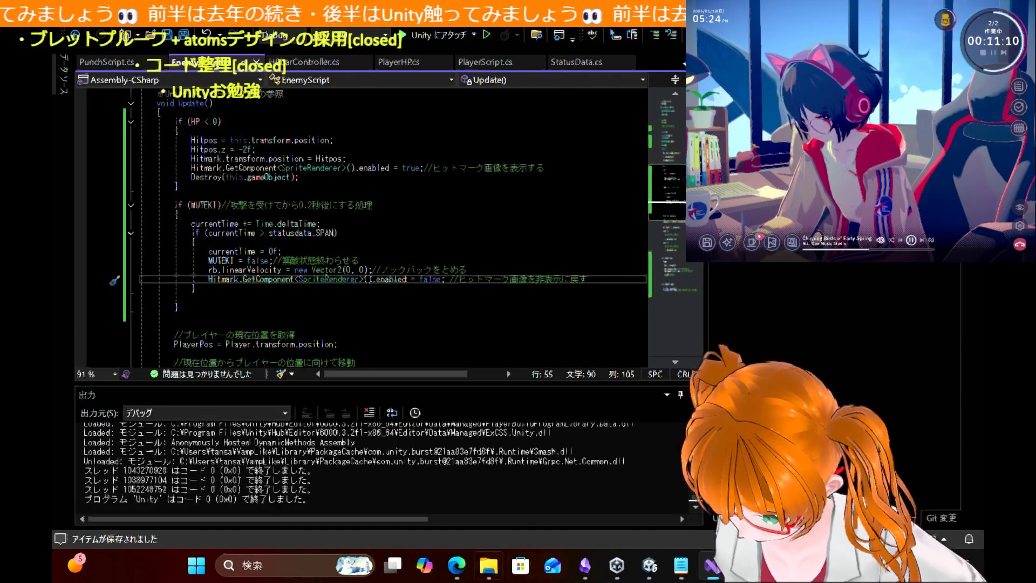
mouse_move(457, 565)
left_click(463, 493)
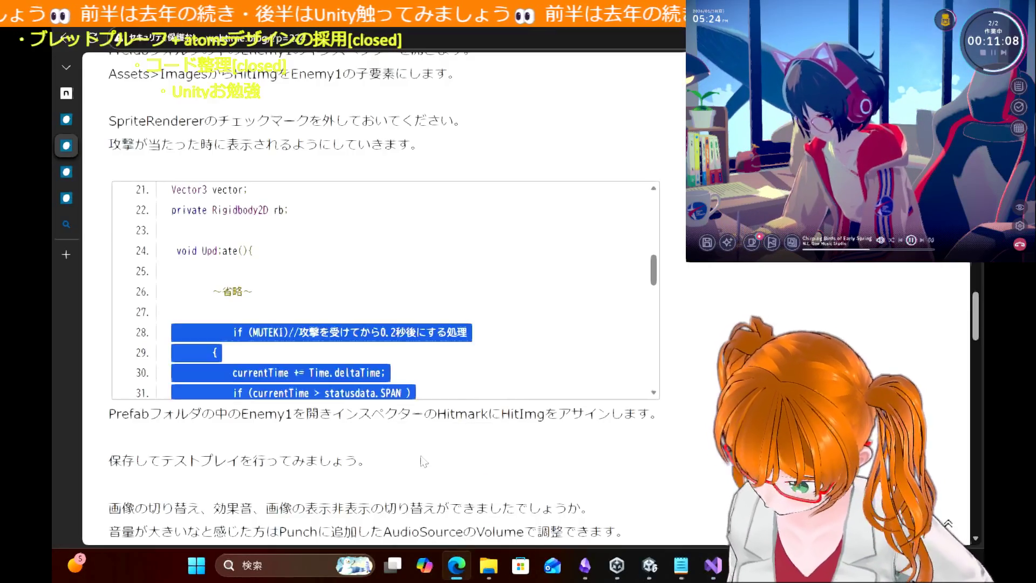
Step: Select a code block further down the tutorial listing, then bring Visual Studio with EnemyScript's Update forward
scroll(428, 300, "down", 5)
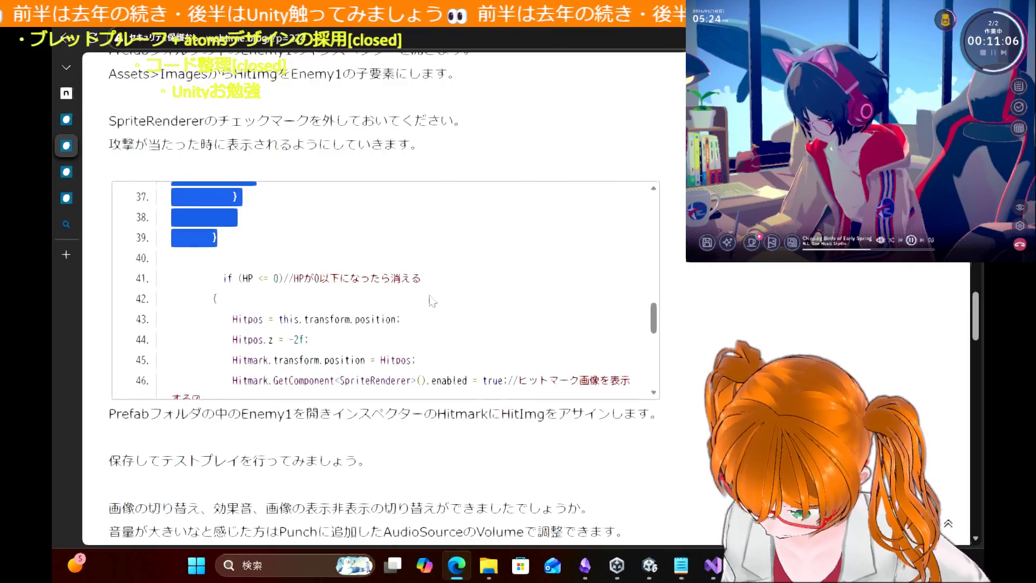
scroll(431, 300, "down", 1)
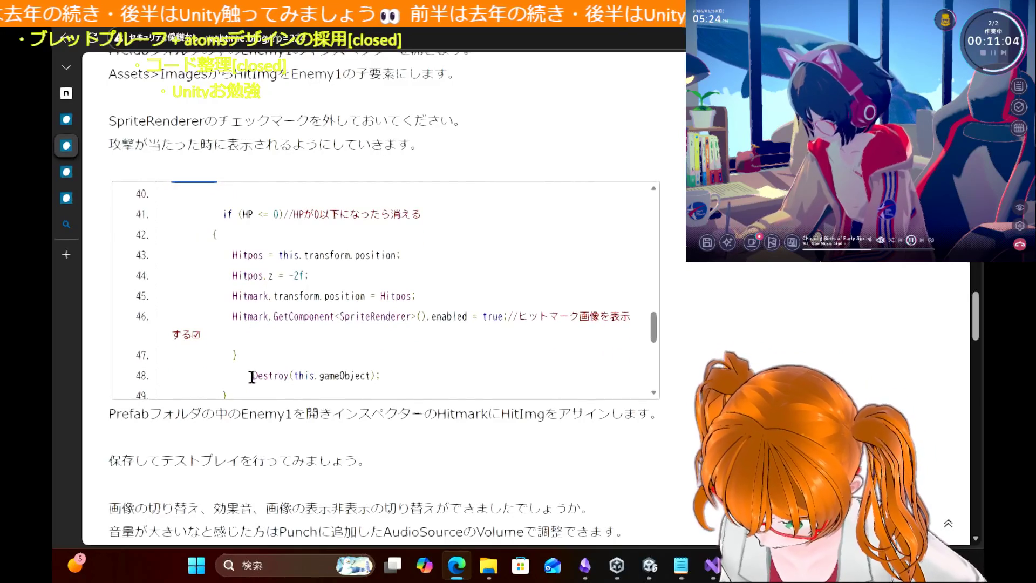
scroll(234, 381, "down", 1)
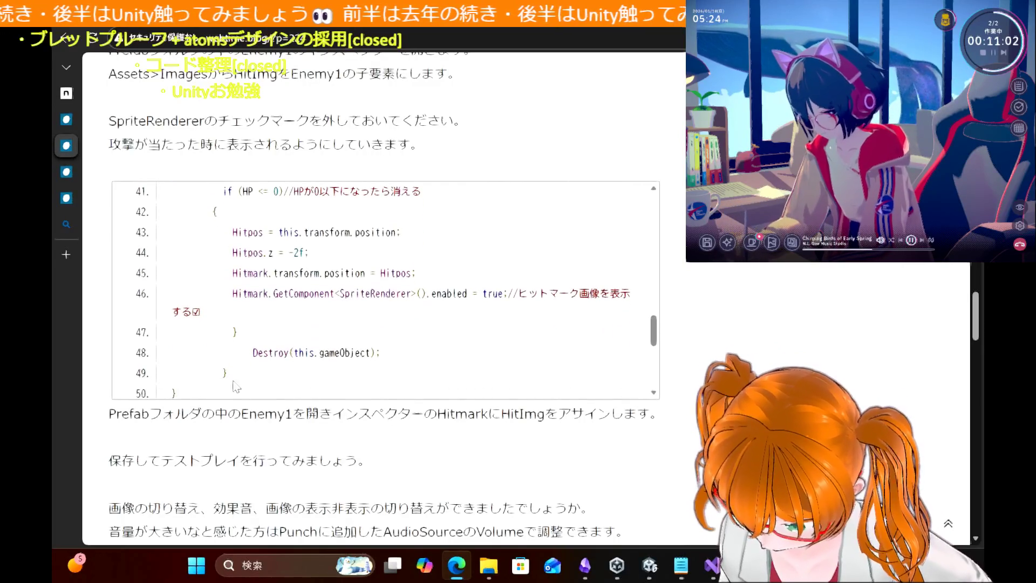
mouse_move(241, 375)
left_mouse_down()
mouse_move(162, 189)
mouse_move(161, 324)
left_mouse_up()
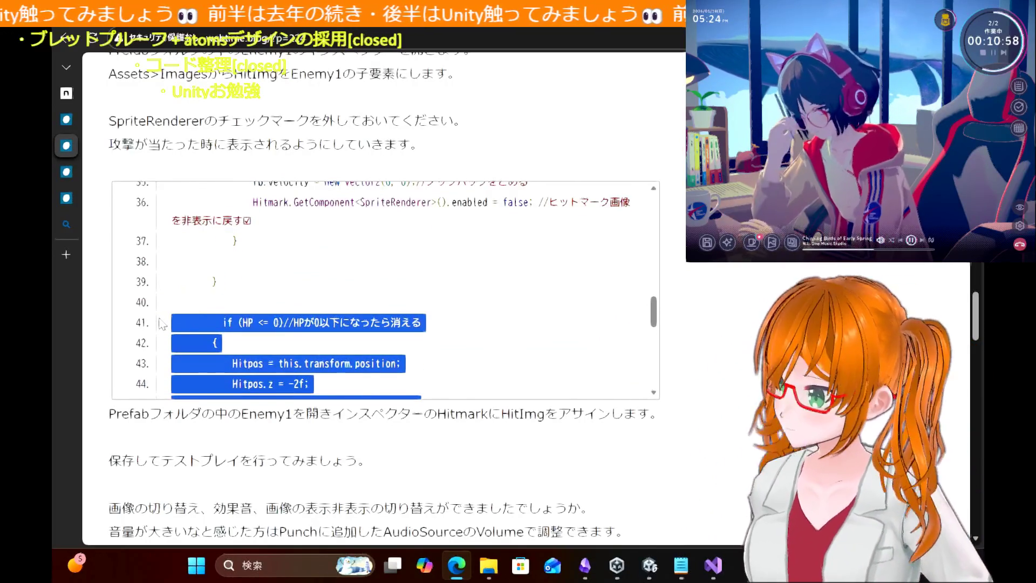
left_click(651, 565)
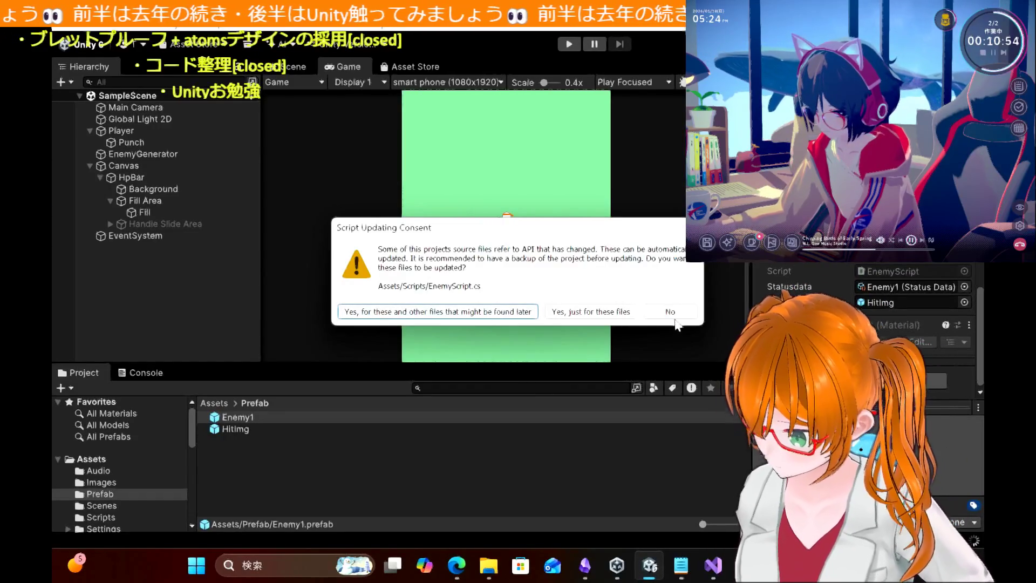
left_click(723, 566)
left_click(721, 573)
left_click(720, 575)
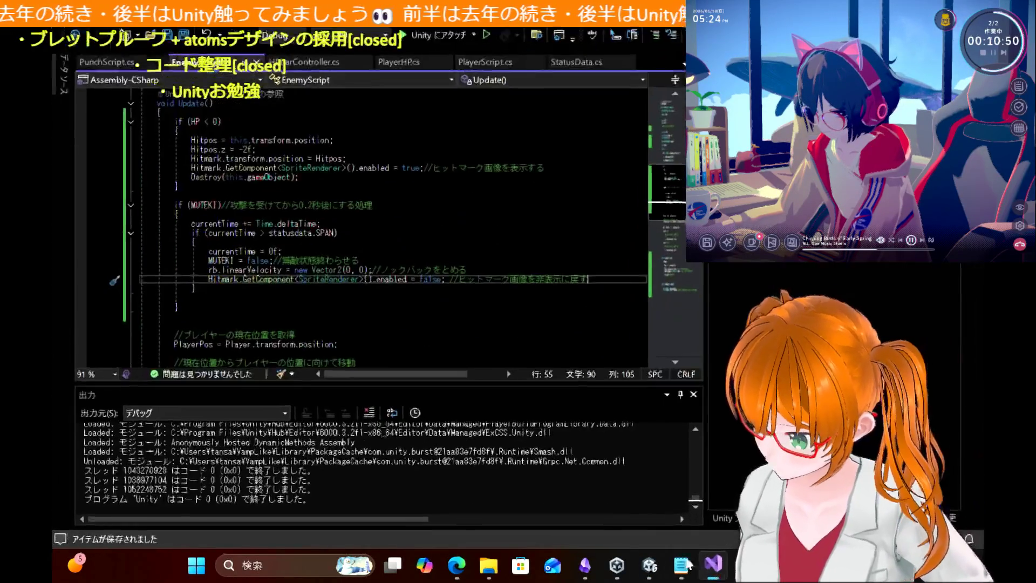
Step: Replace empty line 57 in EnemyScript's Update with the pasted if (HP <= 0) block, then return to the tutorial
left_click(243, 301)
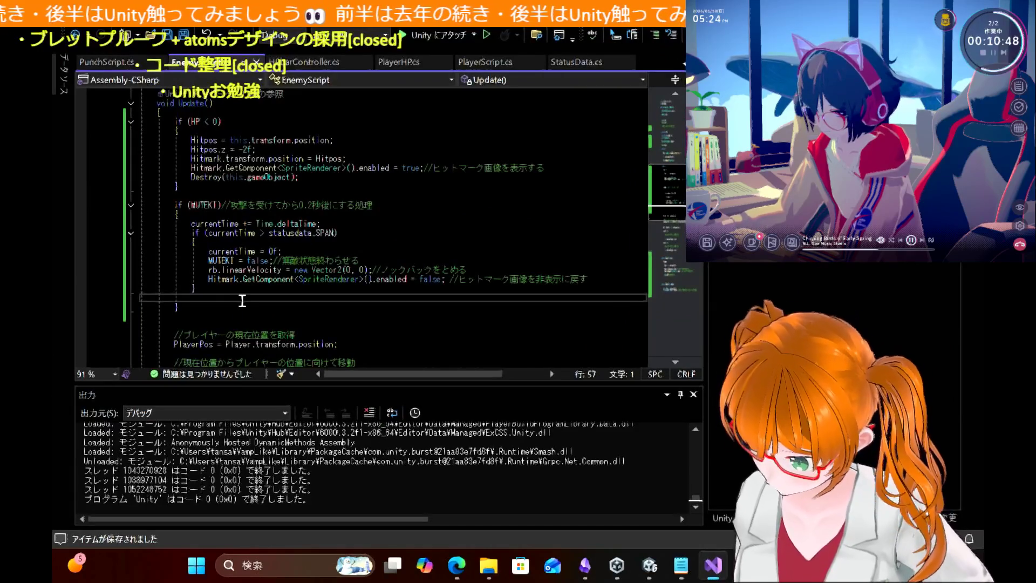
key("Delete")
key("Down")
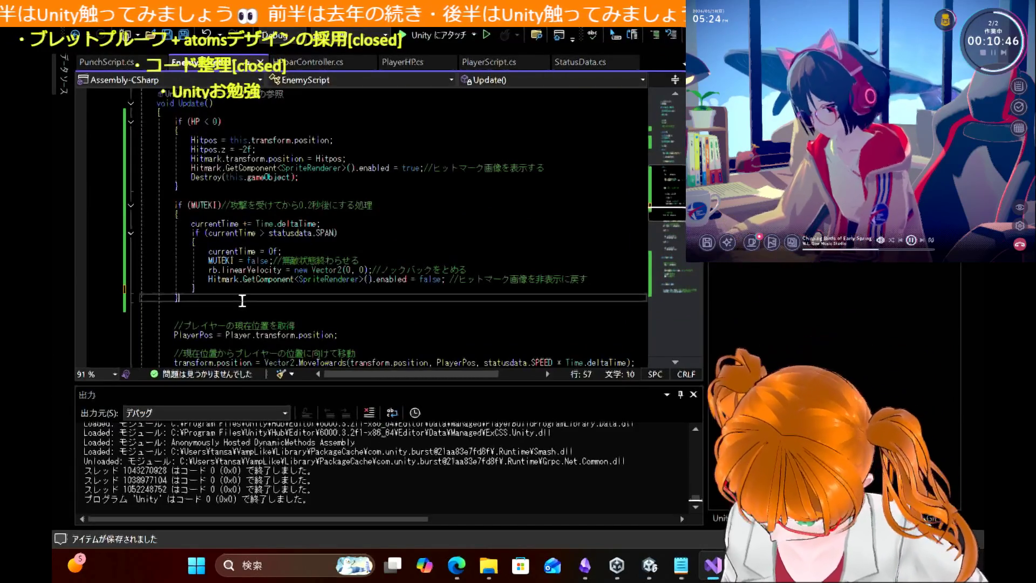
key("ctrl+v")
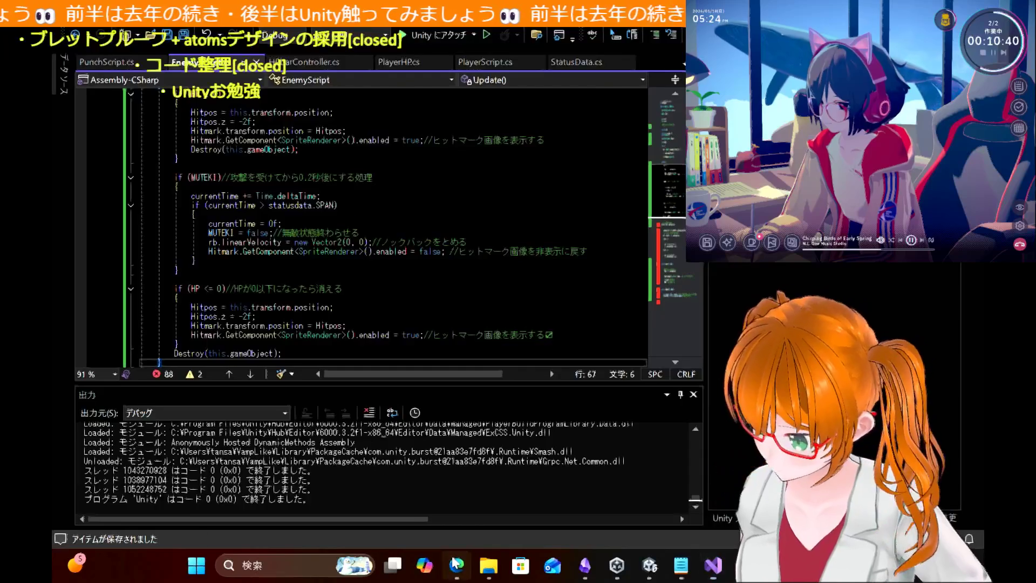
left_click(456, 565)
scroll(402, 319, "down", 3)
scroll(403, 321, "down", 2)
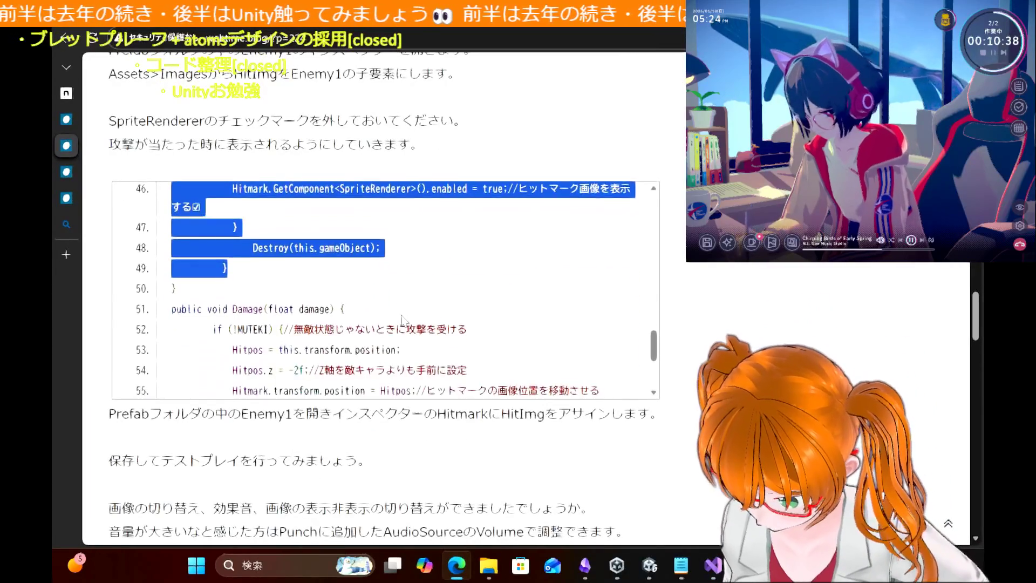
Step: Scroll the tutorial's code box to review the if (HP <= 0) block that places Hitmark and destroys the enemy
scroll(402, 321, "up", 6)
scroll(402, 322, "up", 5)
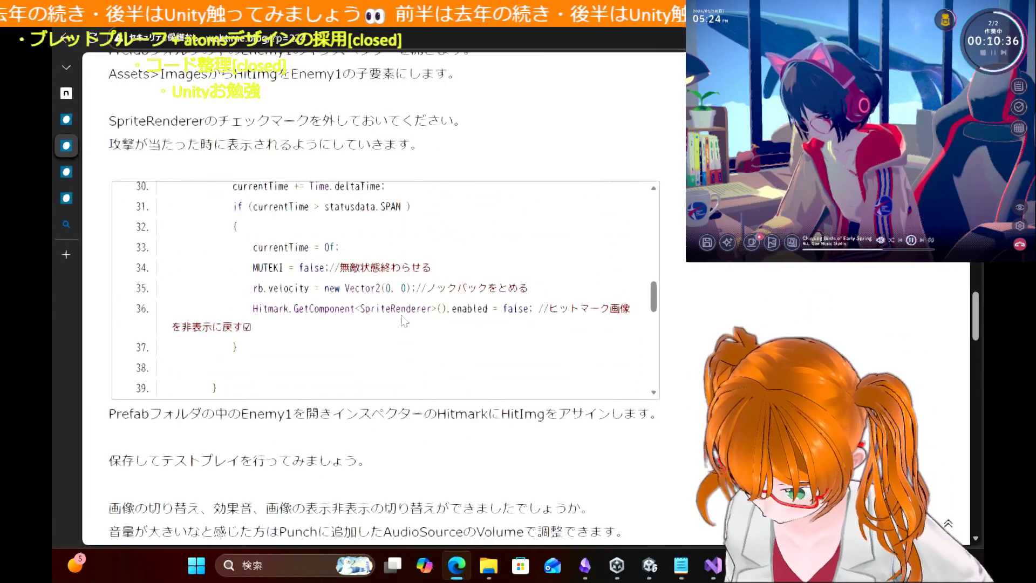
scroll(403, 321, "down", 5)
scroll(402, 321, "up", 1)
scroll(403, 321, "up", 4)
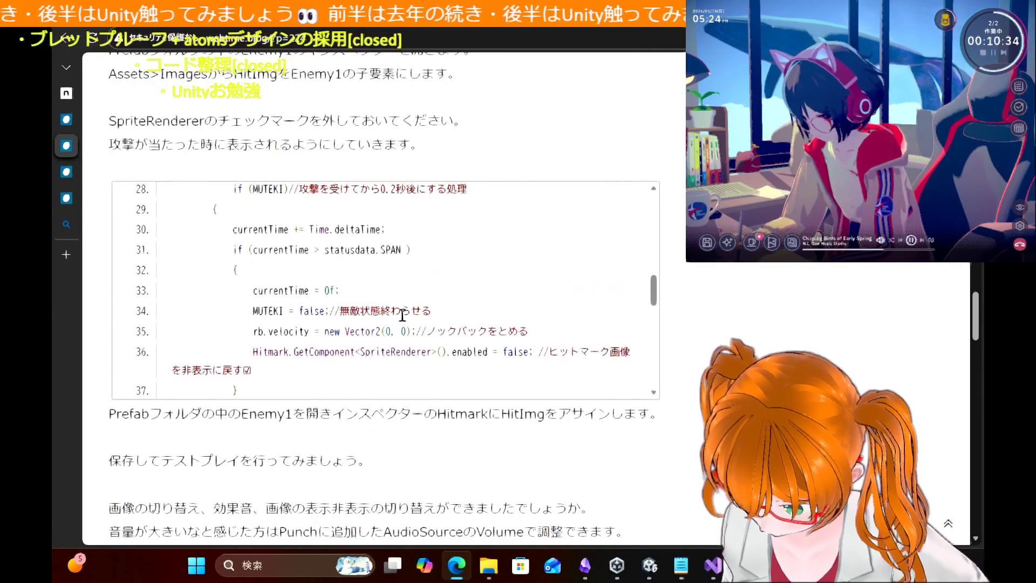
scroll(402, 318, "down", 4)
scroll(402, 315, "down", 4)
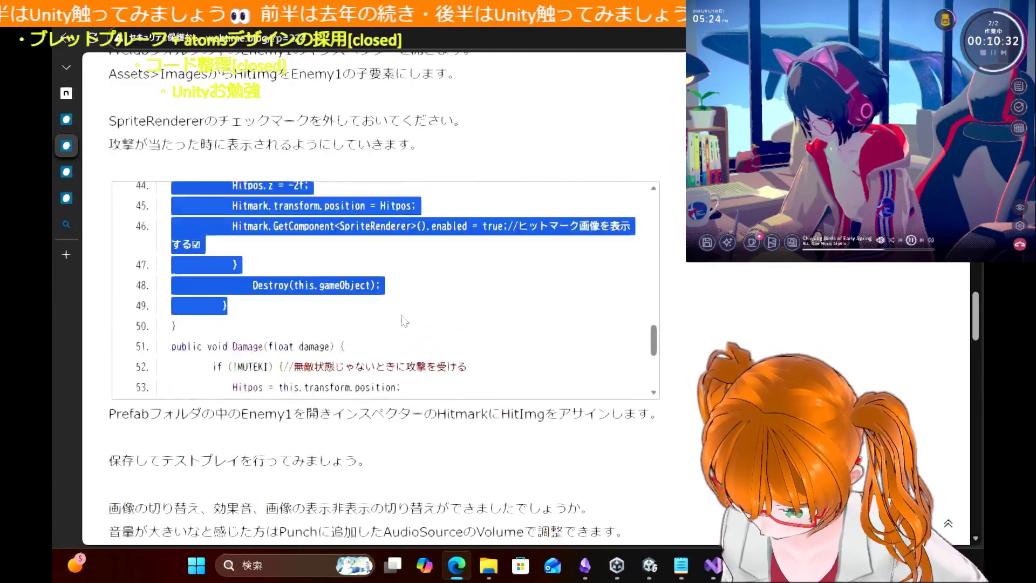
scroll(404, 318, "up", 2)
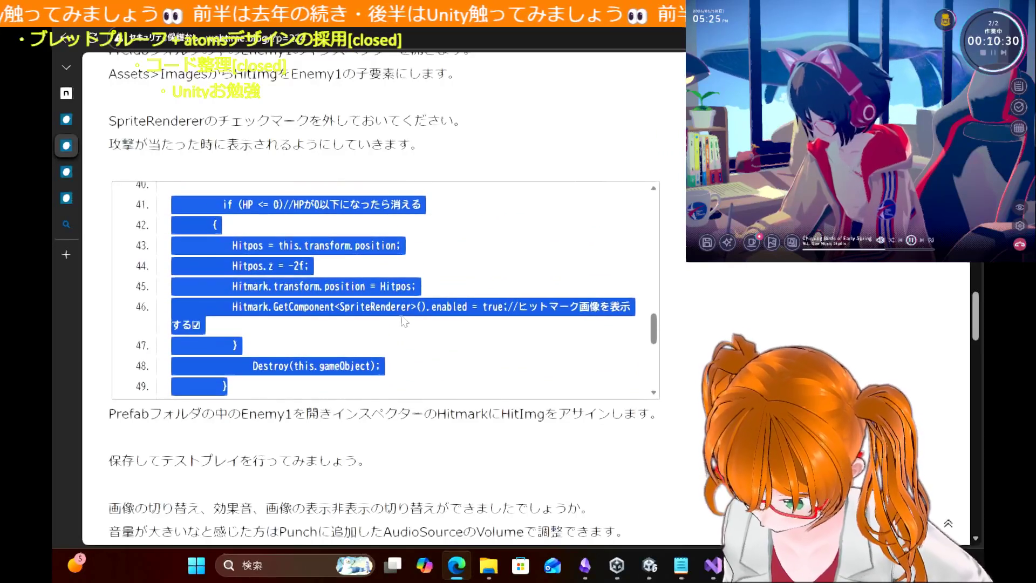
scroll(404, 321, "up", 3)
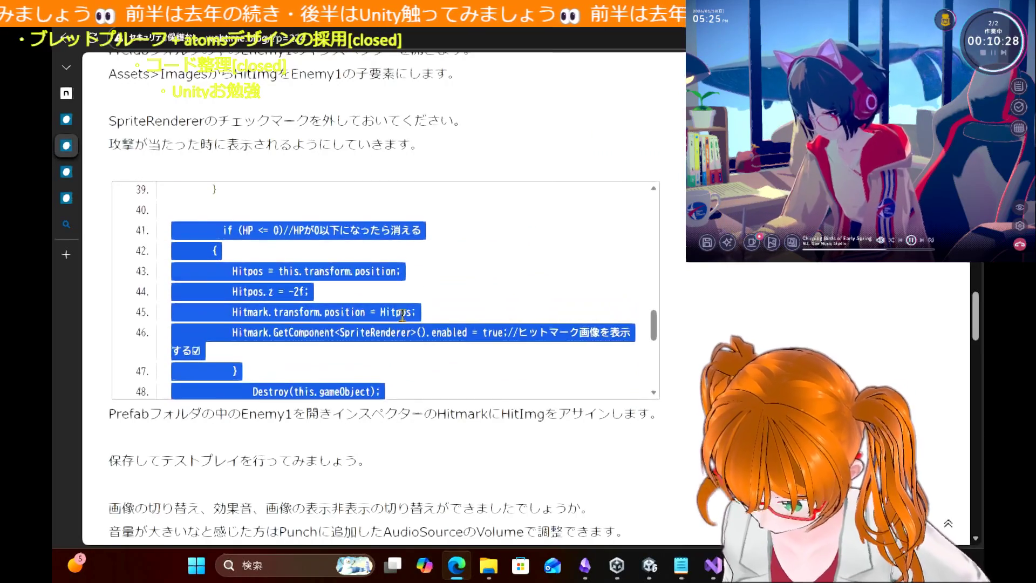
scroll(404, 321, "up", 2)
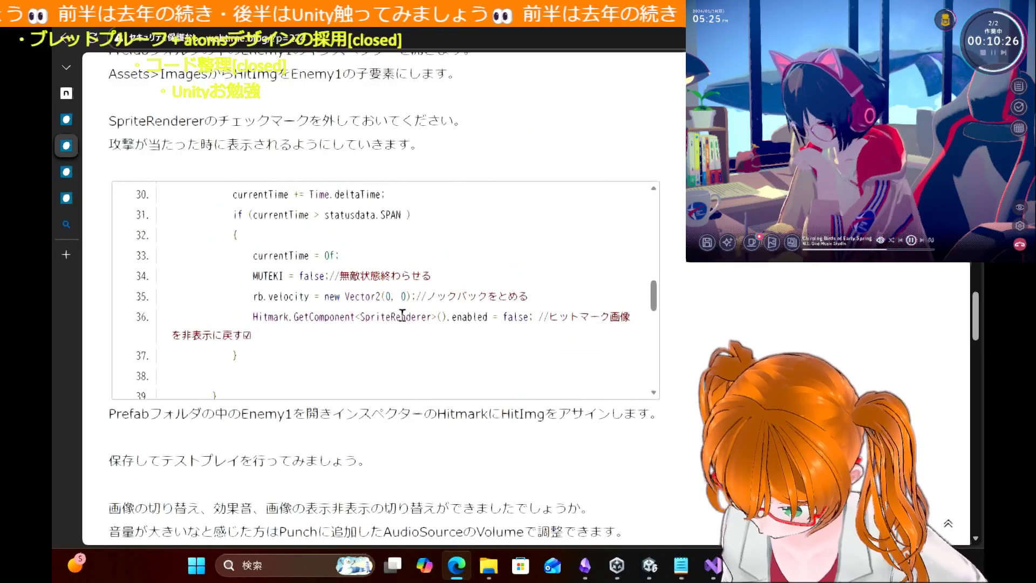
scroll(402, 316, "down", 3)
scroll(402, 315, "up", 1)
scroll(402, 316, "down", 3)
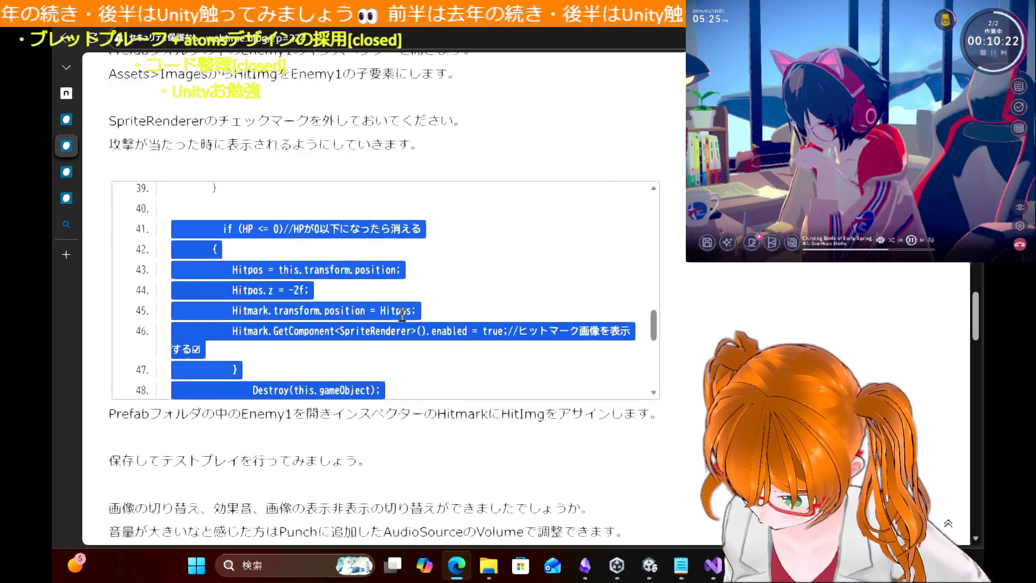
scroll(402, 315, "up", 3)
scroll(404, 322, "up", 2)
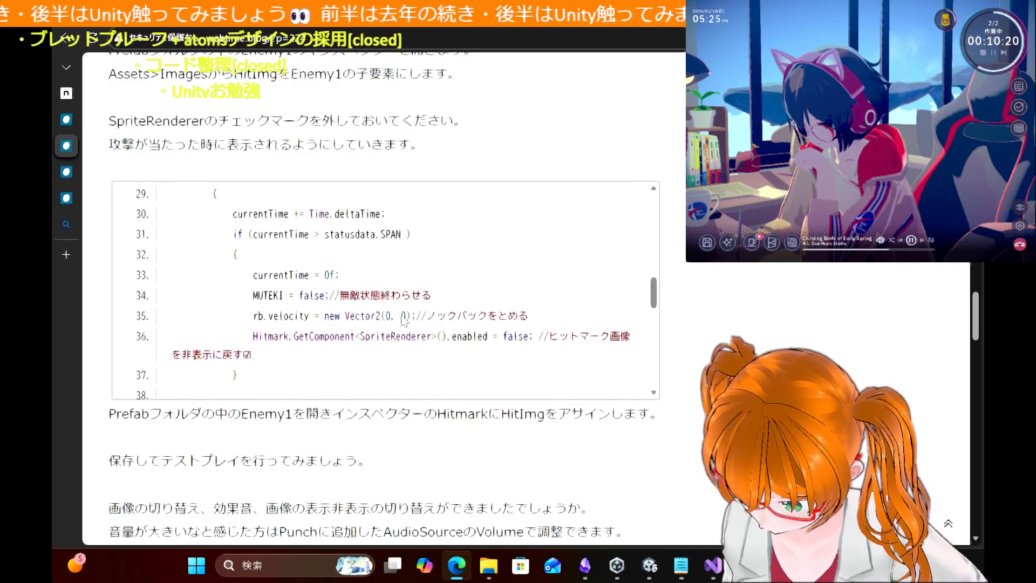
scroll(402, 321, "down", 5)
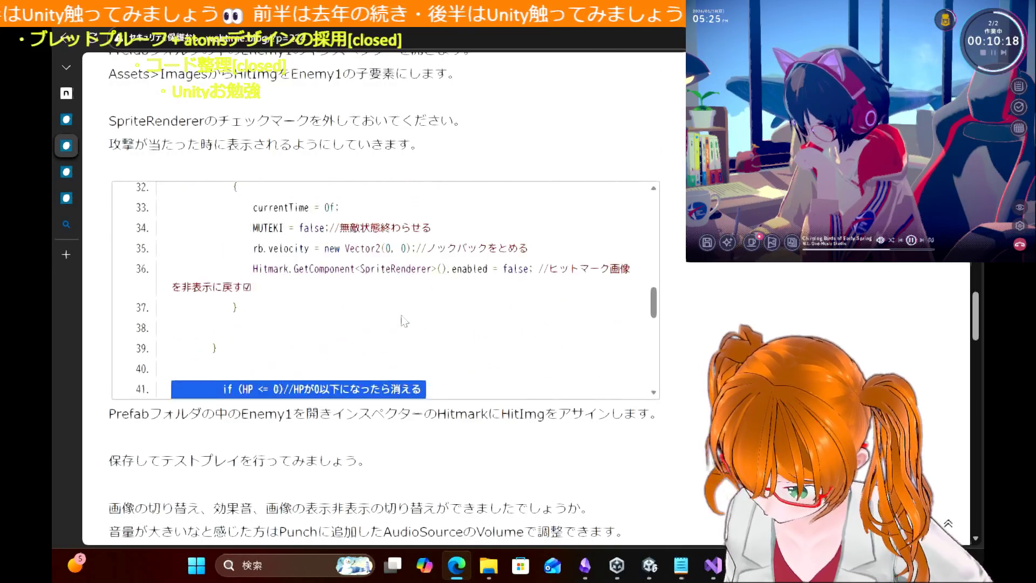
scroll(402, 315, "up", 2)
scroll(402, 316, "down", 4)
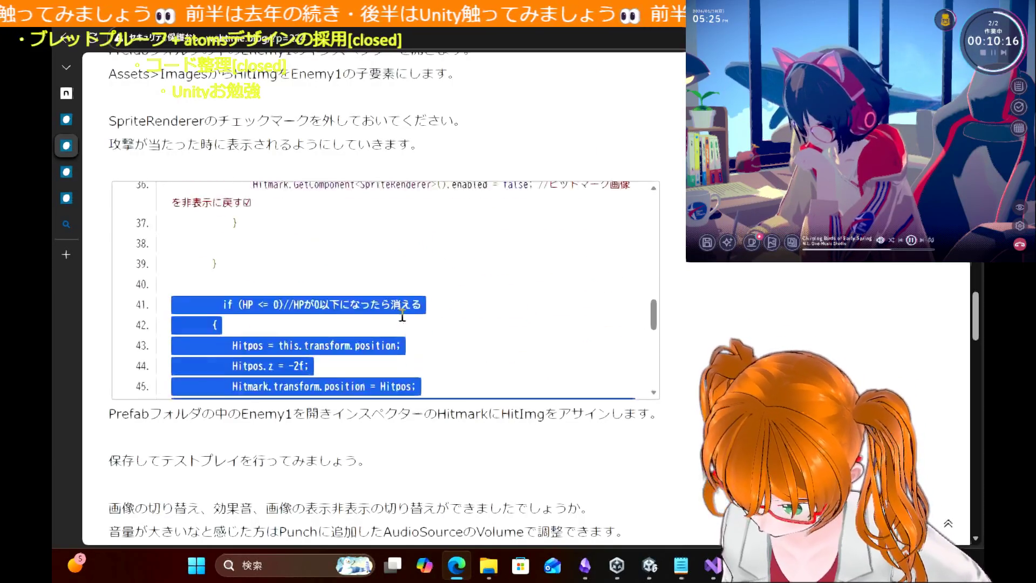
scroll(403, 318, "up", 5)
scroll(404, 321, "down", 2)
Step: Select the tutorial's code and return to Visual Studio
double_click(403, 320)
scroll(402, 316, "down", 2)
scroll(403, 317, "down", 1)
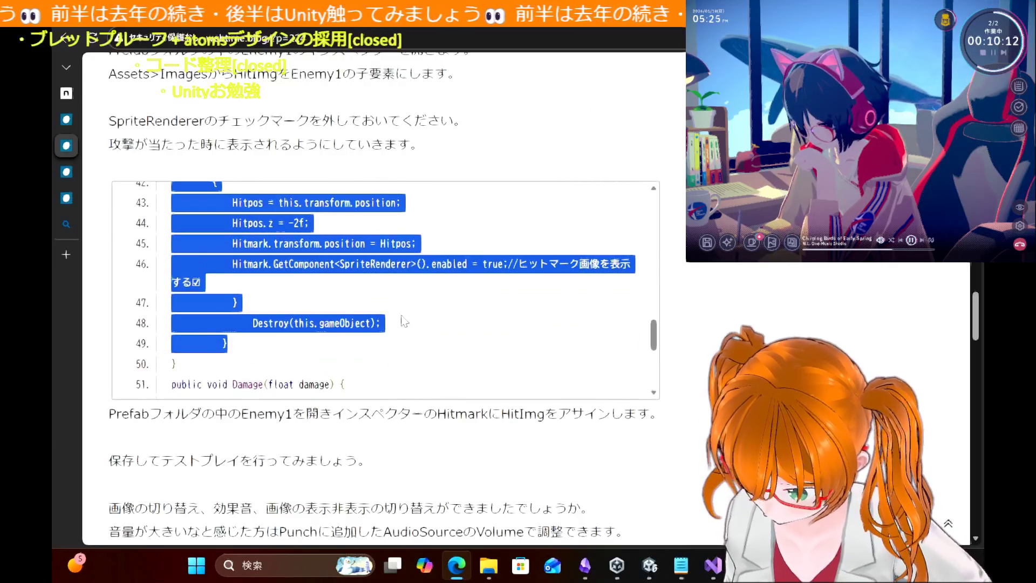
left_click(722, 571)
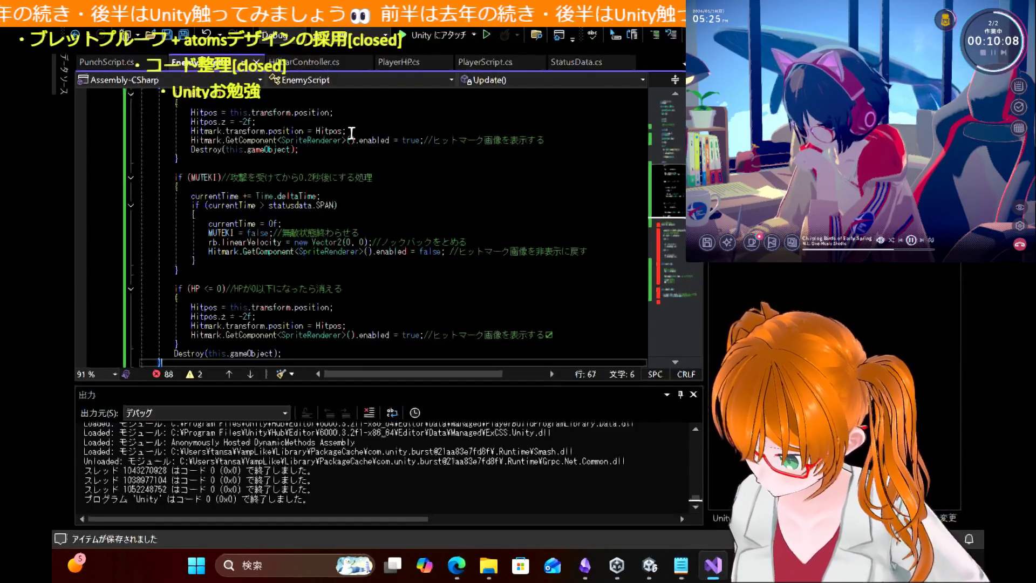
Step: Remove the pasted HP-zero block and leftover blank line from EnemyScript, then save it
scroll(321, 242, "down", 2)
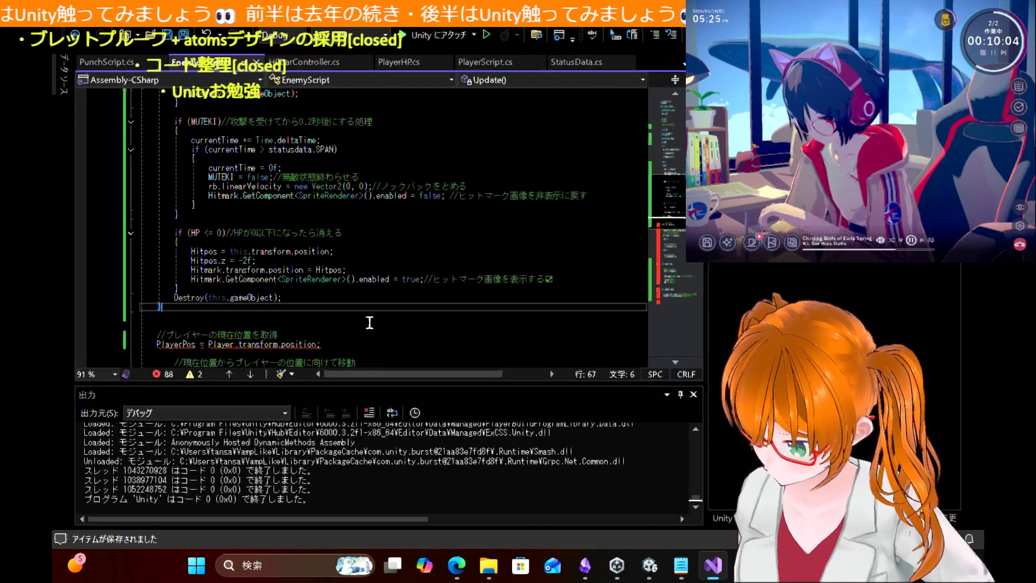
scroll(370, 323, "down", 4)
scroll(370, 323, "up", 2)
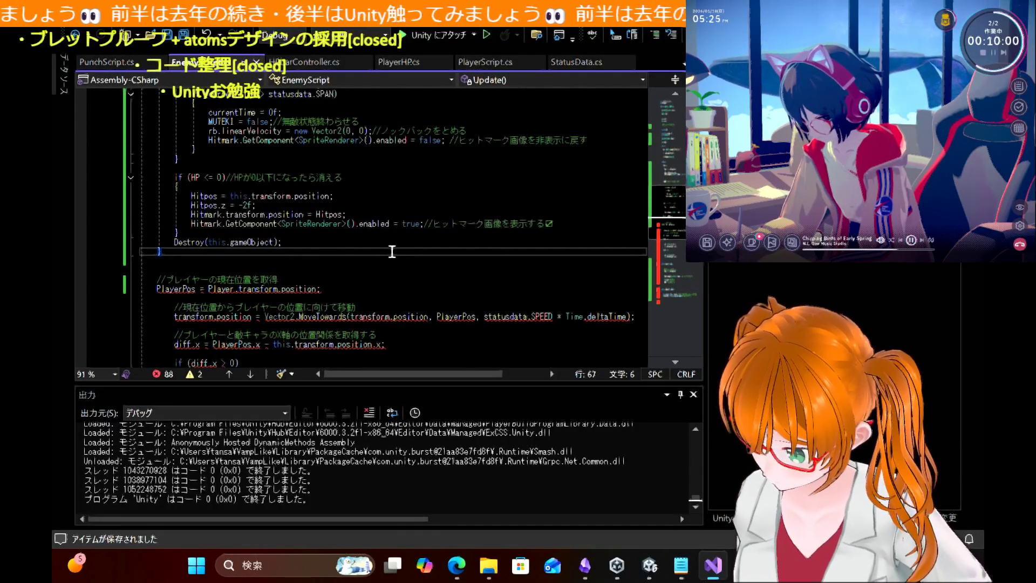
key("shift+Up")
key("shift+Up")
key("shift+Up")
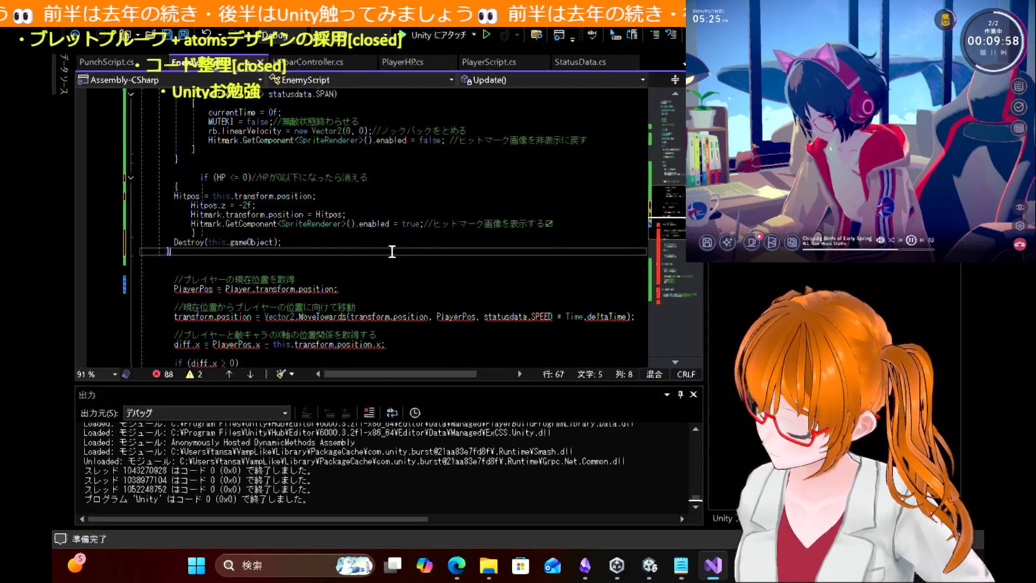
key("Delete")
key("BackSpace")
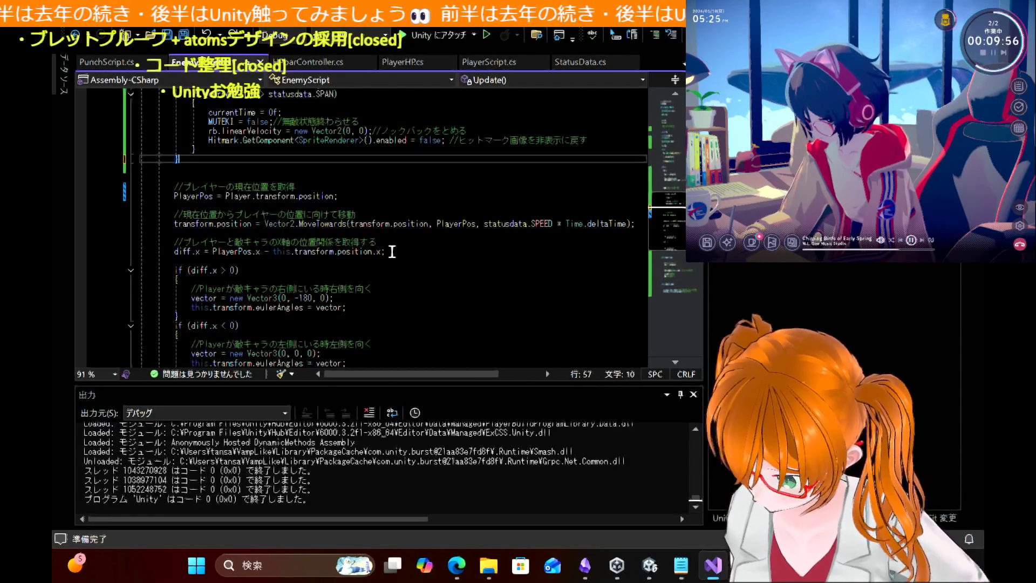
key("ctrl+s")
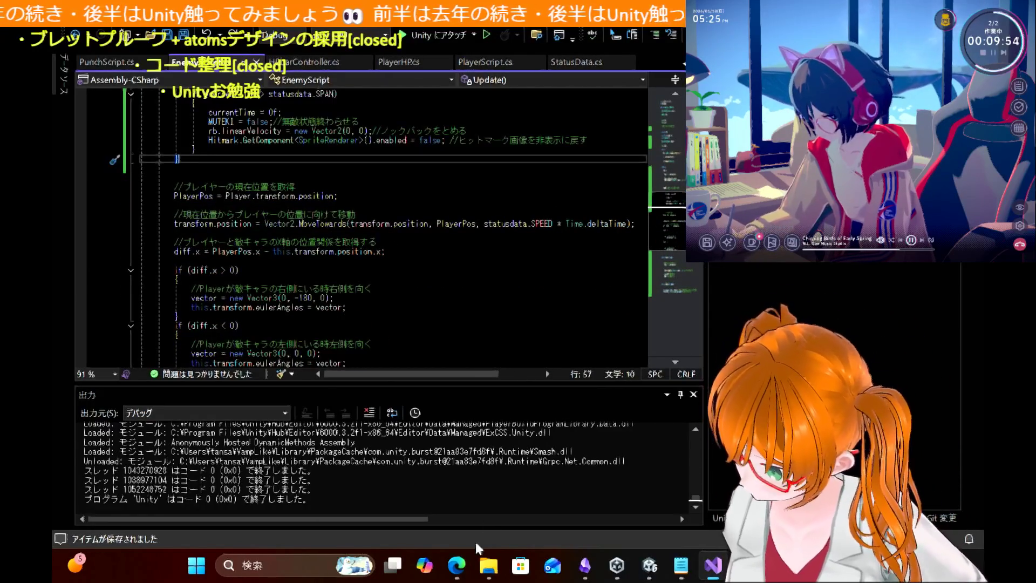
left_click(466, 575)
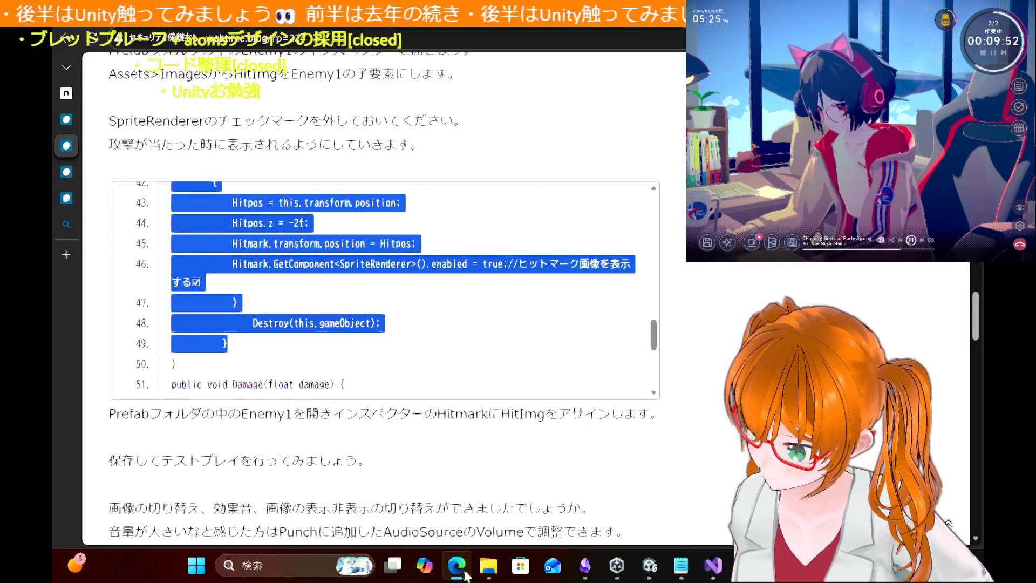
Step: Scroll through the tutorial's EnemyScript listing to locate the Update code
scroll(376, 323, "up", 1)
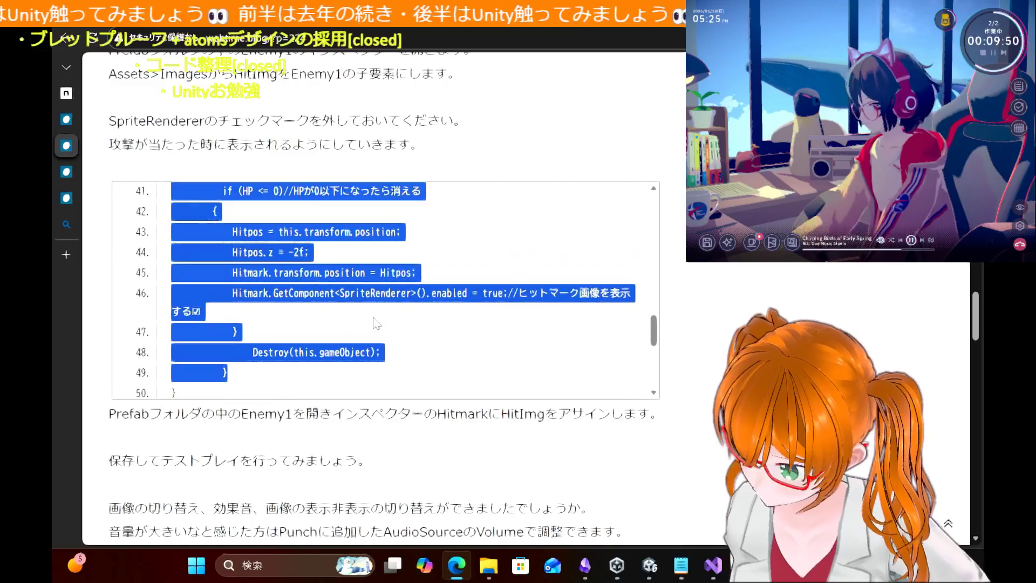
scroll(377, 323, "down", 2)
scroll(376, 321, "up", 3)
scroll(374, 316, "down", 1)
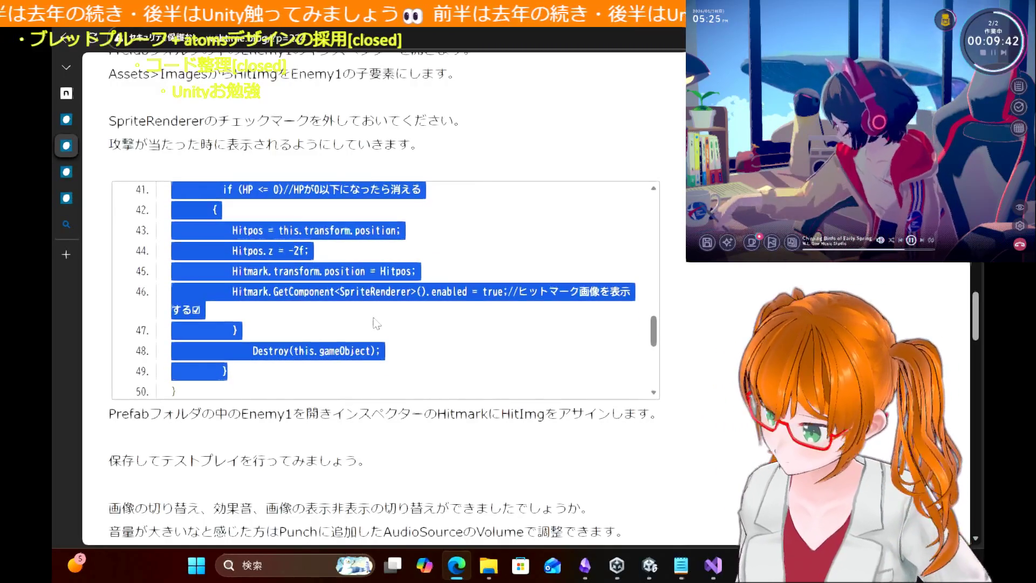
scroll(376, 323, "down", 1)
scroll(376, 323, "up", 4)
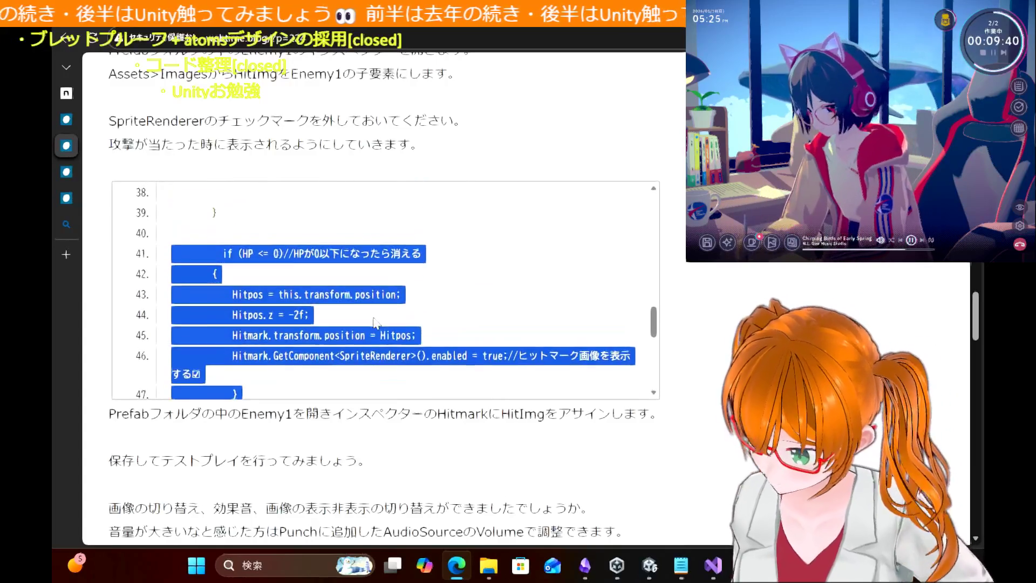
scroll(377, 323, "up", 3)
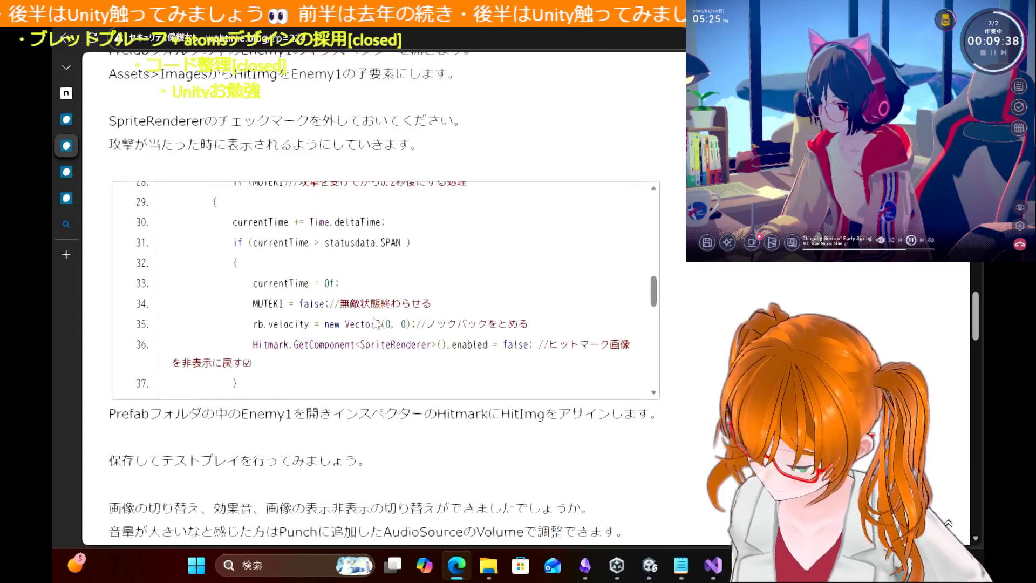
scroll(376, 323, "down", 2)
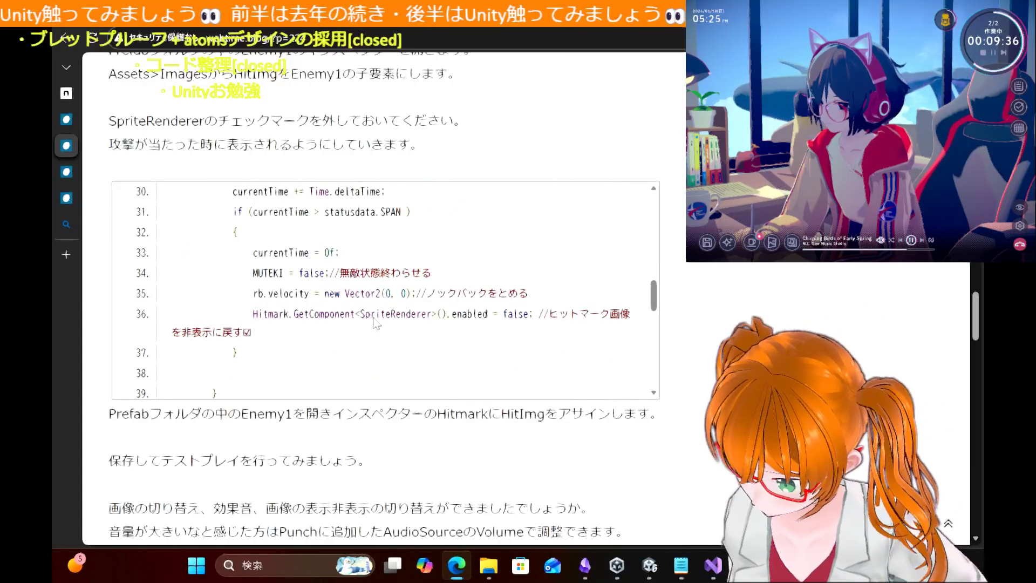
scroll(376, 323, "down", 1)
scroll(376, 322, "up", 4)
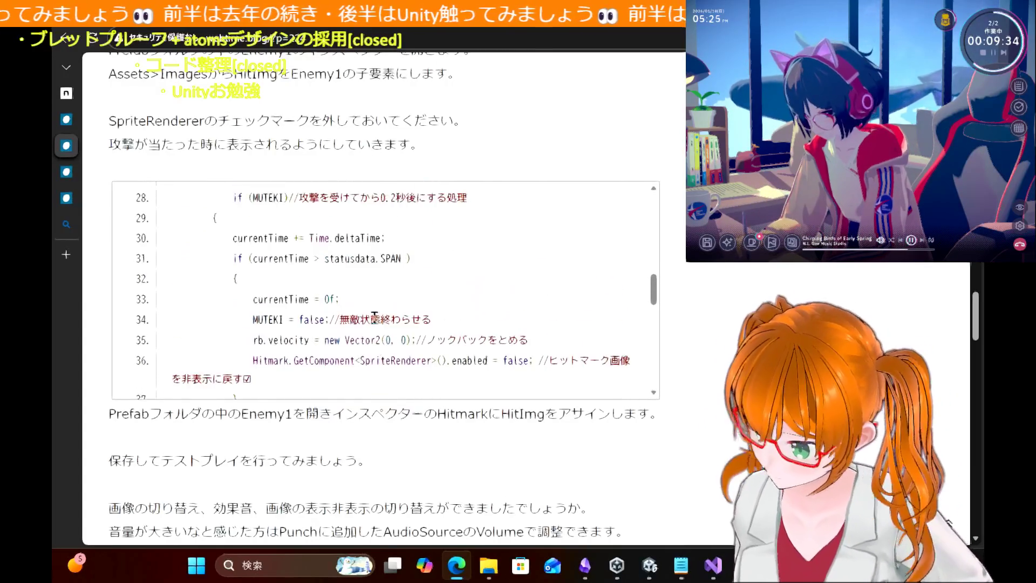
scroll(375, 318, "up", 1)
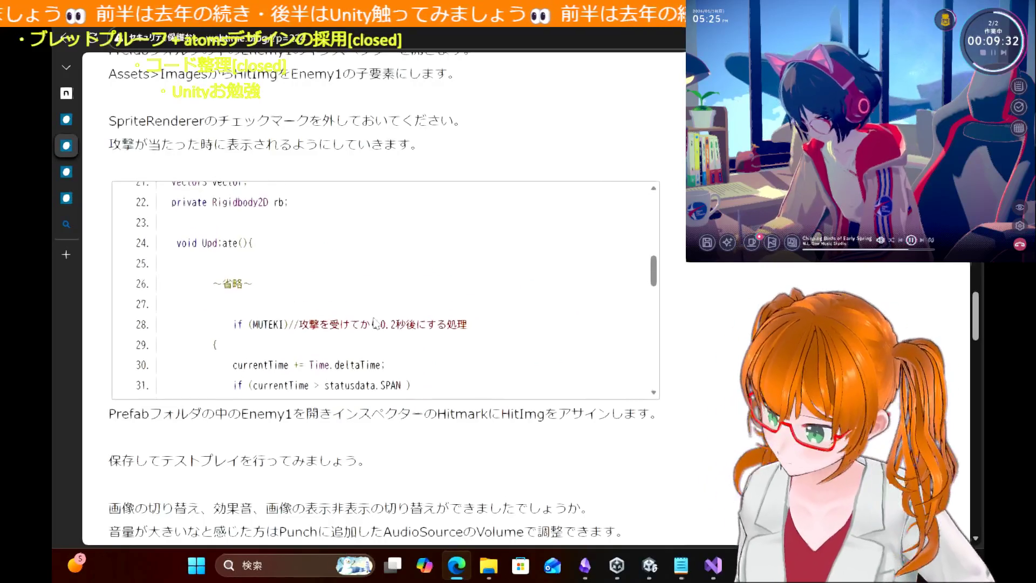
scroll(377, 323, "down", 5)
scroll(377, 323, "down", 8)
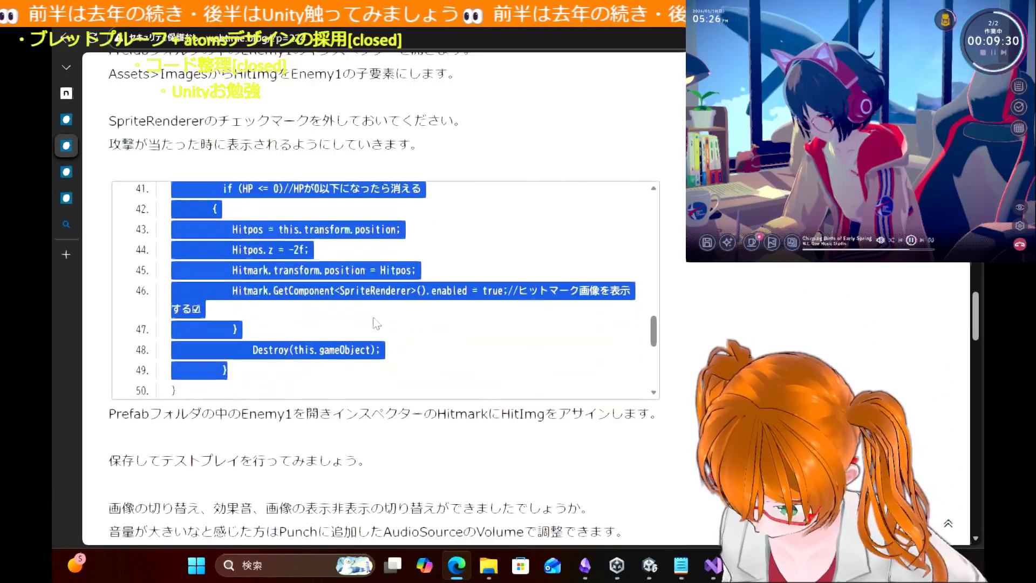
scroll(377, 323, "up", 3)
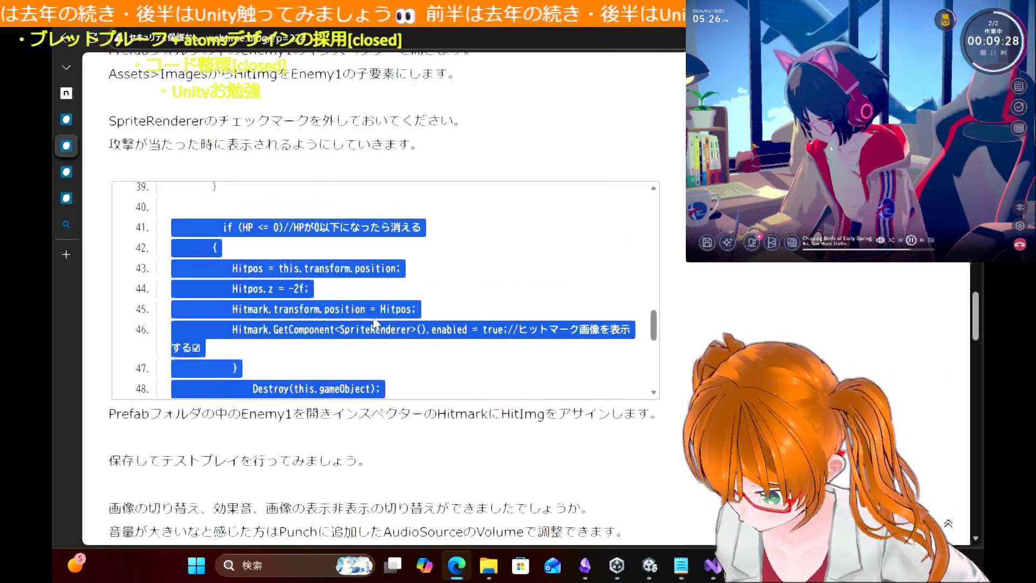
Step: Select the tutorial's Update code from line 24 down and switch to Visual Studio
left_click(225, 364)
mouse_move(194, 335)
left_mouse_down()
mouse_move(173, 186)
mouse_move(166, 280)
left_mouse_up()
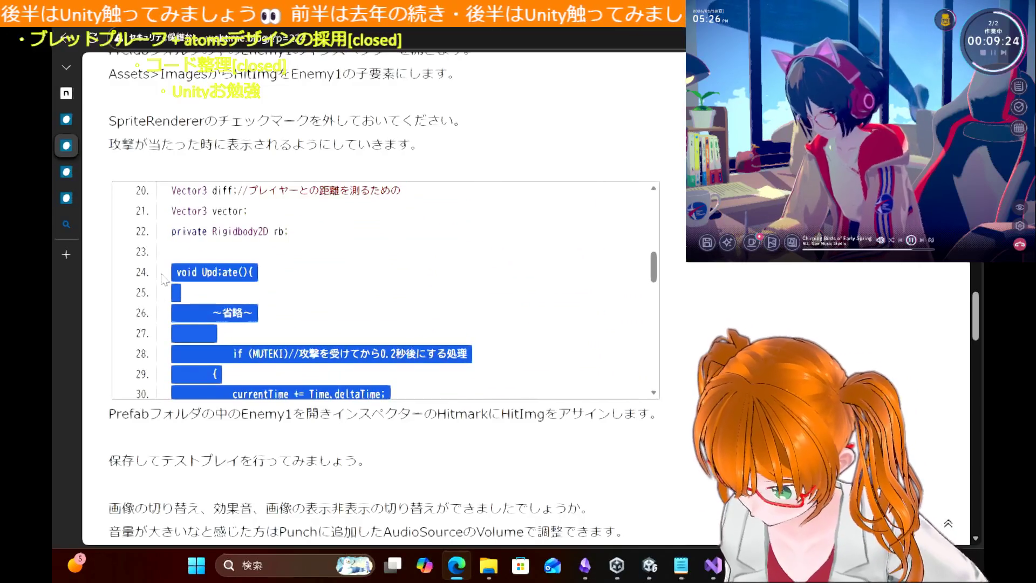
left_click(718, 564)
scroll(388, 190, "up", 6)
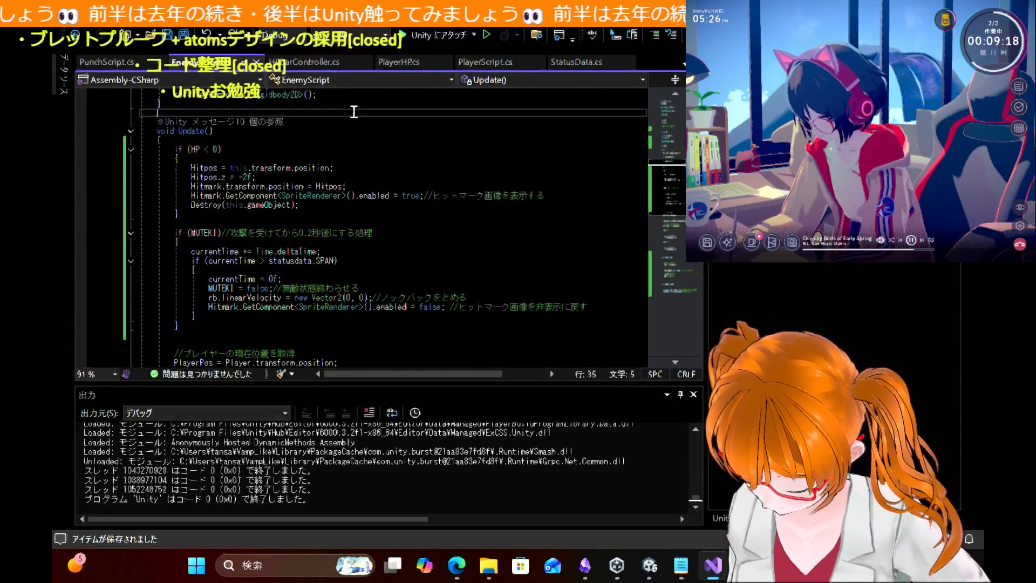
Step: Paste the blog's Update code into EnemyScript and inspect the pasted method
key("ctrl+v")
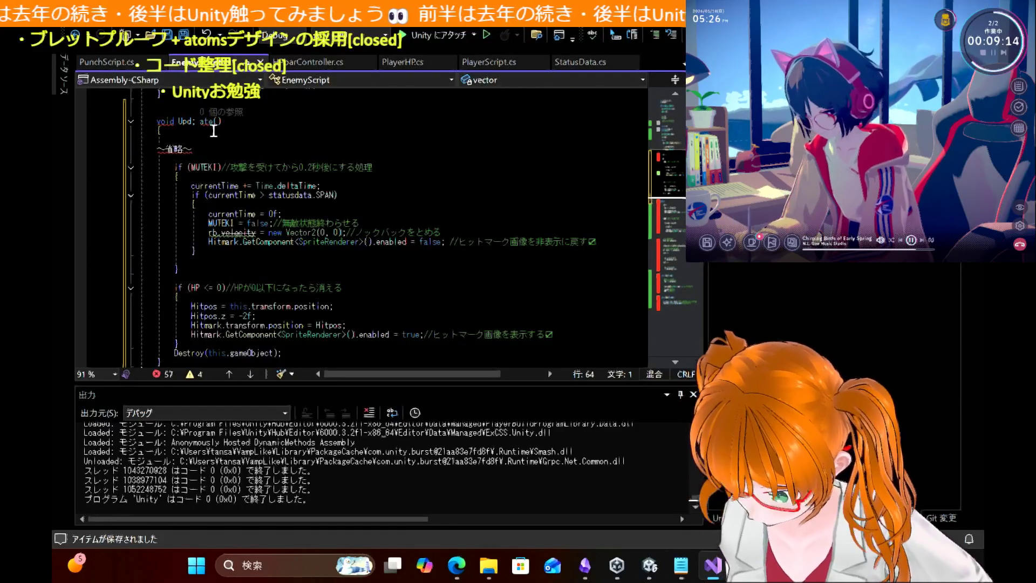
left_click(200, 121)
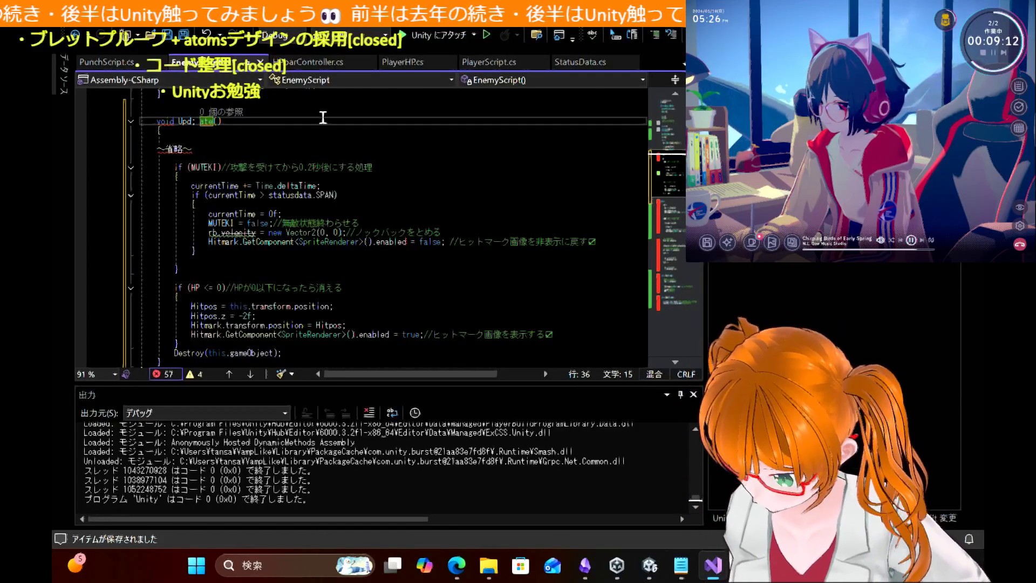
scroll(308, 250, "down", 3)
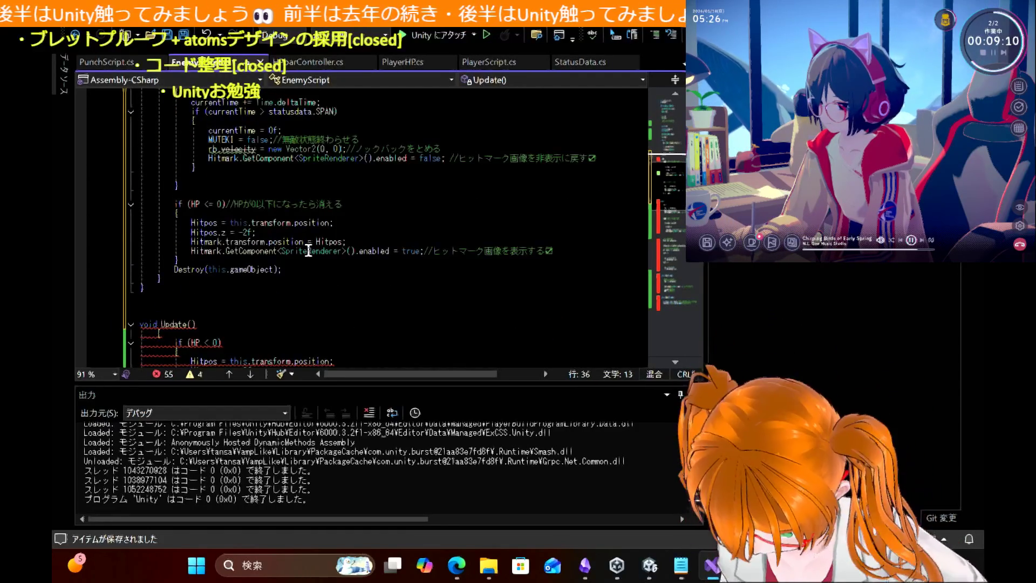
scroll(309, 251, "up", 1)
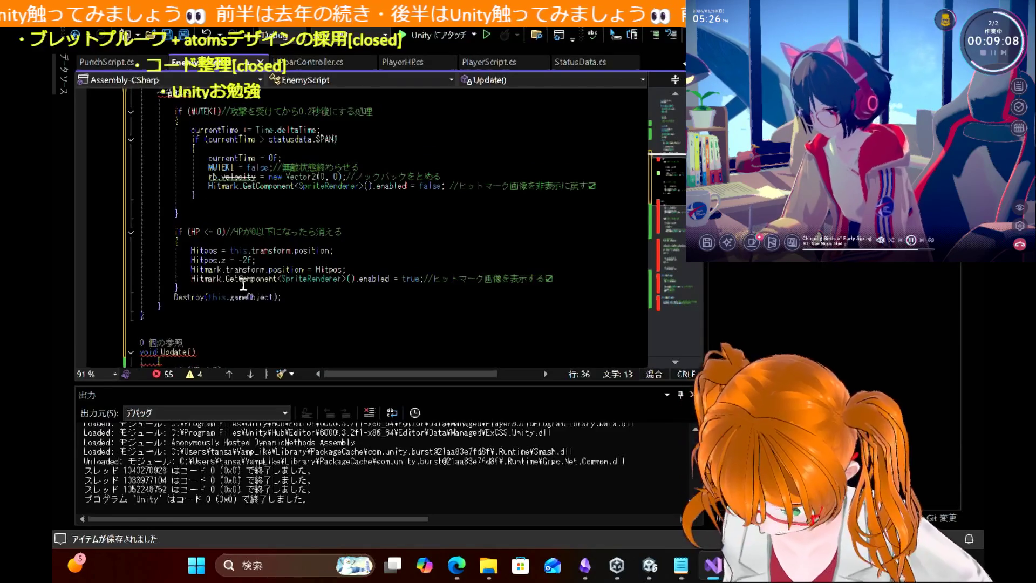
left_click(231, 306)
left_click(210, 317)
scroll(339, 153, "up", 10)
scroll(339, 153, "down", 10)
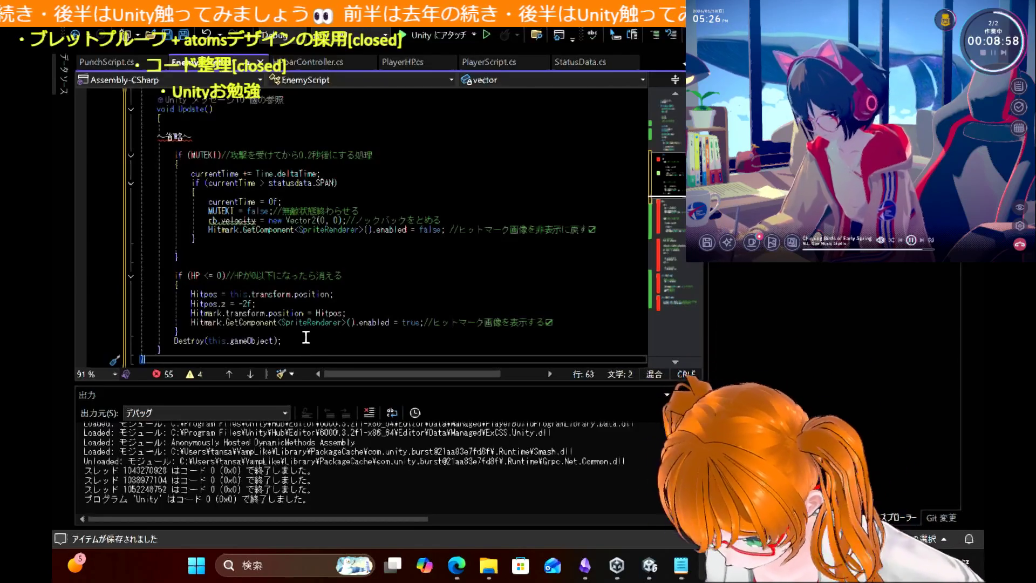
Step: Move Destroy(this.gameObject); inside the HP block under the Hitmark line and review the block
left_click_drag(306, 340, 221, 346)
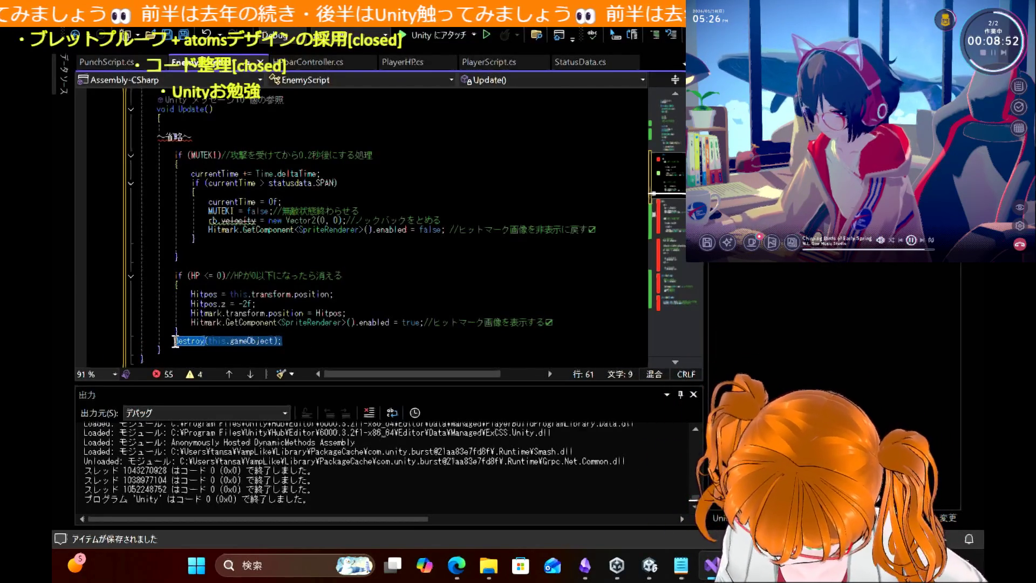
key("Delete")
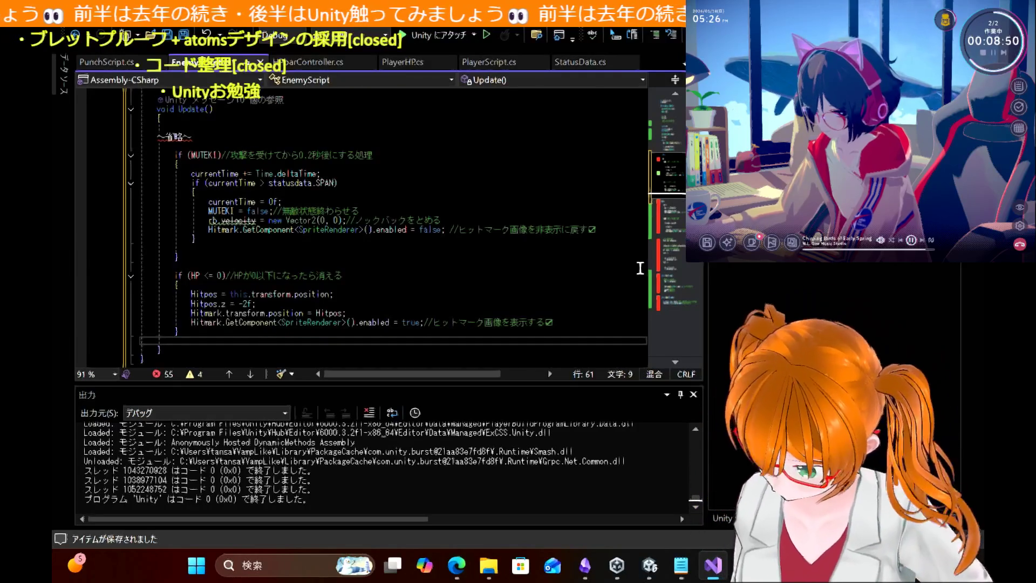
left_click(572, 321)
key("Return")
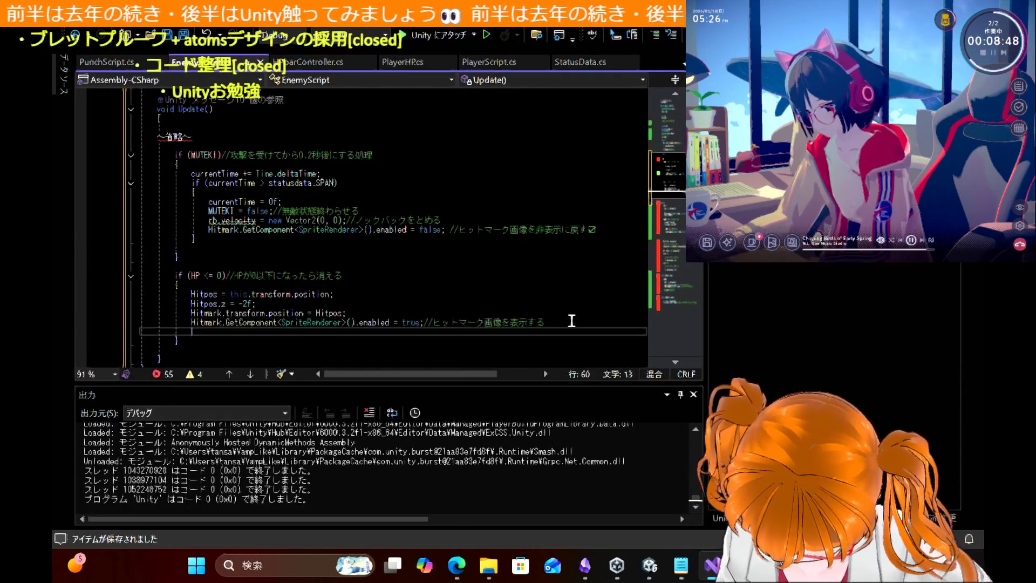
type("Destroy(this.gameObject);")
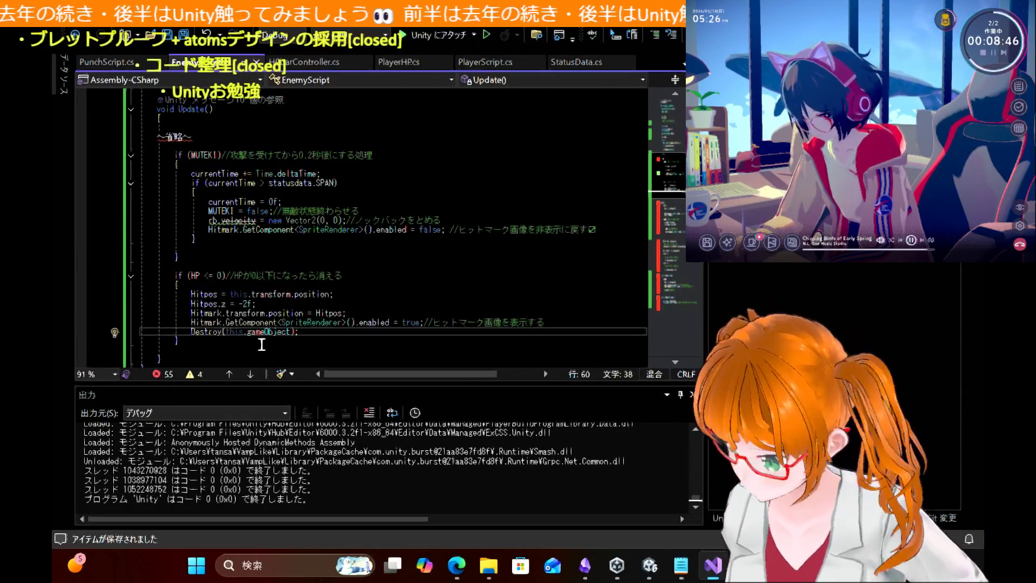
left_click_drag(318, 332, 109, 290)
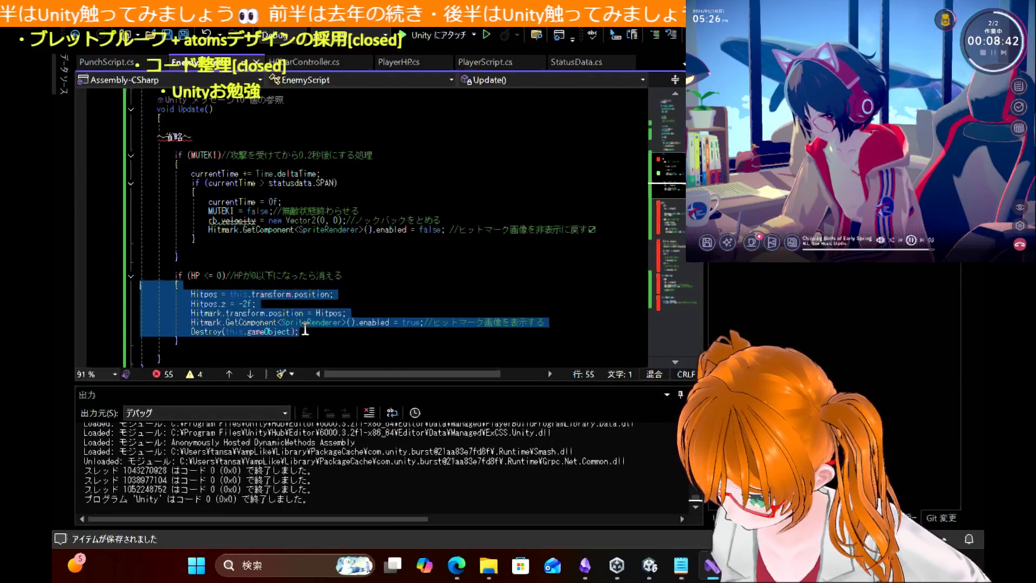
left_click(215, 332)
mouse_move(215, 336)
left_mouse_down()
mouse_move(135, 305)
mouse_move(106, 279)
left_mouse_up()
key("ctrl+c")
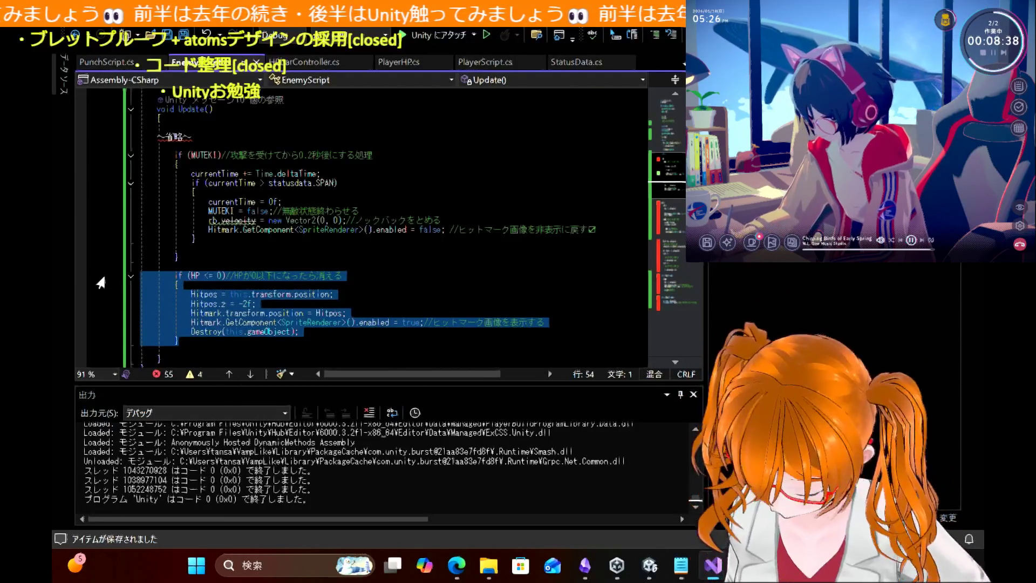
left_click(280, 238)
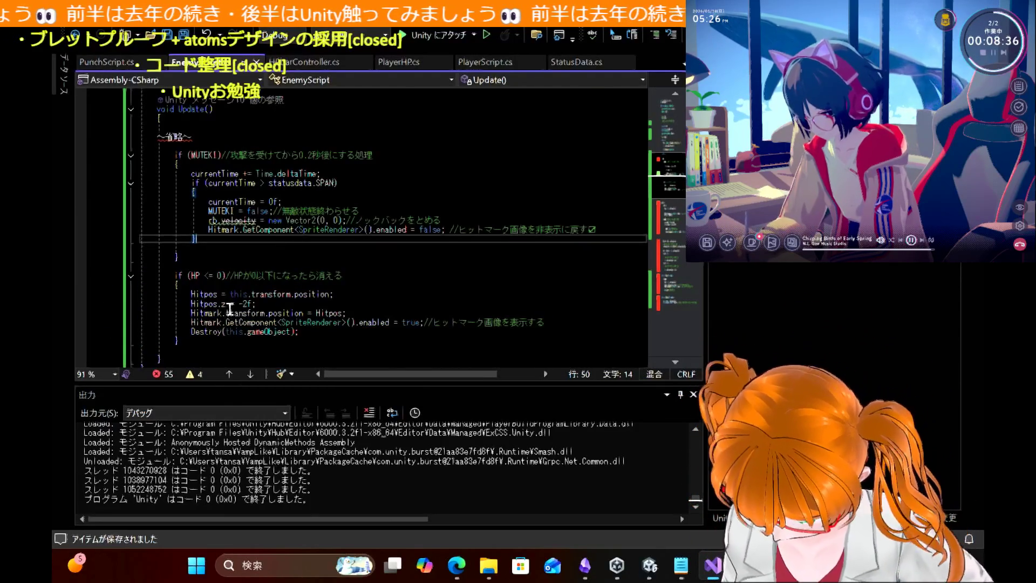
scroll(225, 313, "up", 1)
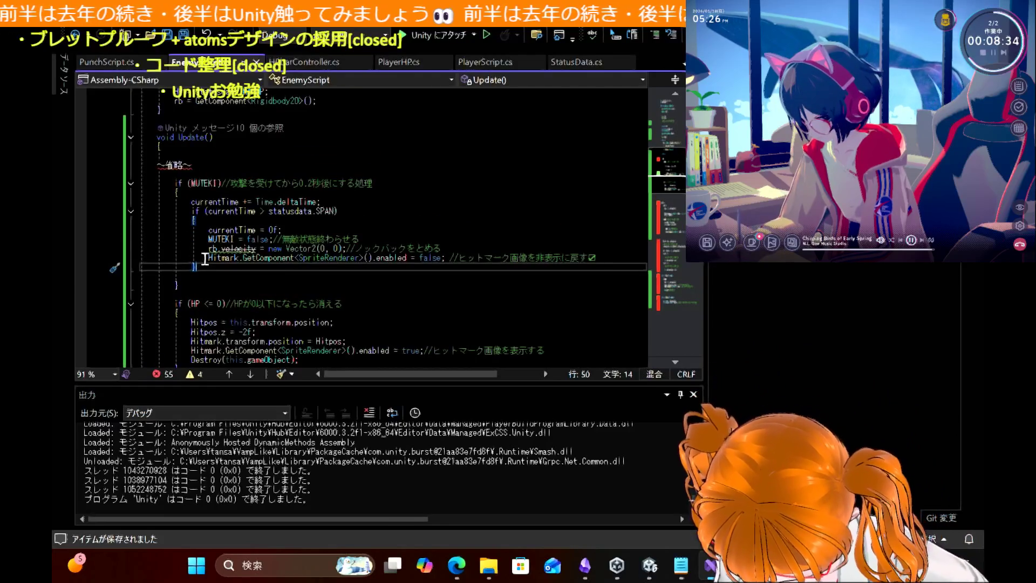
scroll(210, 253, "down", 1)
left_click(188, 352)
scroll(187, 355, "down", 2)
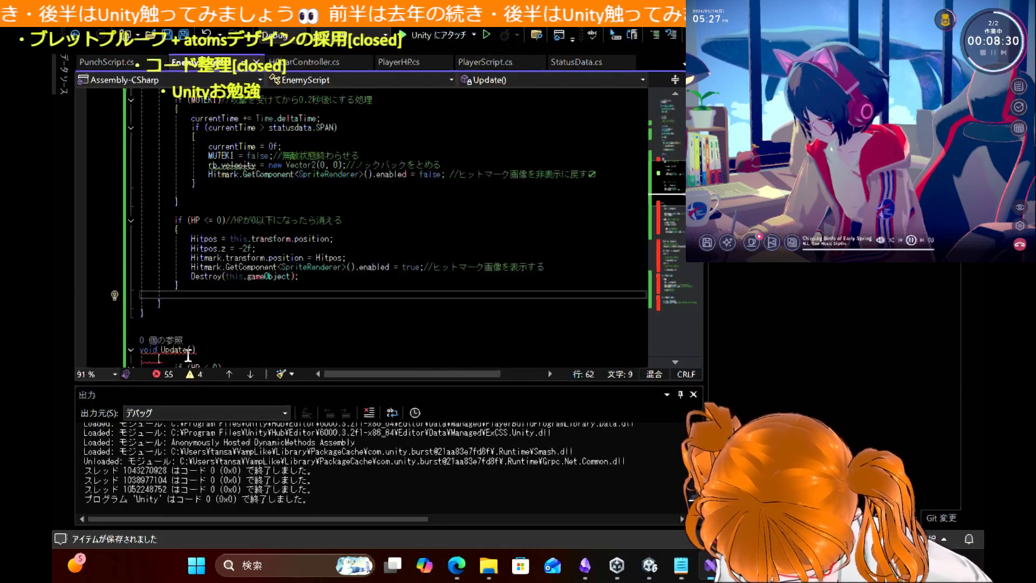
Step: Undo the edits back to the original Update code
key("Up")
key("Up")
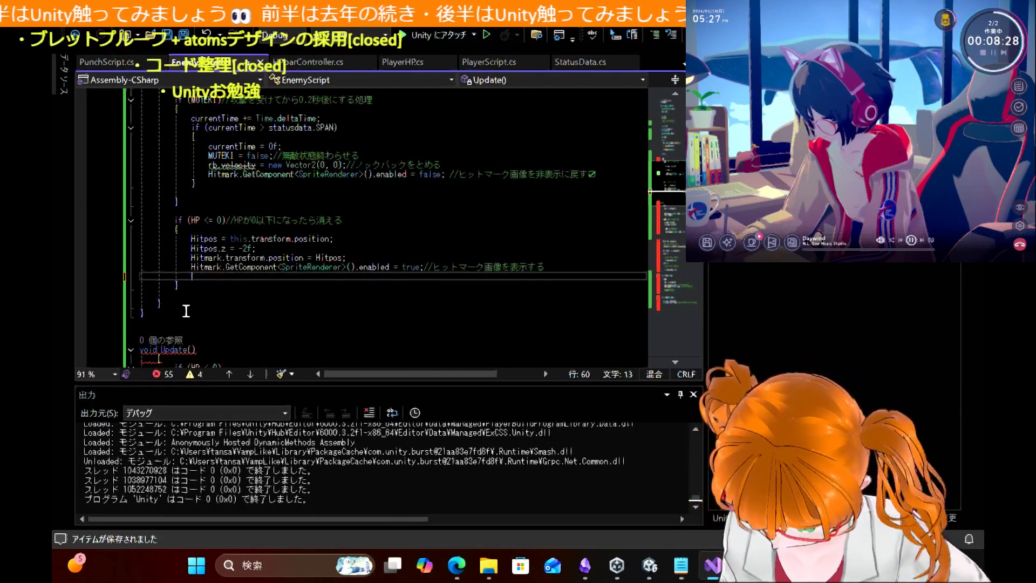
key("alt+Down")
key("Up")
key("Up")
key("Up")
key("ctrl+z")
key("ctrl+z")
key("ctrl+z")
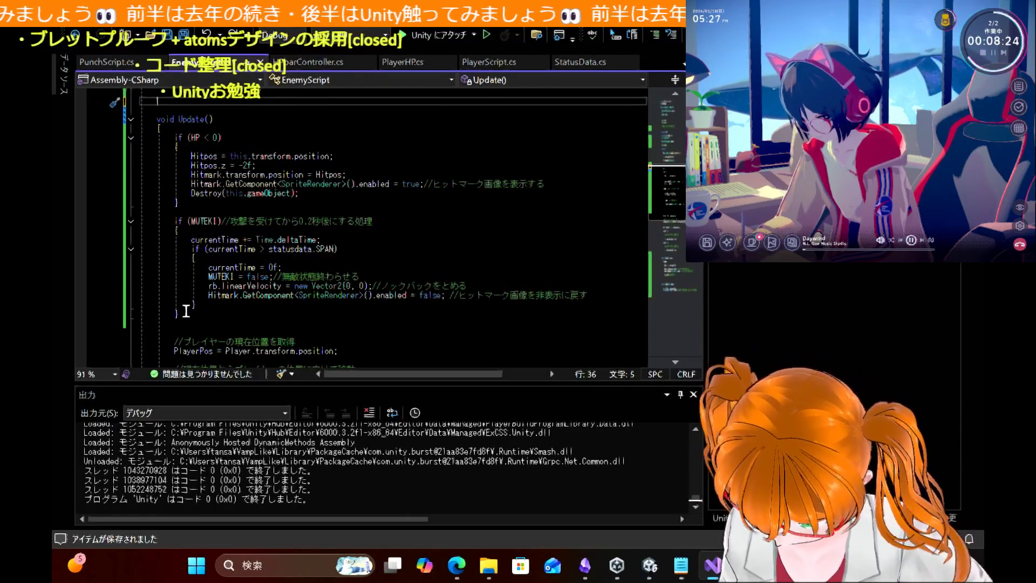
key("Up")
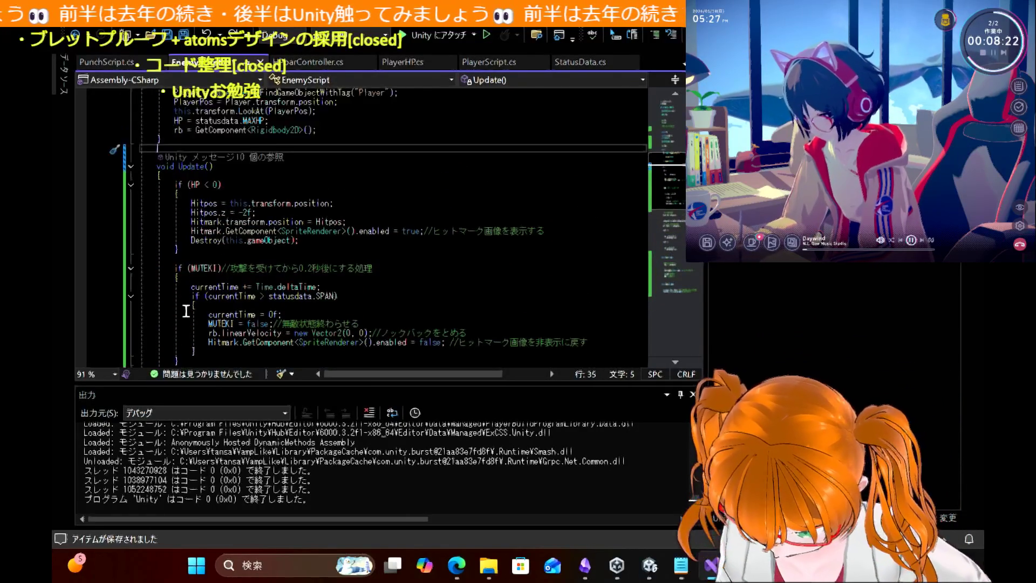
scroll(256, 261, "down", 5)
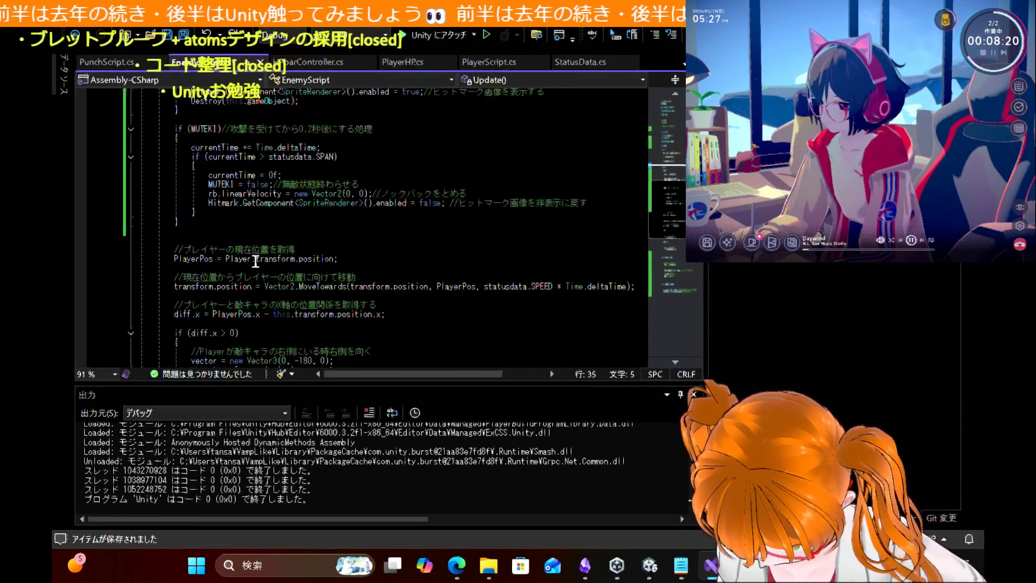
scroll(256, 261, "up", 3)
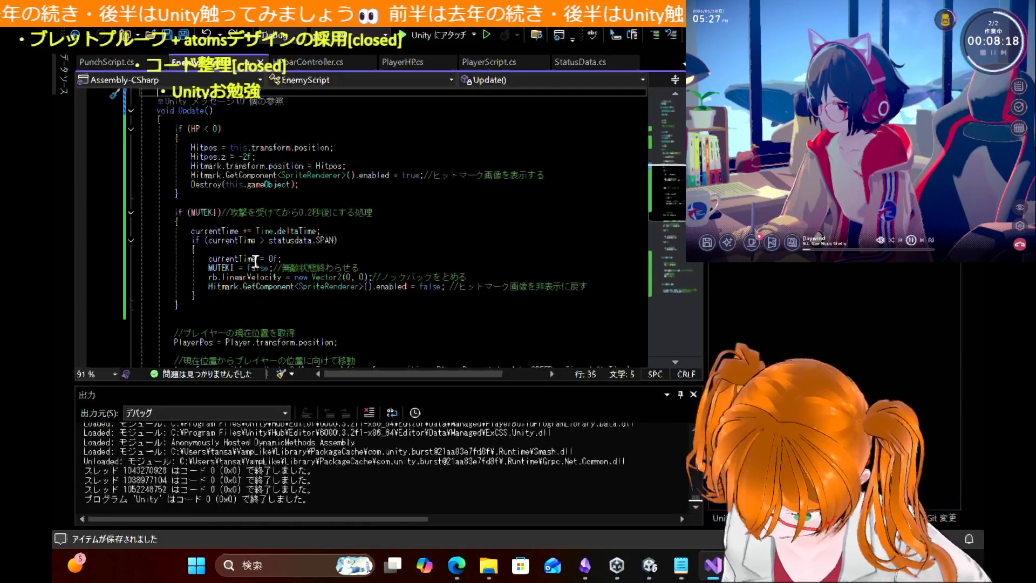
Step: Paste the blog's if (HP <= 0) block over the old HP block, save, and review its lines
left_click_drag(179, 193, 115, 132)
key("ctrl+v")
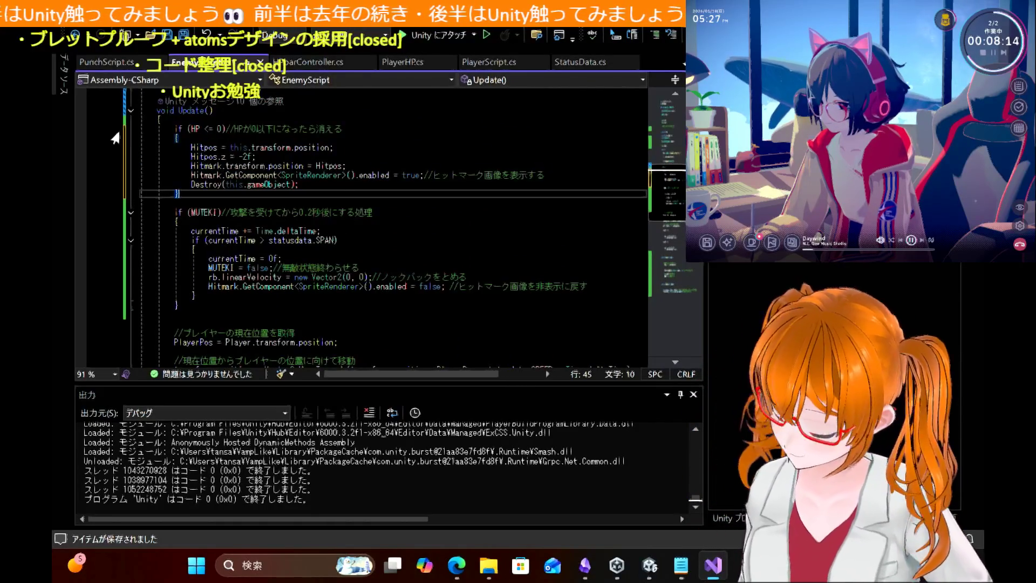
key("ctrl+s")
left_click_drag(235, 129, 336, 130)
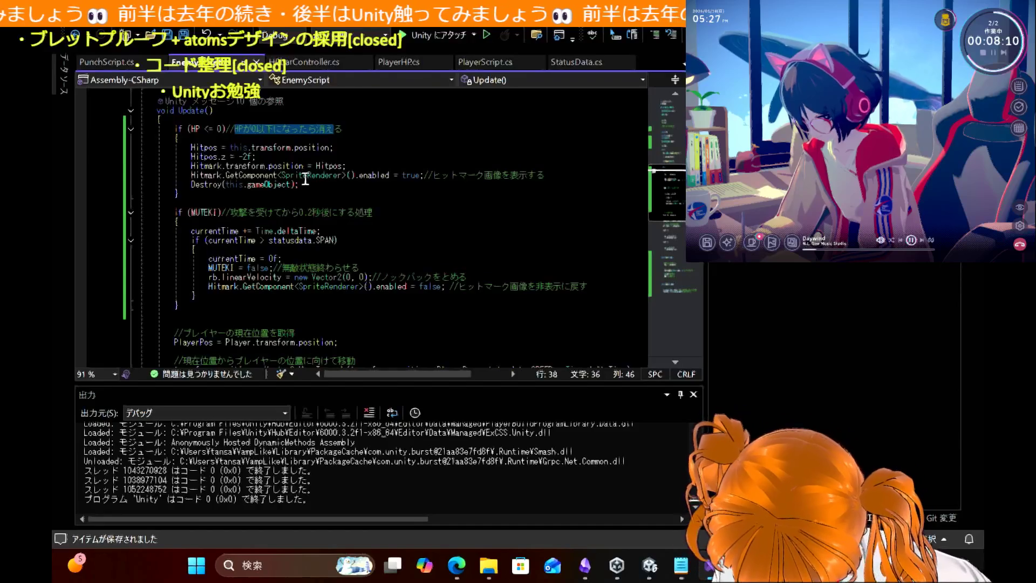
left_click(304, 195)
left_click_drag(304, 185, 131, 176)
left_click(294, 157)
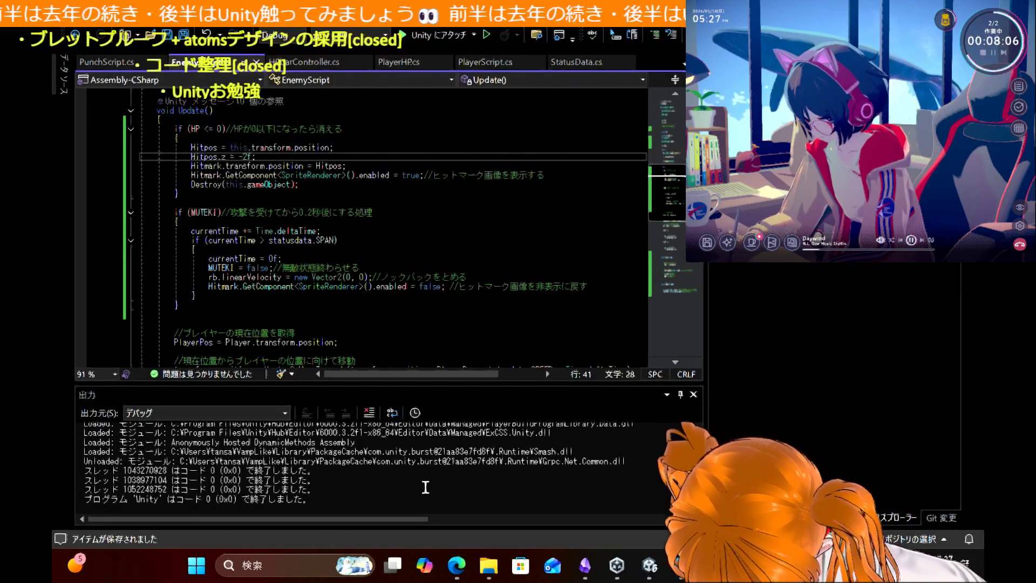
left_click(460, 567)
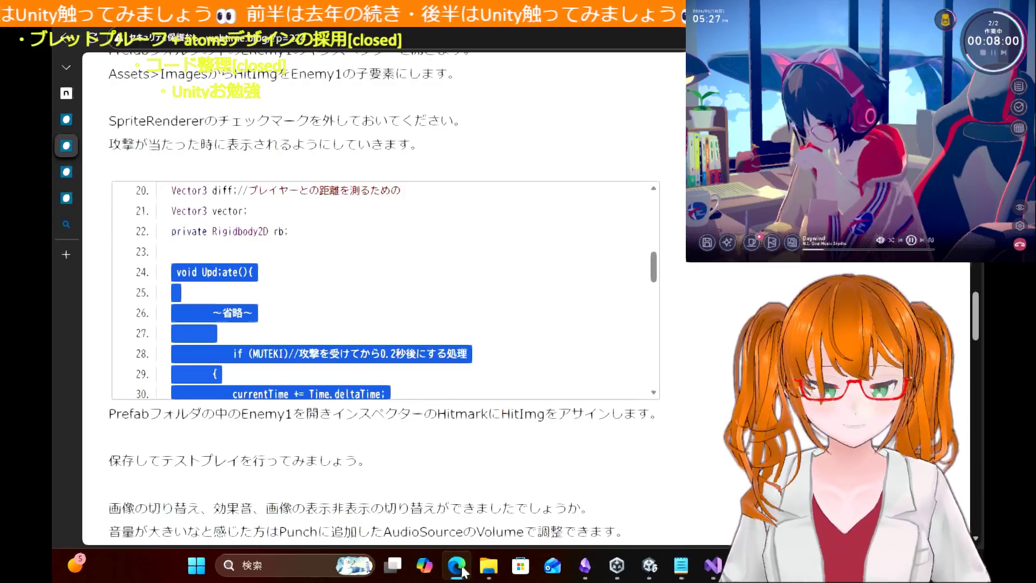
Step: Scroll the tutorial code back to lines 48–57 with the Destroy call and Damage method
scroll(500, 359, "down", 5)
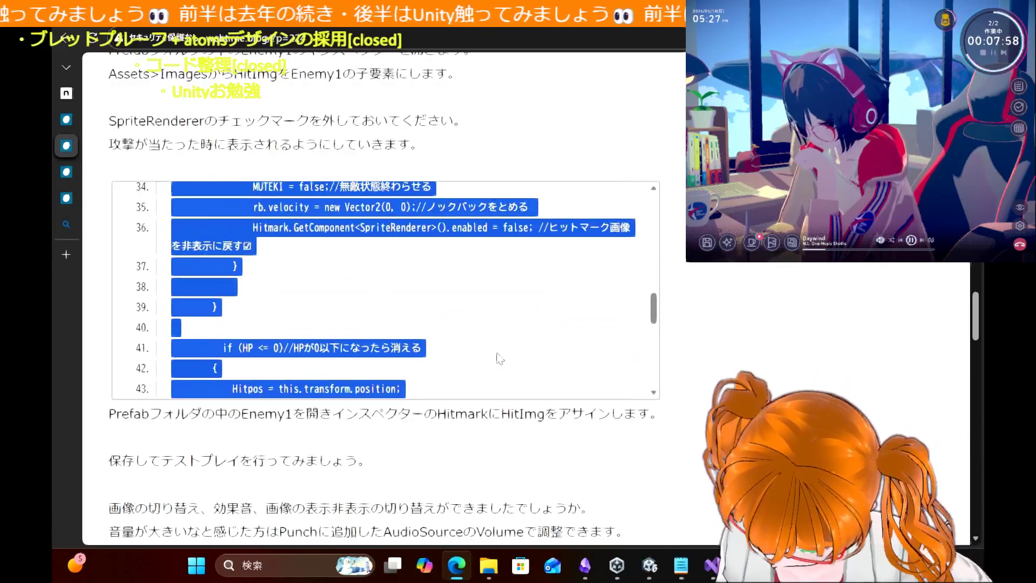
scroll(500, 359, "down", 7)
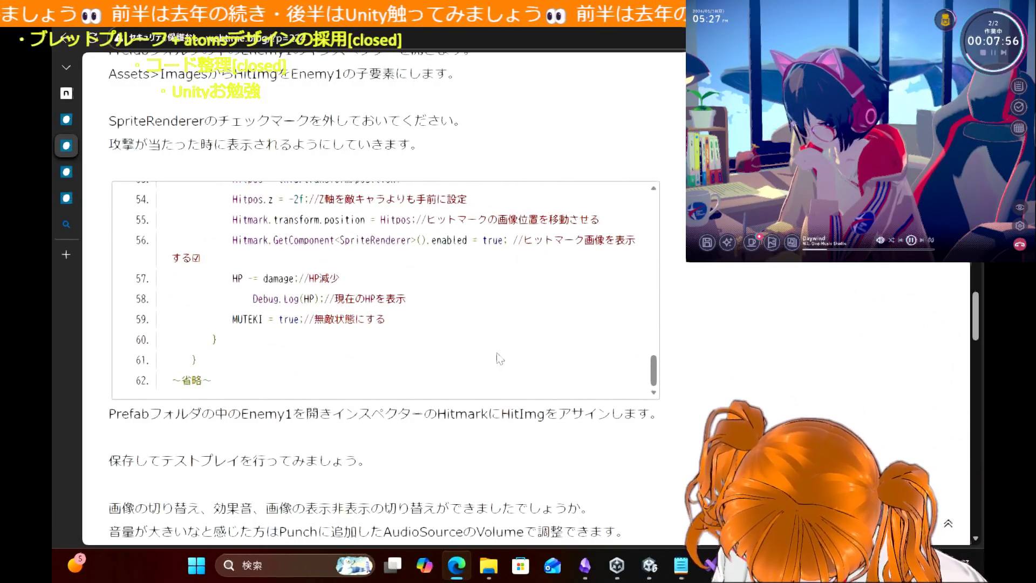
scroll(500, 359, "up", 2)
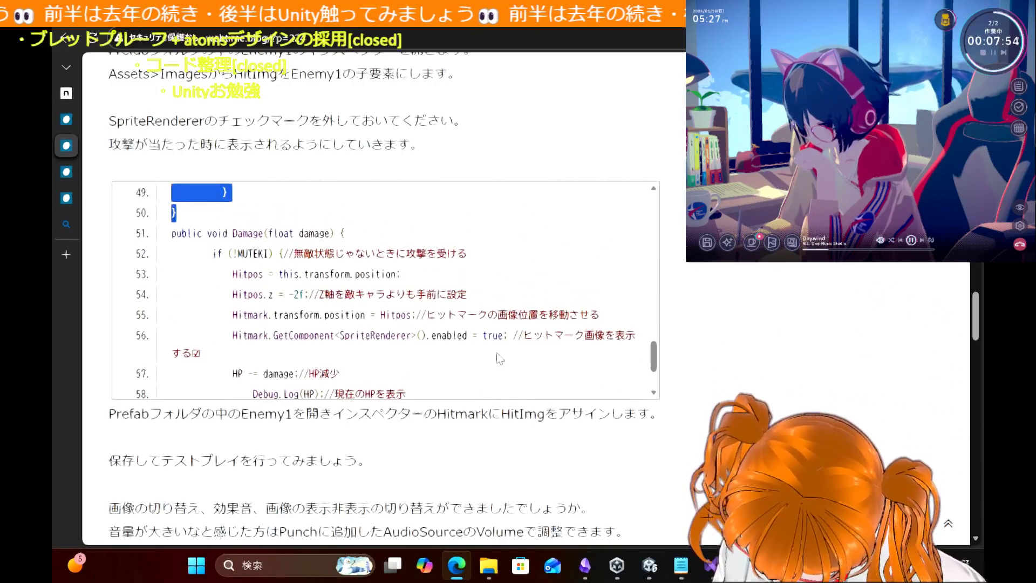
scroll(500, 359, "down", 2)
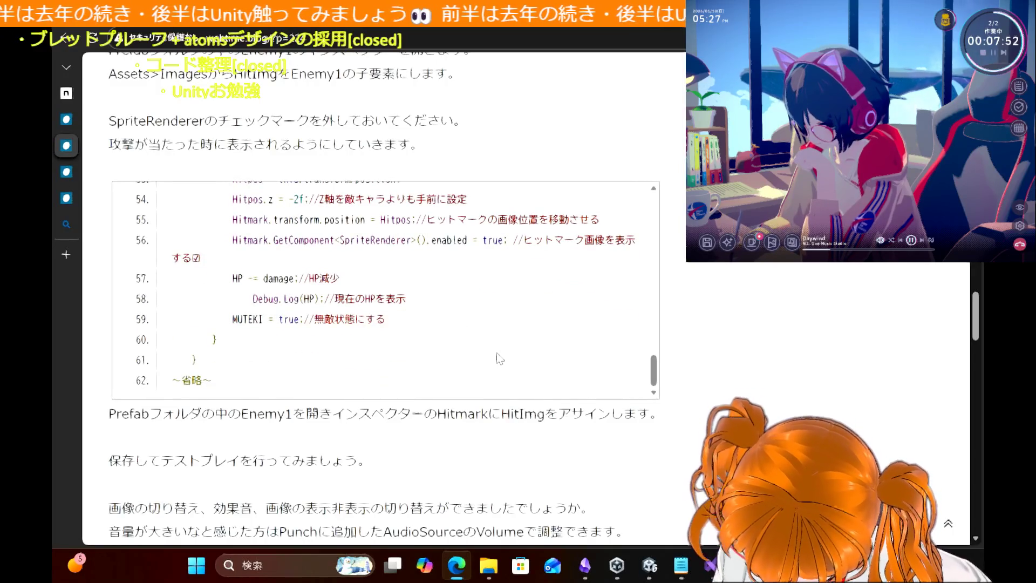
scroll(501, 359, "up", 1)
scroll(501, 359, "up", 2)
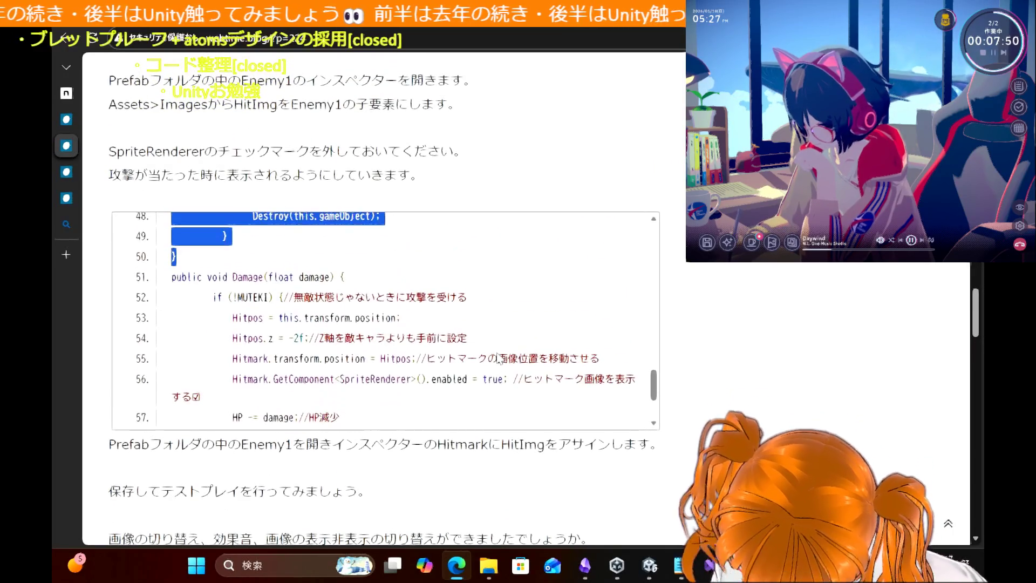
left_click(727, 324)
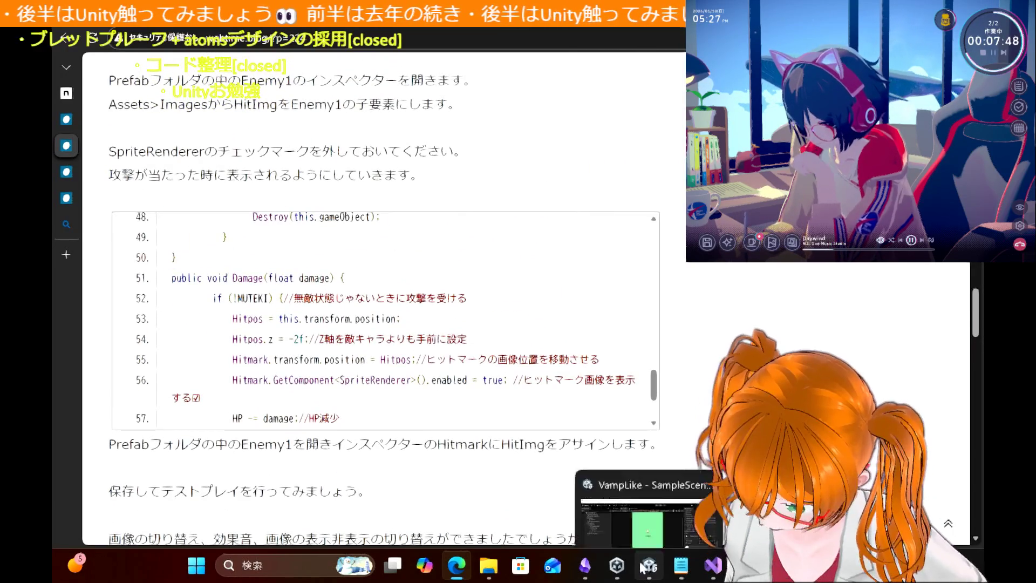
left_click(651, 564)
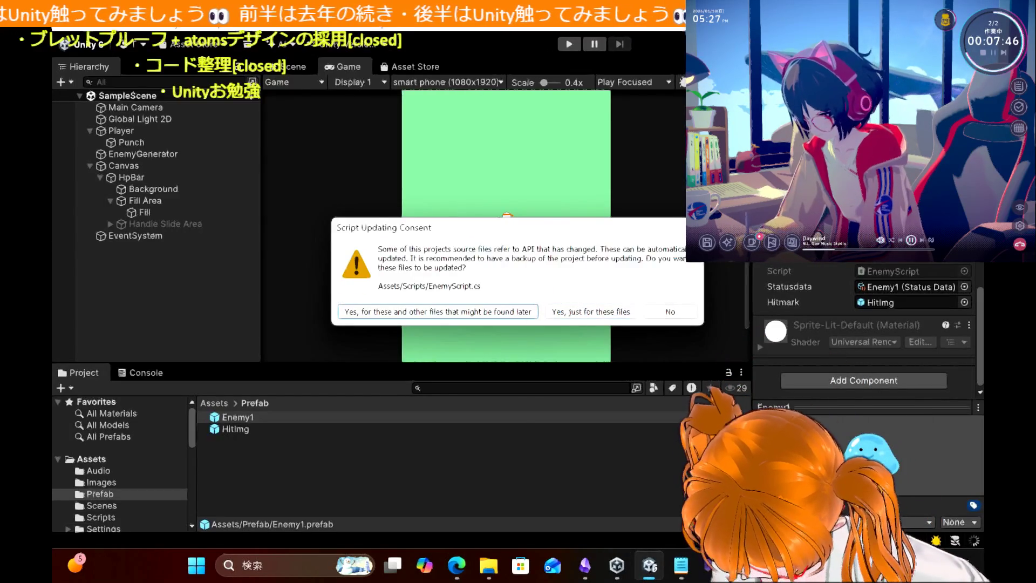
Step: Accept the script update, then test-play with slimes spawning, moving the player left, and stop
key("Return")
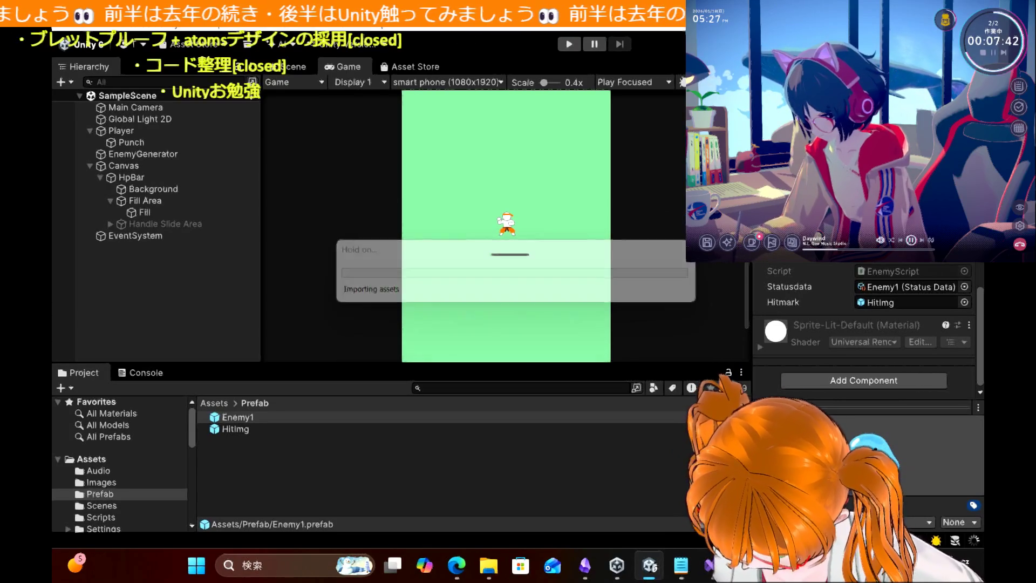
left_click(569, 44)
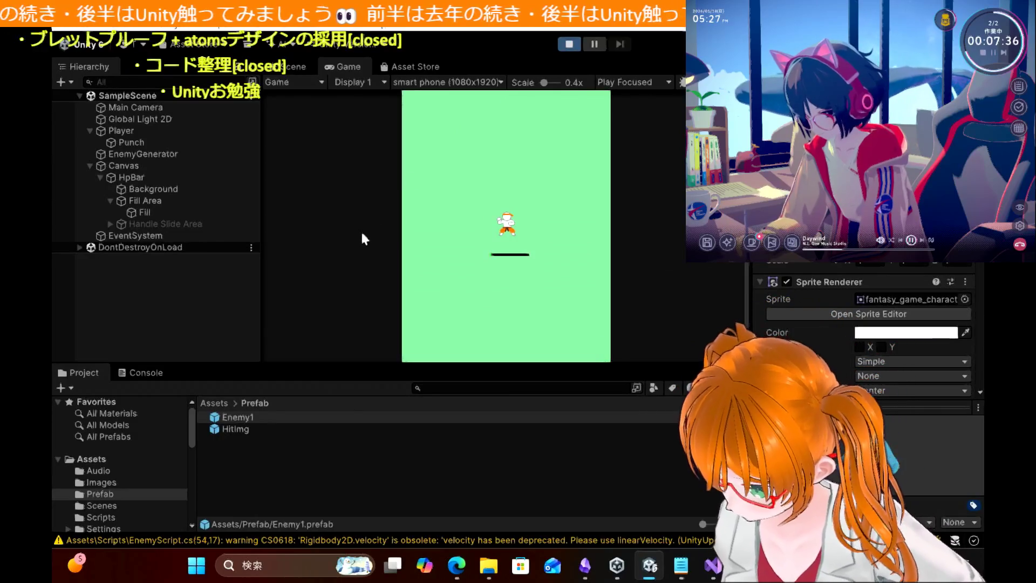
key("Left")
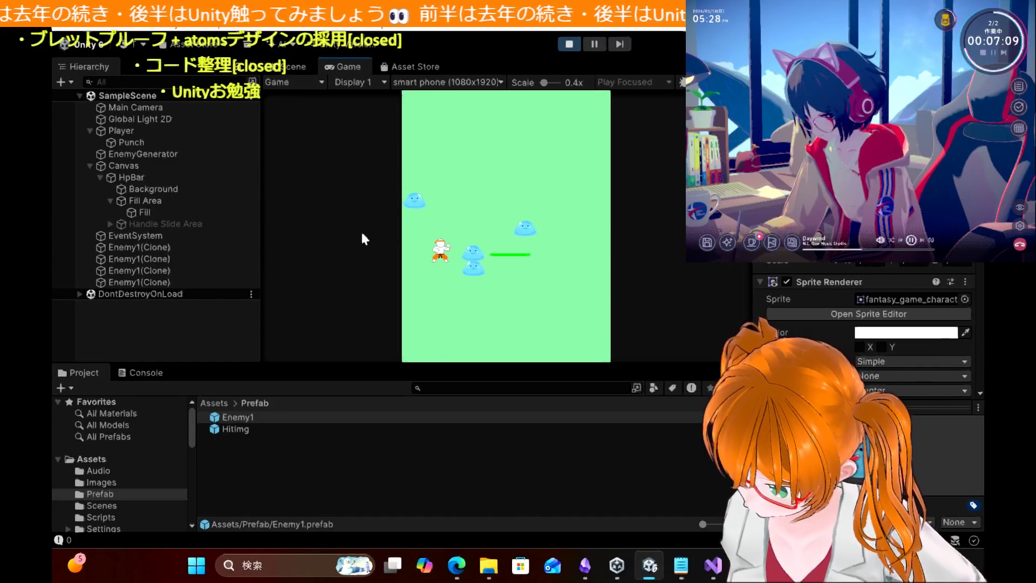
left_click(568, 44)
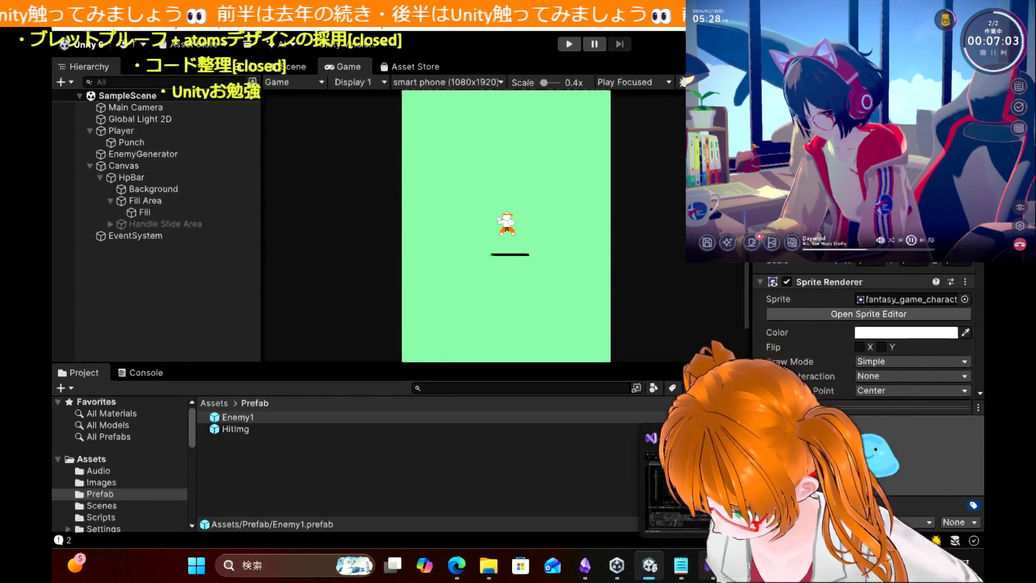
Step: Review the saved EnemyScript's HP-zero block setting Hitpos.z to -2f, then return to Unity
left_click(713, 565)
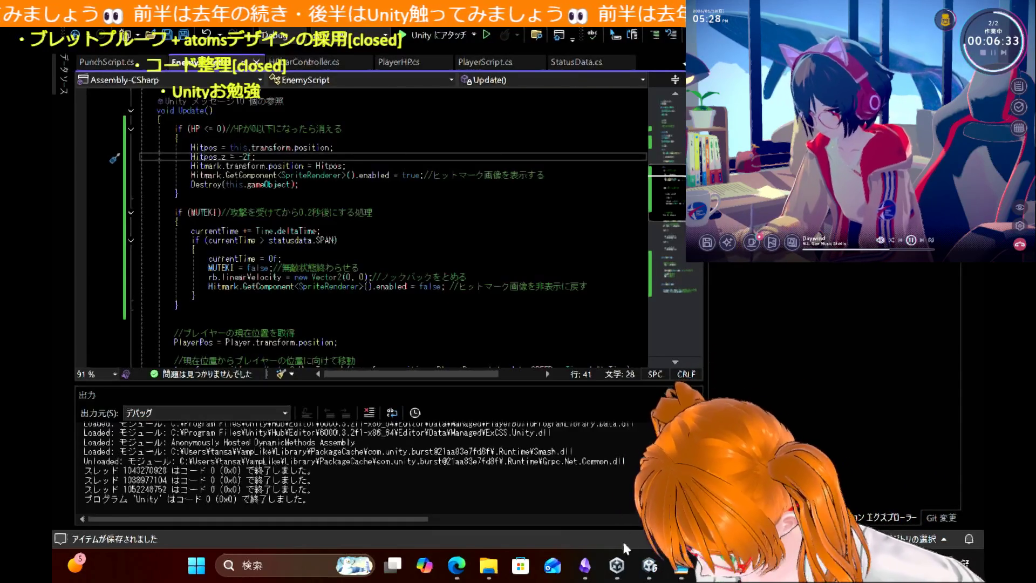
left_click(650, 565)
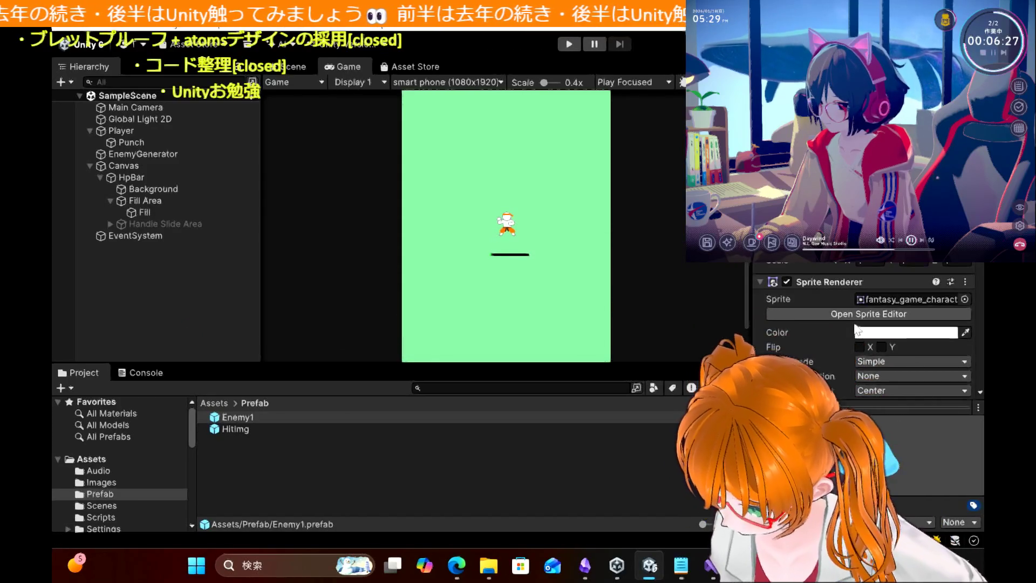
Step: Clear Enemy1's Hitmark field to None
scroll(857, 330, "down", 15)
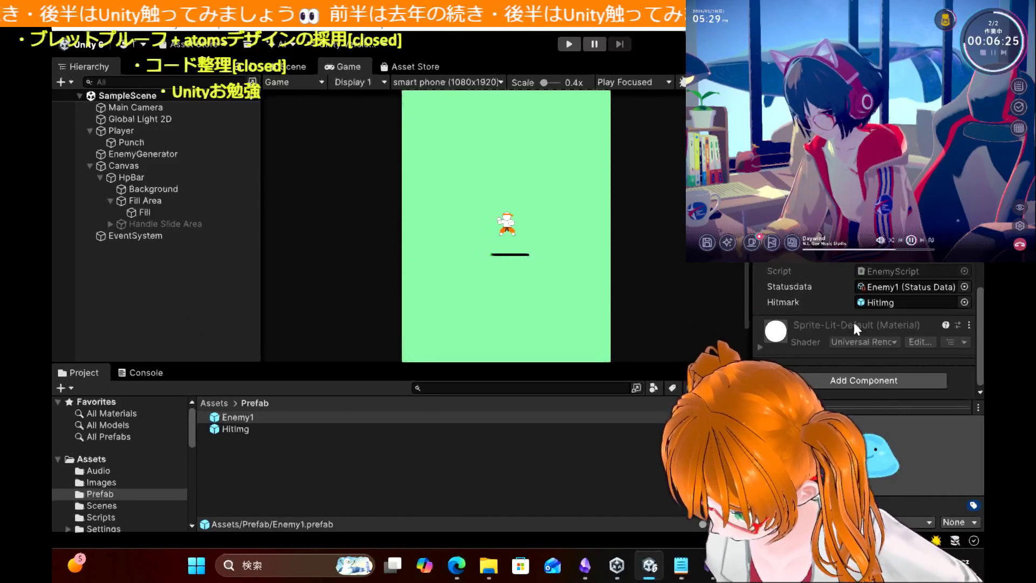
left_click(964, 302)
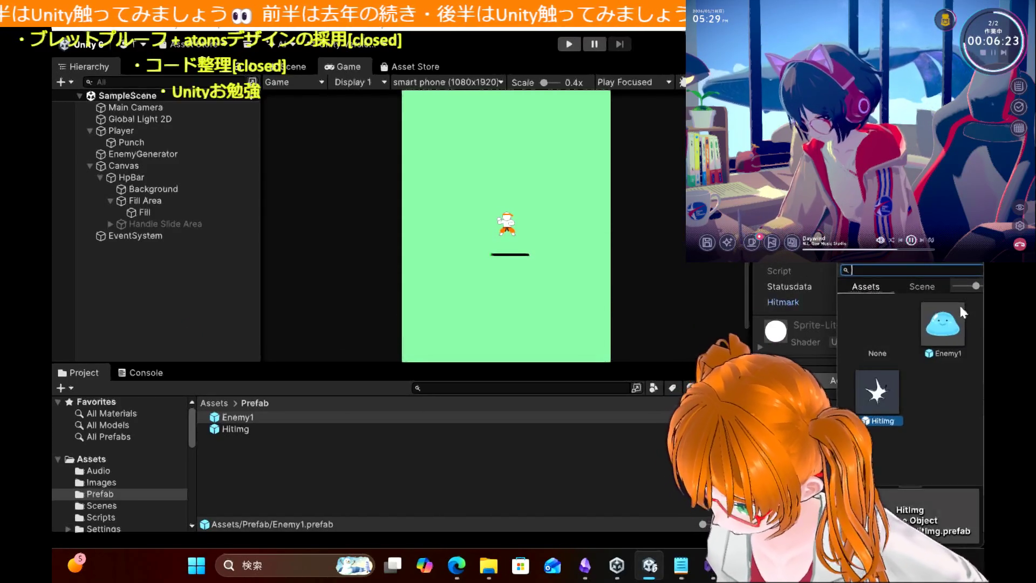
left_click(879, 315)
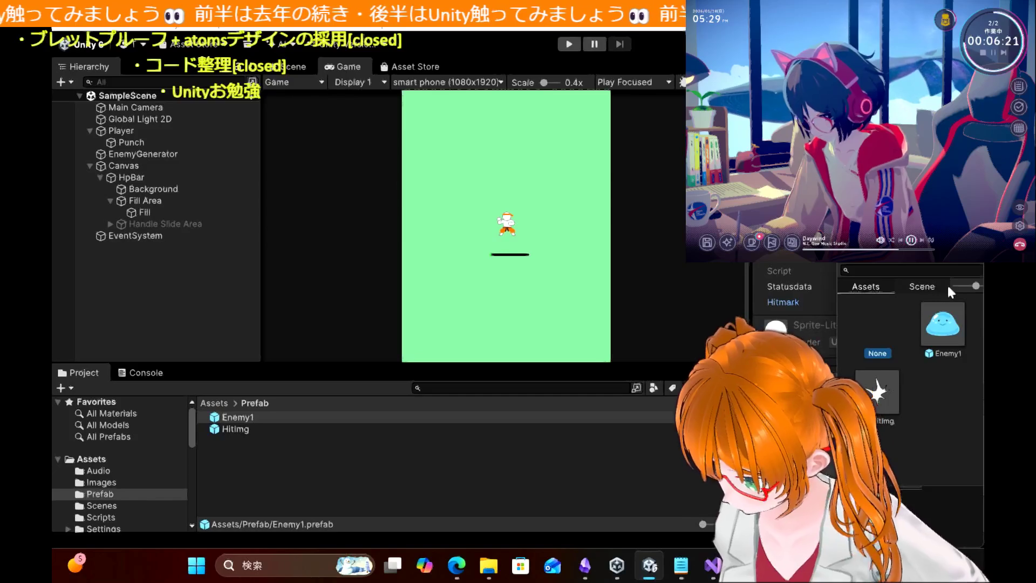
key("Return")
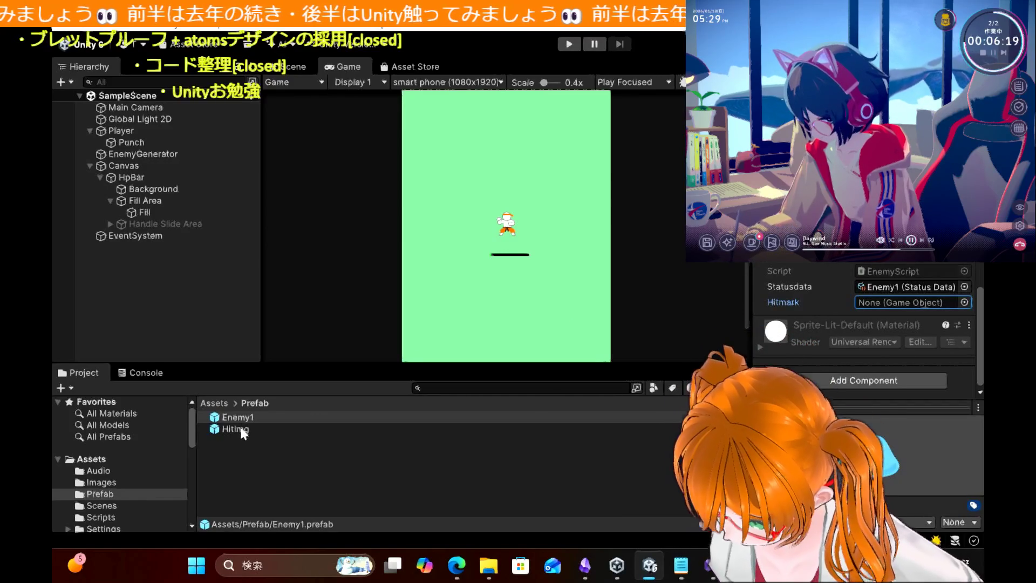
Step: Drag the HitImg prefab into the scene Hierarchy and compare it with Enemy1's settings
left_click_drag(141, 315, 112, 269)
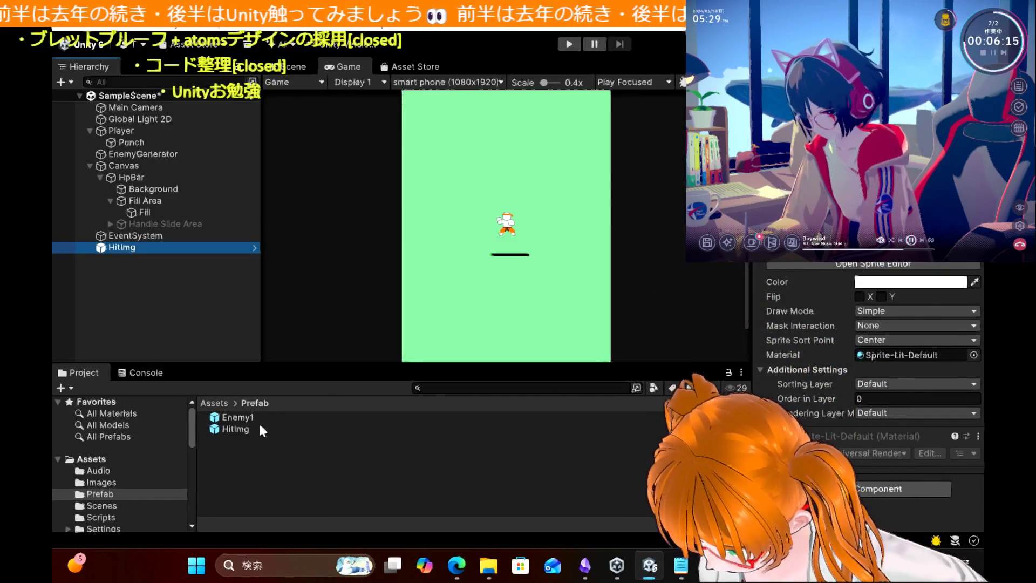
left_click(258, 418)
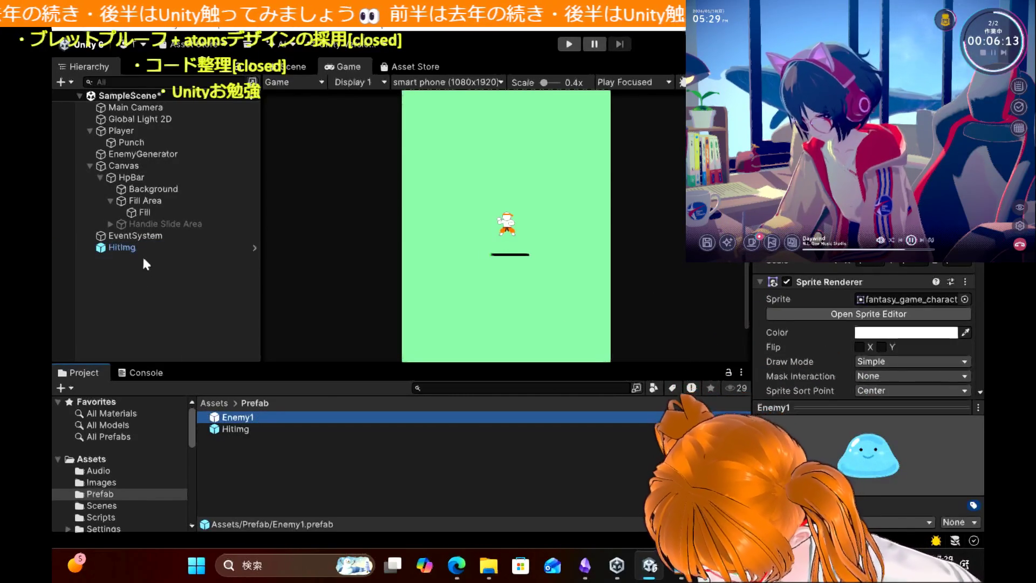
left_click(142, 248)
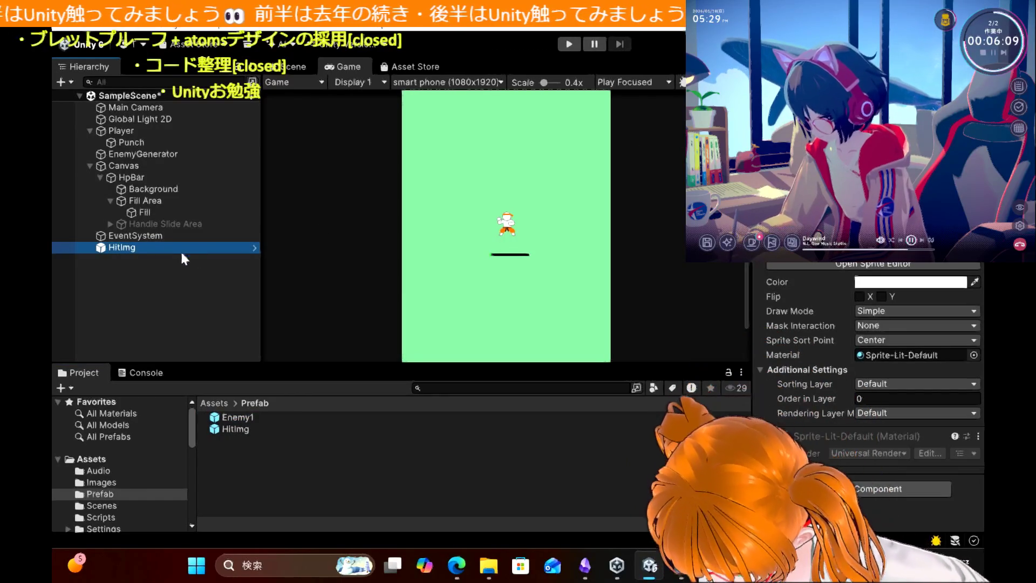
left_click(240, 419)
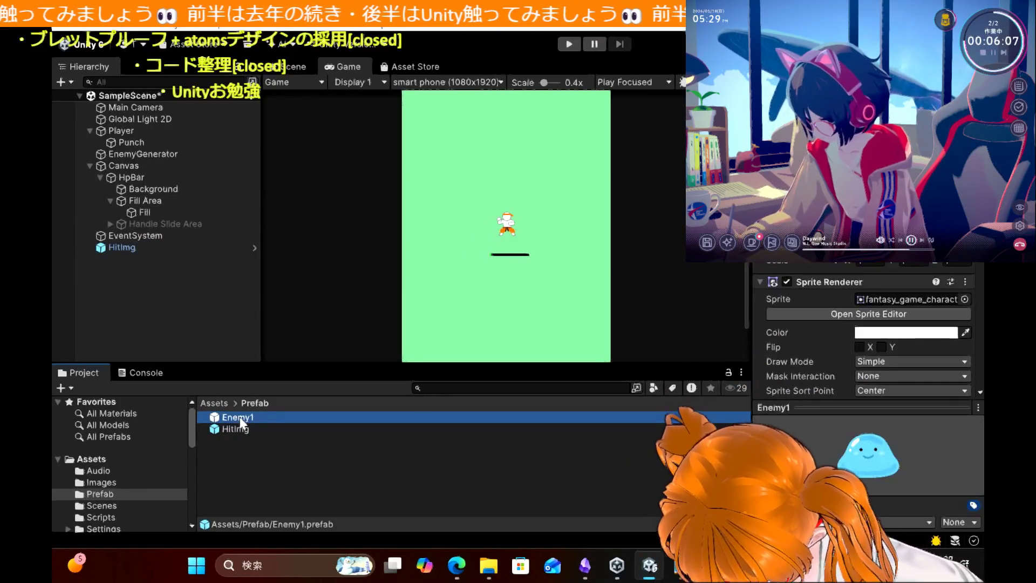
Step: Try assigning the scene HitImg to Enemy1's Hitmark field, which stays None
scroll(847, 307, "down", 6)
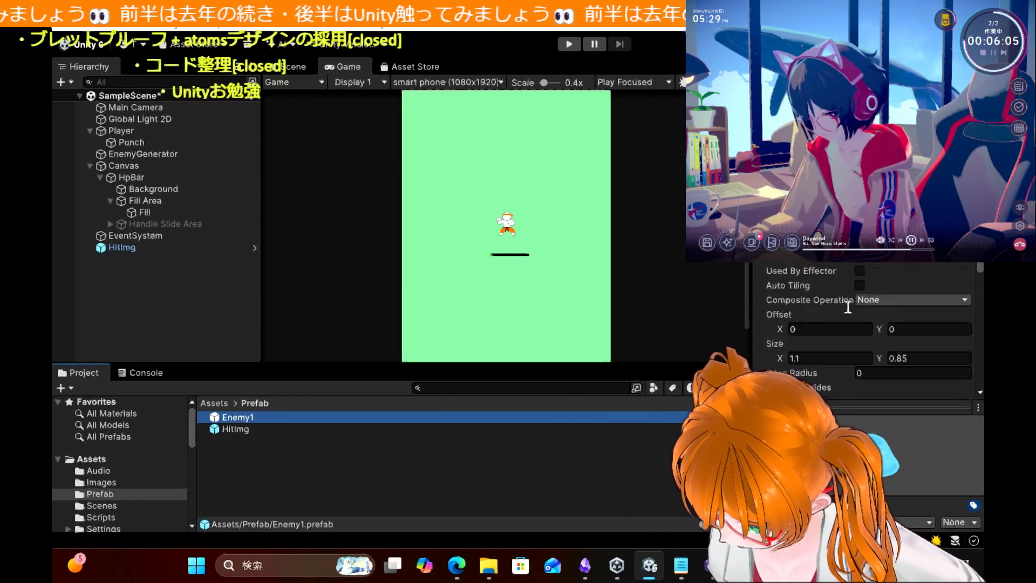
scroll(846, 312, "down", 8)
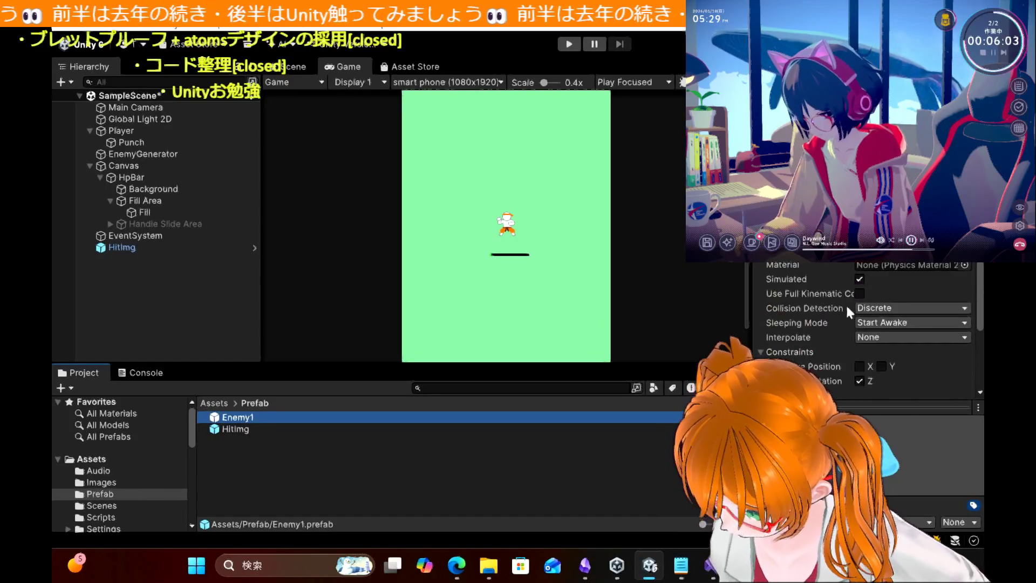
scroll(863, 330, "down", 5)
mouse_move(124, 254)
left_mouse_down()
mouse_move(534, 333)
mouse_move(933, 309)
left_mouse_up()
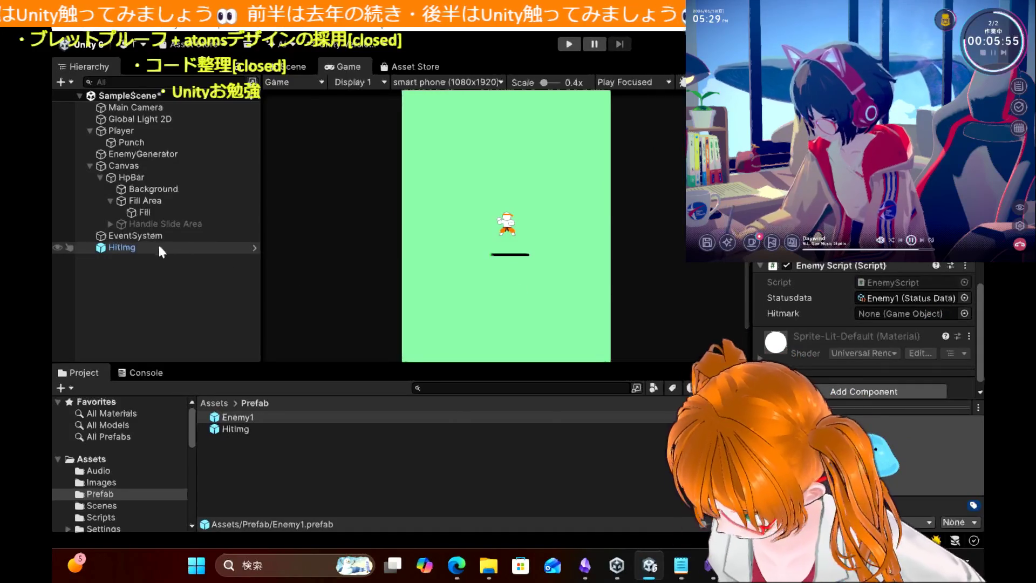
mouse_move(126, 247)
left_mouse_down()
mouse_move(220, 277)
mouse_move(899, 310)
left_mouse_up()
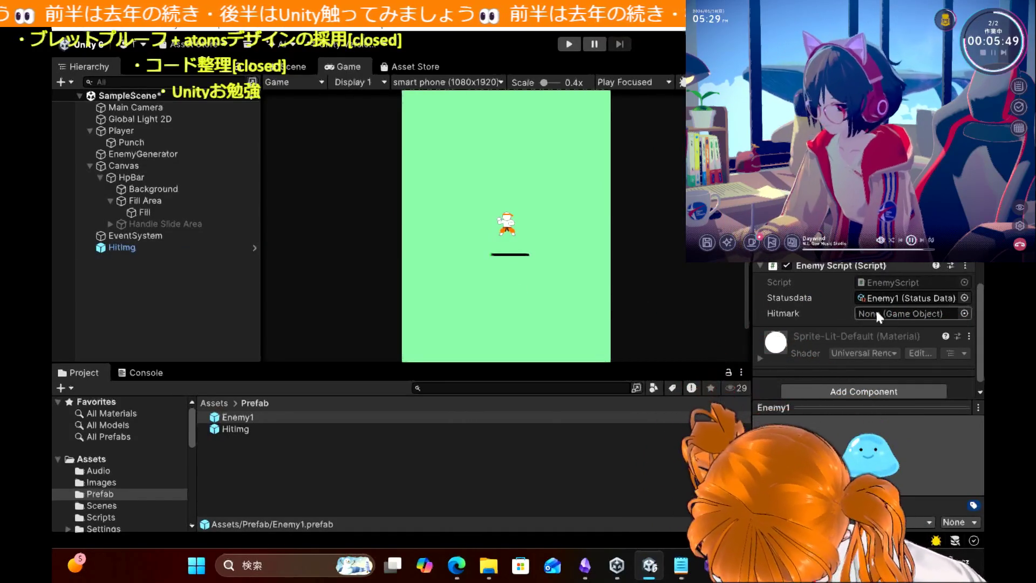
left_click(964, 313)
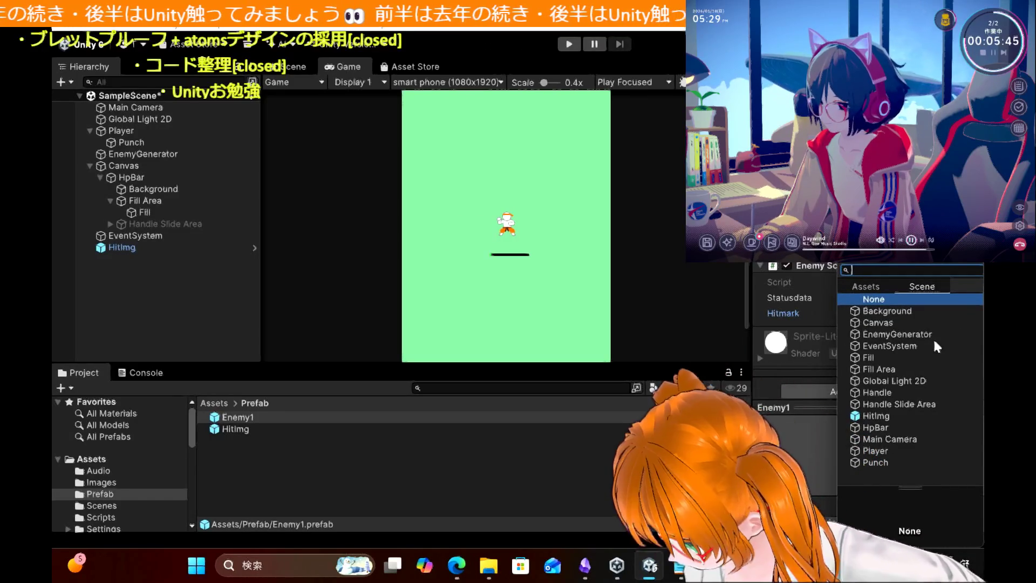
key("Escape")
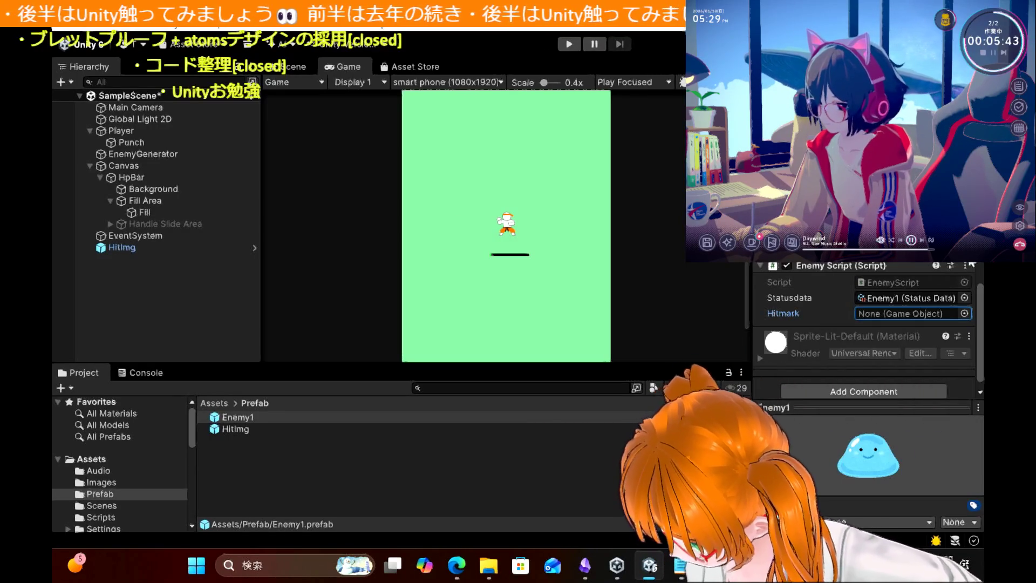
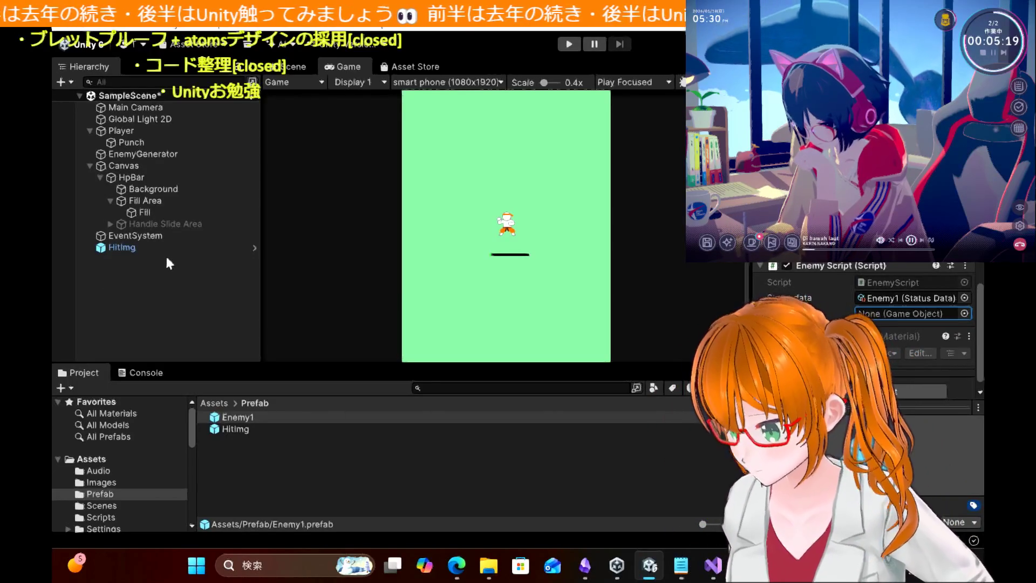
Step: Delete the HitImg object from the scene hierarchy and select the HitImg prefab
left_click(147, 248)
key("Delete")
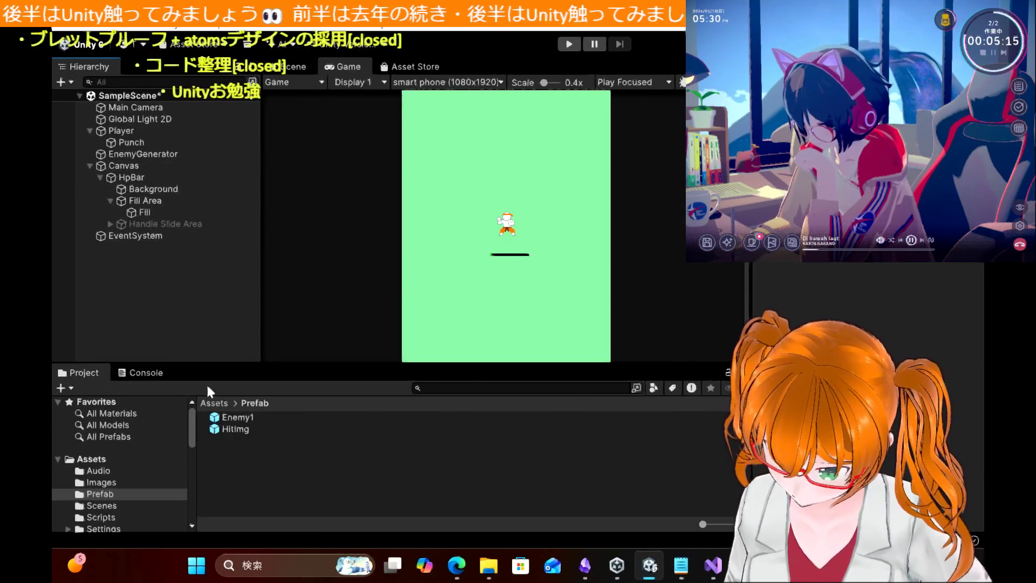
left_click(241, 430)
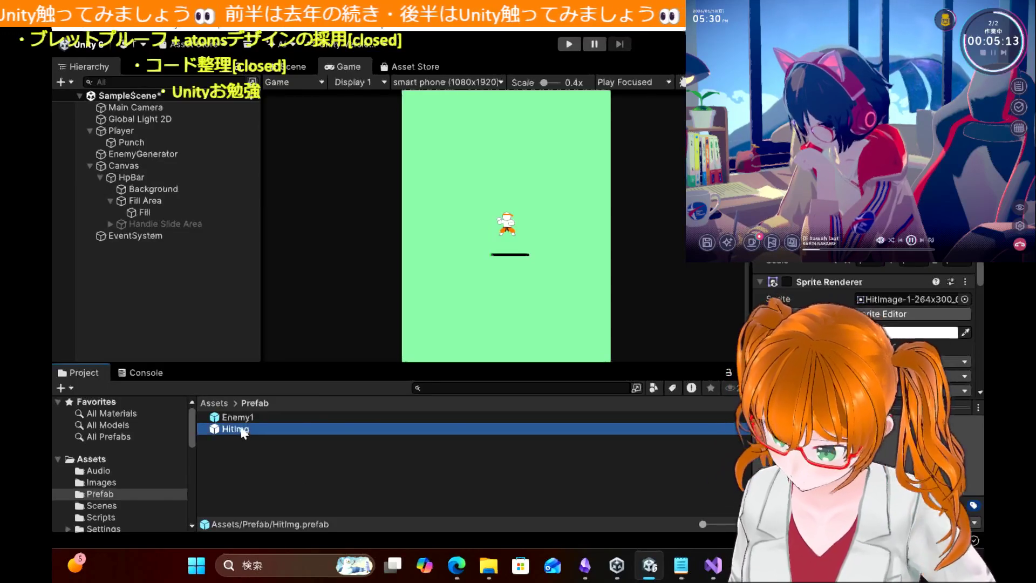
Step: Check the Enemy1 prefab's Enemy Script, whose Hitmark field still reads None
left_click(237, 418)
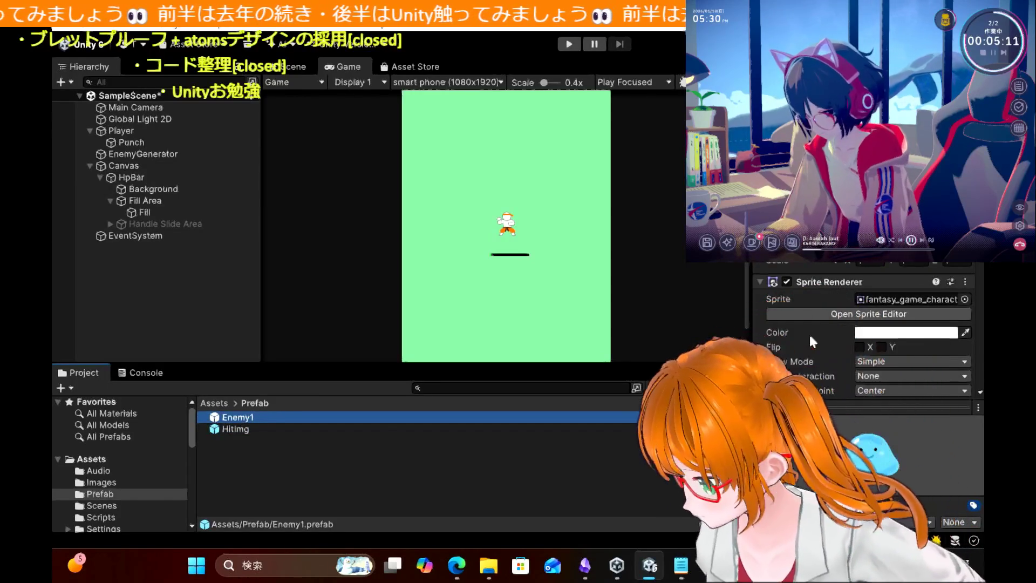
scroll(809, 333, "down", 10)
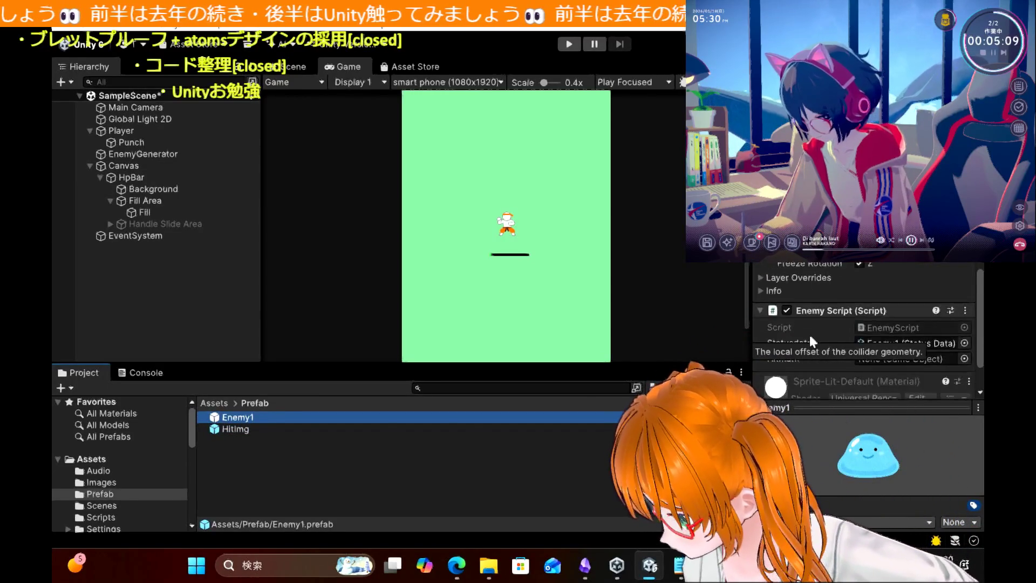
scroll(809, 332, "down", 3)
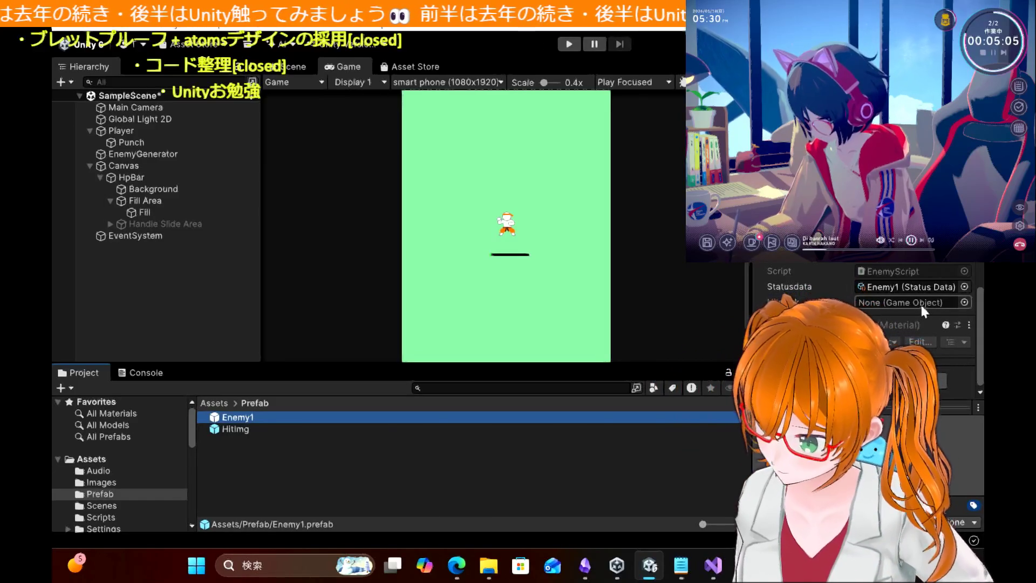
mouse_move(457, 564)
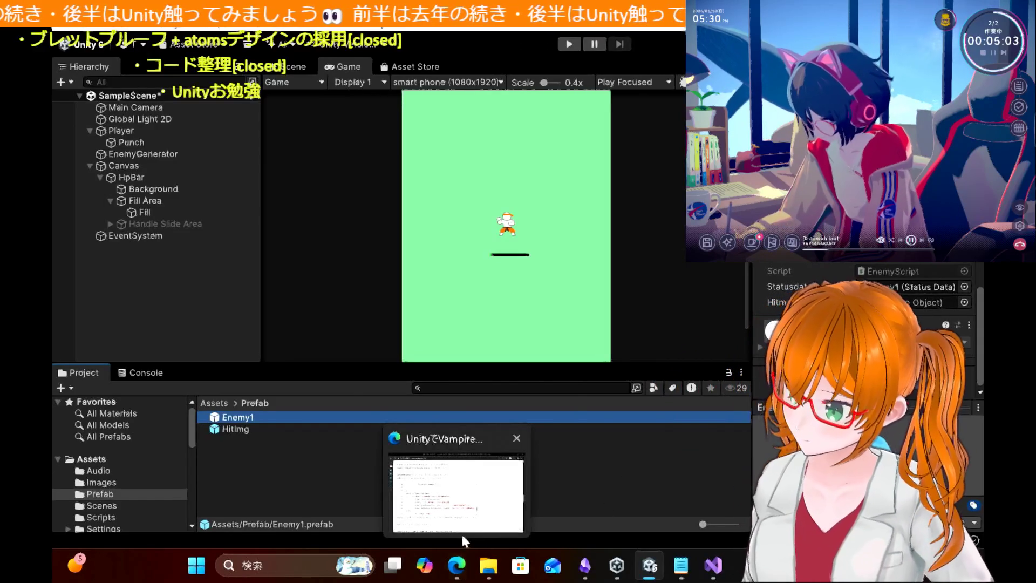
left_click(462, 532)
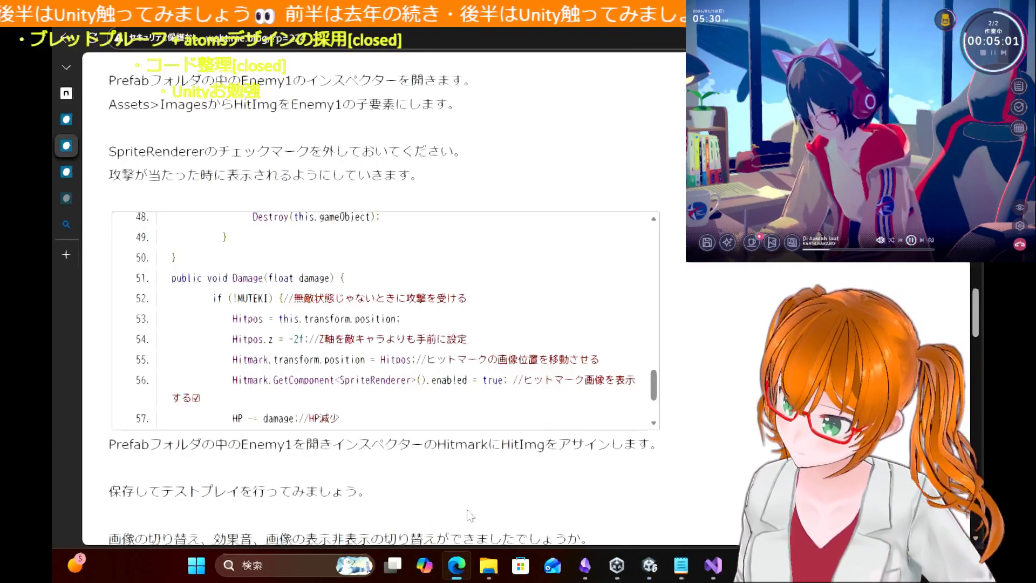
Step: Review the tutorial's hit-mark section and highlight the sentence about opening Enemy1's inspector
scroll(756, 277, "up", 1)
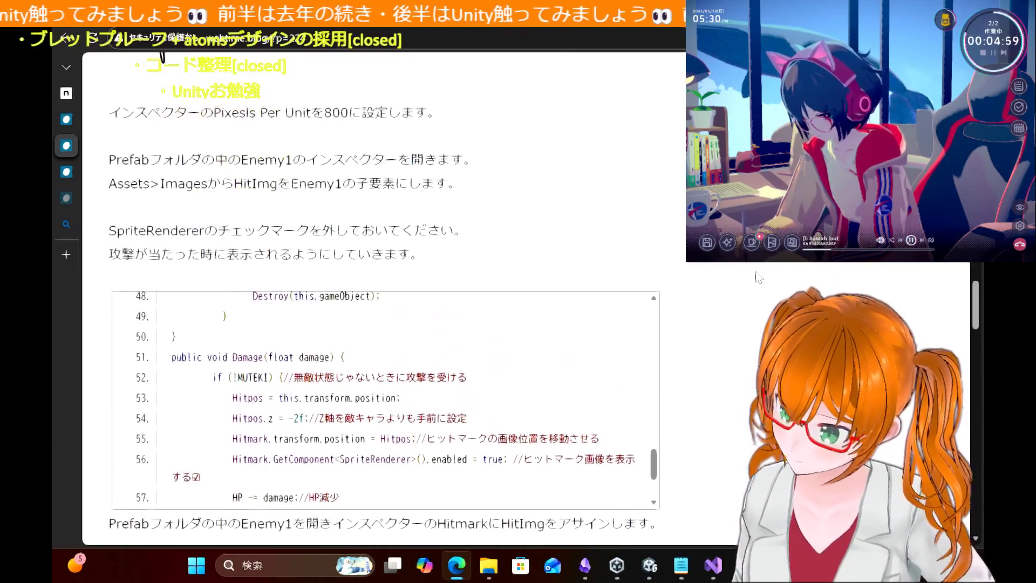
scroll(755, 276, "down", 1)
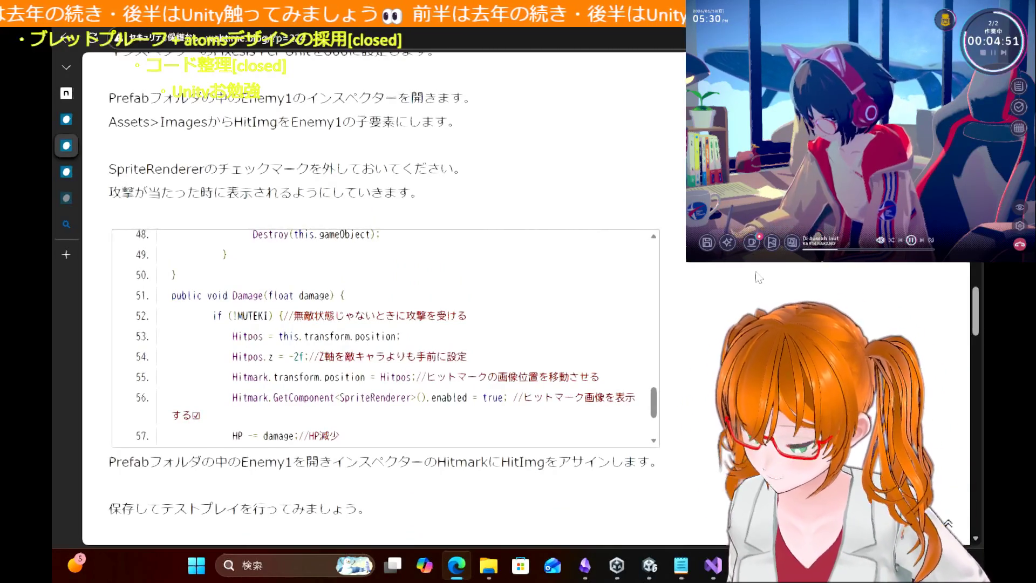
scroll(759, 277, "up", 1)
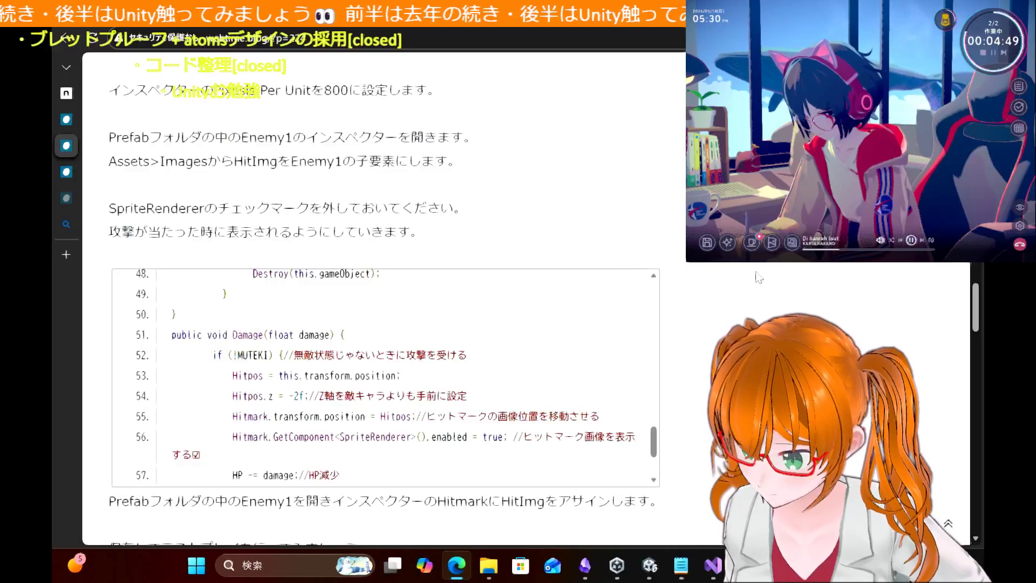
scroll(759, 277, "up", 1)
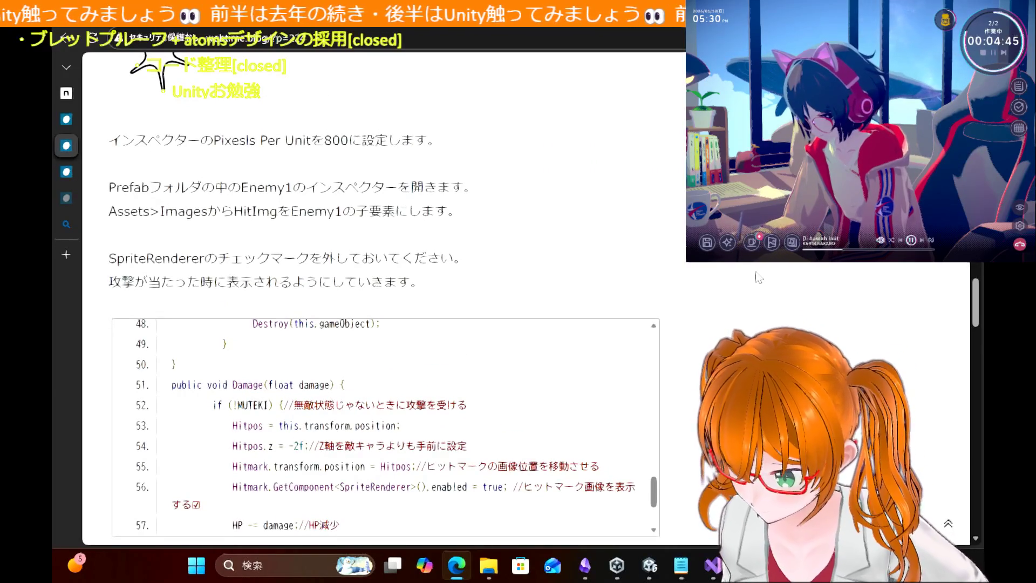
scroll(759, 278, "up", 5)
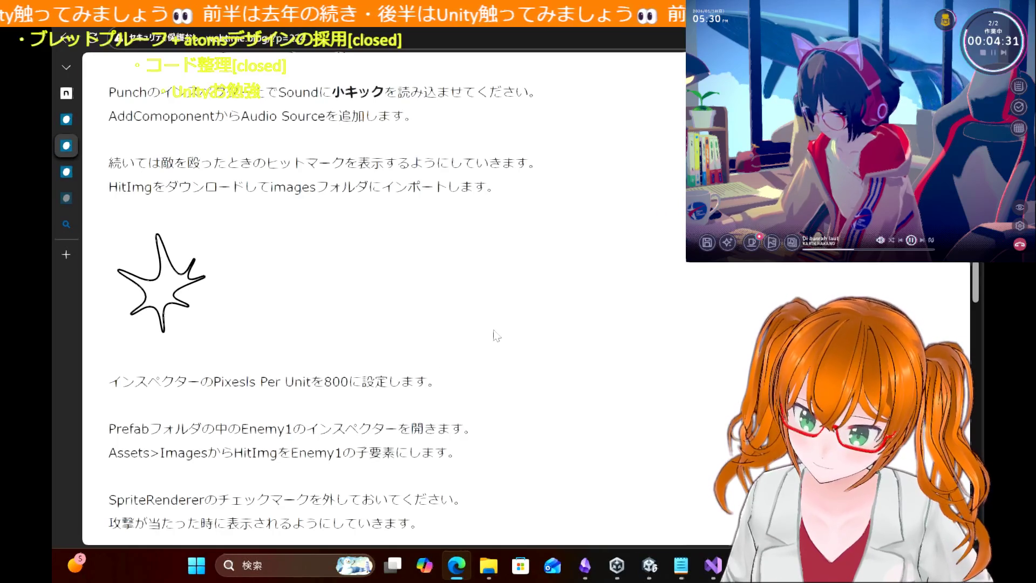
scroll(497, 335, "down", 1)
scroll(496, 336, "down", 1)
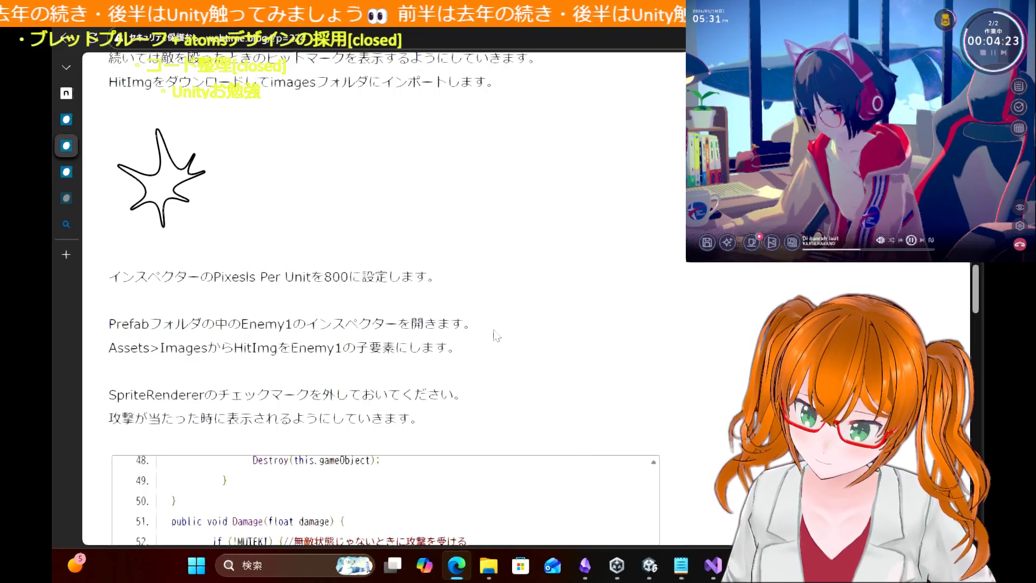
scroll(496, 336, "down", 4)
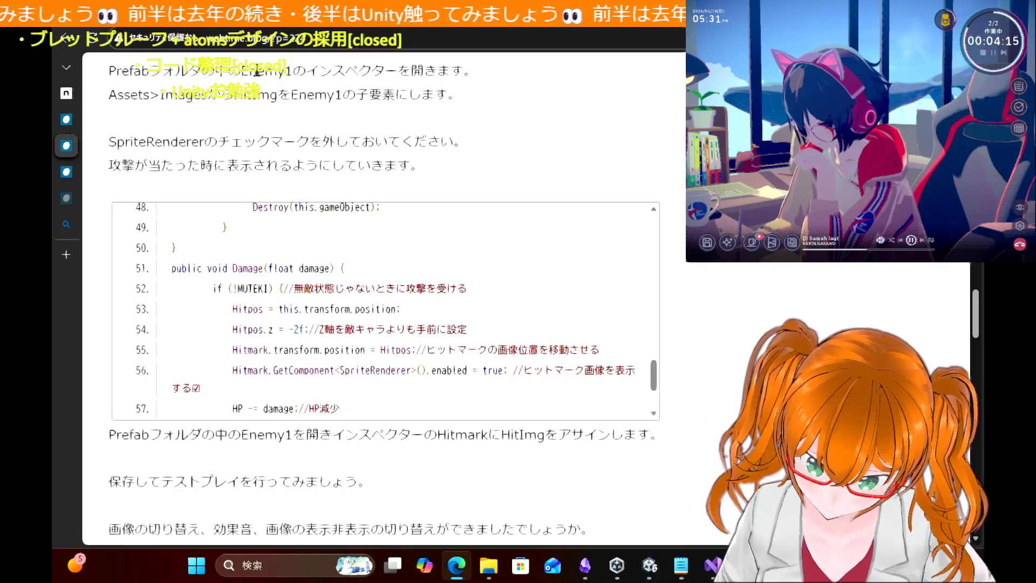
left_click_drag(244, 71, 439, 90)
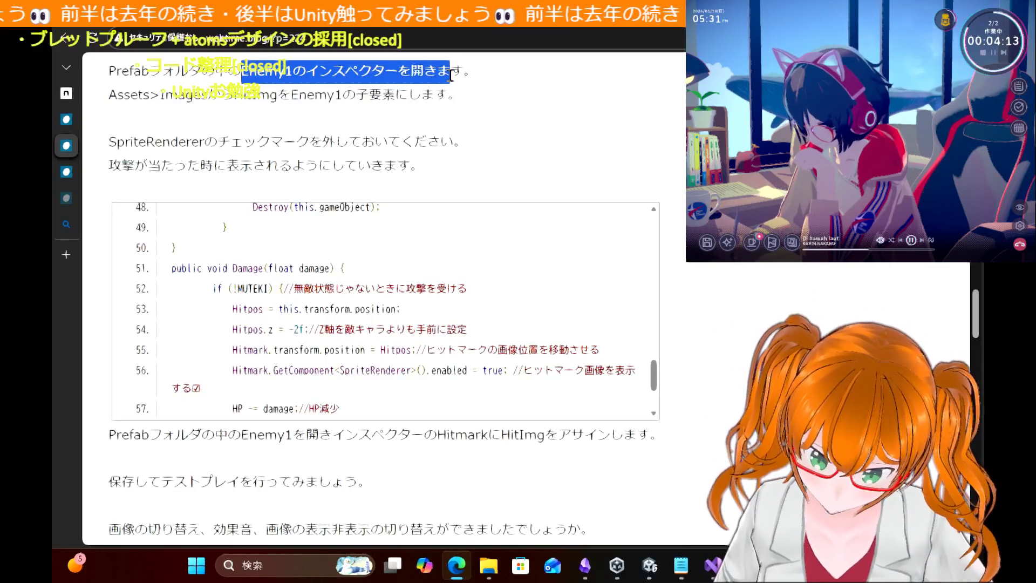
Step: Extend the highlight to the end of the Enemy1 inspector sentence, then return to Unity
left_click_drag(452, 76, 492, 71)
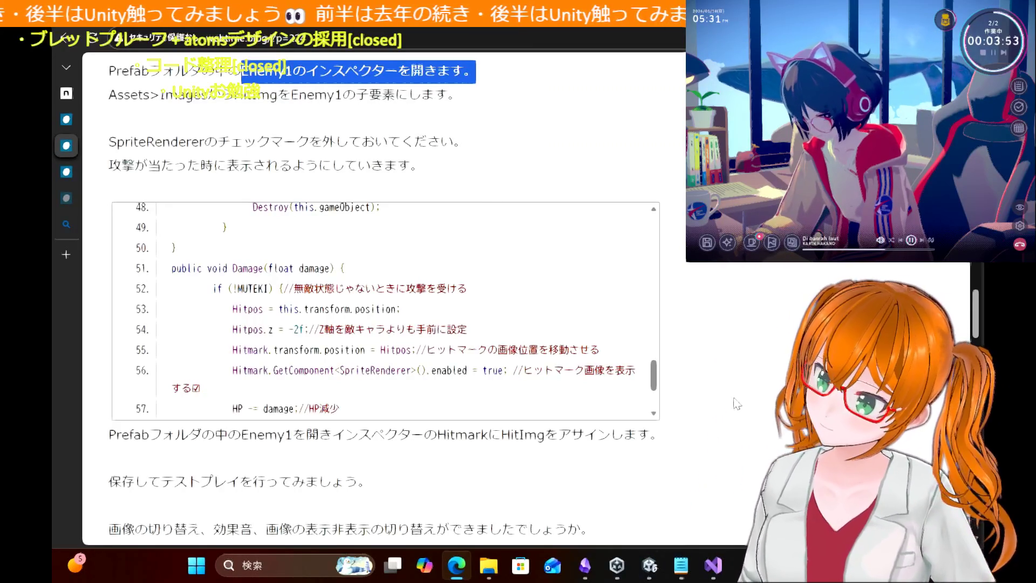
mouse_move(707, 575)
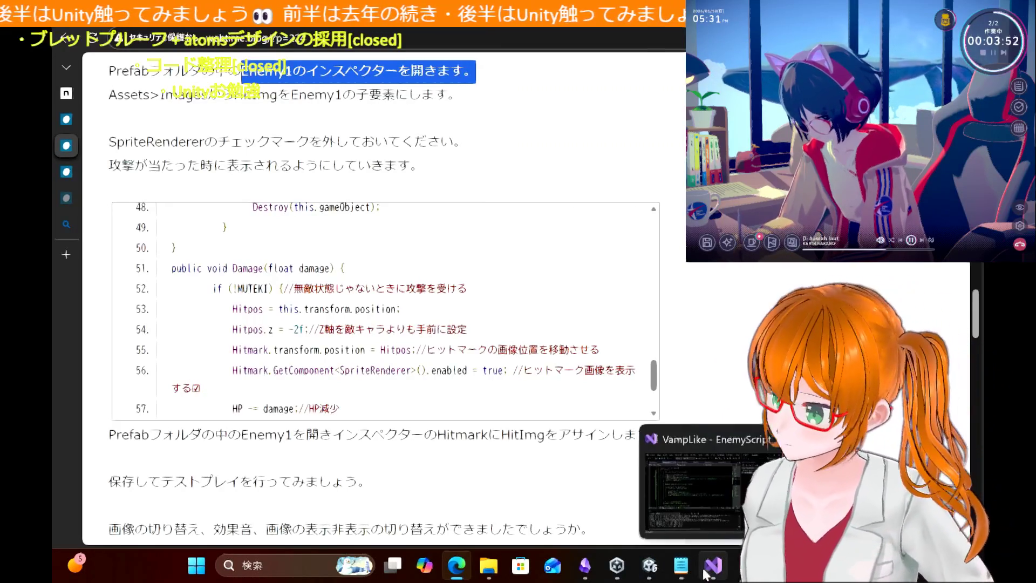
left_click(660, 570)
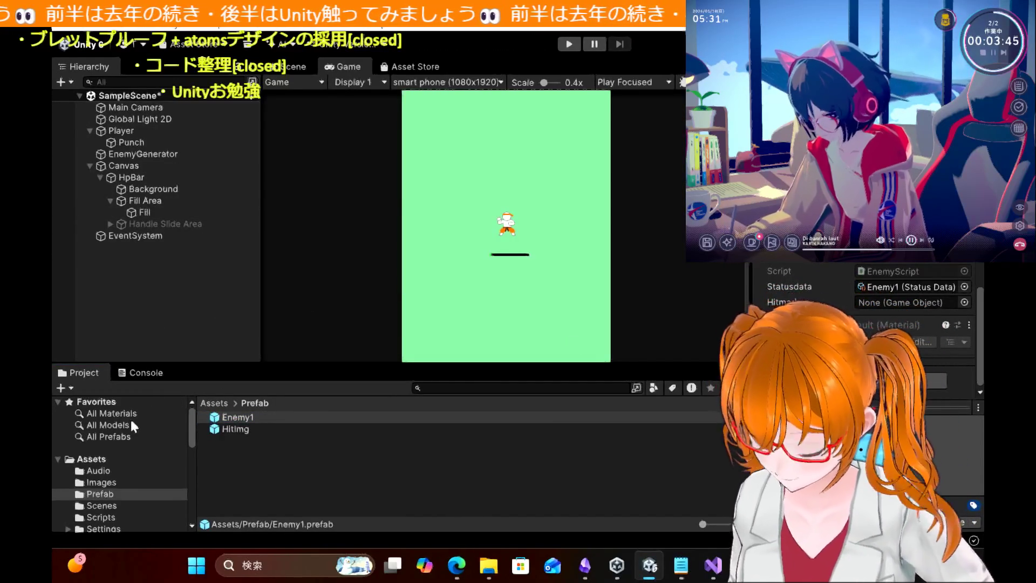
Step: Delete the HitImg prefab from the Prefab folder, confirming the deletion
left_click(227, 430)
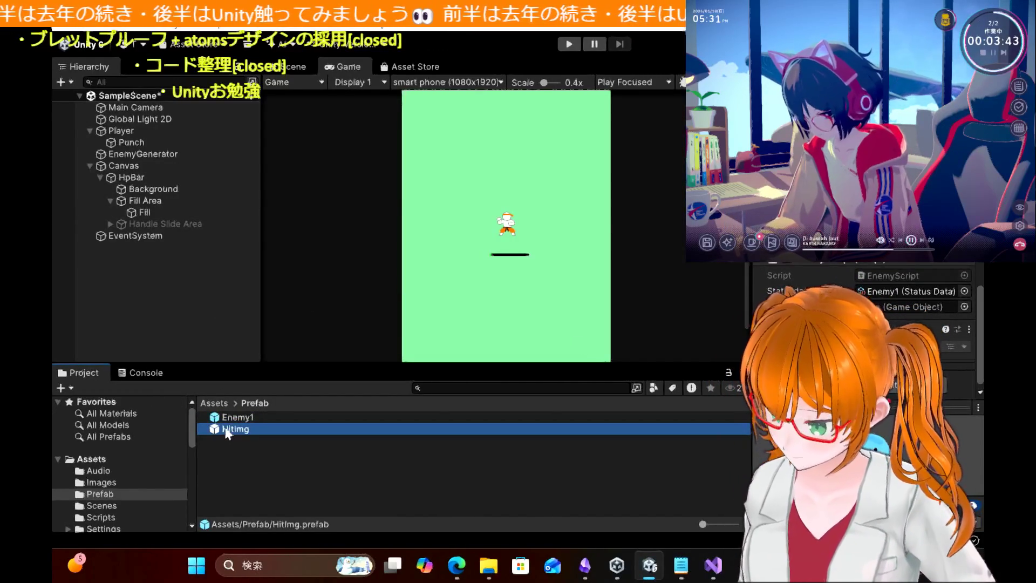
key("Delete")
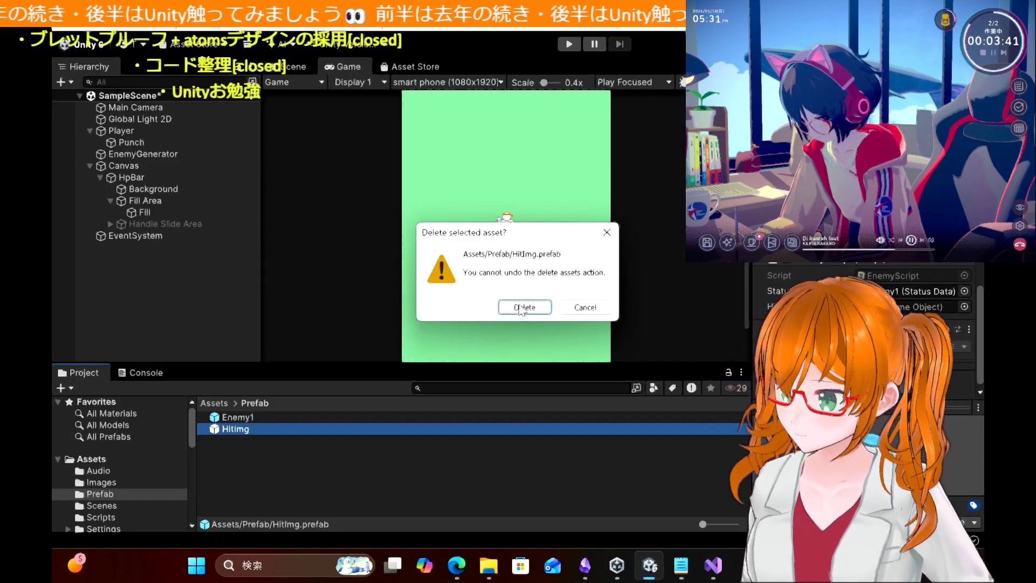
left_click(520, 307)
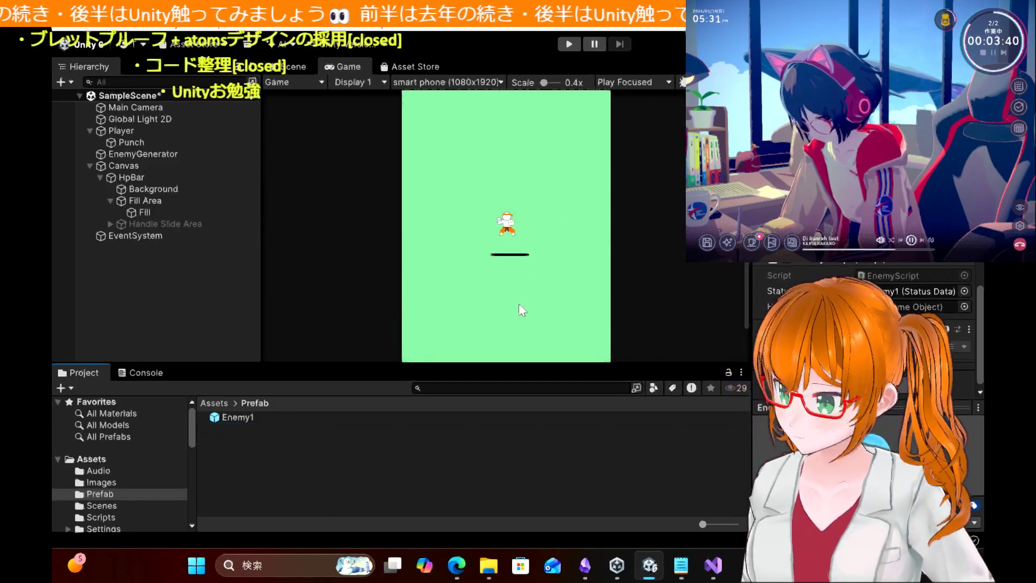
Step: Open the Images folder and select the HitImage-1-264x300 sprite
left_click(103, 482)
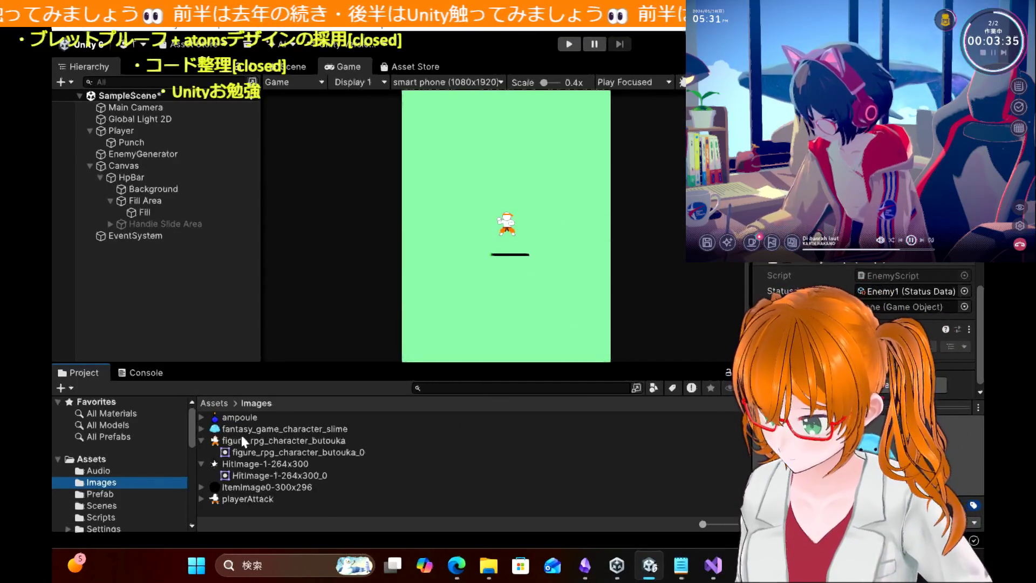
left_click(261, 464)
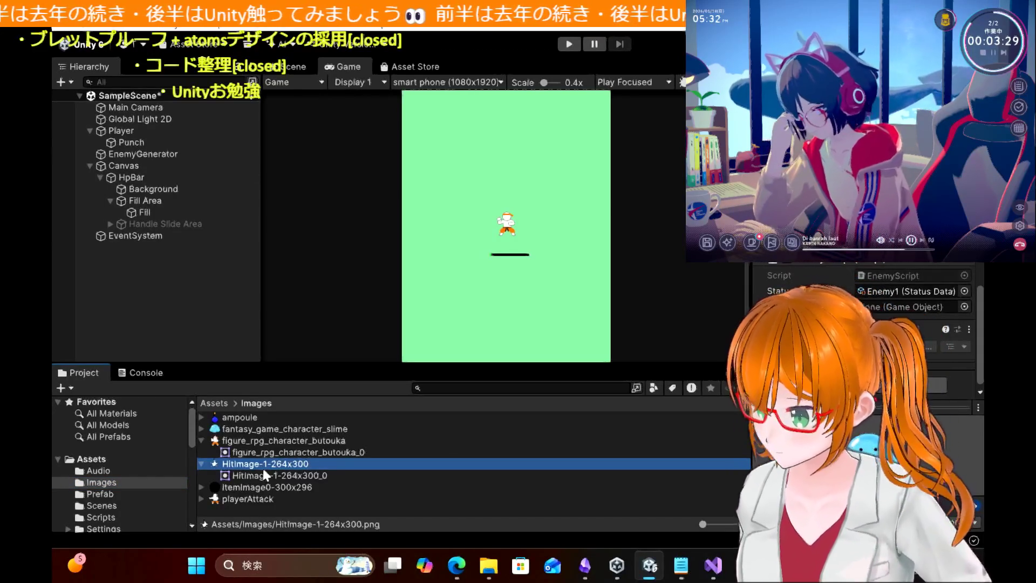
left_click(261, 465)
Step: Keep the HitImage-1-264x300 name unchanged and move the sprite into the Prefab folder
left_click_drag(271, 463, 362, 460)
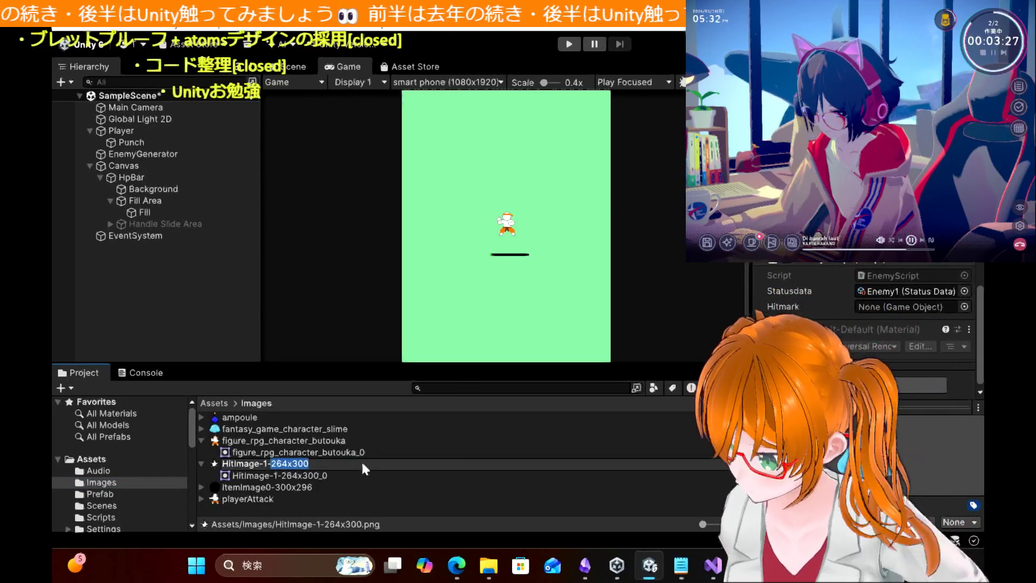
key("Return")
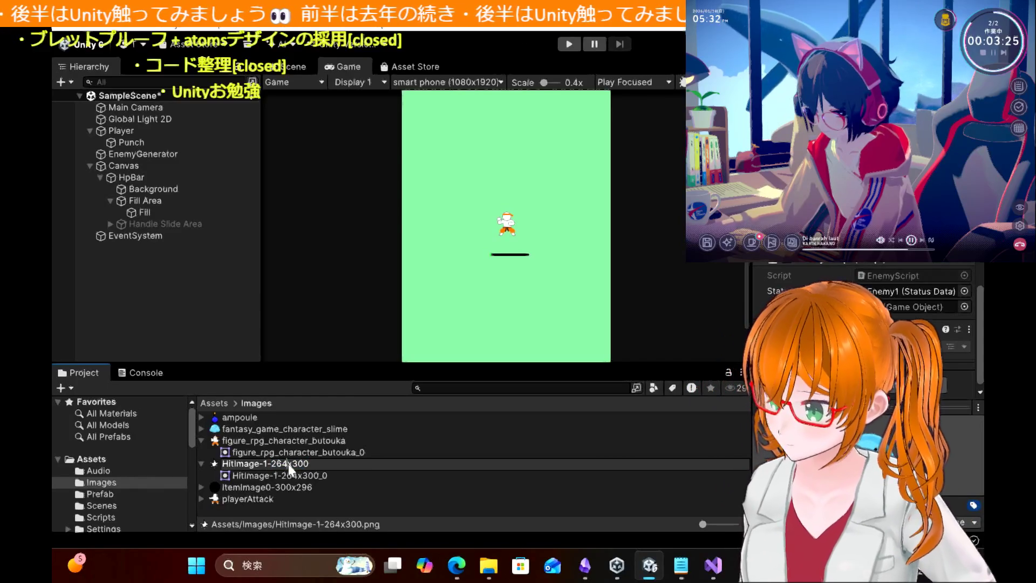
left_click(258, 464)
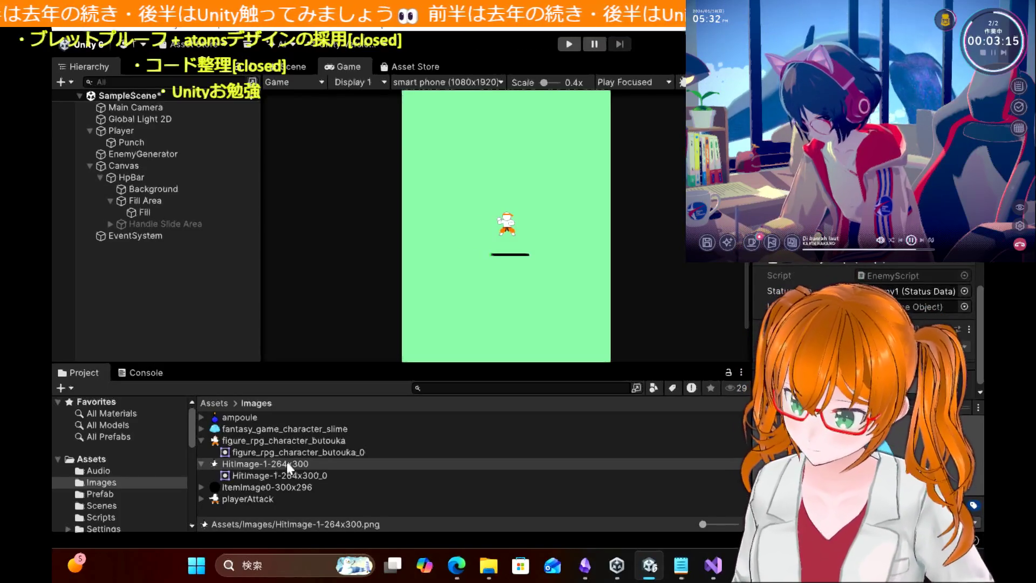
left_click(276, 464)
left_click_drag(277, 468, 110, 495)
Step: In the Prefab folder, try nesting HitImage-1-264x300 under the Enemy1 prefab
left_click(109, 495)
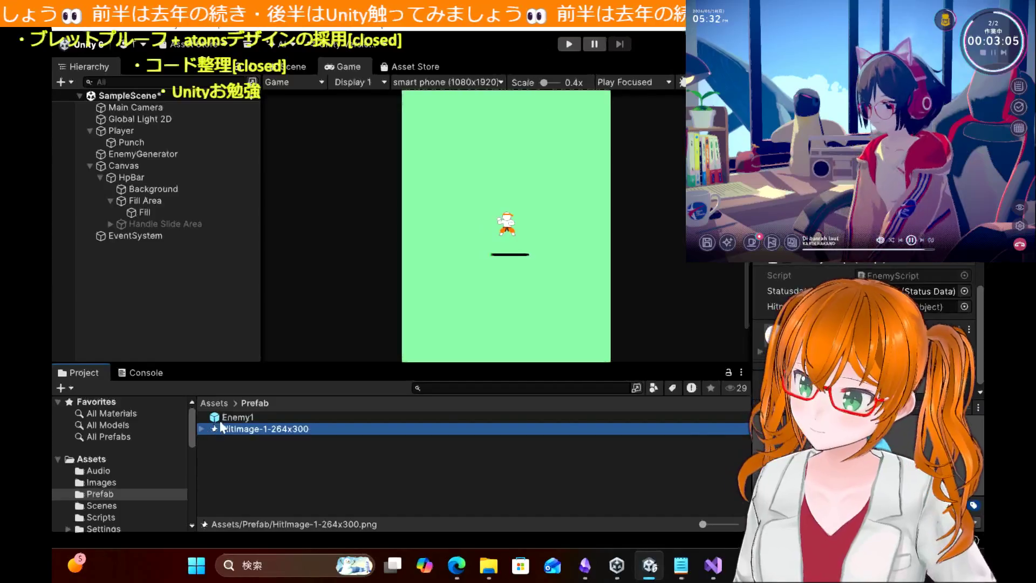
left_click(232, 416)
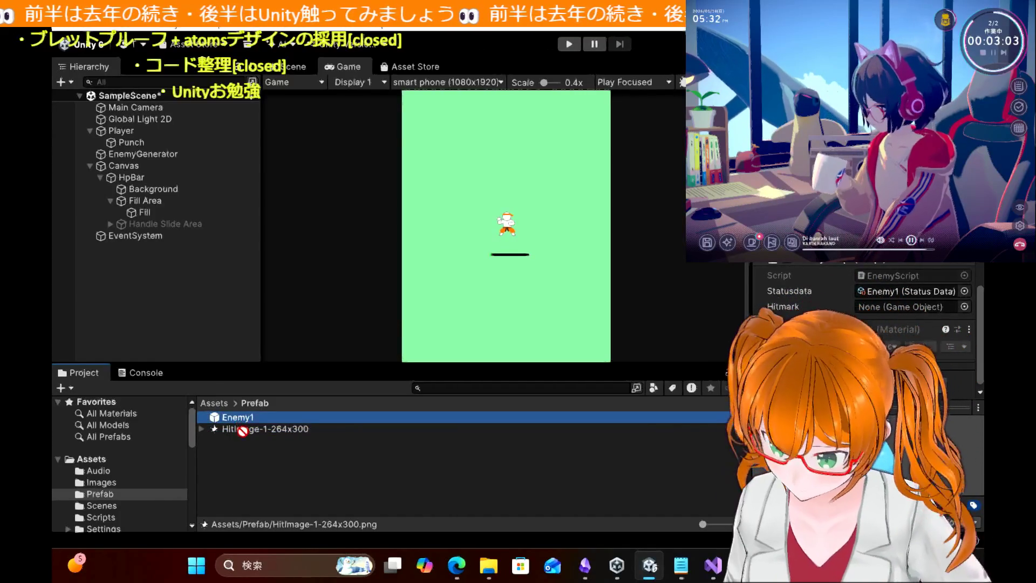
left_click(243, 431)
left_click_drag(243, 432, 241, 419)
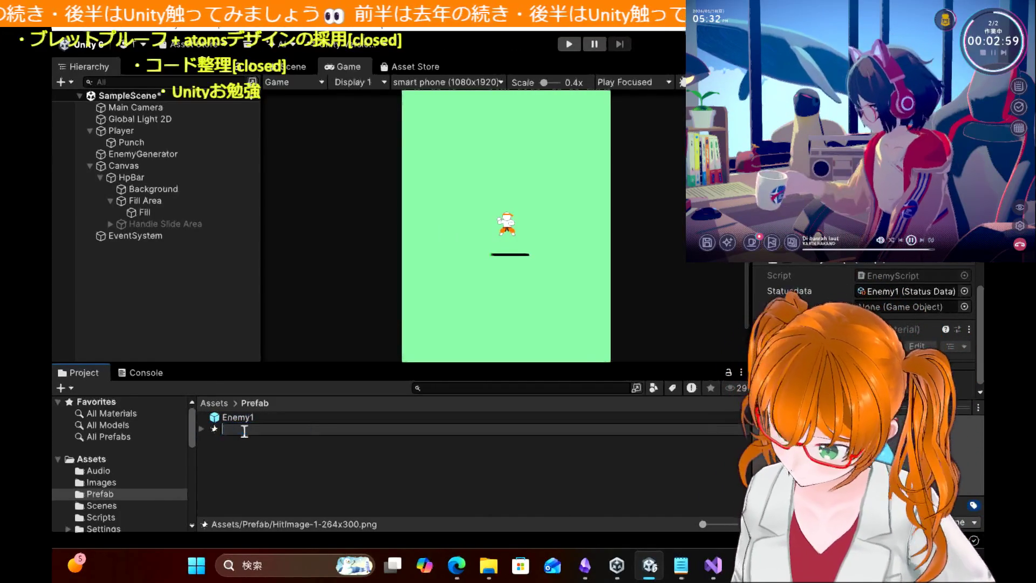
Step: Attempt to rename HitImage-1-264x300, cancelling each time to keep its name
left_click(245, 435)
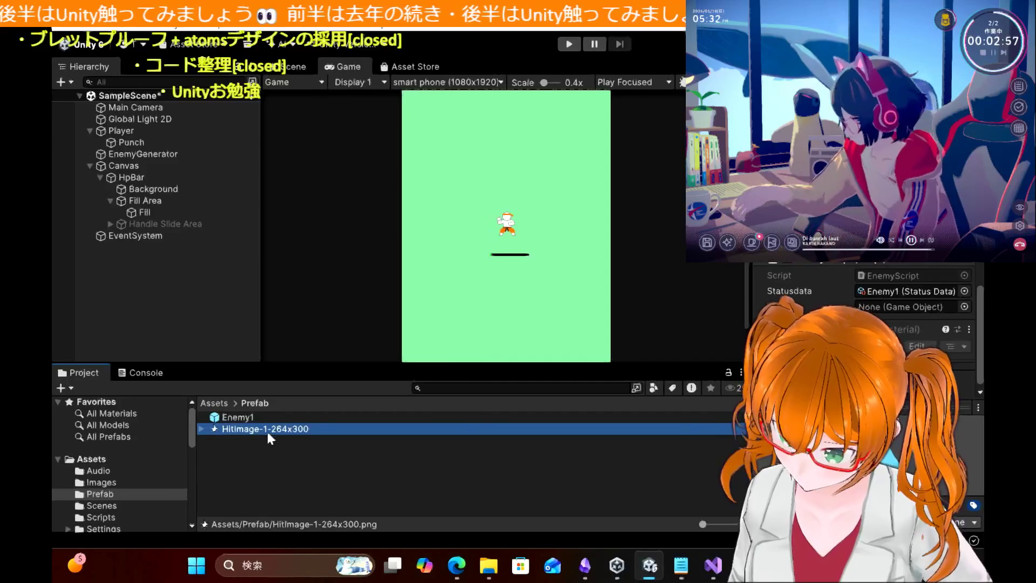
key("F2")
key("BackSpace")
key("Escape")
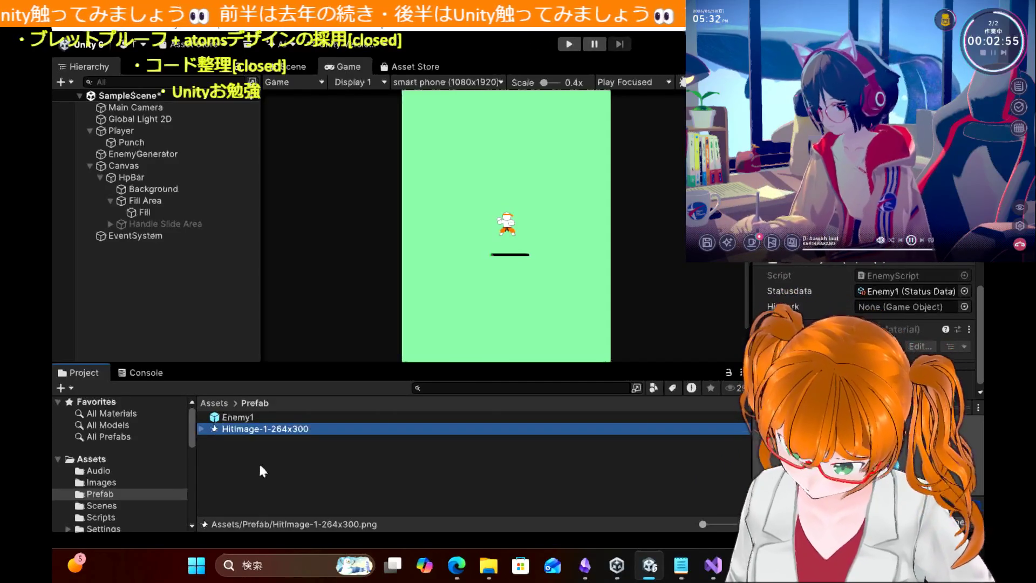
left_click(247, 433)
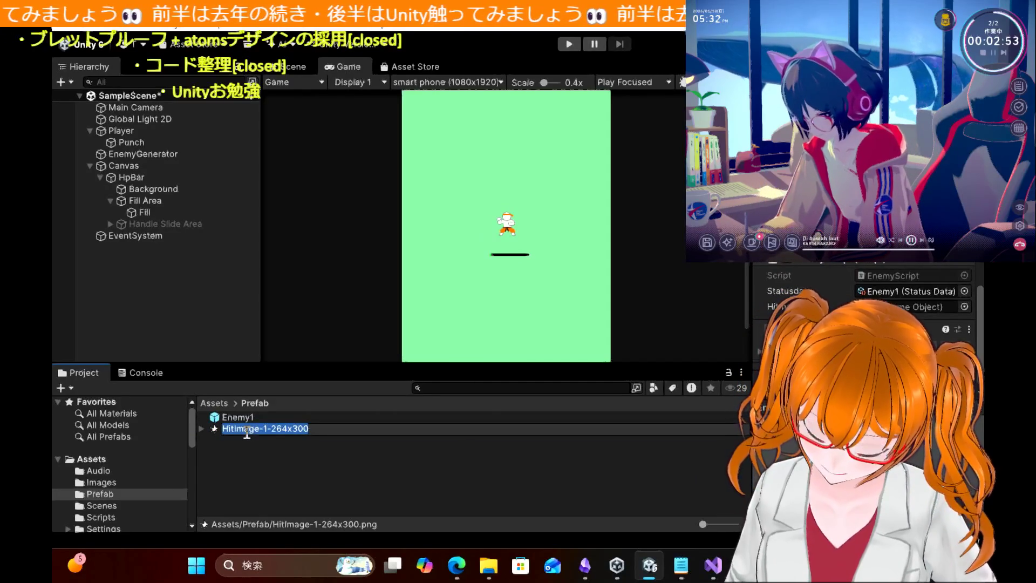
key("Escape")
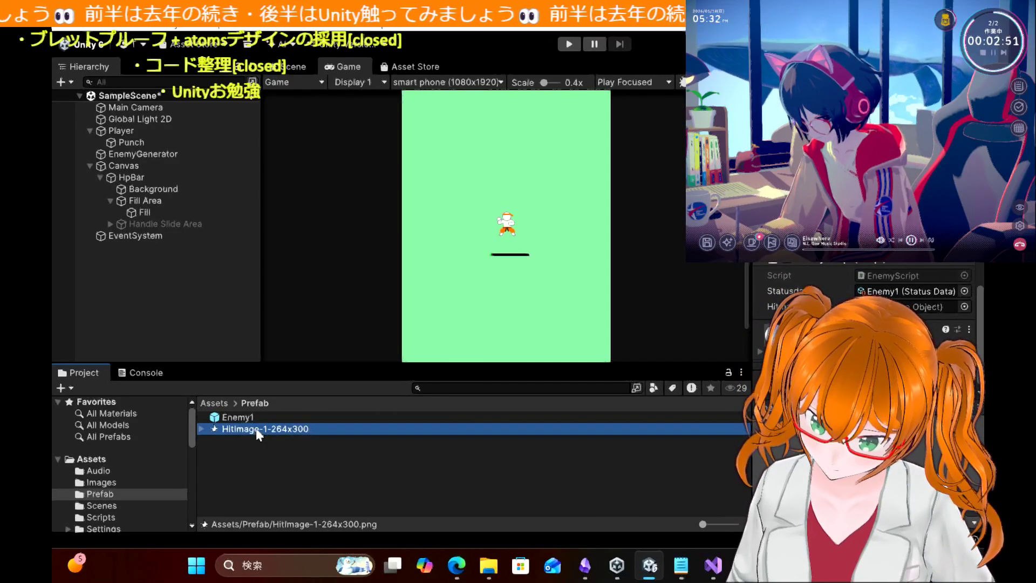
left_click(255, 428)
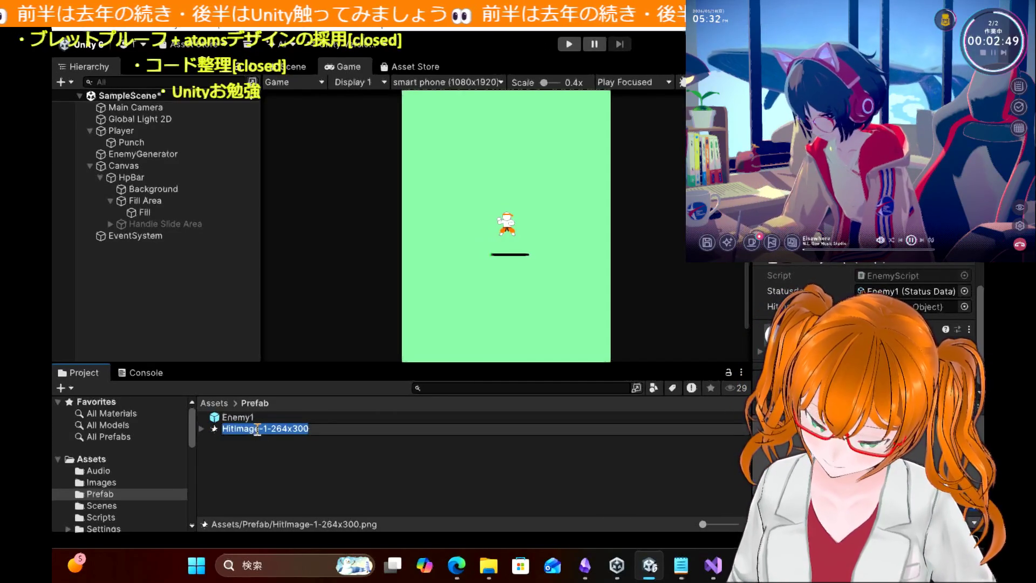
key("Escape")
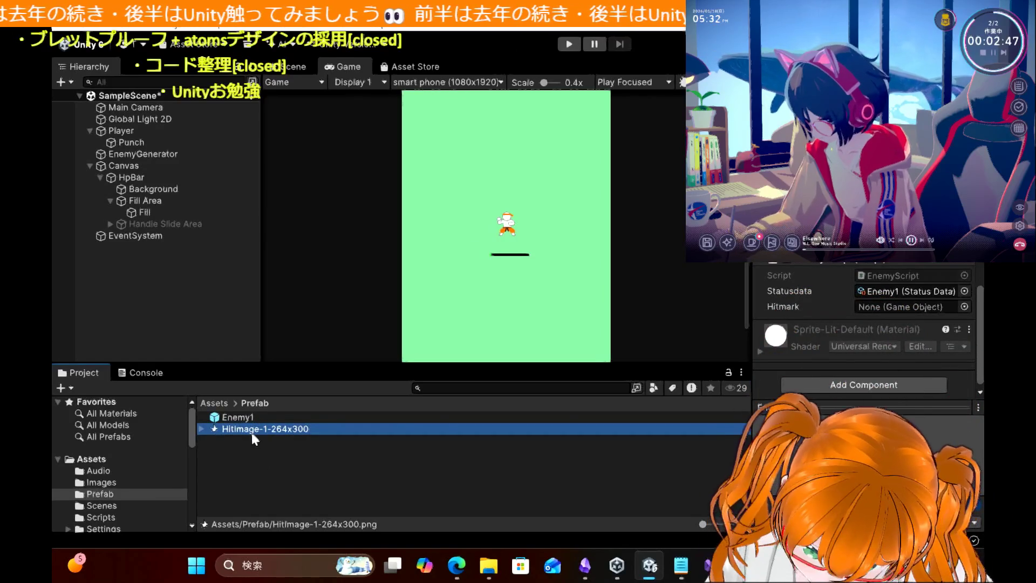
Step: Delete the HitImage-1-264x300 asset from the Prefab folder, confirming the dialog
key("Delete")
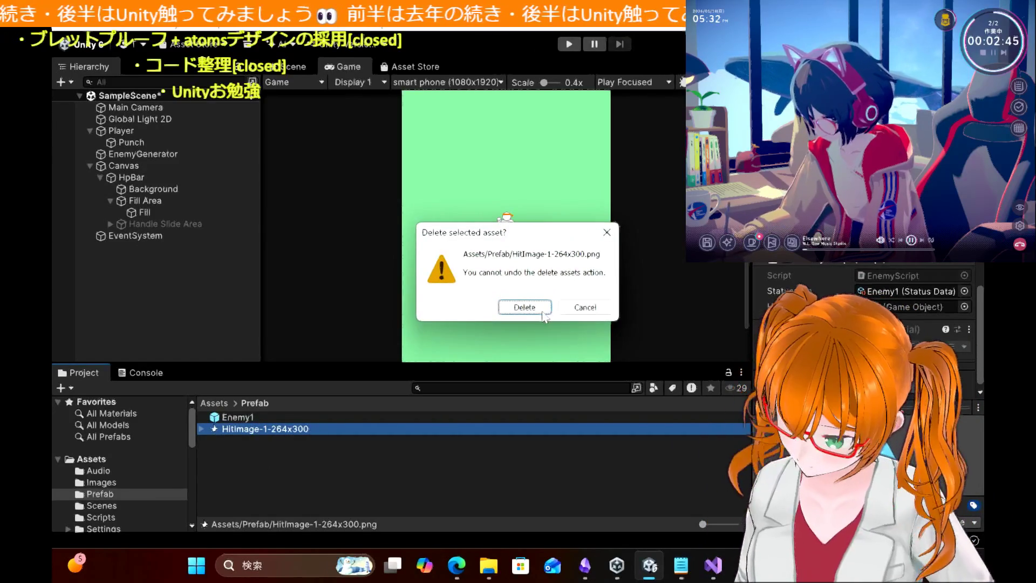
left_click(542, 313)
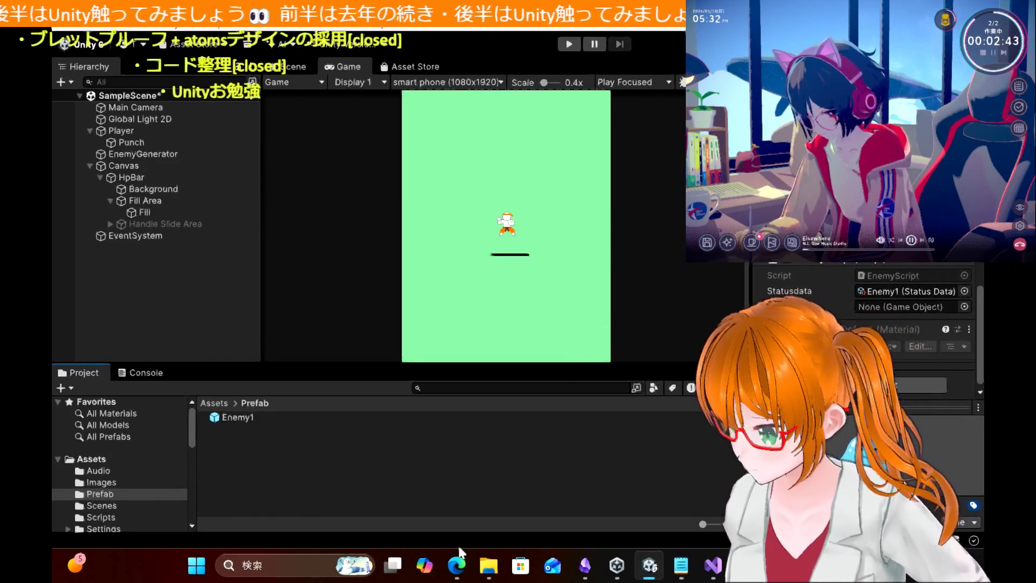
left_click(457, 564)
Step: Scroll through the tutorial's HitImg star image, Enemy1 setup steps and EnemyScript code box
scroll(652, 203, "up", 2)
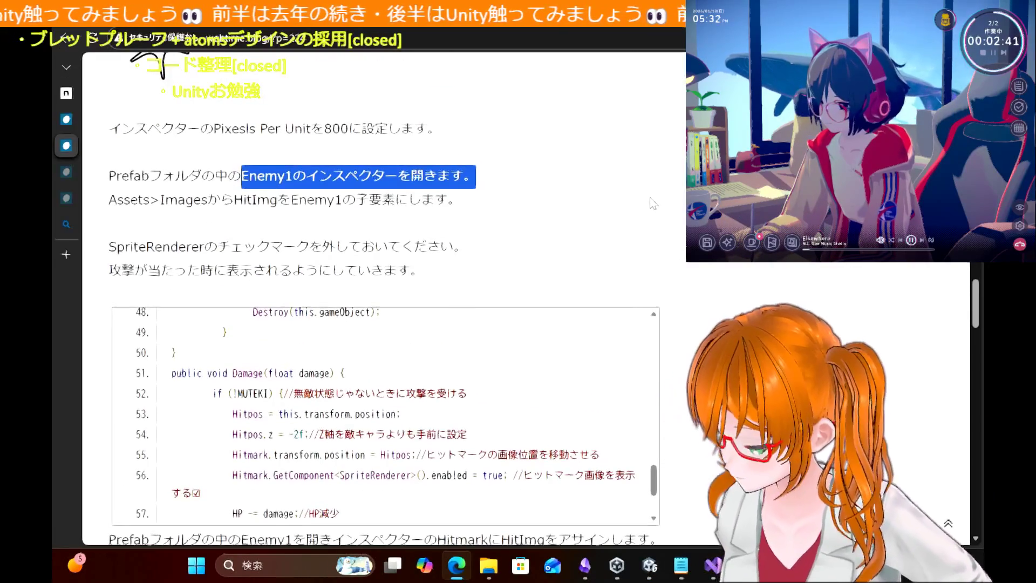
scroll(652, 203, "up", 4)
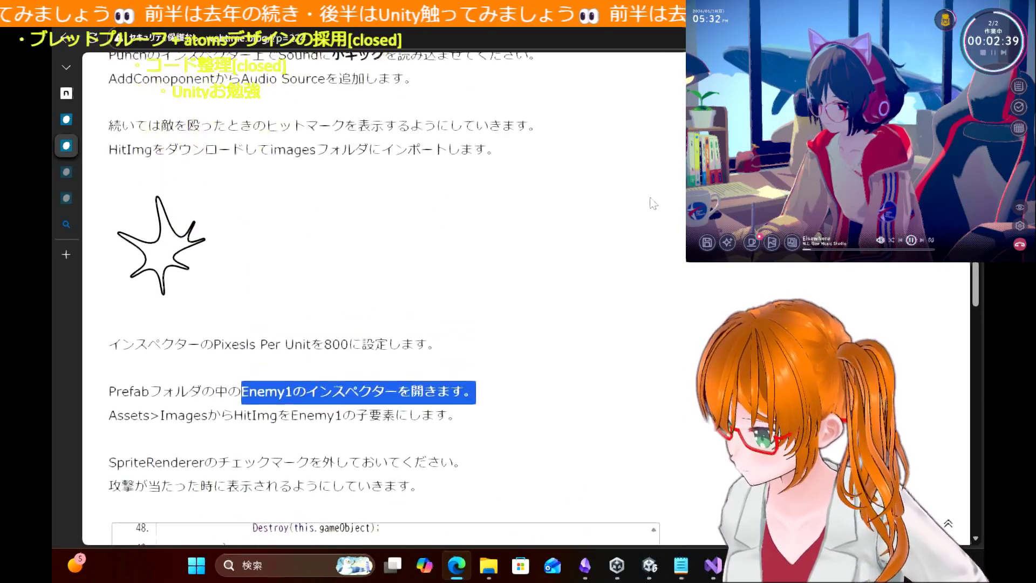
scroll(653, 204, "up", 4)
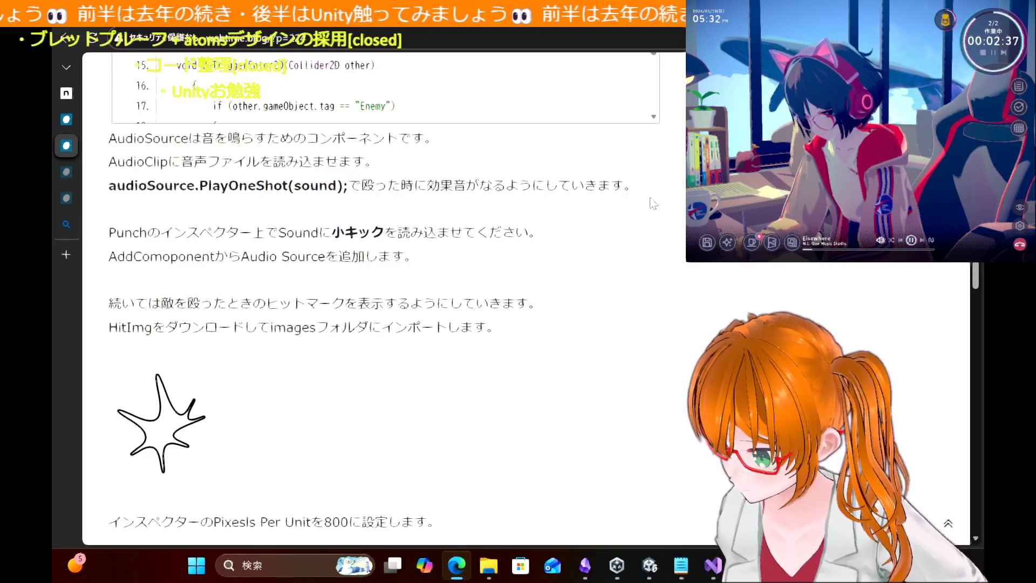
scroll(653, 204, "up", 1)
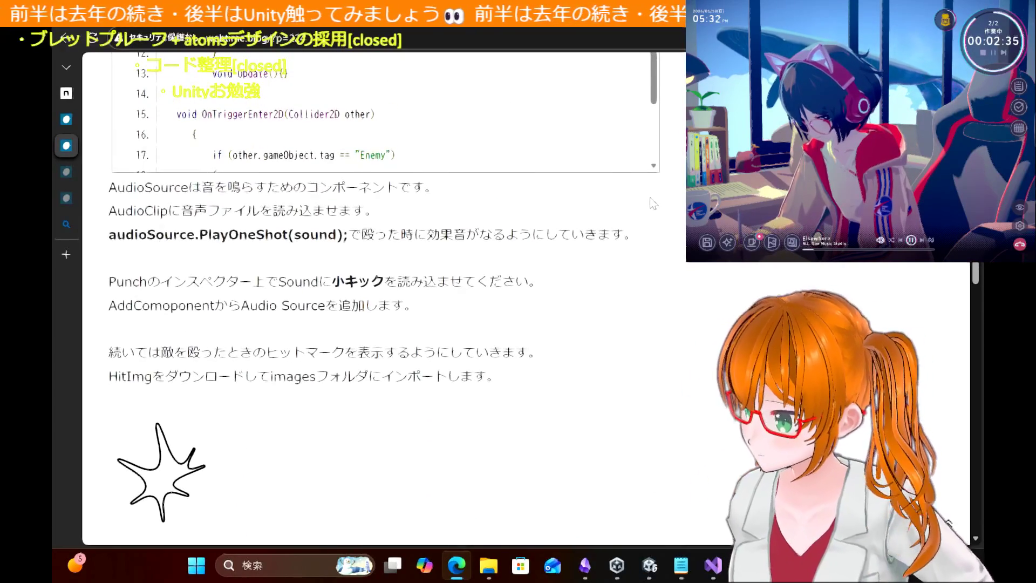
scroll(654, 203, "down", 15)
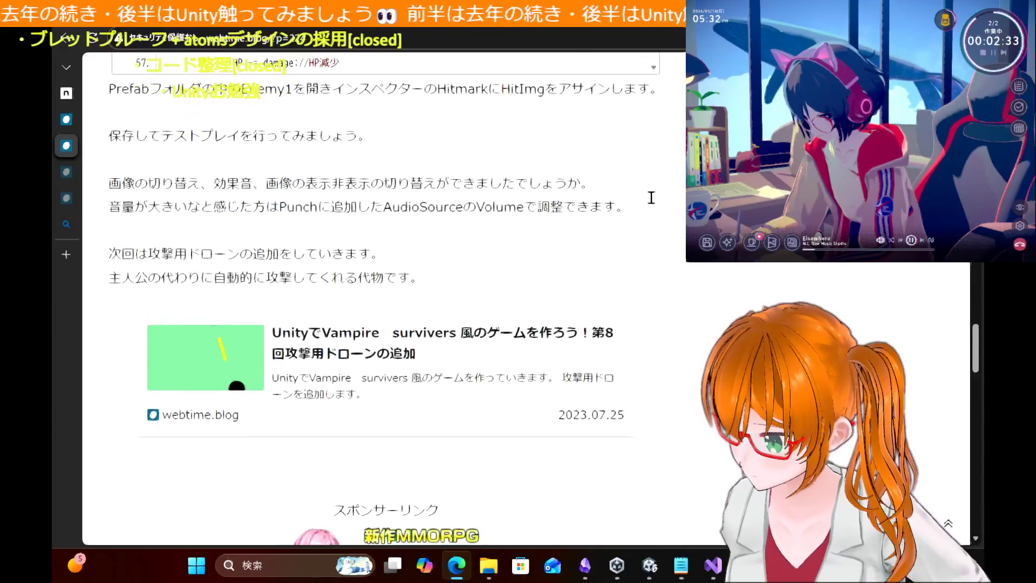
scroll(651, 198, "up", 3)
scroll(654, 204, "up", 3)
scroll(653, 203, "down", 5)
scroll(654, 203, "up", 2)
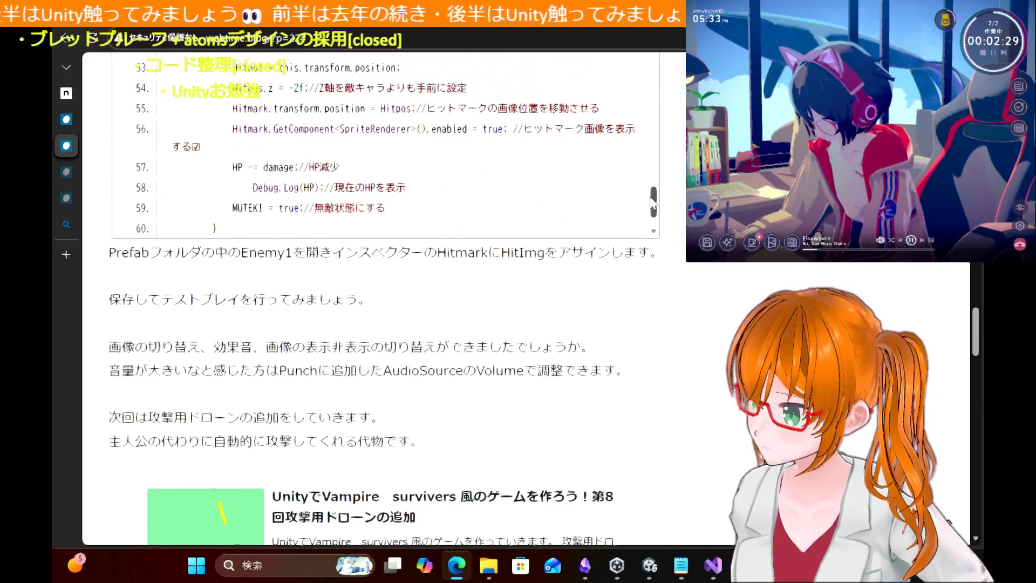
scroll(678, 190, "up", 3)
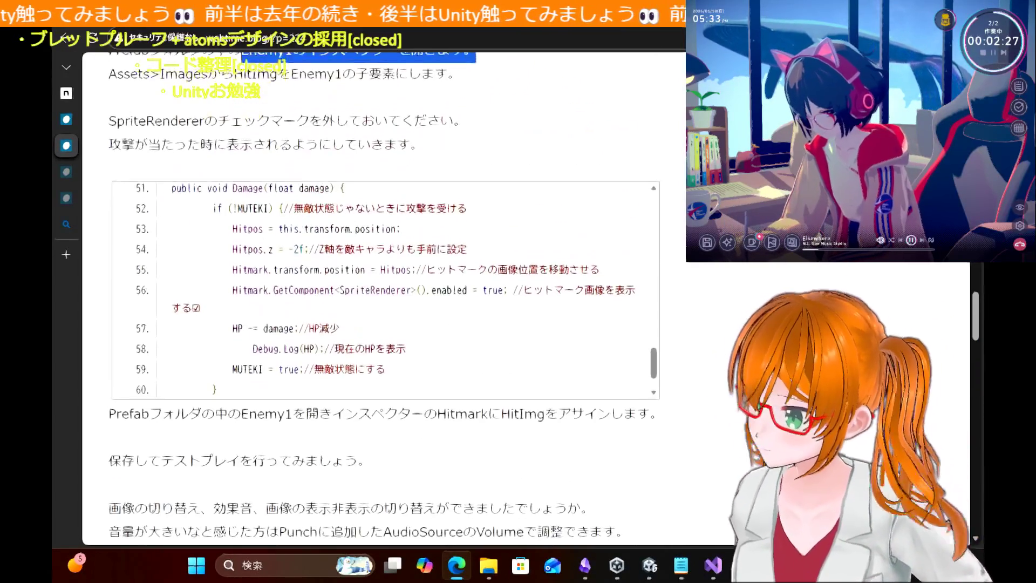
scroll(585, 208, "up", 5)
scroll(585, 208, "up", 5)
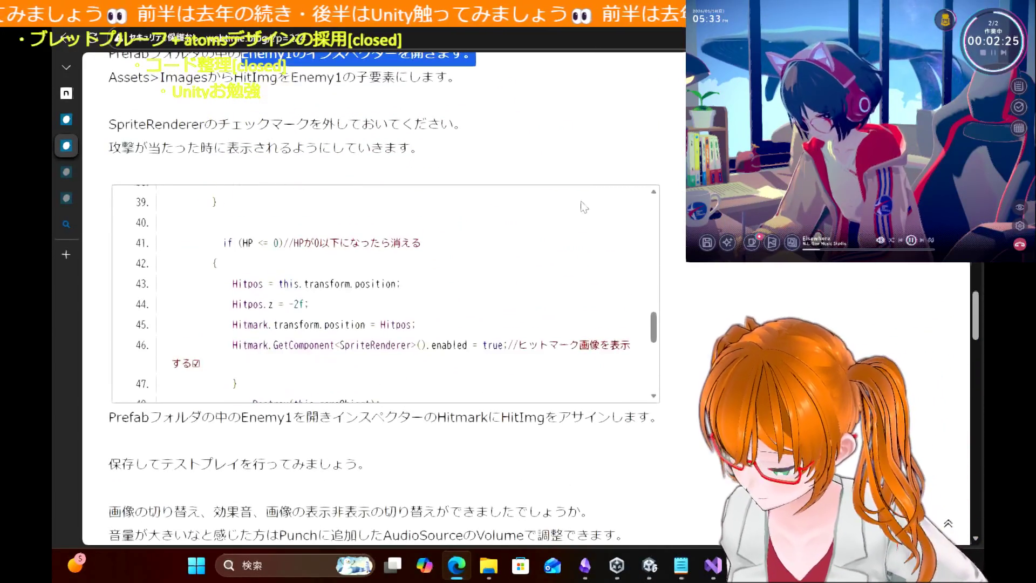
scroll(585, 208, "up", 5)
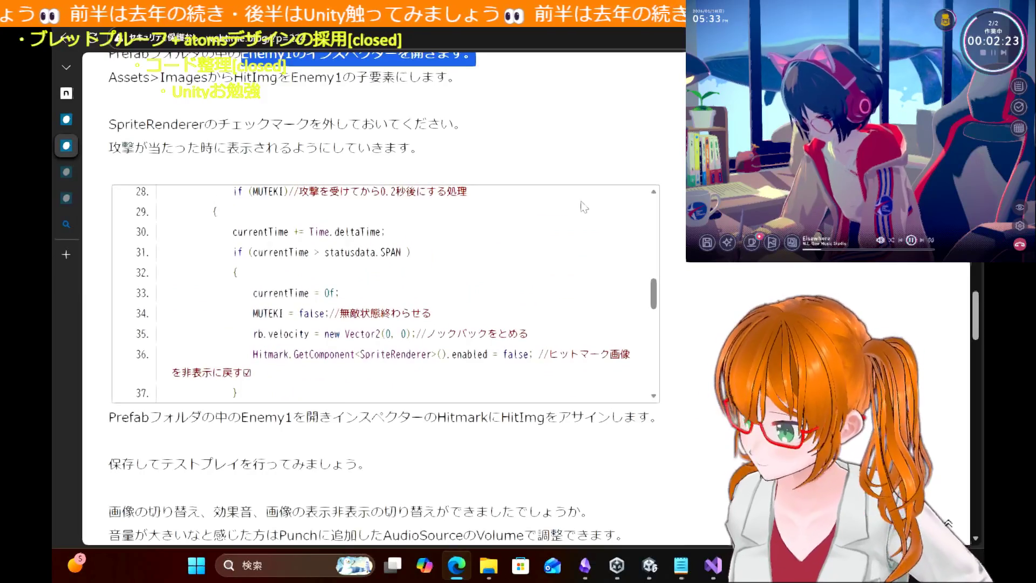
scroll(584, 207, "up", 4)
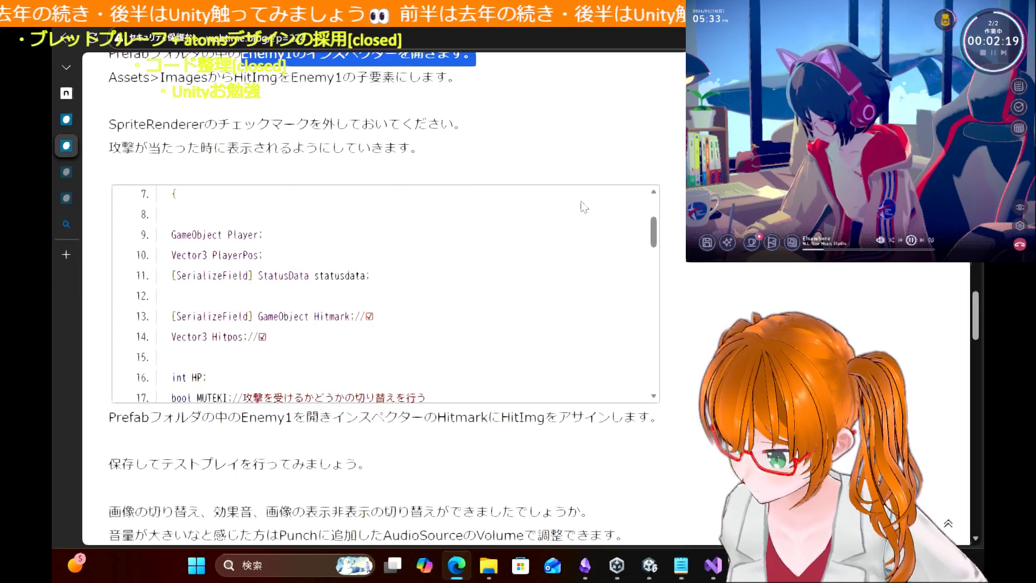
scroll(585, 207, "down", 2)
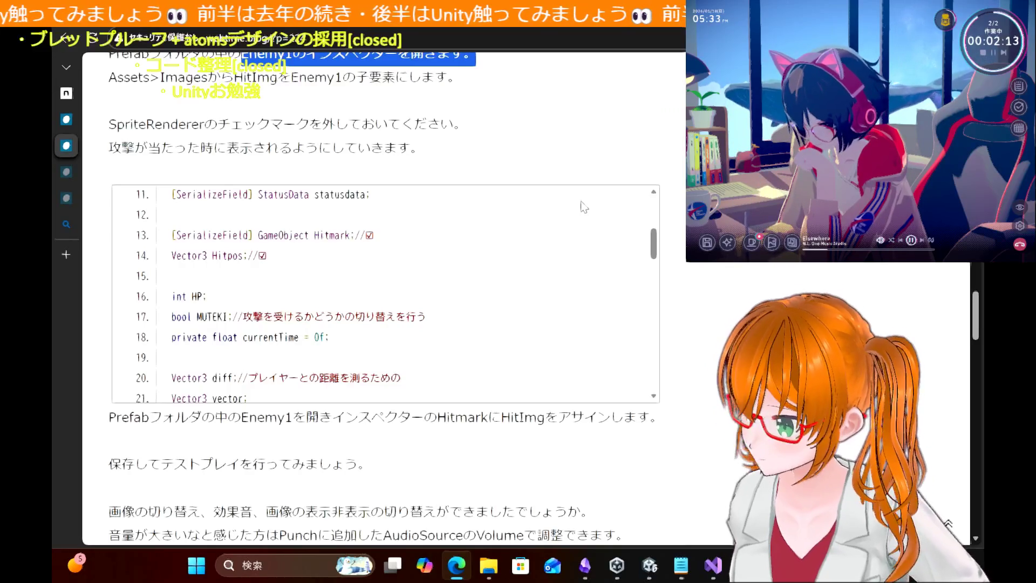
scroll(378, 297, "up", 2)
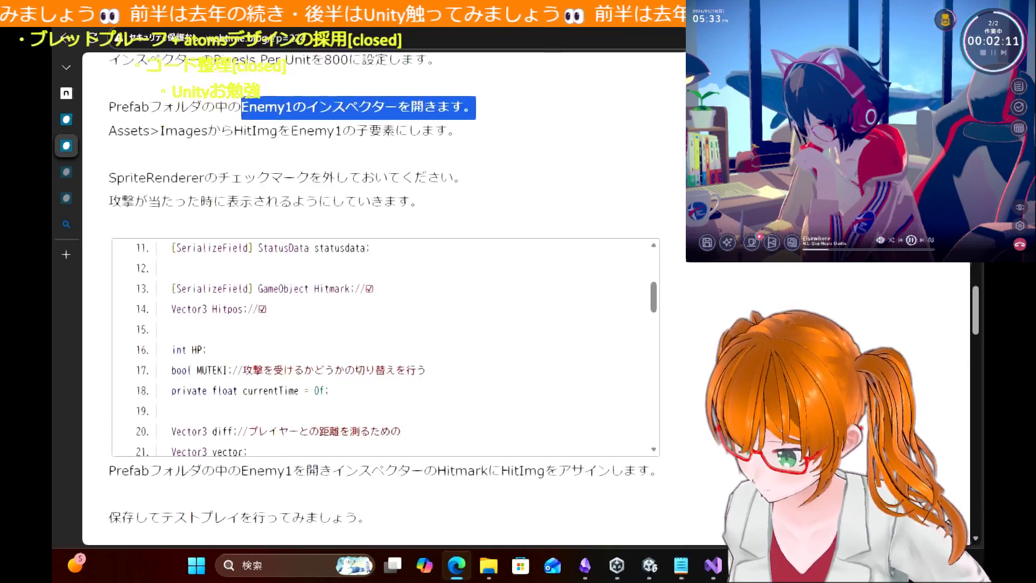
scroll(377, 297, "up", 6)
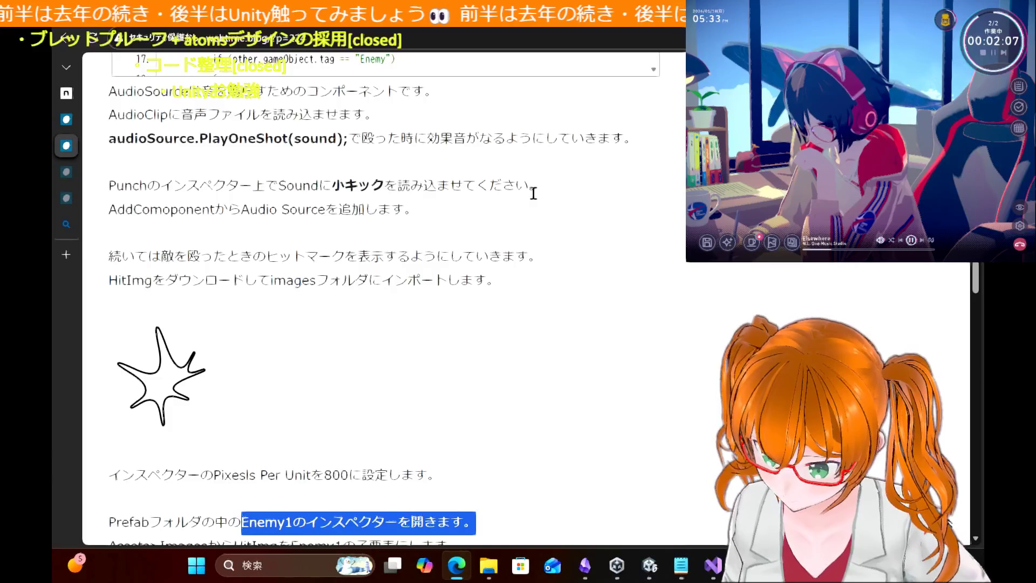
scroll(533, 194, "down", 1)
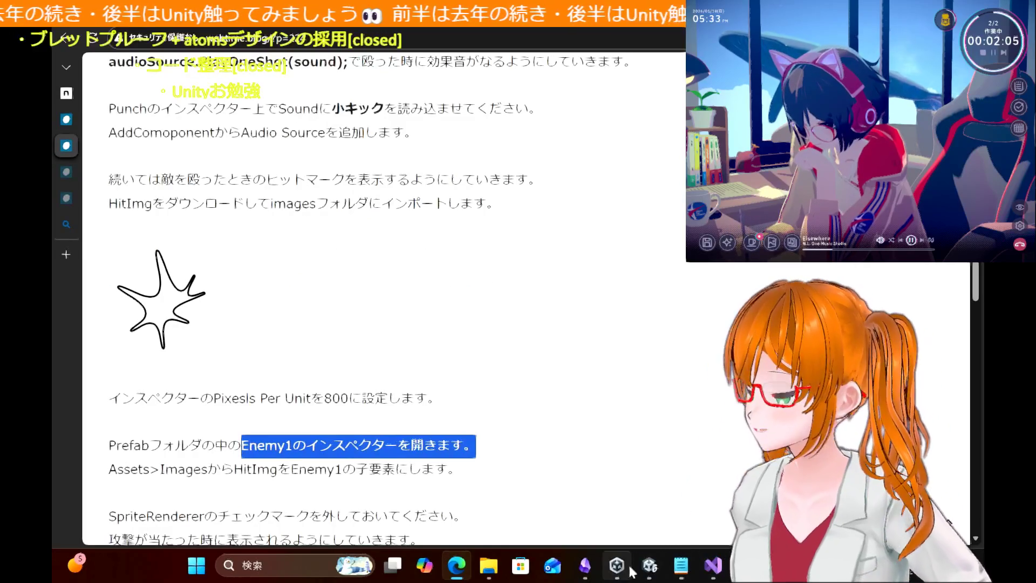
mouse_move(638, 571)
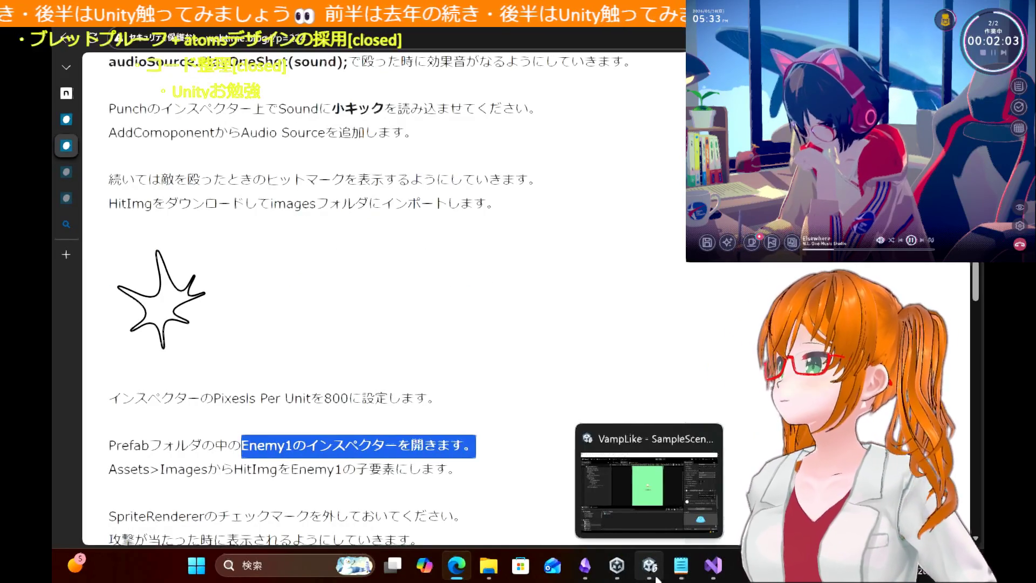
mouse_move(608, 574)
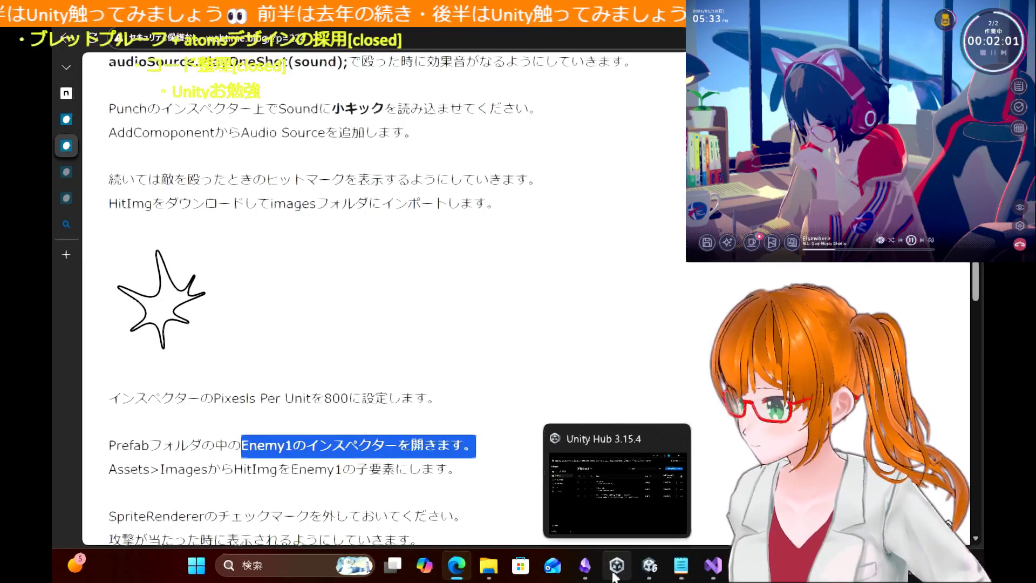
Step: Back in Unity, browse the Images and Prefab folders, ending on Images
left_click(642, 578)
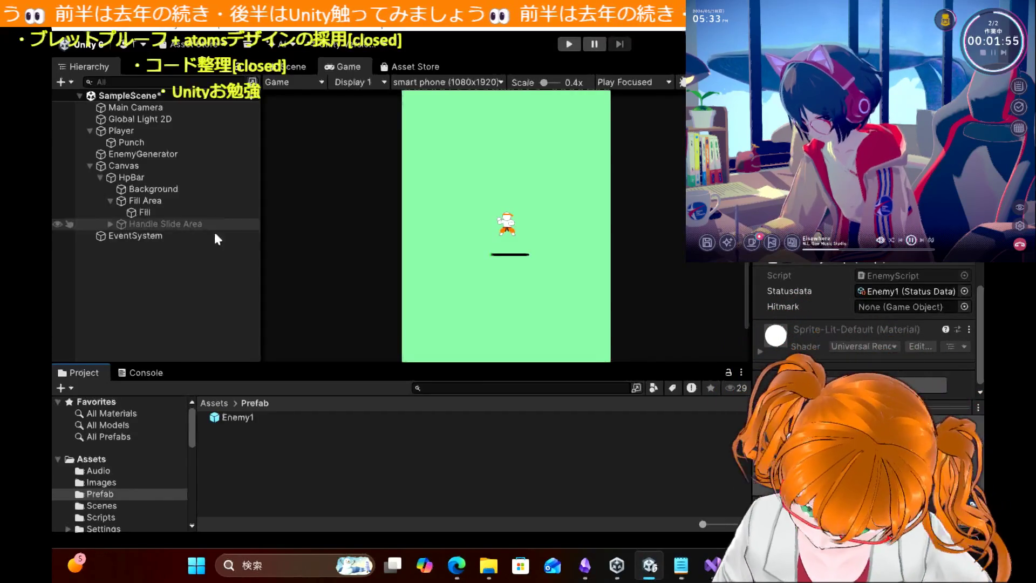
left_click(113, 483)
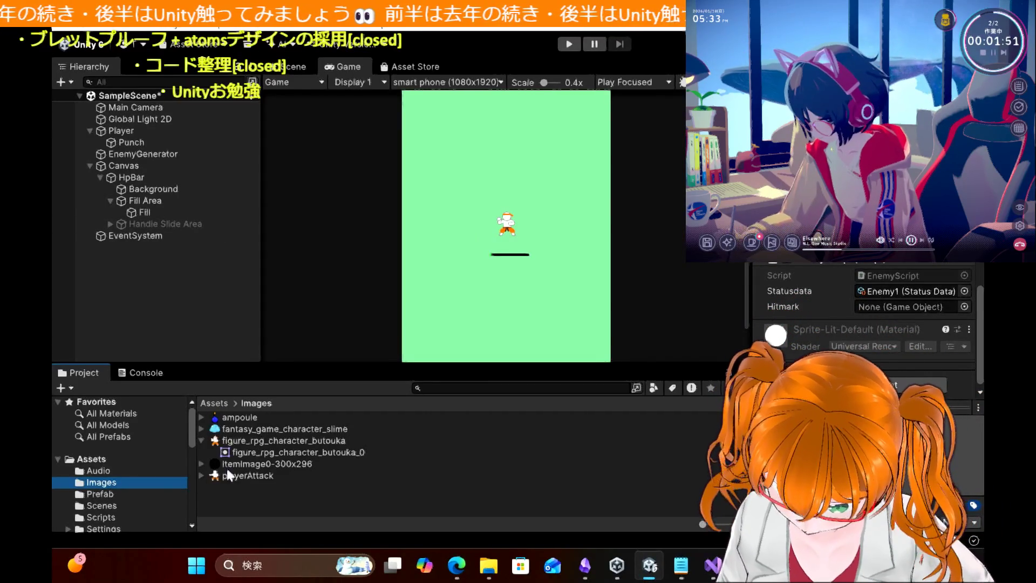
left_click(203, 444)
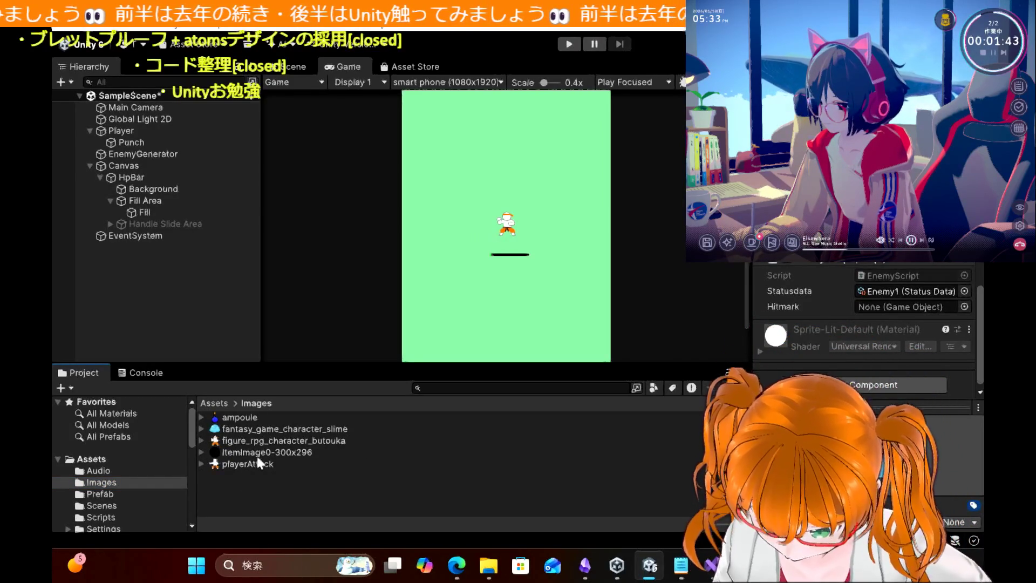
left_click(108, 493)
left_click(116, 483)
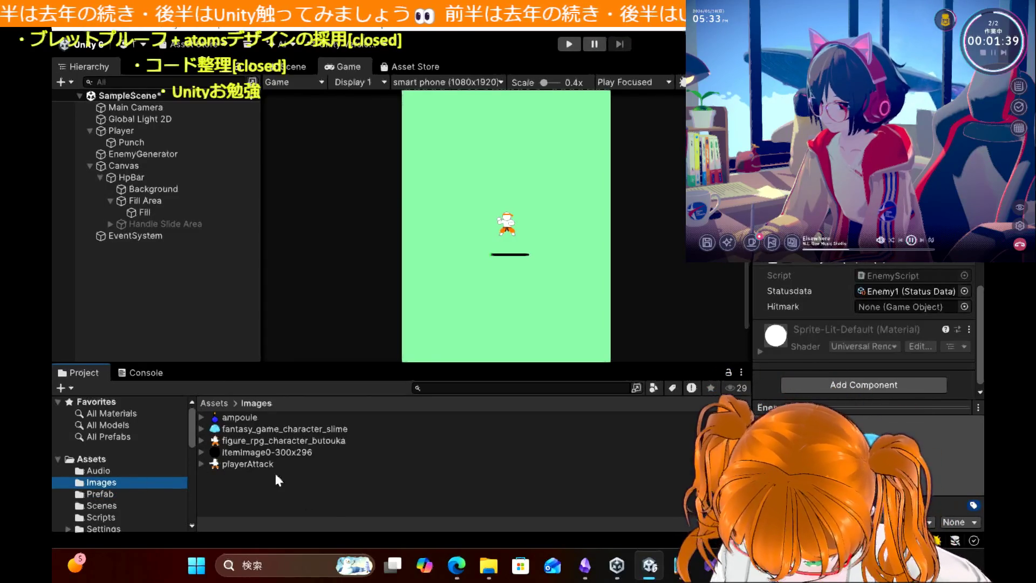
Step: Switch to the desktop and open the 画像 picture folder in File Explorer
key("alt+Tab")
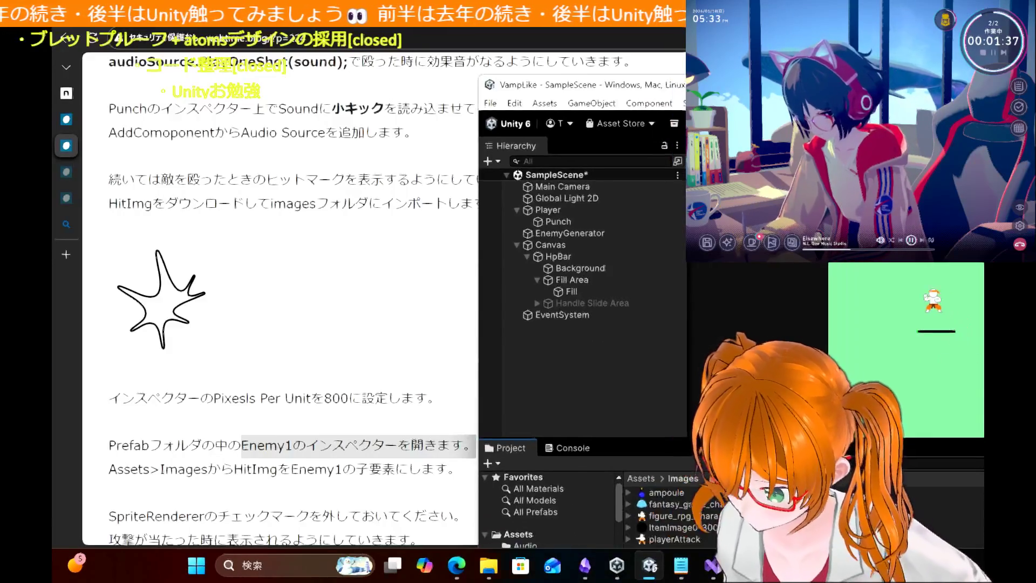
key("alt+Tab")
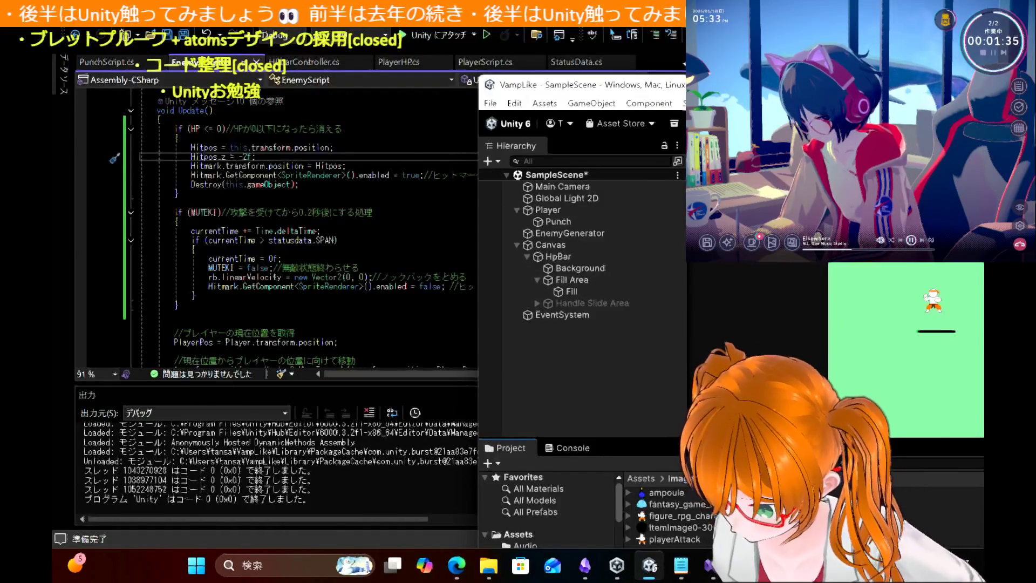
key("super+Down")
double_click(167, 97)
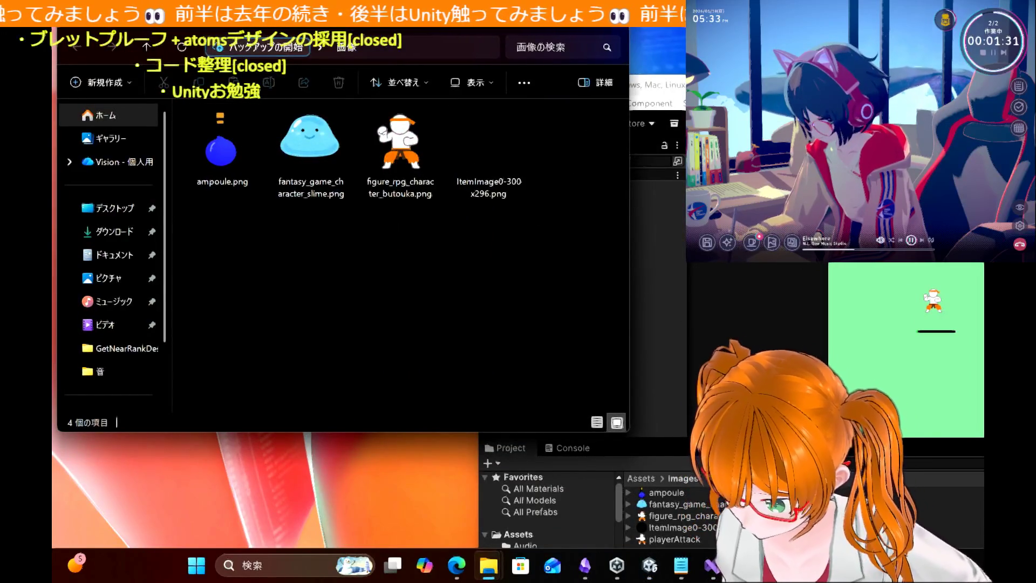
Step: Move playerAttack.png and HitImage-1-264x300.png out of the 音 folder, then close it
left_click(616, 16)
double_click(180, 172)
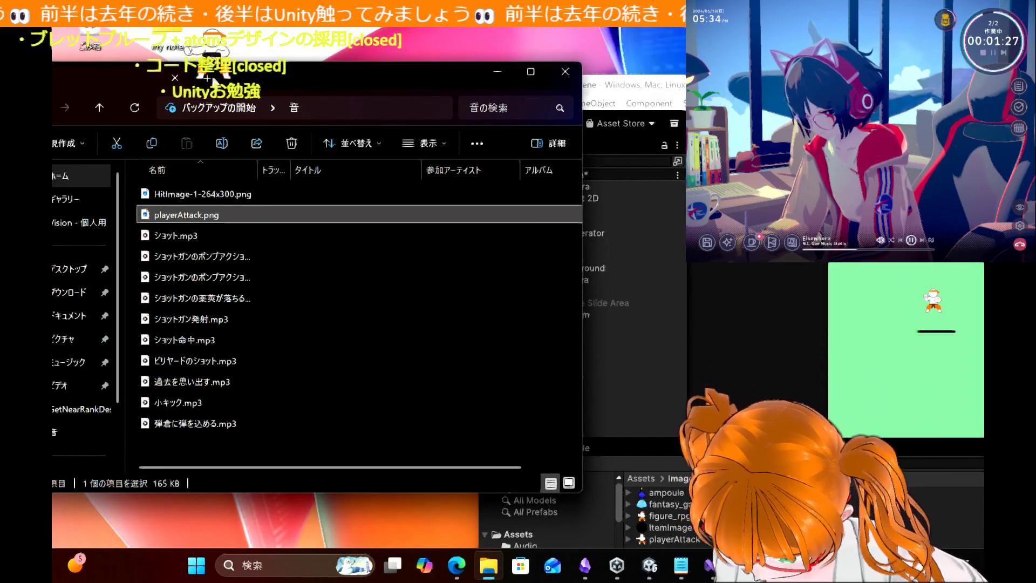
left_click(250, 51)
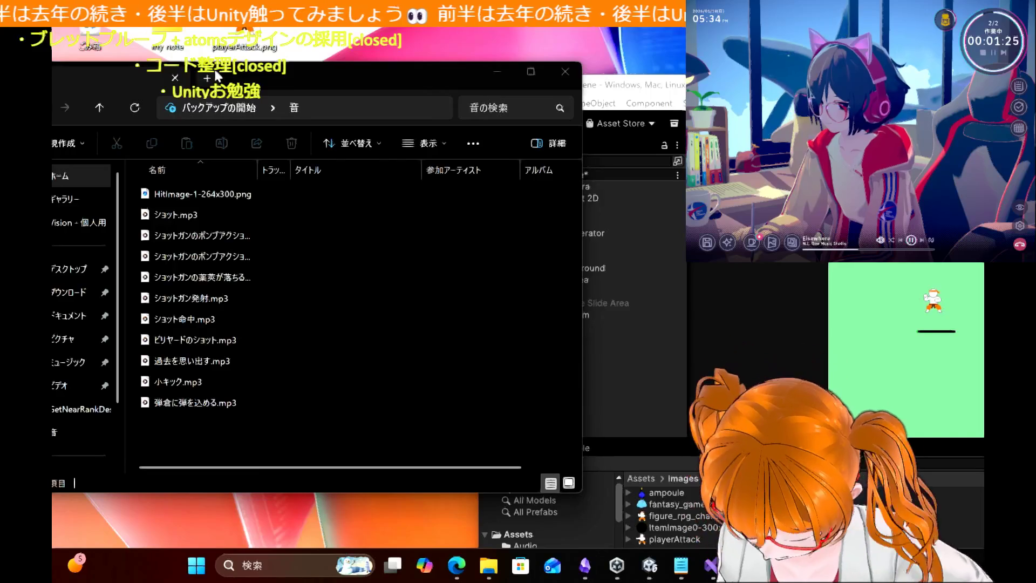
left_click_drag(249, 69, 365, 172)
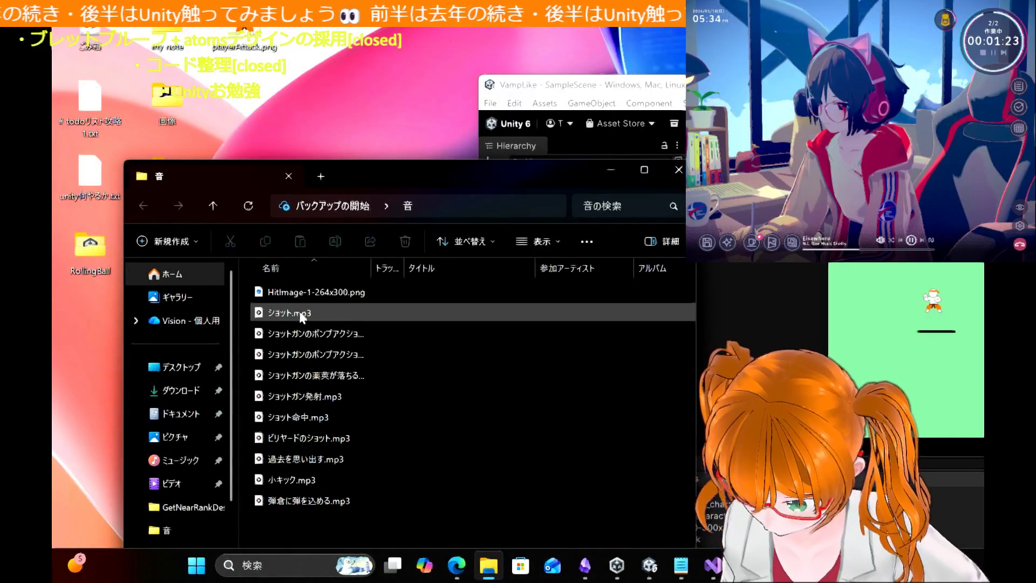
left_click(317, 294)
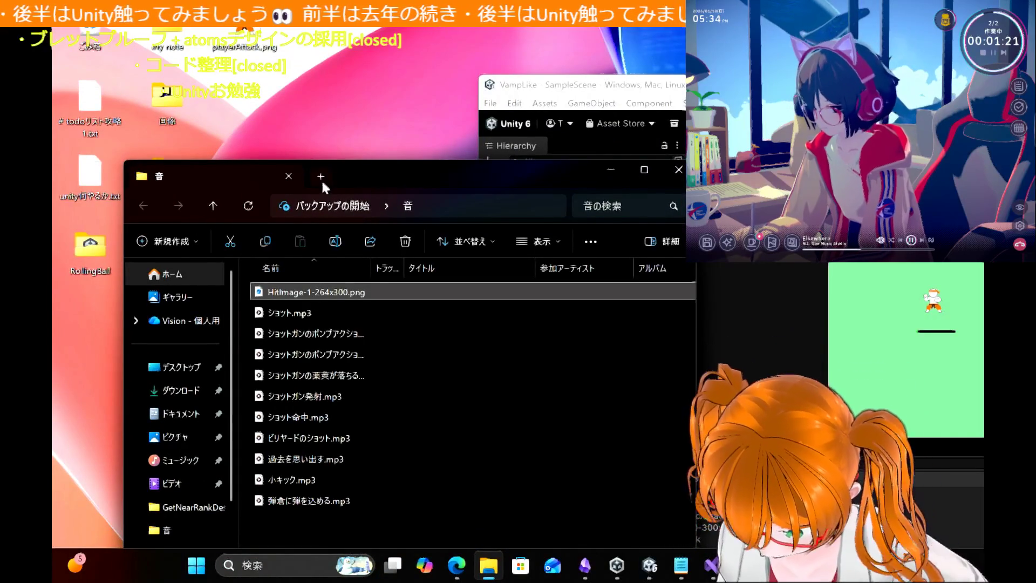
mouse_move(314, 296)
left_mouse_down()
mouse_move(302, 68)
mouse_move(318, 54)
left_mouse_up()
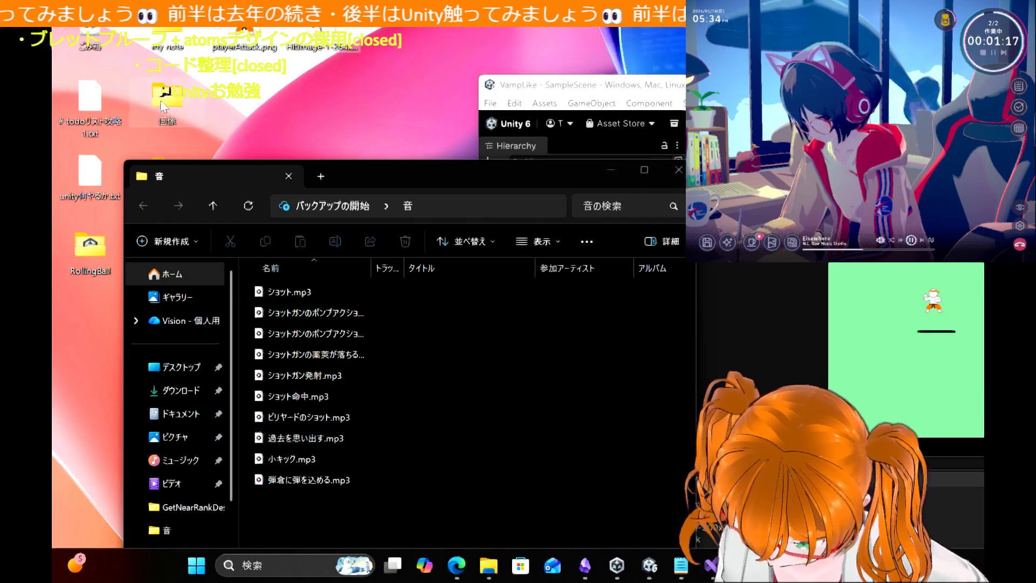
left_click(679, 172)
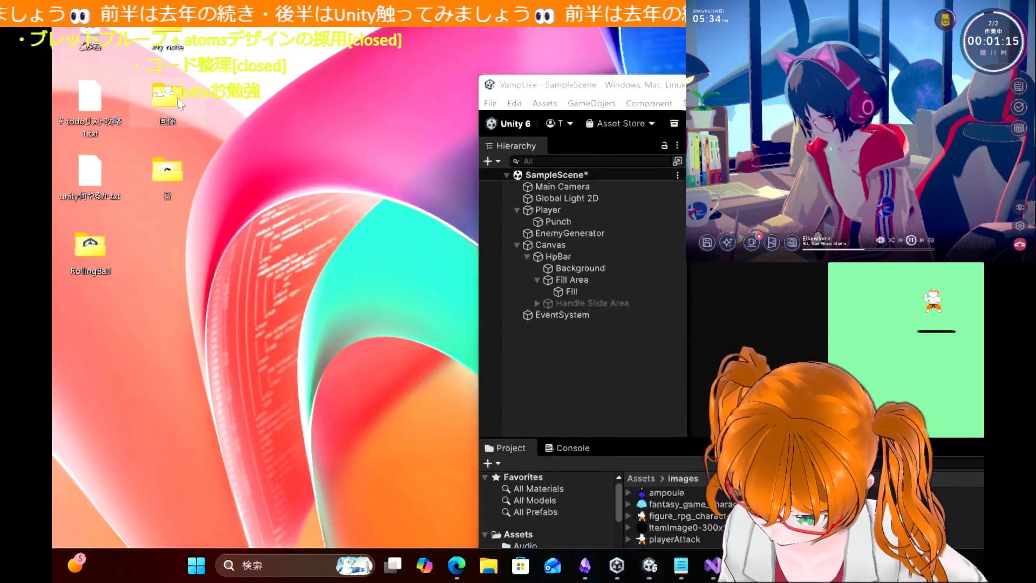
Step: Import HitImage-1-264x300.png from the 画像 folder into Unity's Assets/Images
double_click(177, 98)
left_click_drag(455, 131, 274, 88)
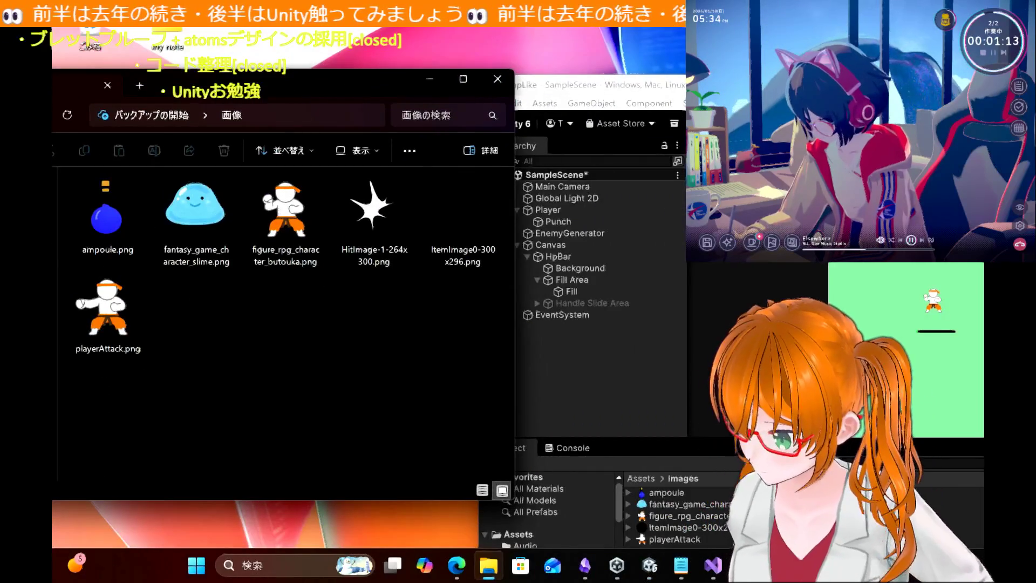
left_click_drag(695, 91, 675, 61)
left_click(397, 206)
left_click_drag(375, 225, 692, 522)
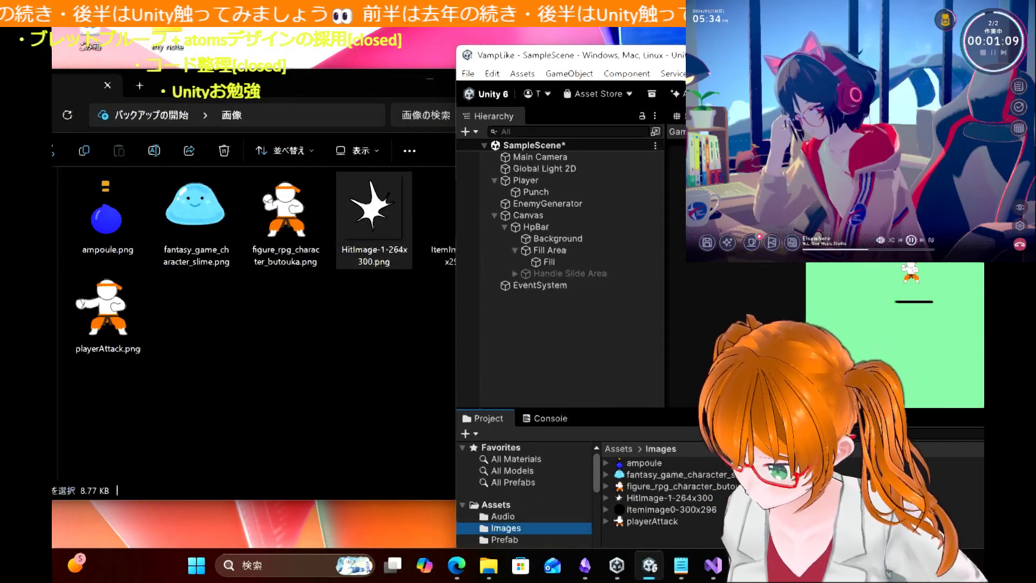
key("super+Up")
left_click(267, 452)
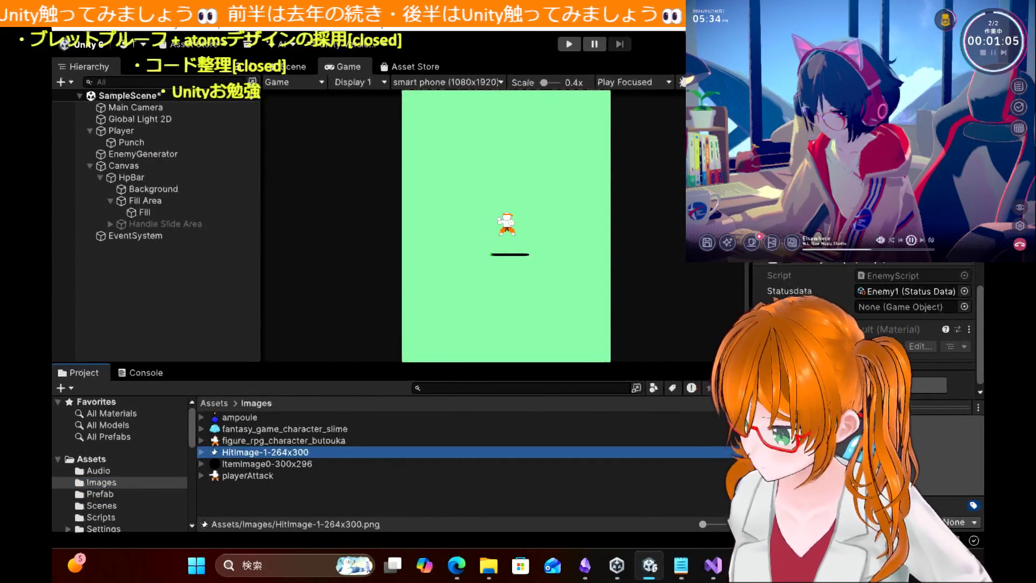
Step: Preview the HitImage-1-264x300 image and save its pending import settings
double_click(306, 446)
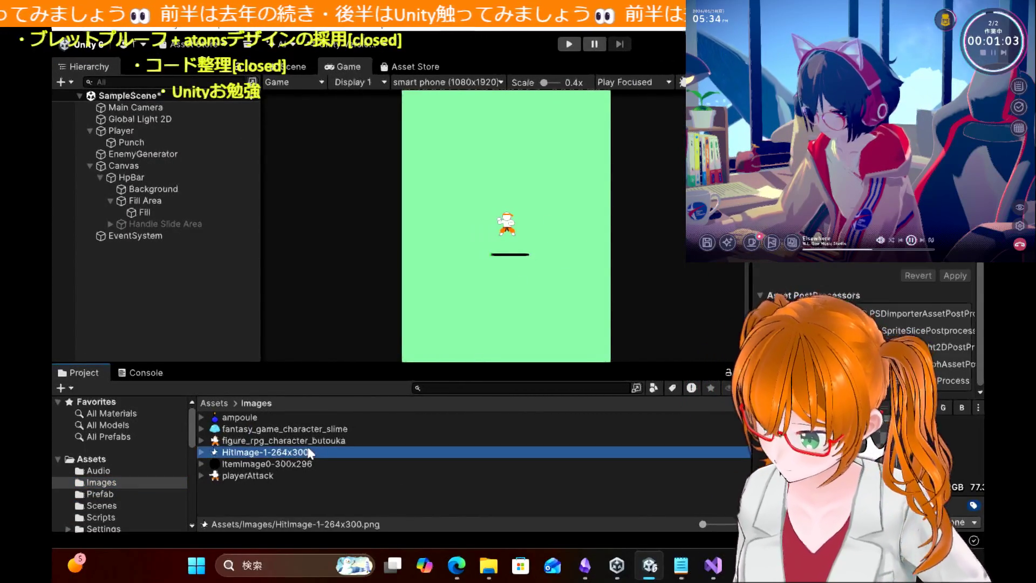
key("alt+F4")
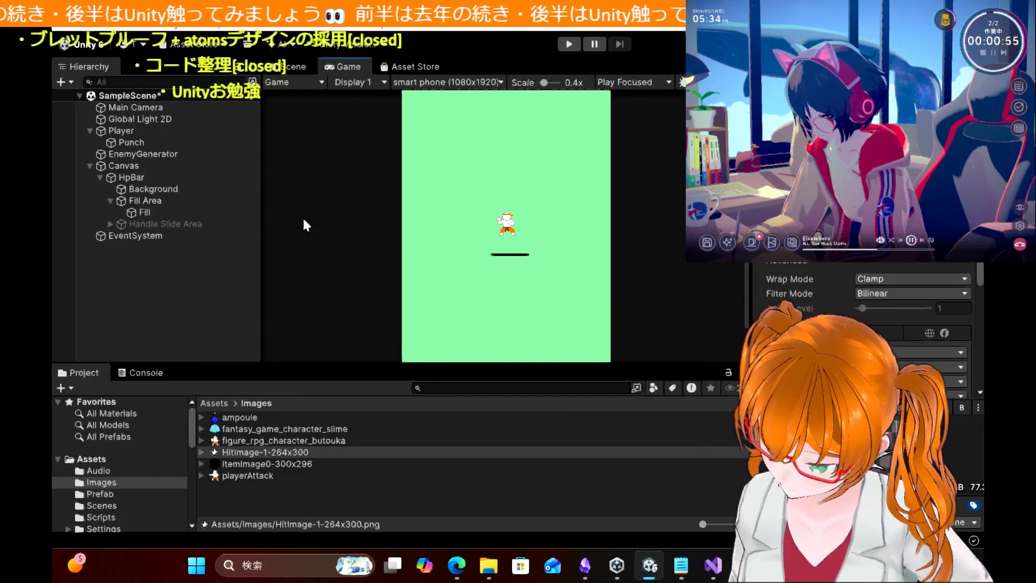
left_click(173, 234)
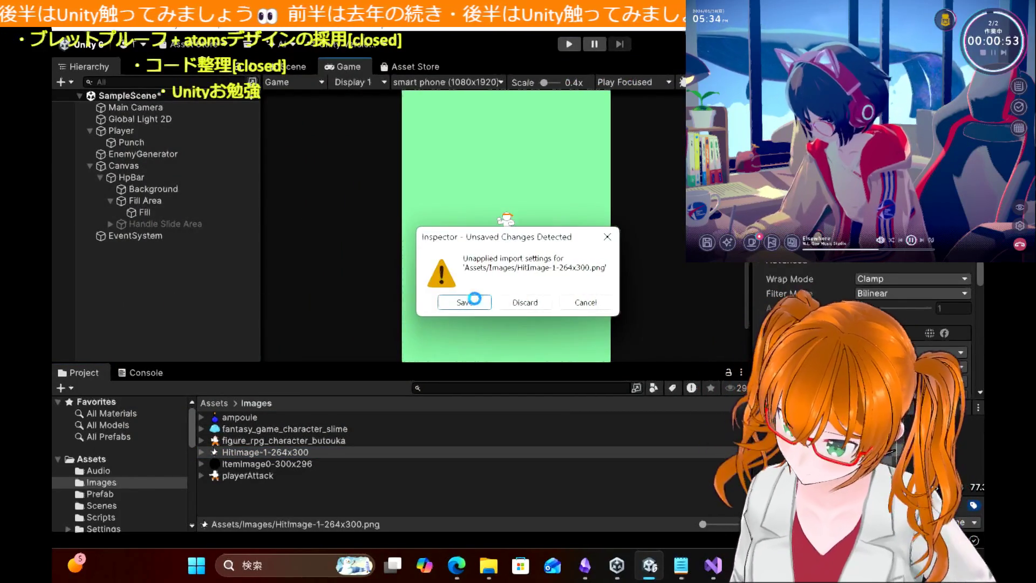
left_click(476, 303)
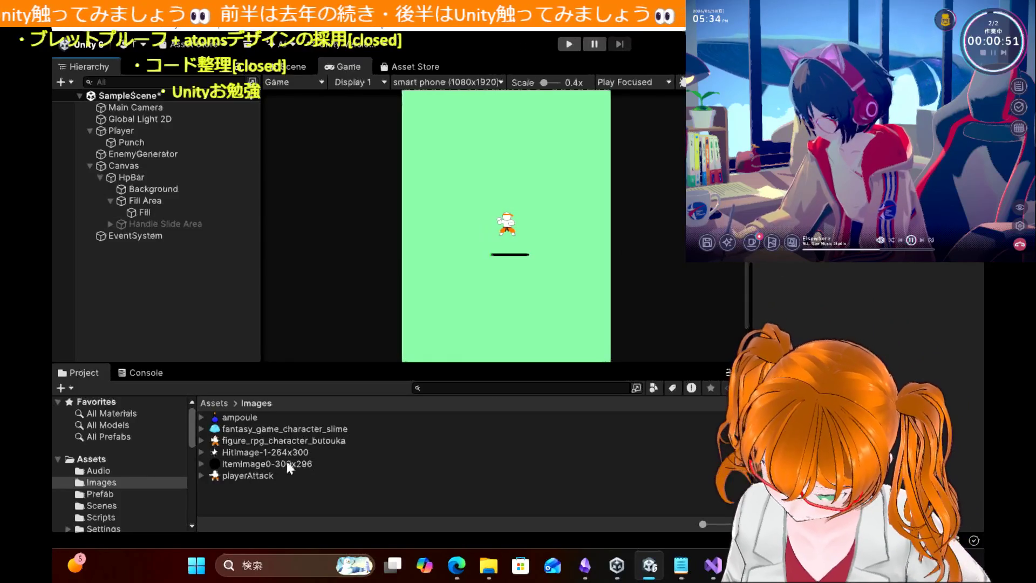
Step: Place the hit-mark image in the scene as HitImg and save it as a prefab in Assets/Prefab
left_click(242, 452)
left_click_drag(242, 452, 150, 288)
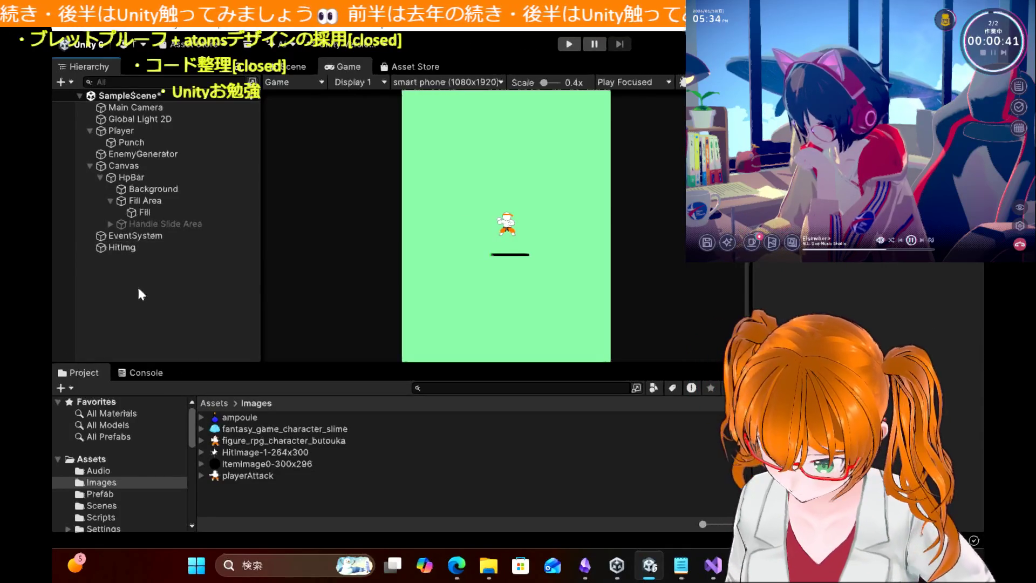
mouse_move(134, 246)
left_mouse_down()
mouse_move(194, 308)
mouse_move(109, 497)
left_mouse_up()
left_click_drag(237, 488, 106, 493)
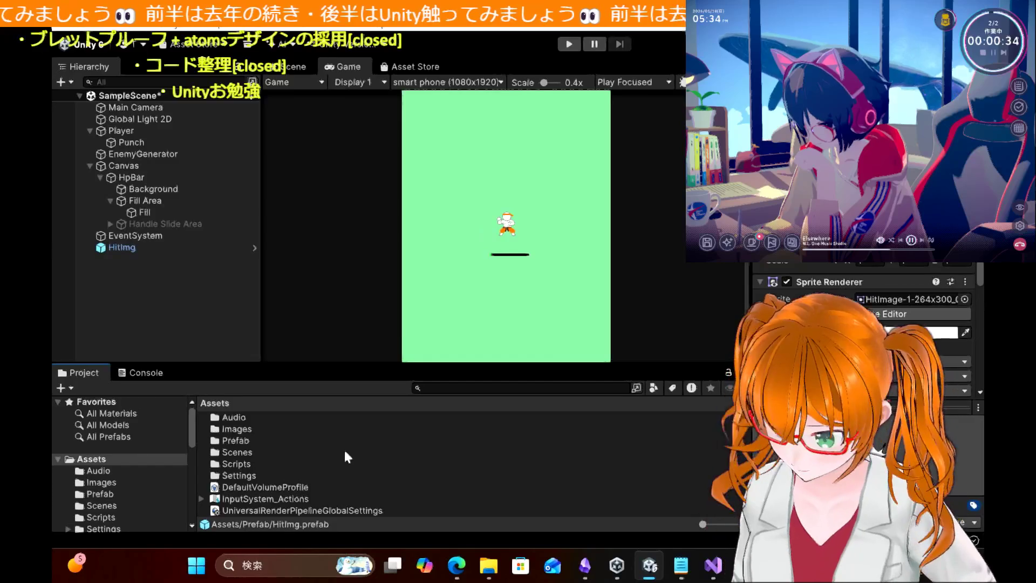
left_click(103, 494)
left_click(331, 478)
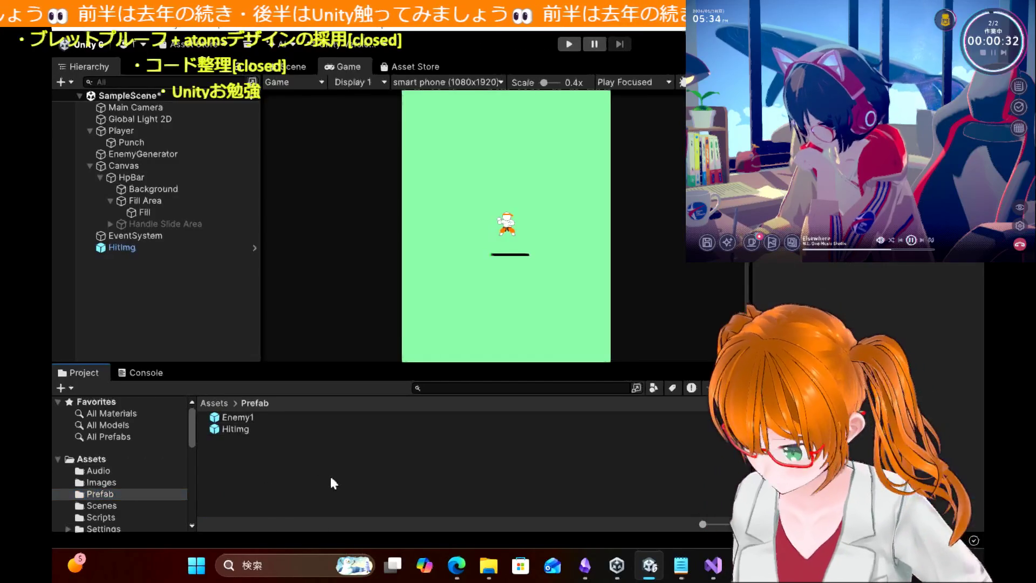
Step: Delete the HitImg scene copy and inspect the Enemy1 prefab's settings
left_click(148, 247)
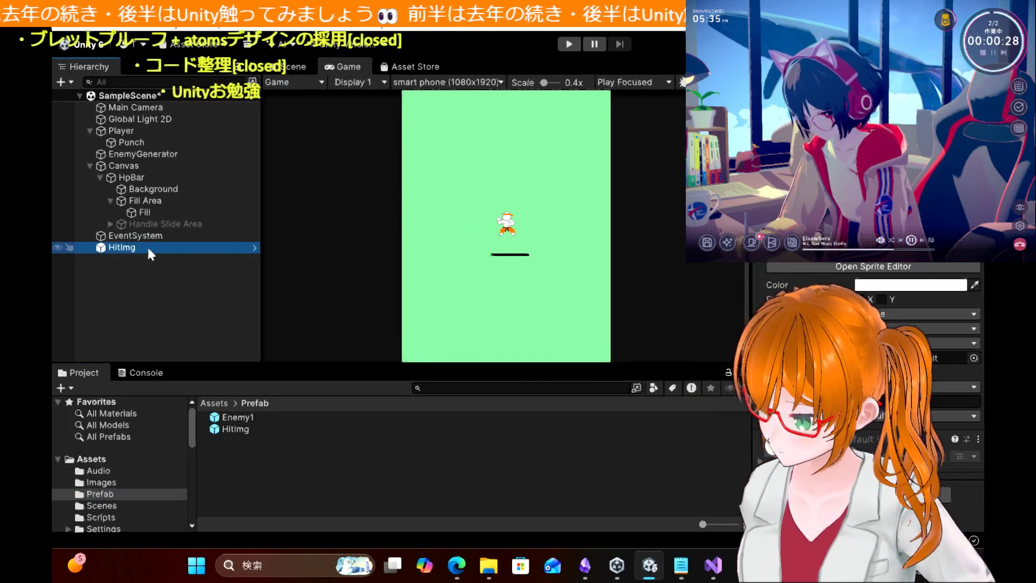
key("Delete")
left_click(238, 418)
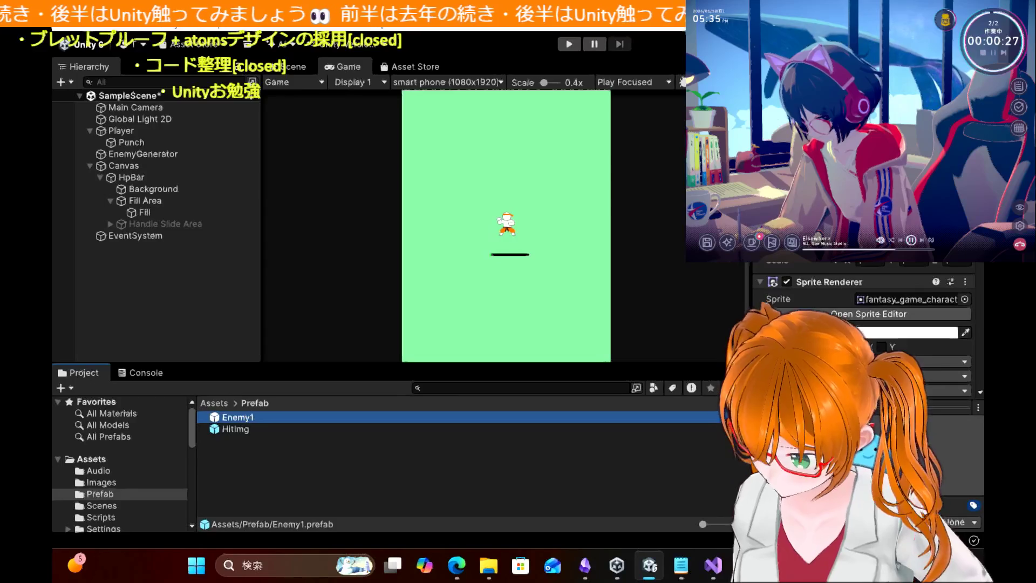
scroll(864, 324, "up", 2)
scroll(864, 324, "down", 5)
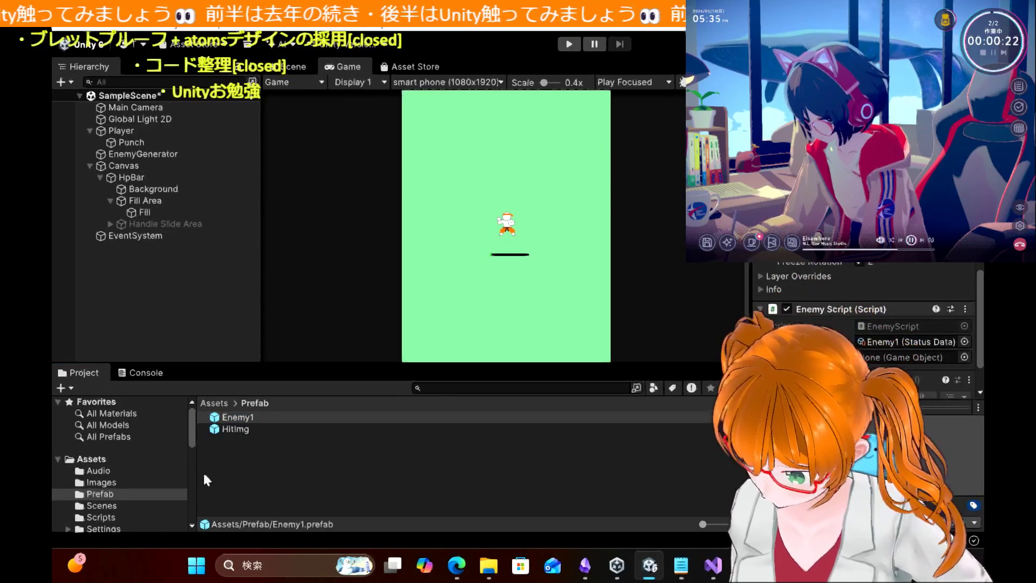
left_click_drag(233, 429, 912, 357)
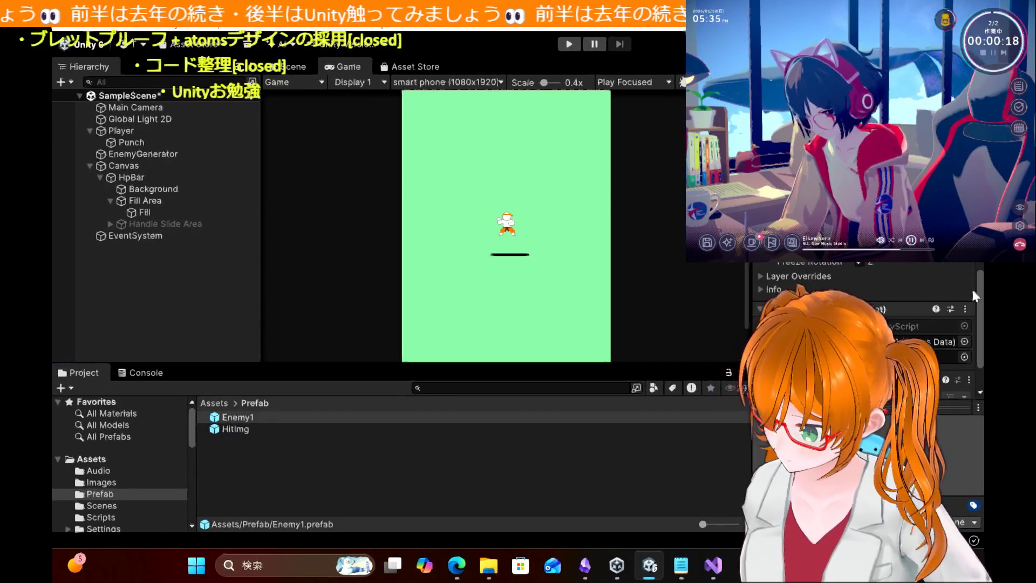
left_click(714, 578)
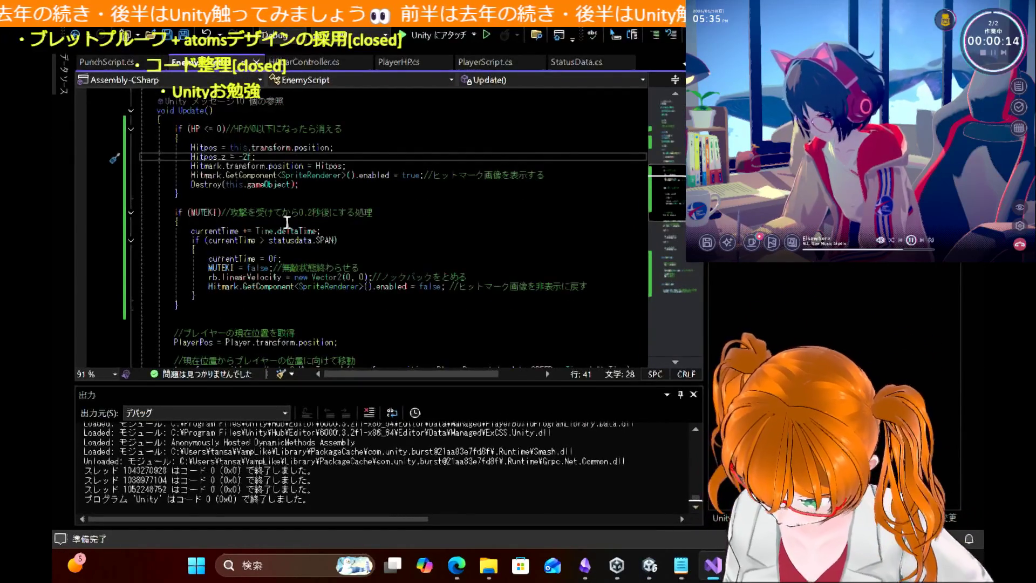
Step: Change the MUTEKI-block Hitmark line in EnemyScript from false to true and save the script
scroll(287, 222, "down", 1)
left_click(418, 215)
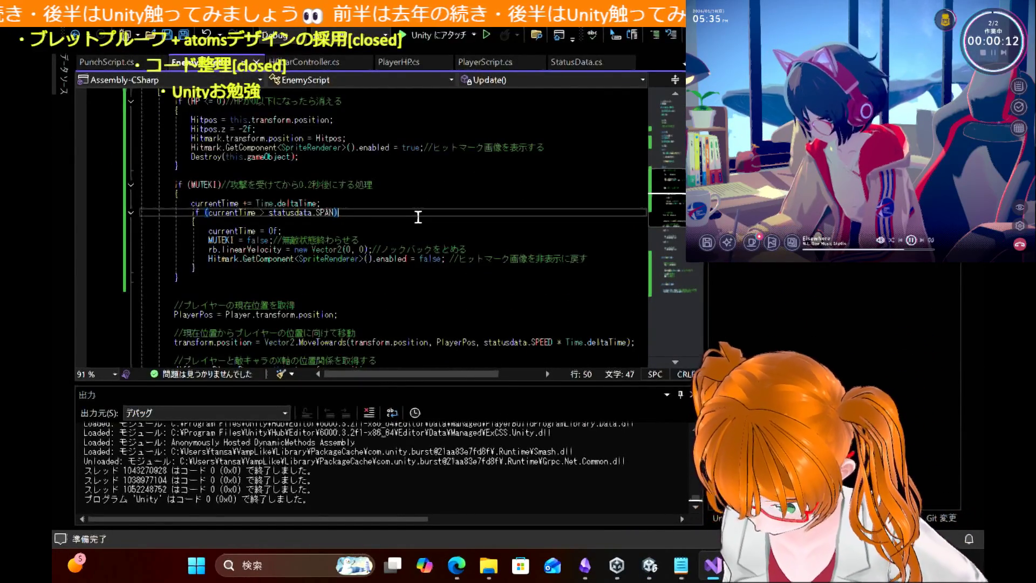
scroll(418, 216, "up", 1)
double_click(410, 176)
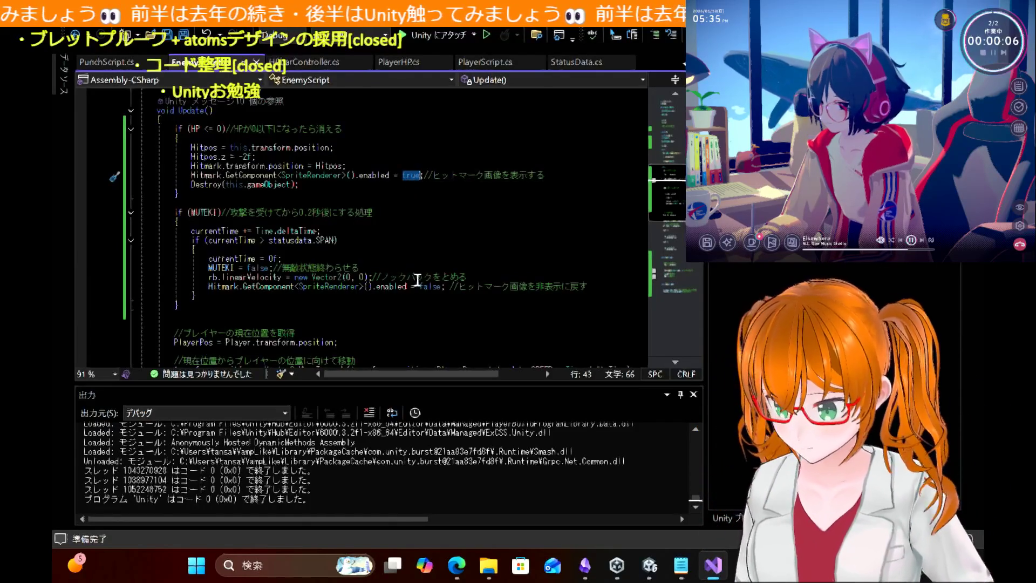
double_click(430, 286)
type("th")
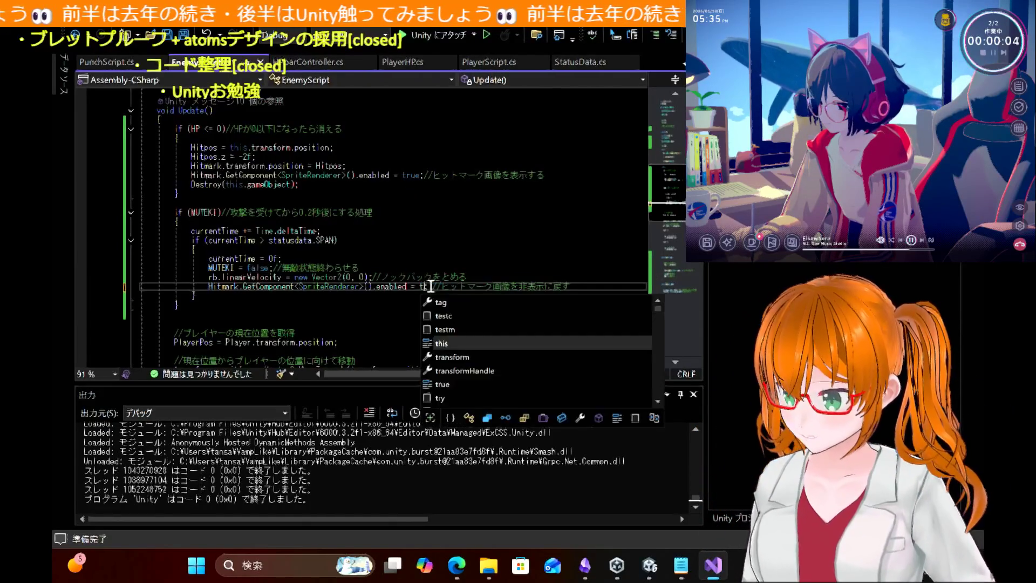
type("rue;")
key("ctrl+s")
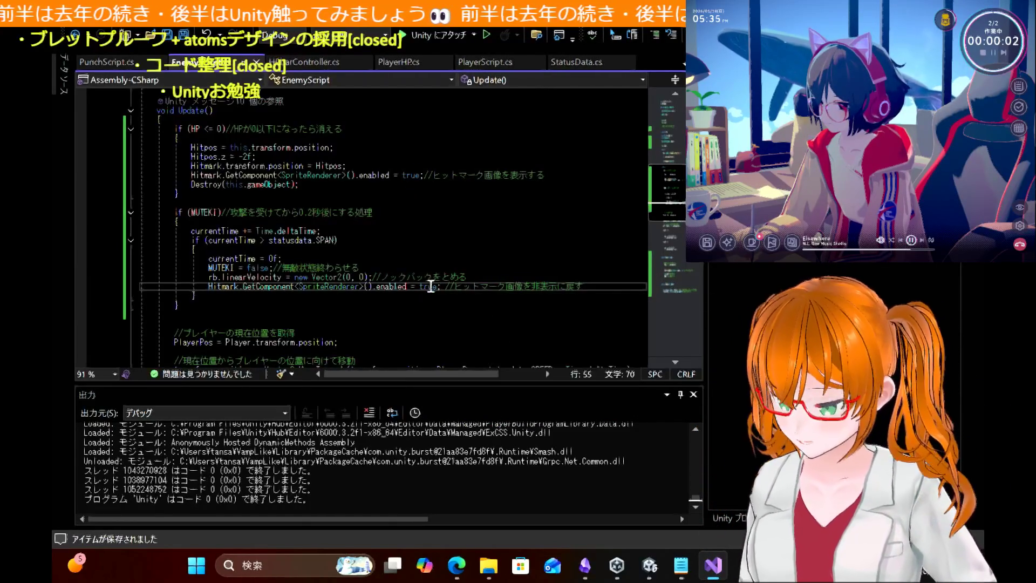
key("alt+Tab")
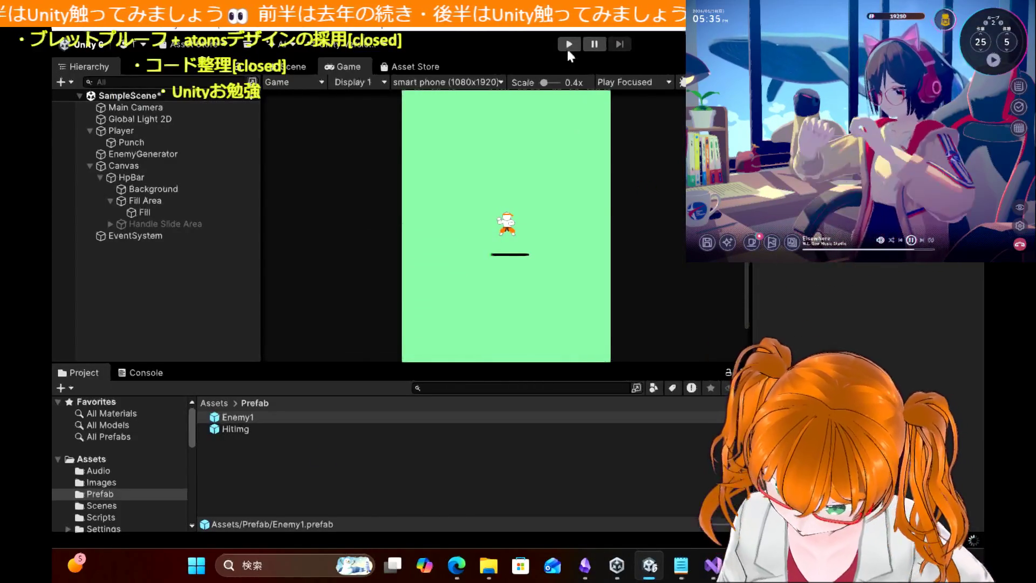
left_click(569, 44)
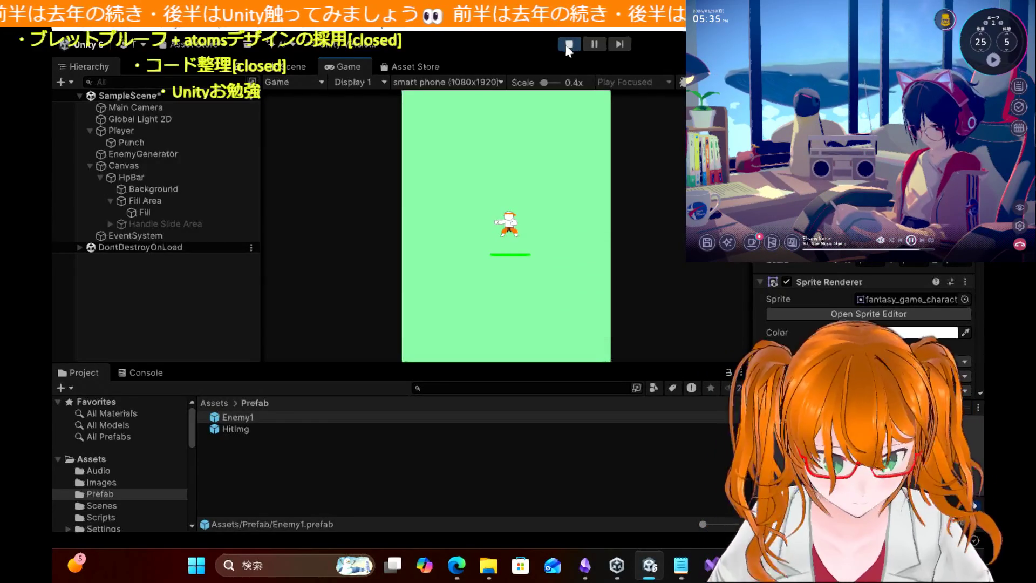
key("Left")
key("Down")
key("Right")
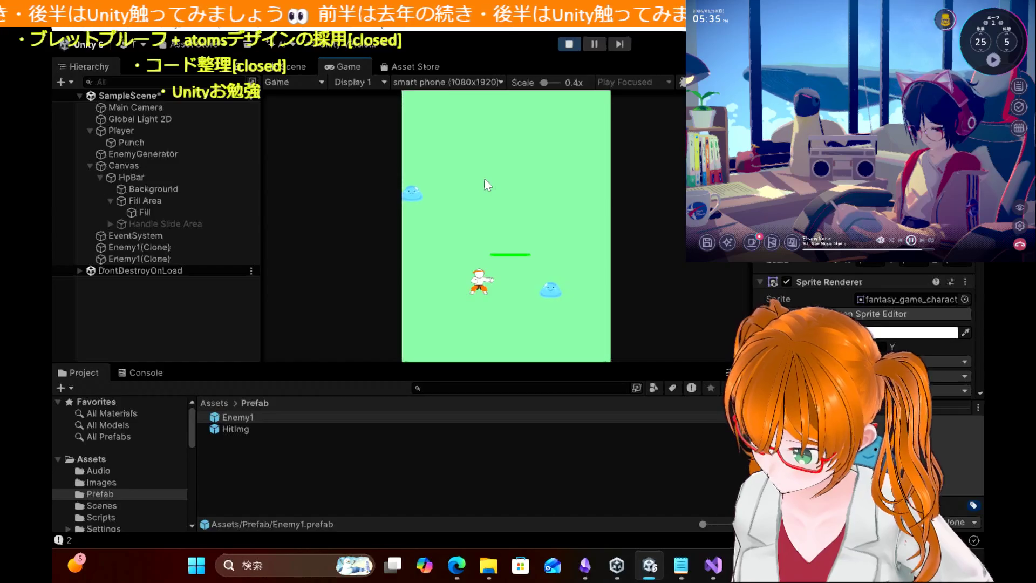
key("Right")
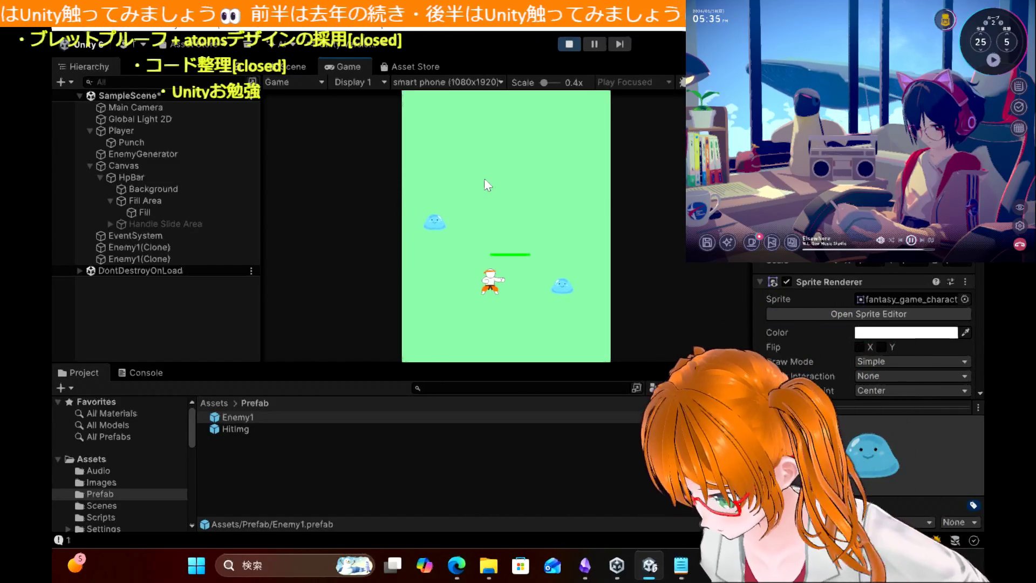
key("ctrl+p")
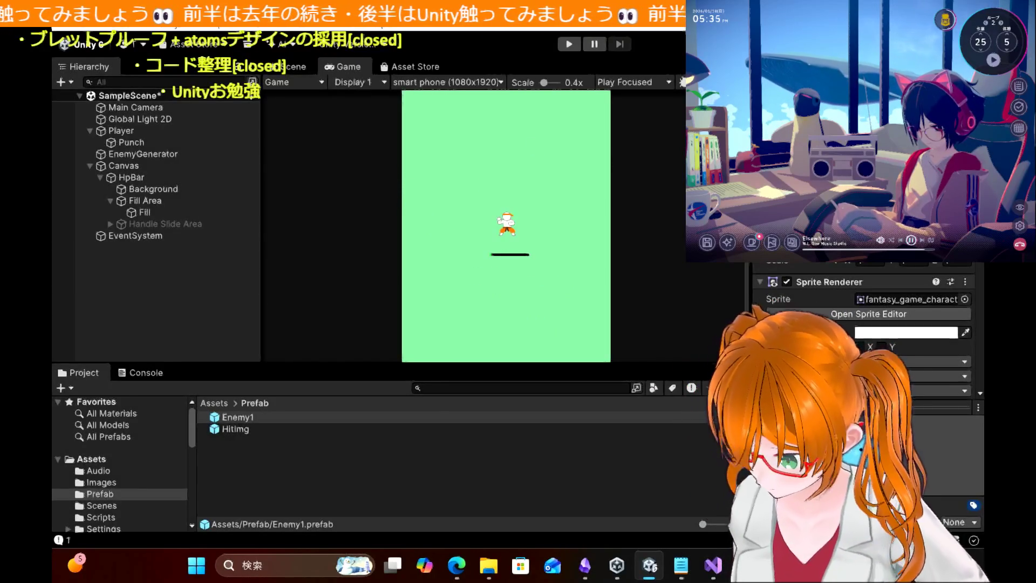
left_click(711, 570)
left_click(503, 222)
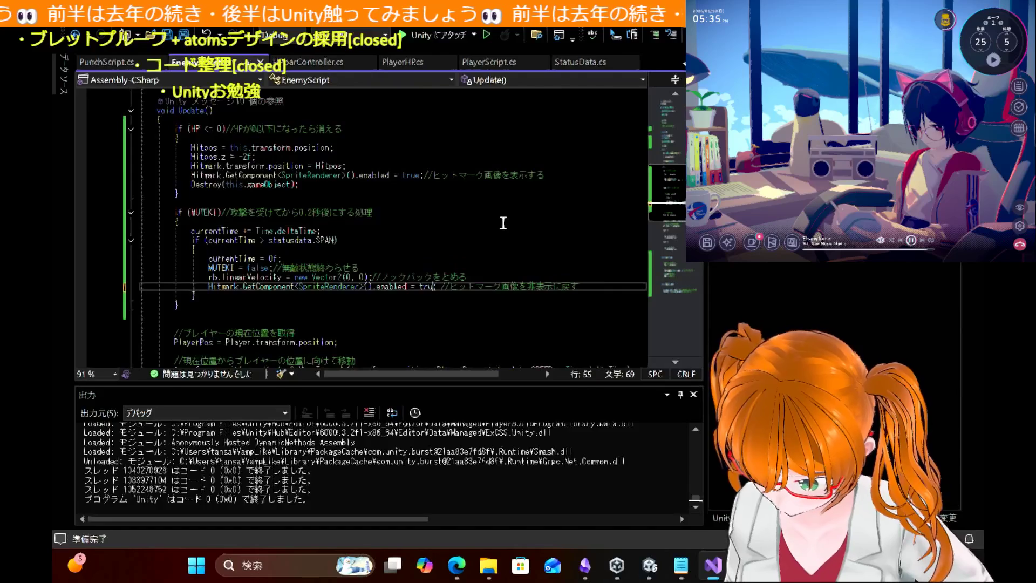
Step: Undo the edit so the MUTEKI-block Hitmark line is false again, and save
key("ctrl+z")
key("ctrl+s")
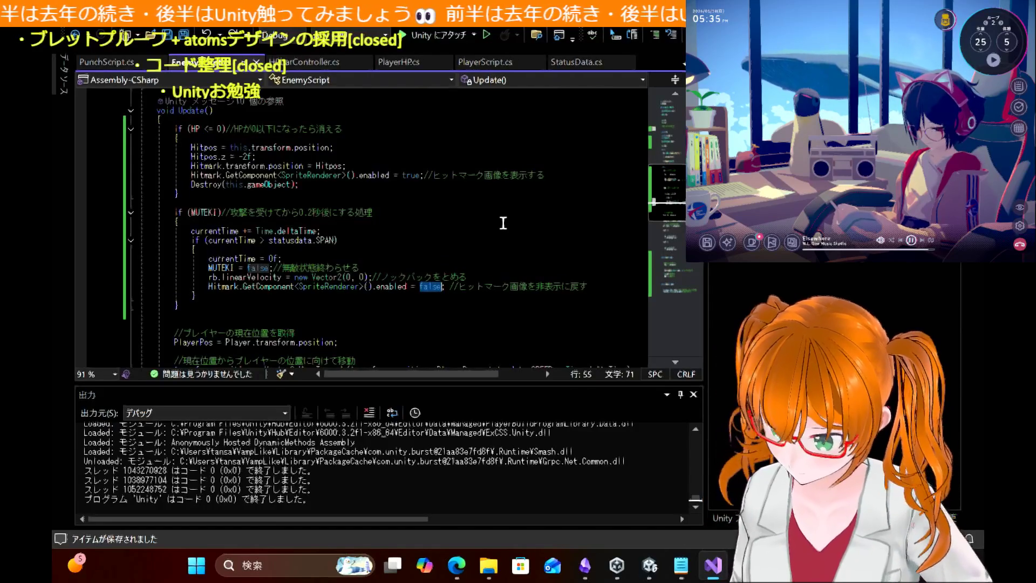
left_click(387, 241)
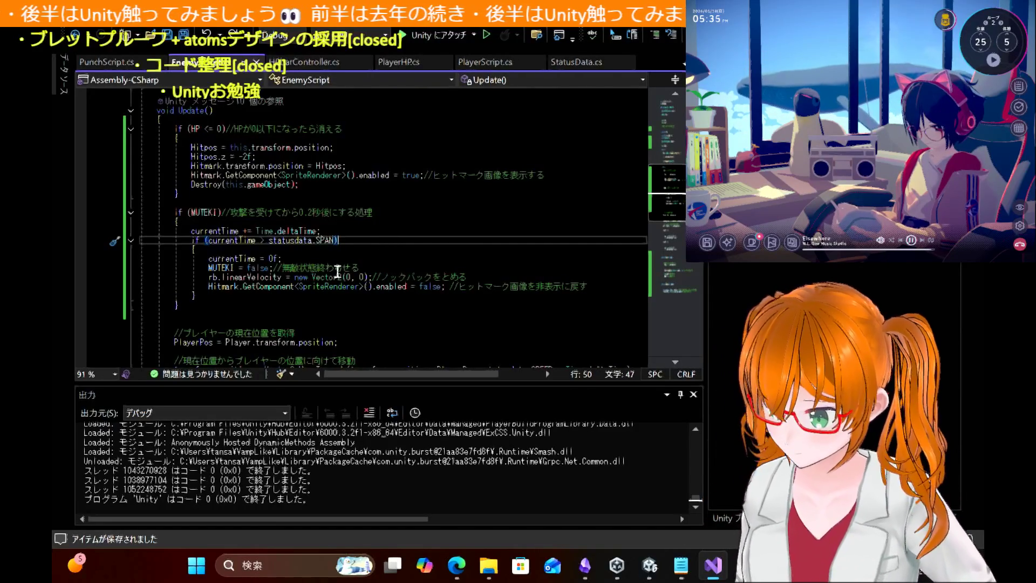
Step: Review where Hitmark is shown and hidden in the Update and Damage methods
scroll(338, 271, "down", 13)
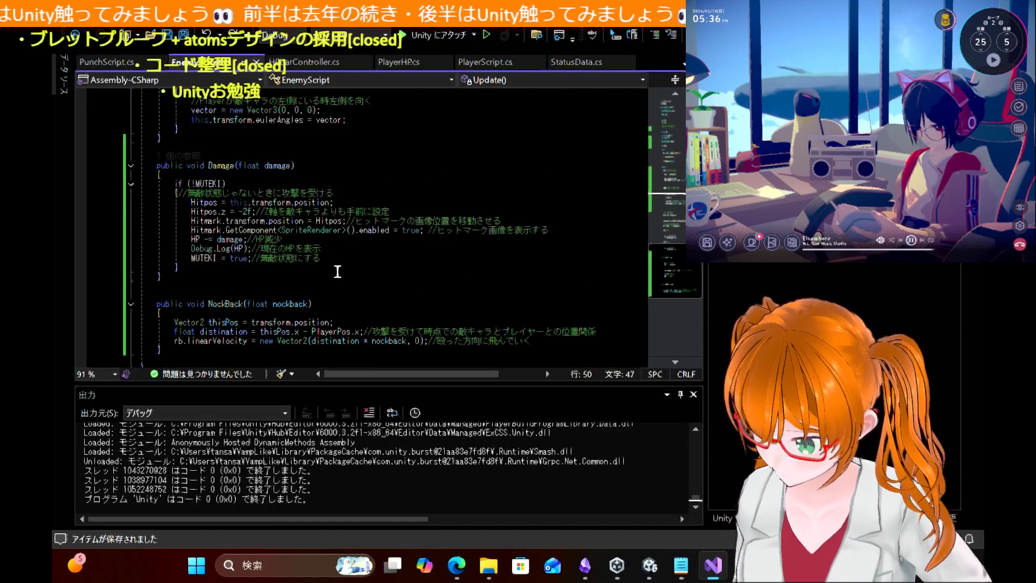
scroll(338, 271, "up", 1)
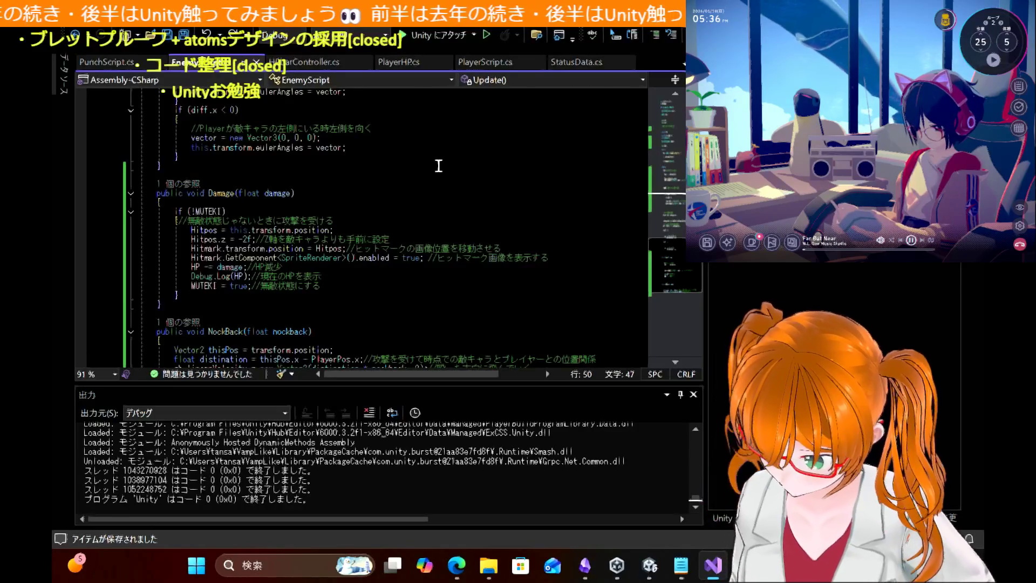
scroll(439, 166, "up", 12)
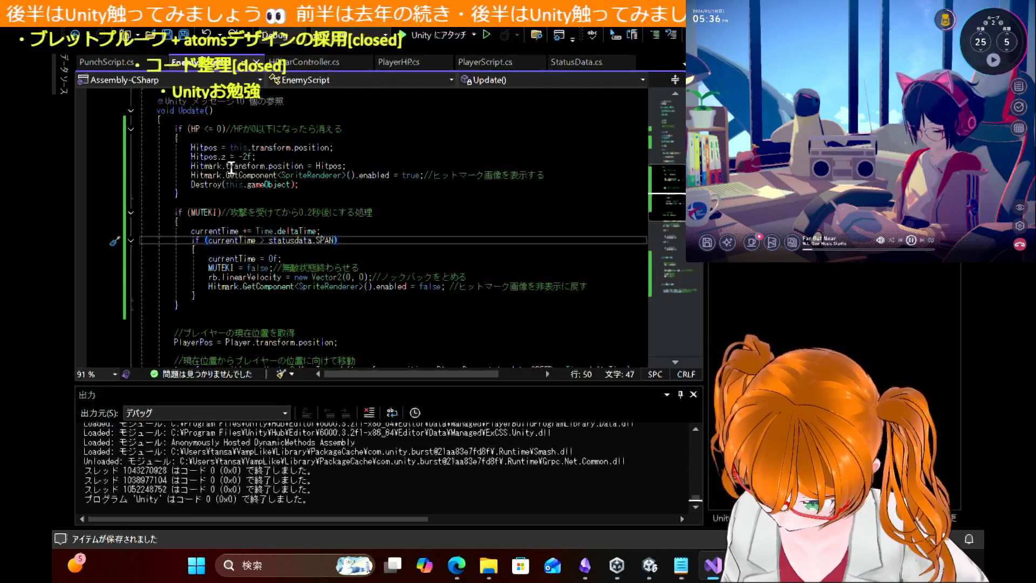
left_click(195, 174)
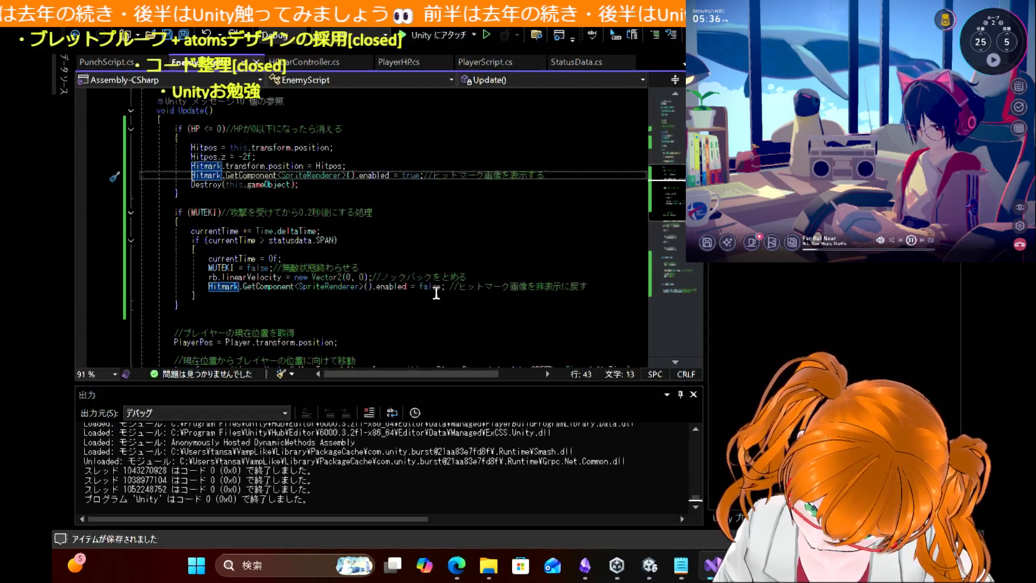
left_click(651, 569)
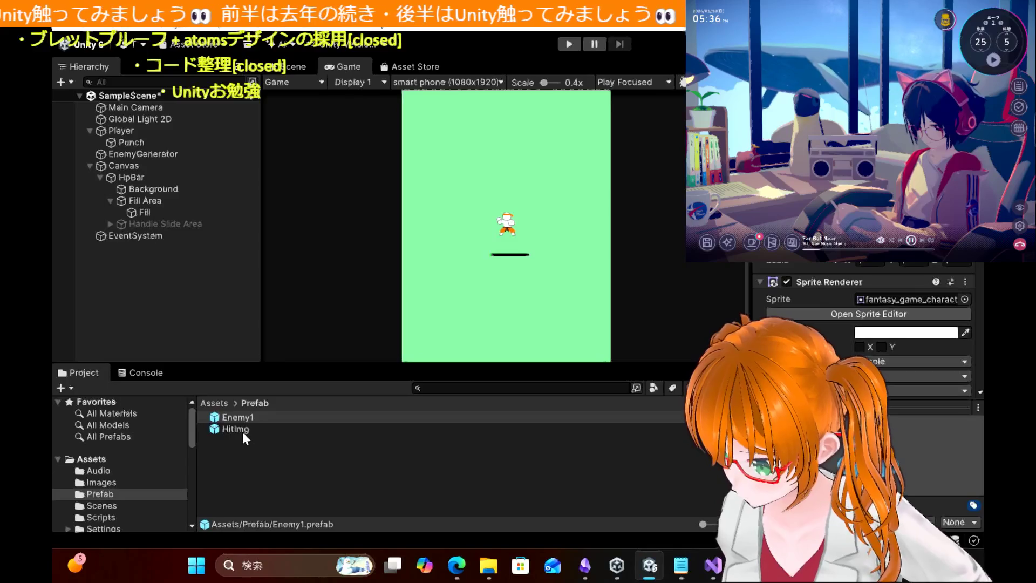
Step: Drag the HitImg prefab into the Hierarchy and select the HitImage-1-264x300 texture in Images
left_click(243, 431)
mouse_move(241, 432)
left_mouse_down()
mouse_move(275, 427)
mouse_move(157, 288)
left_mouse_up()
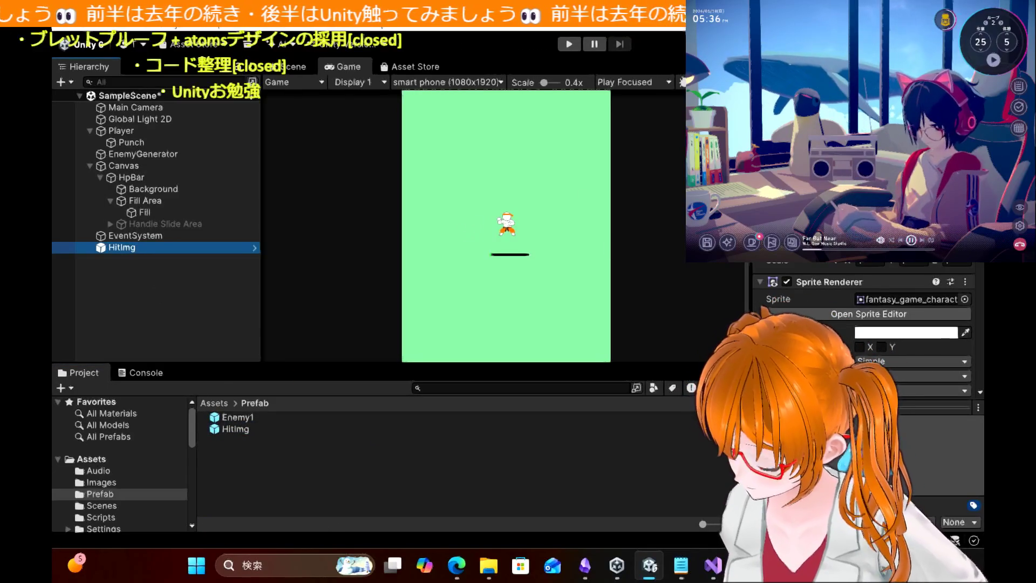
scroll(864, 377, "down", 2)
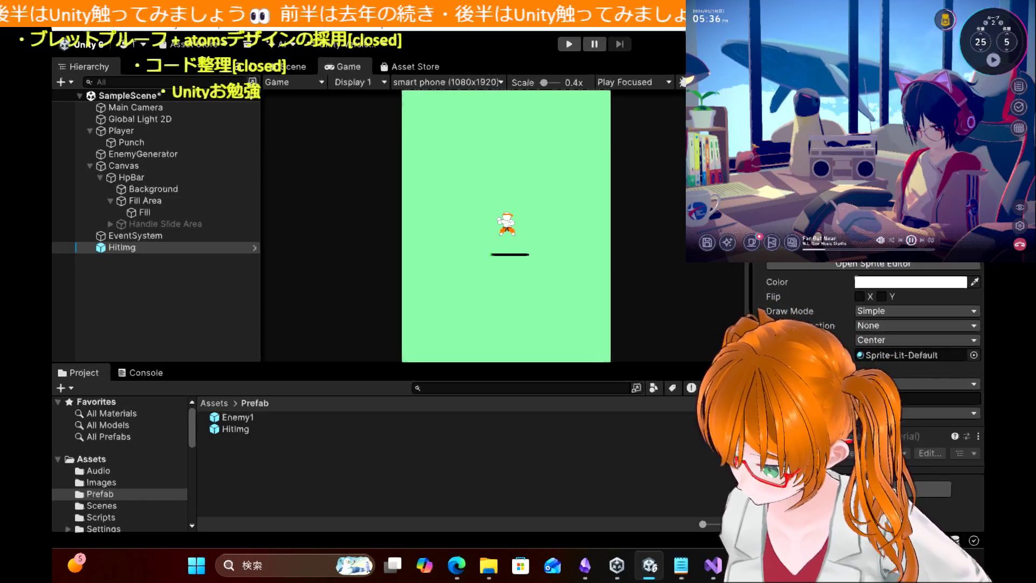
mouse_move(104, 247)
left_mouse_down()
mouse_move(448, 210)
mouse_move(469, 215)
mouse_move(137, 245)
mouse_move(469, 275)
mouse_move(365, 277)
mouse_move(125, 250)
mouse_move(142, 249)
left_mouse_up()
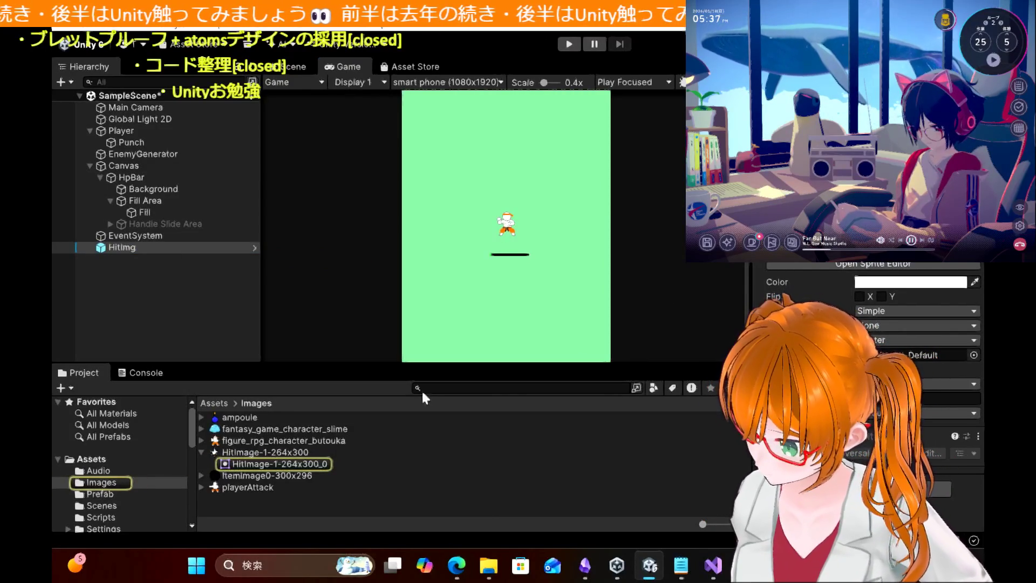
left_click(275, 452)
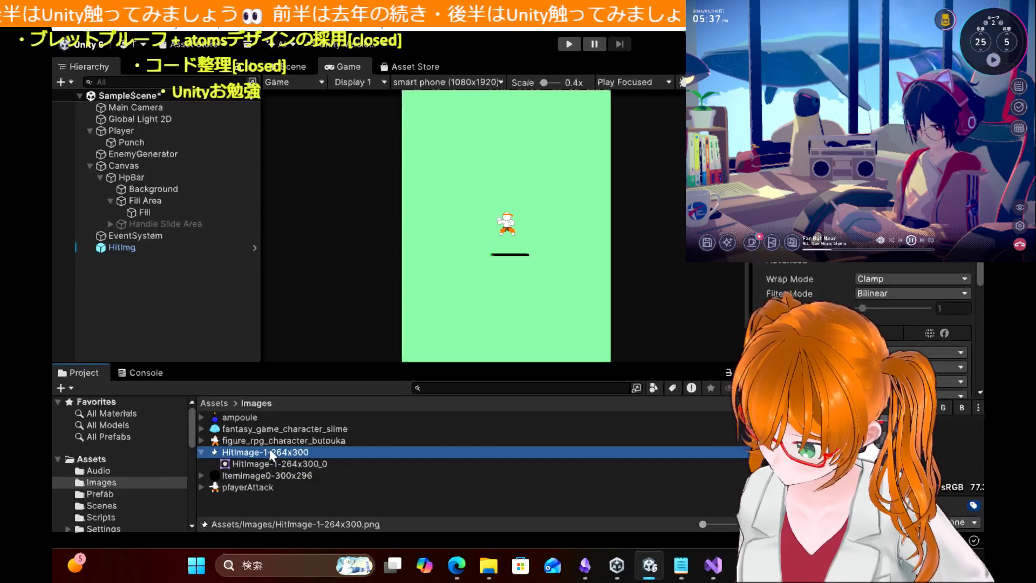
mouse_move(273, 455)
left_mouse_down()
mouse_move(430, 284)
mouse_move(201, 281)
left_mouse_up()
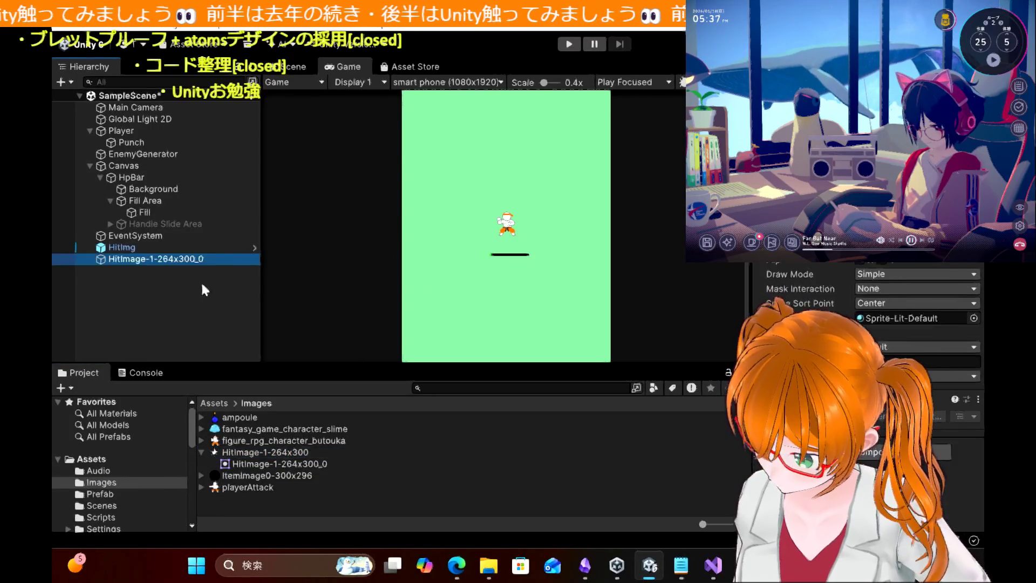
left_click(449, 221)
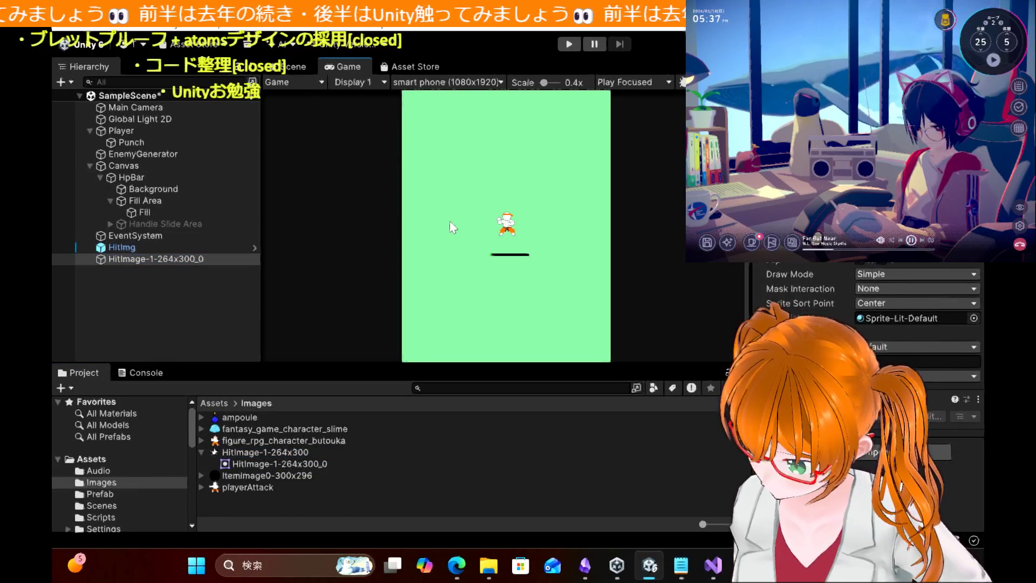
left_click(134, 257)
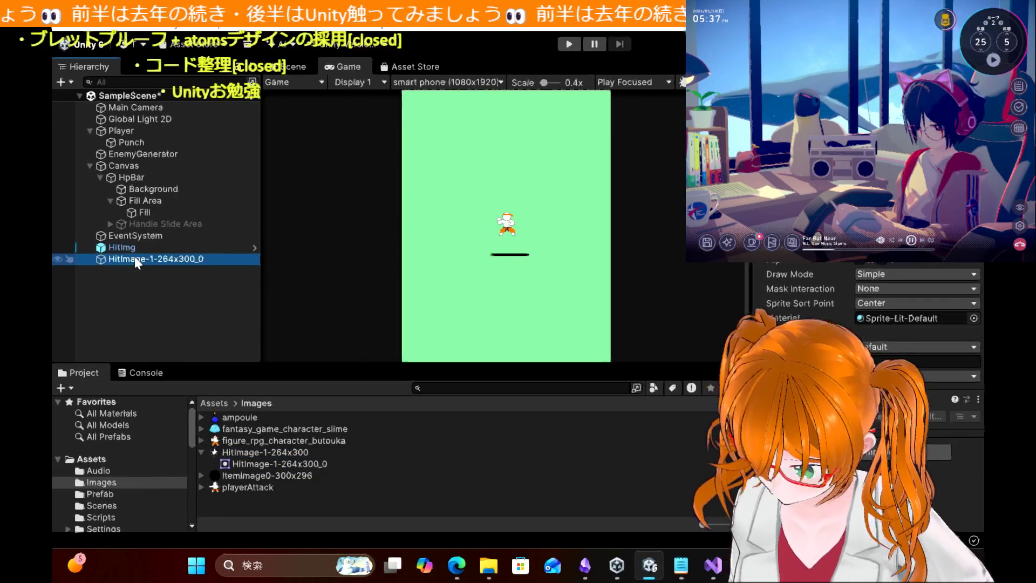
key("Delete")
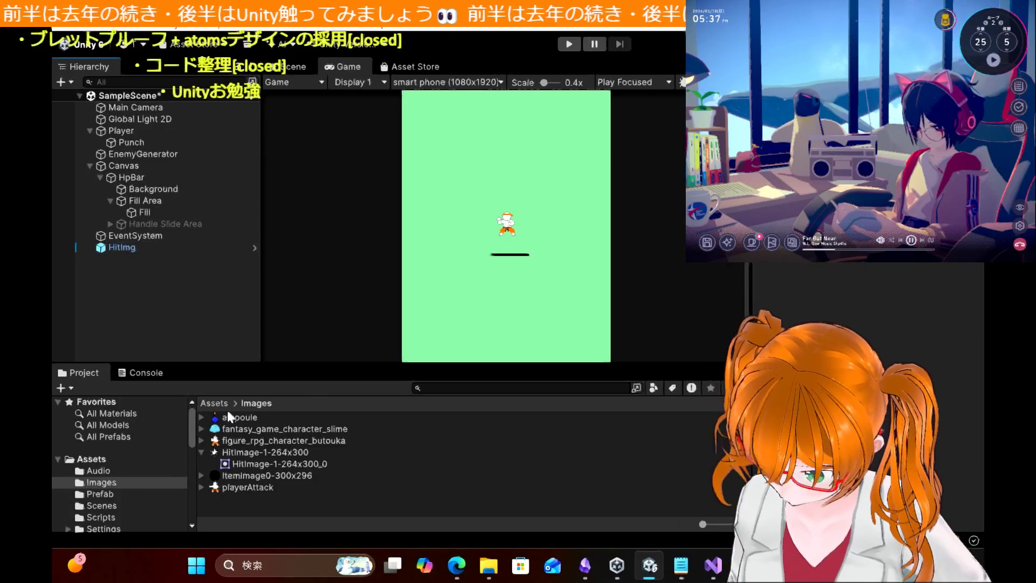
left_click(238, 453)
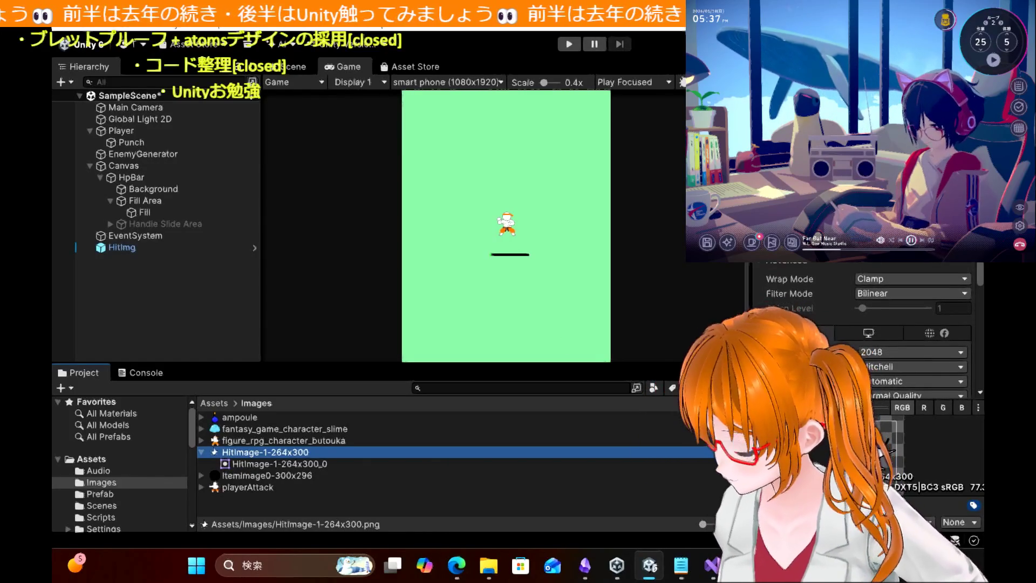
left_click(912, 199)
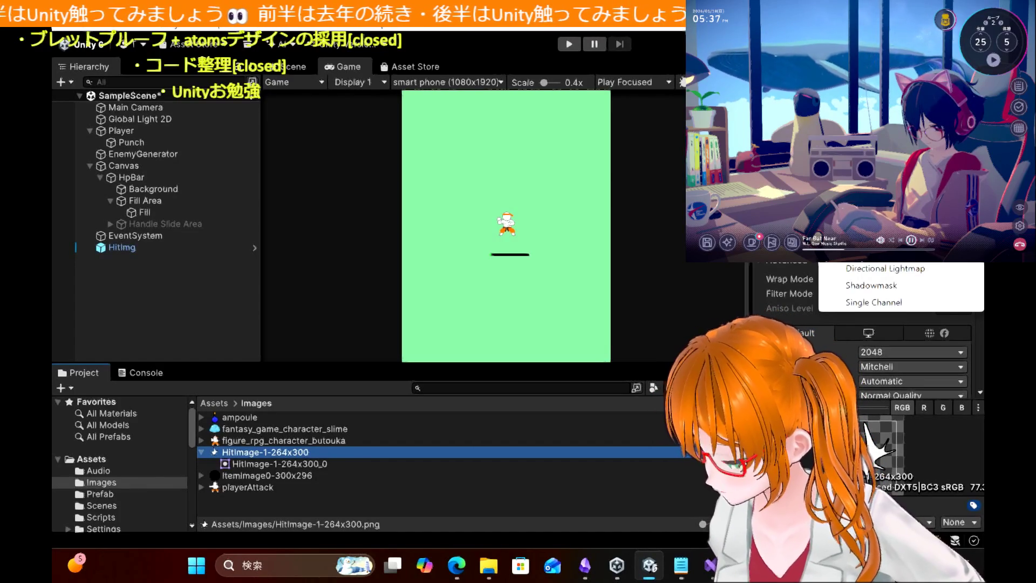
key("Escape")
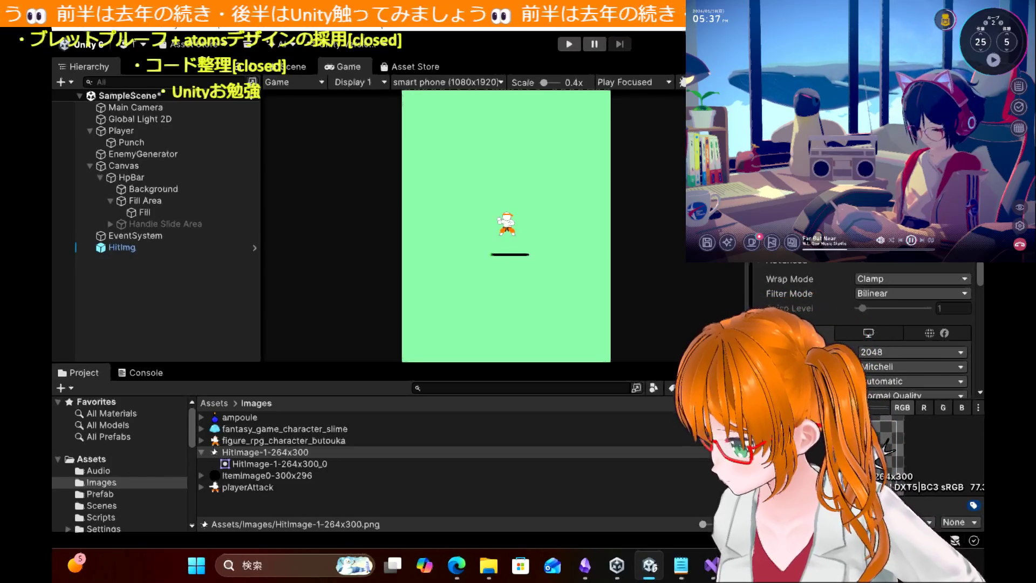
scroll(864, 335, "down", 3)
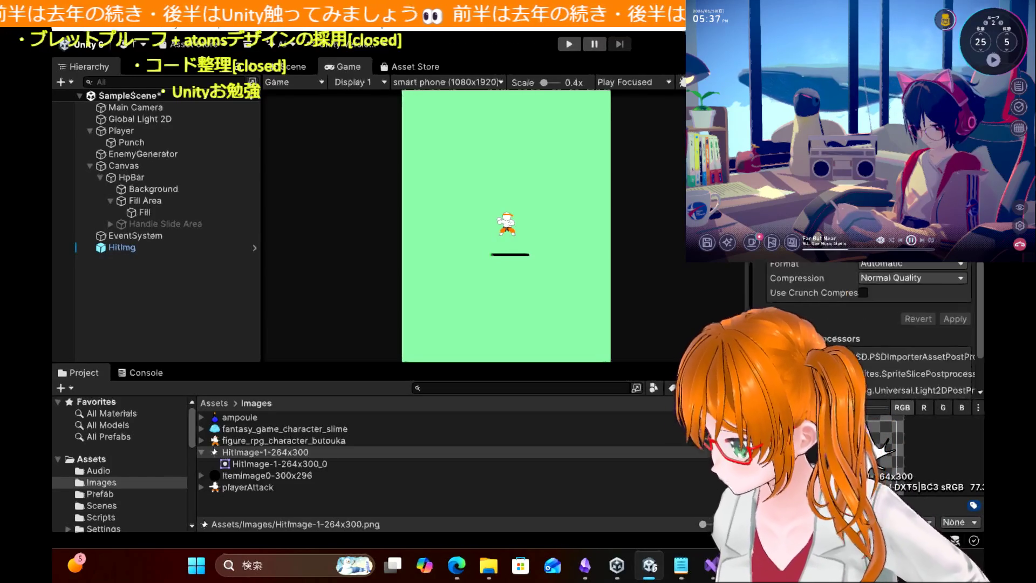
scroll(864, 324, "down", 1)
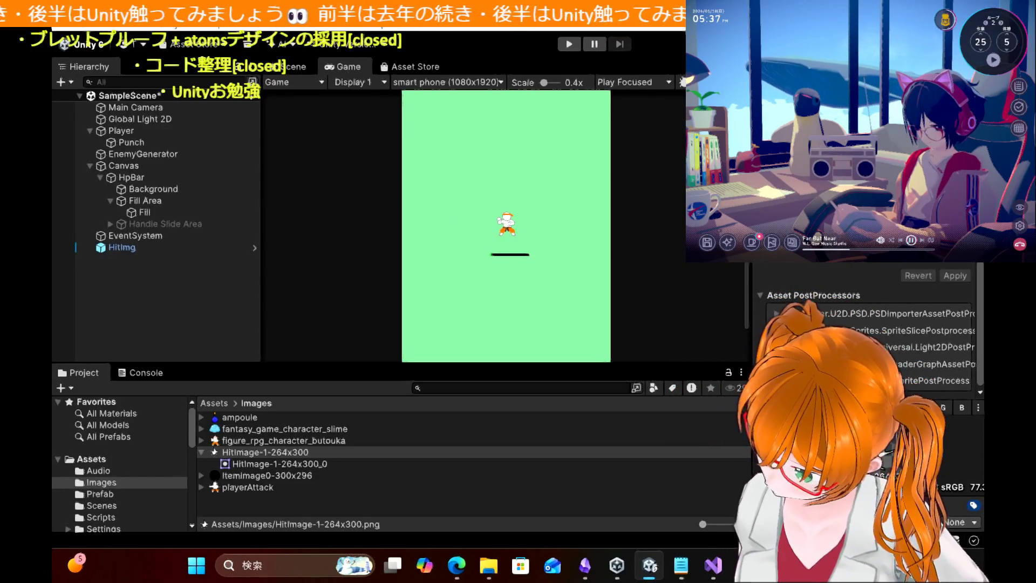
scroll(864, 335, "up", 4)
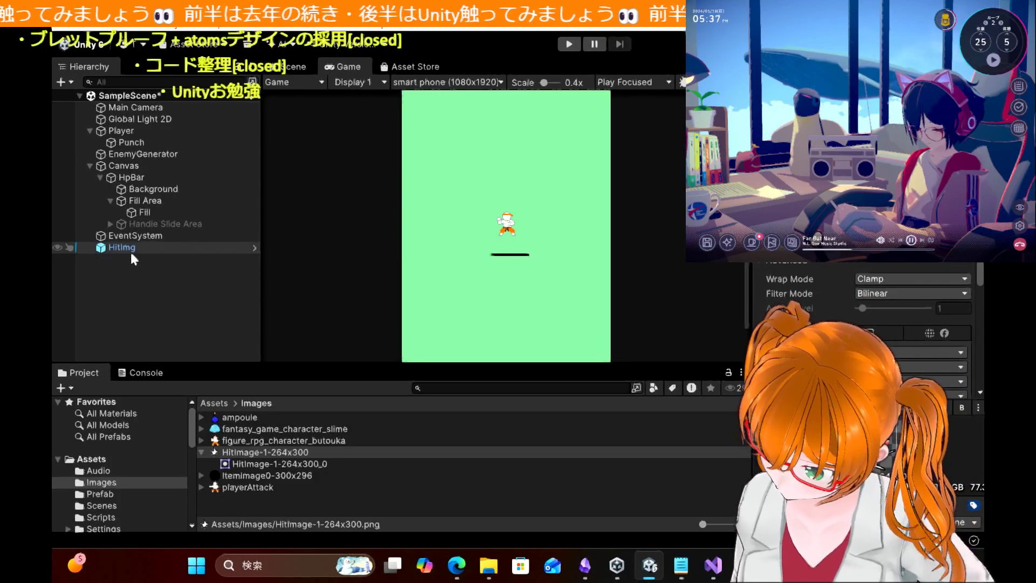
left_click_drag(127, 249, 461, 217)
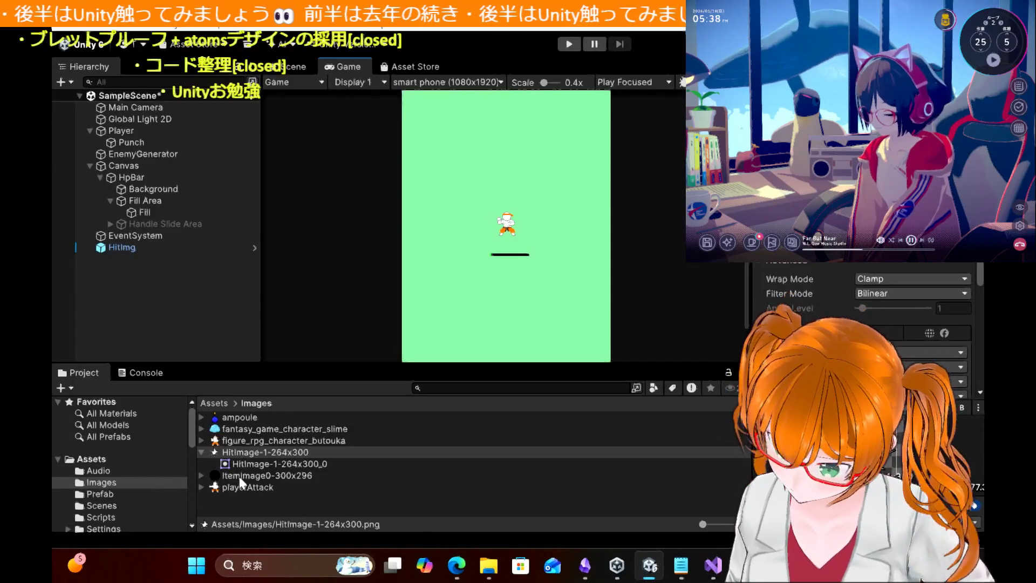
left_click_drag(240, 478, 451, 265)
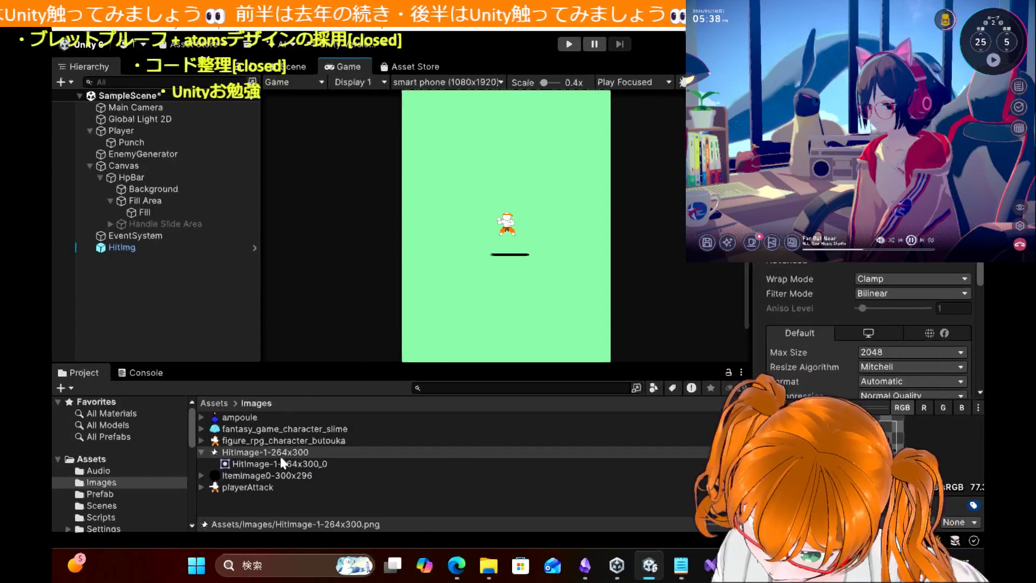
left_click_drag(249, 488, 145, 261)
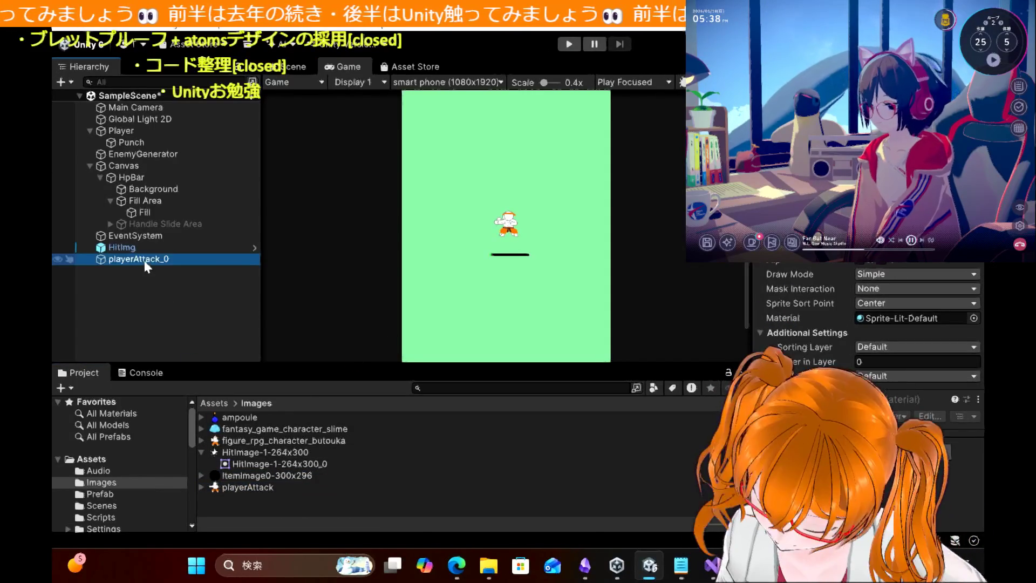
left_click(130, 260)
key("Delete")
left_click(135, 246)
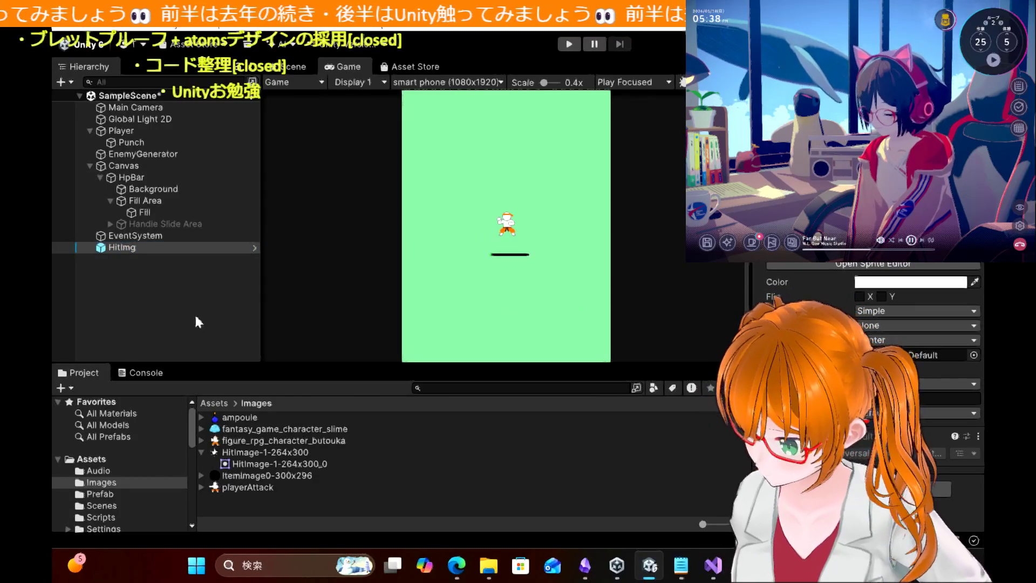
left_click(181, 318)
left_click_drag(120, 251, 469, 207)
left_click(156, 247)
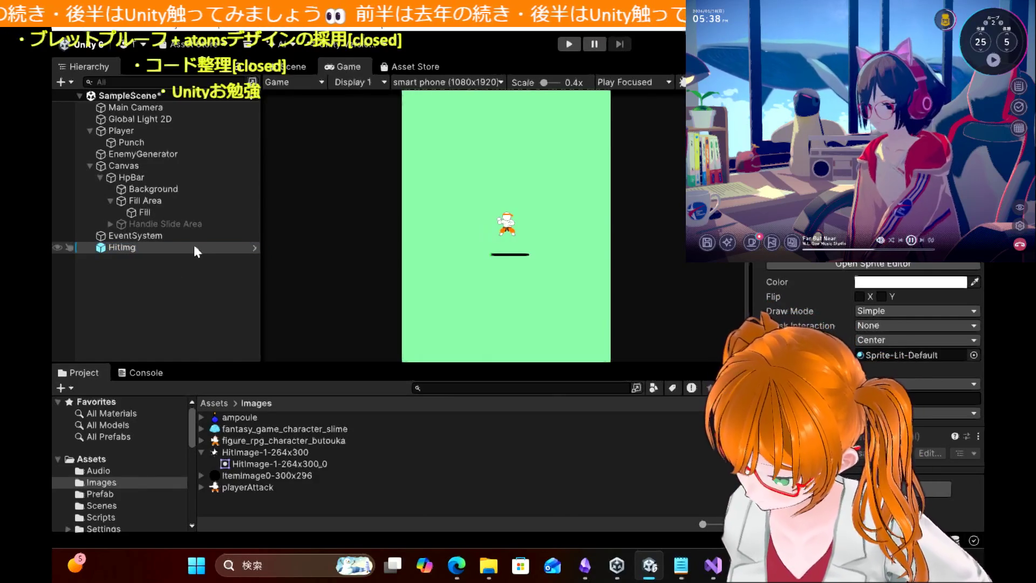
left_click(157, 271)
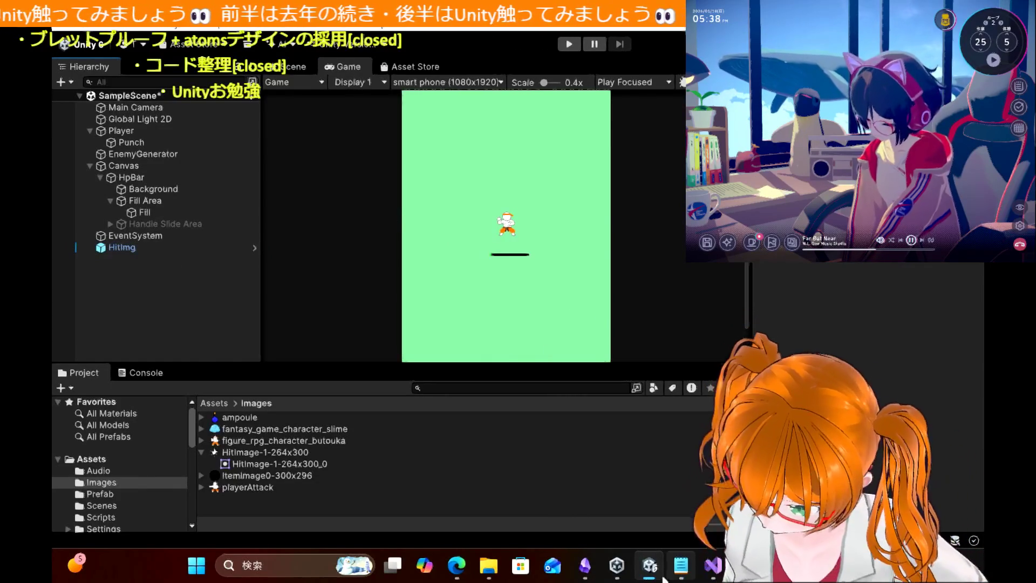
mouse_move(678, 575)
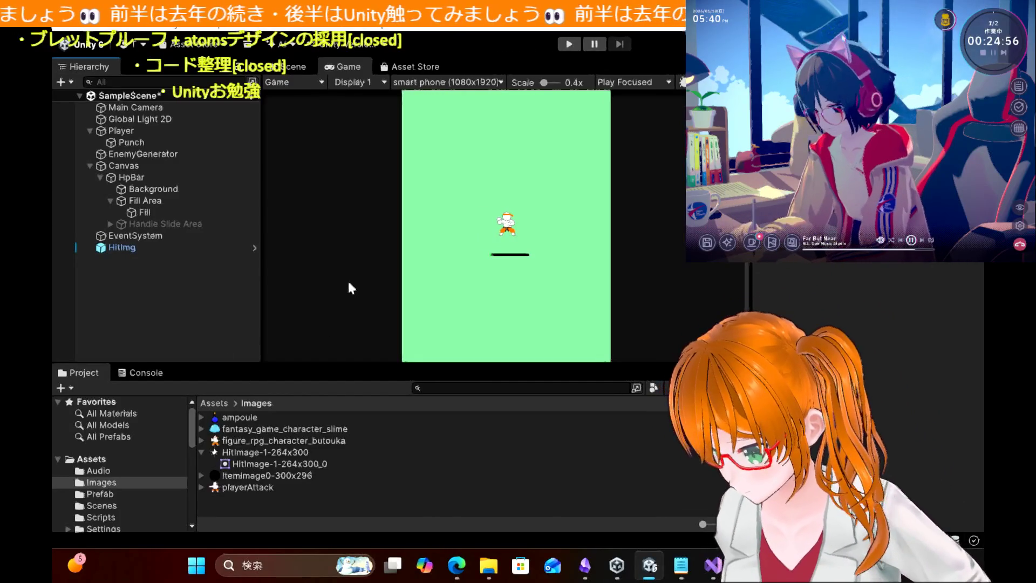
Step: Select the HitImg object in the Hierarchy to check its sprite settings
scroll(532, 237, "up", 1)
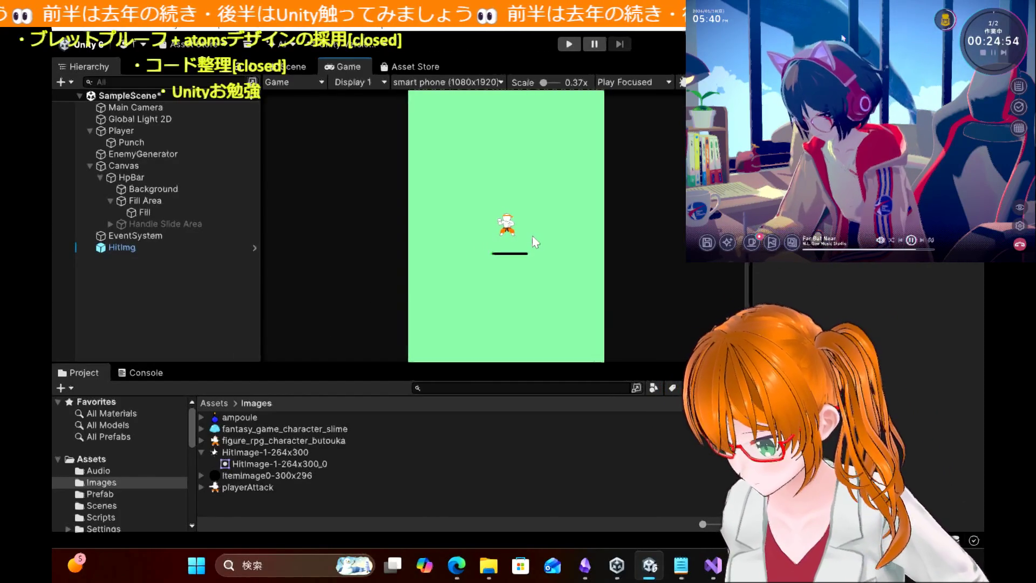
scroll(533, 237, "up", 4)
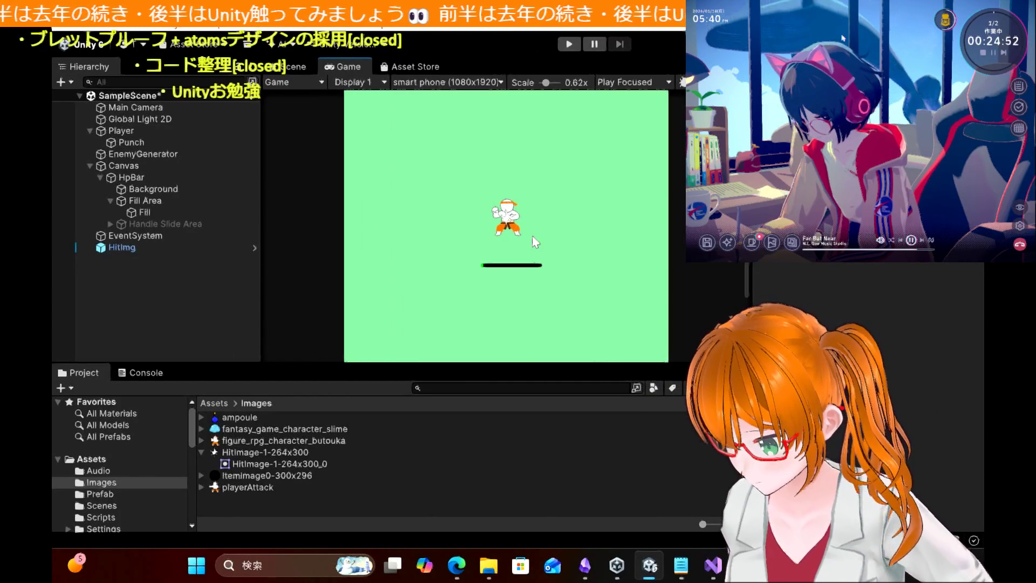
scroll(533, 238, "up", 1)
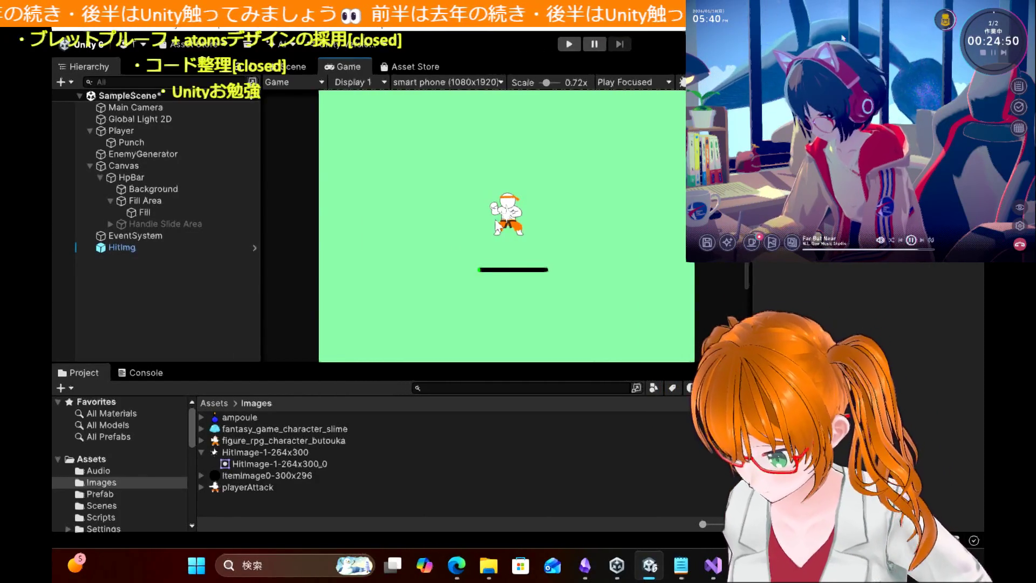
left_click(145, 248)
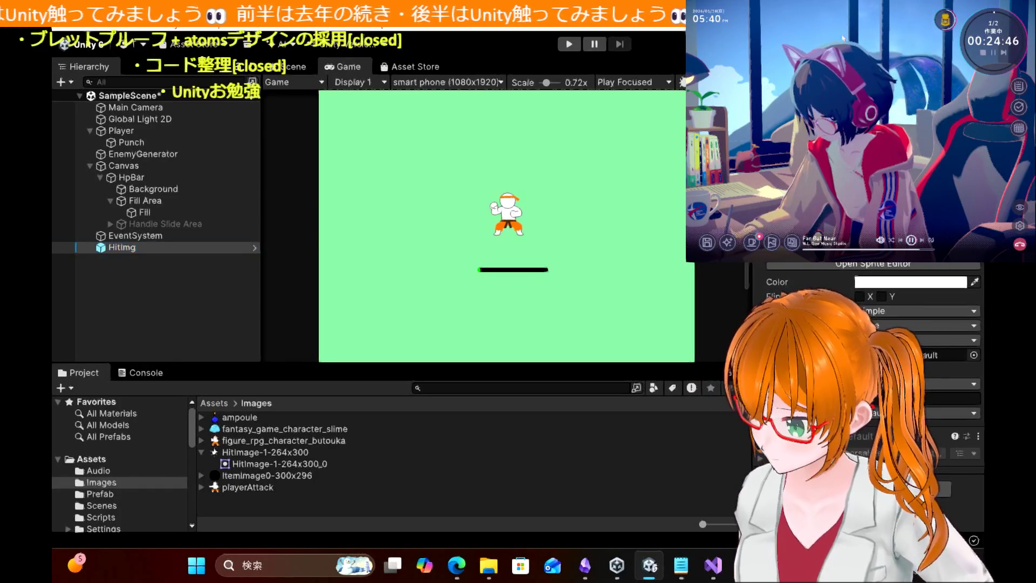
left_click(173, 332)
left_click(142, 250)
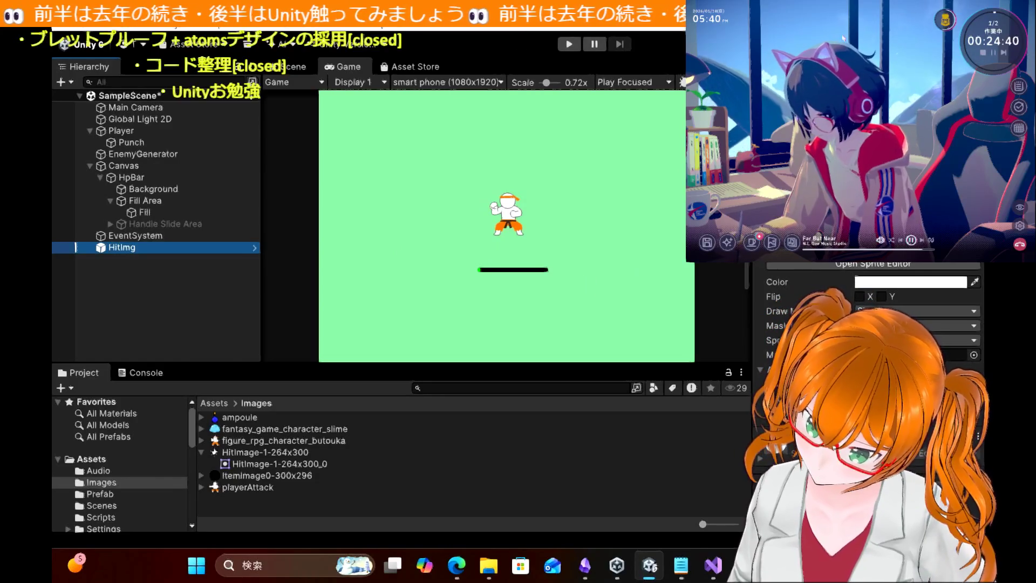
Step: Deselect HitImg and save SampleScene with Ctrl+S
left_click(196, 319)
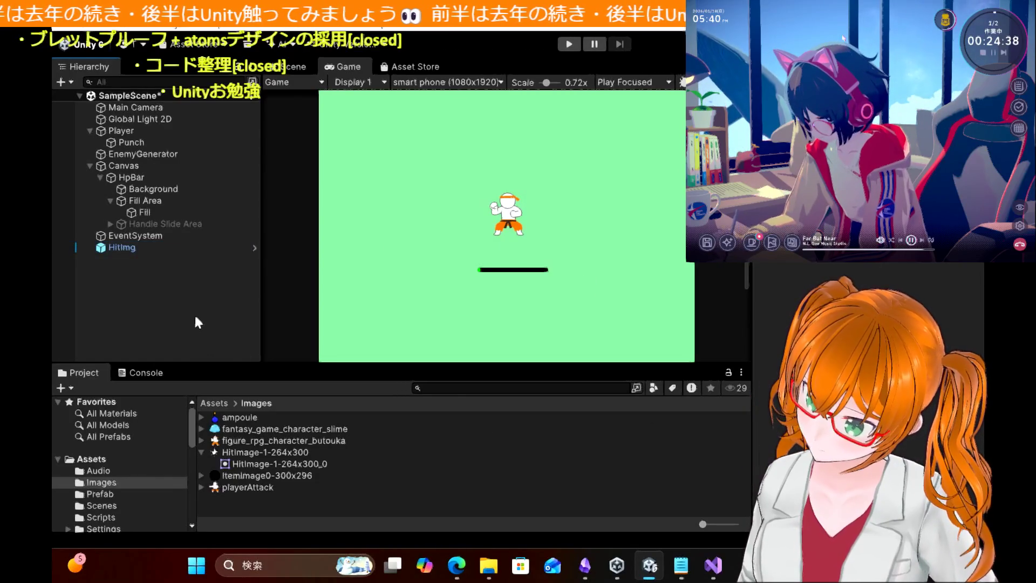
key("ctrl+s")
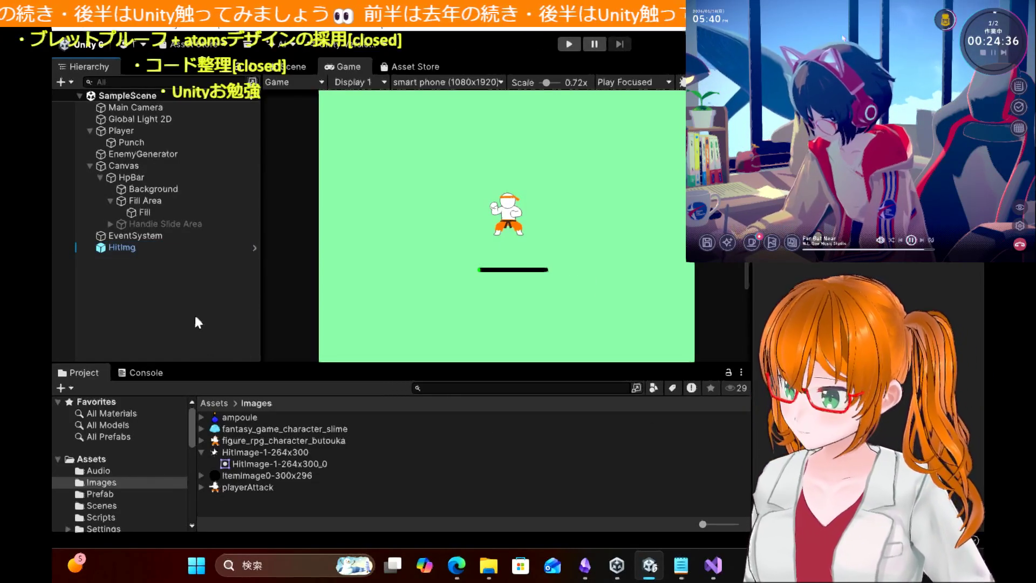
left_click(118, 493)
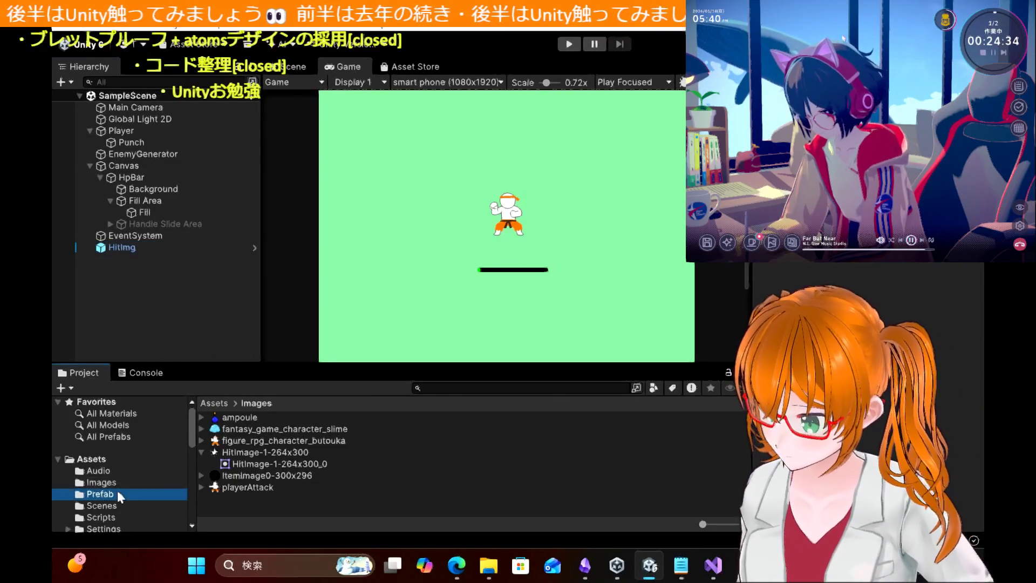
Step: Turn off the HitImg prefab's Sprite Renderer and delete the HitImg object from the scene
left_click(235, 429)
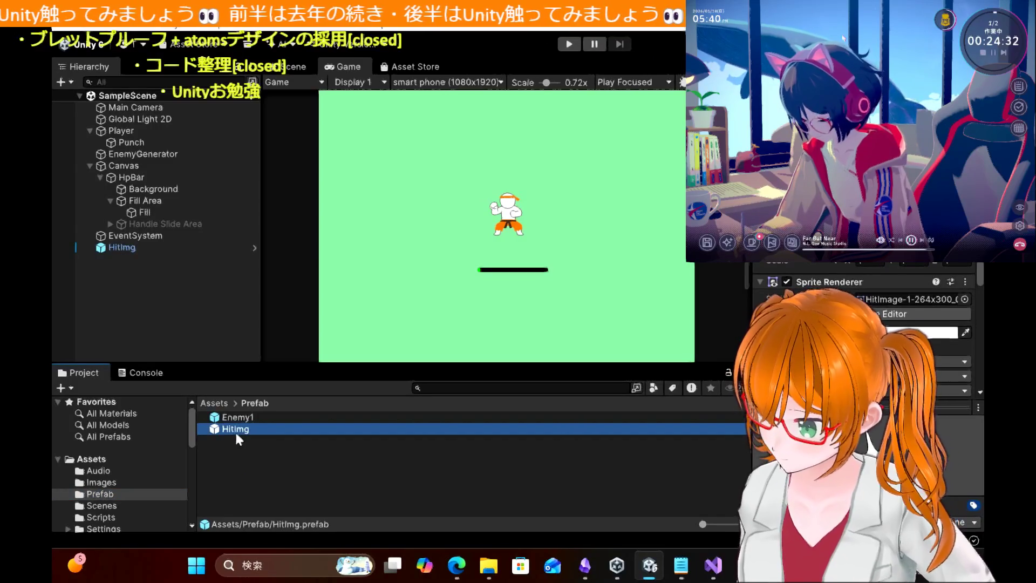
left_click(787, 281)
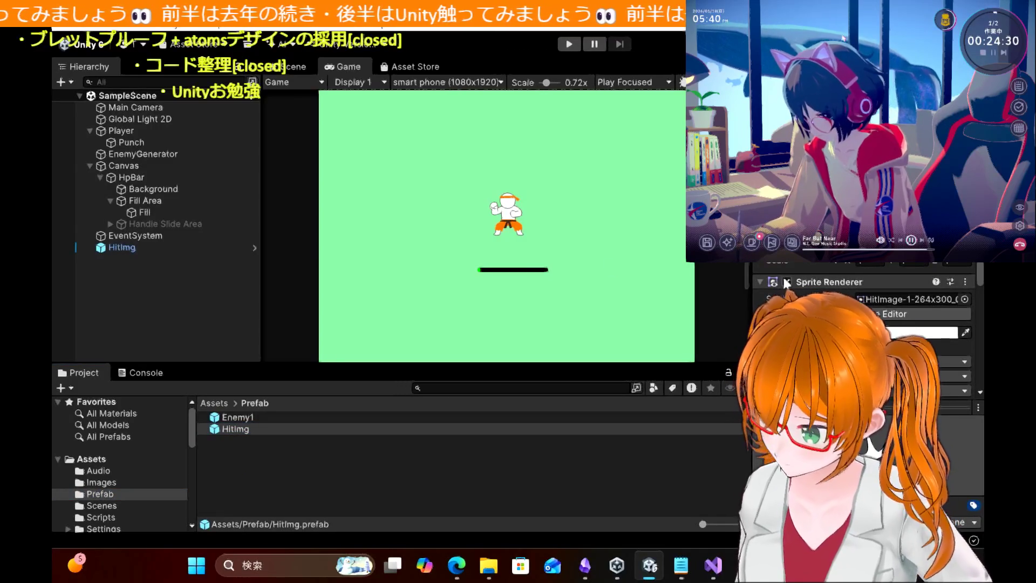
left_click(169, 290)
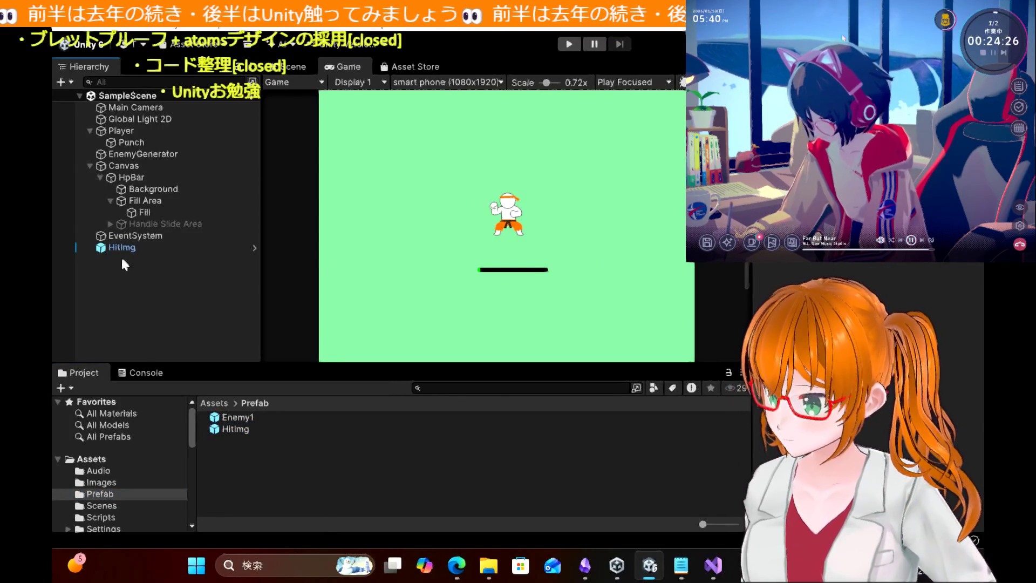
left_click(127, 248)
key("Delete")
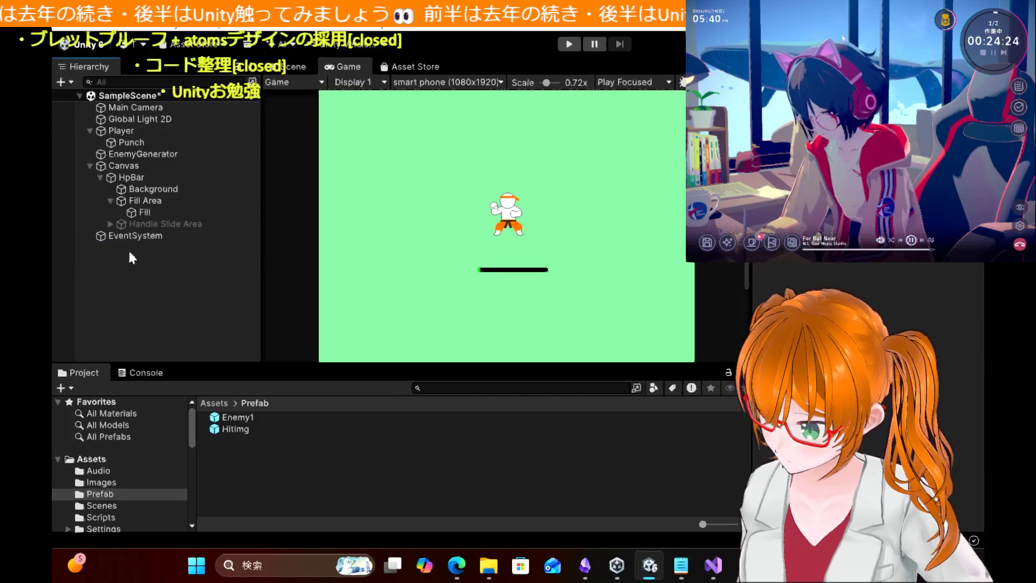
Step: Inspect the HitImage-1-264x300 texture's import settings in Images, then select elsewhere
left_click(277, 429)
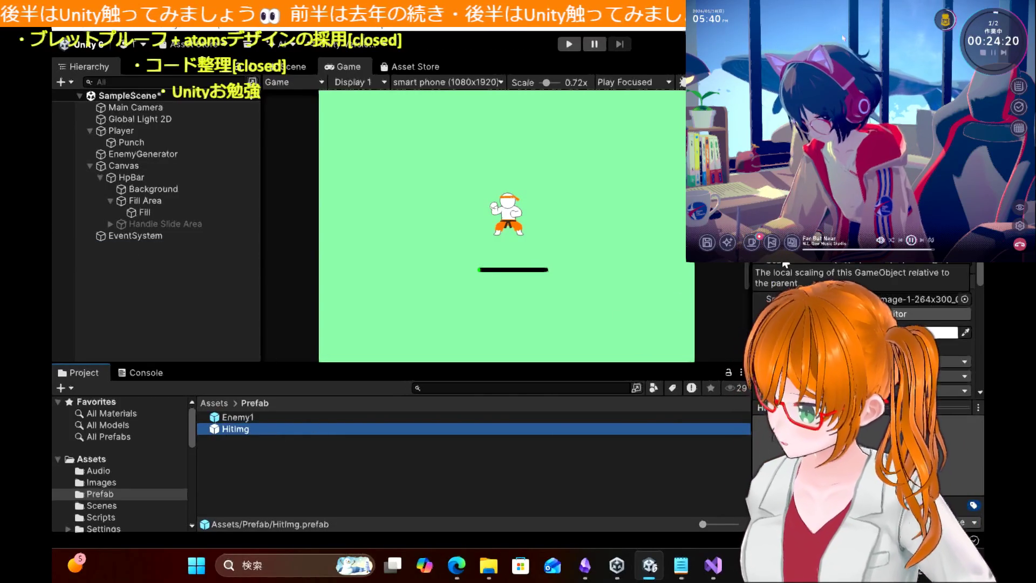
left_click(101, 482)
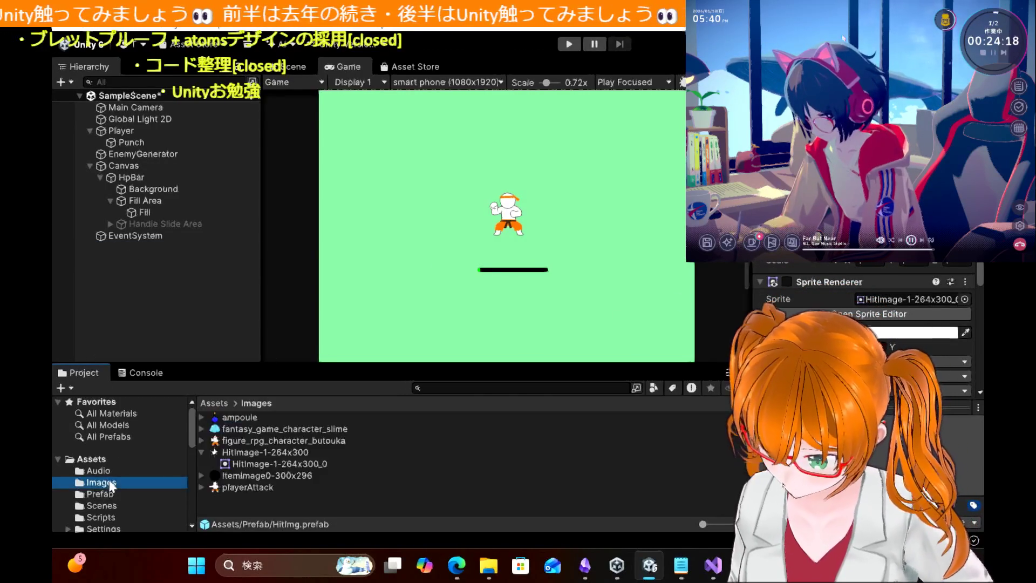
left_click(304, 452)
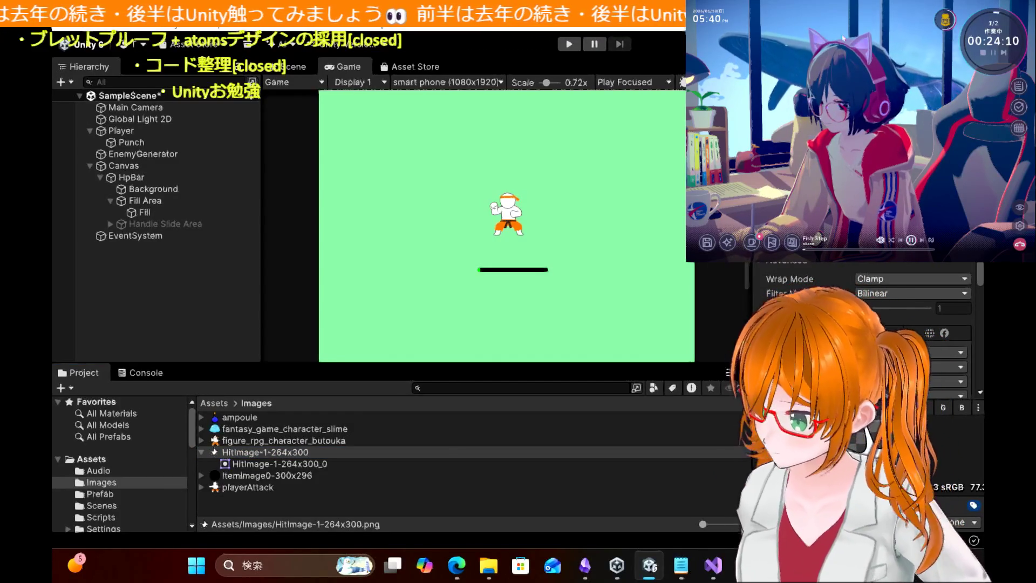
left_click(154, 311)
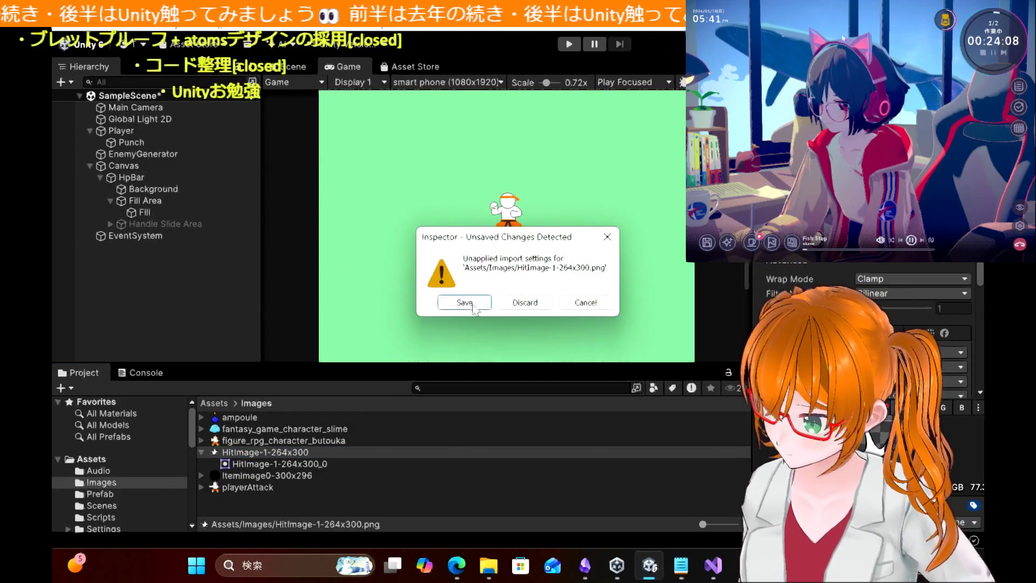
Step: Save the unapplied import settings for HitImage-1-264x300.png
left_click(472, 302)
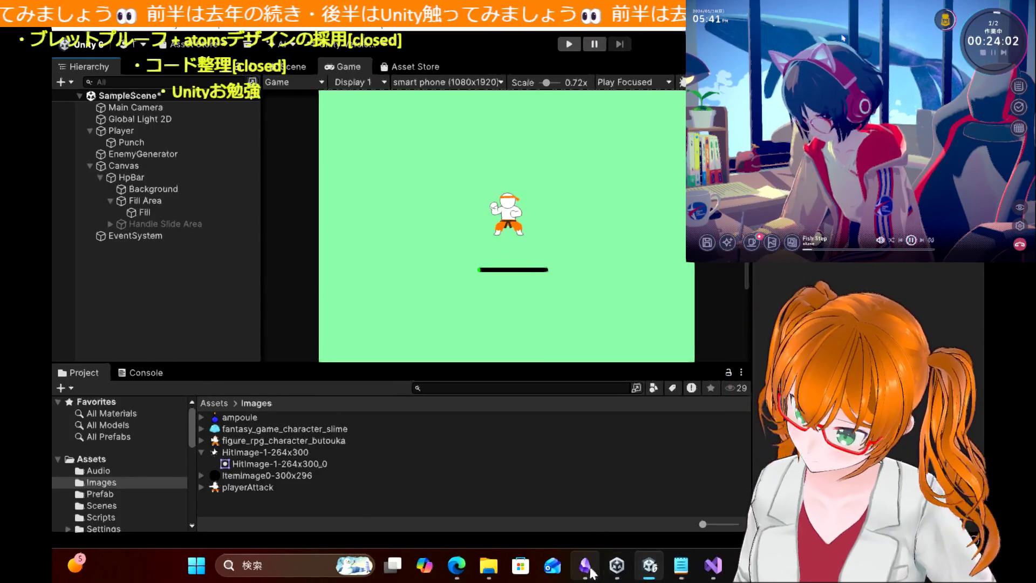
mouse_move(625, 579)
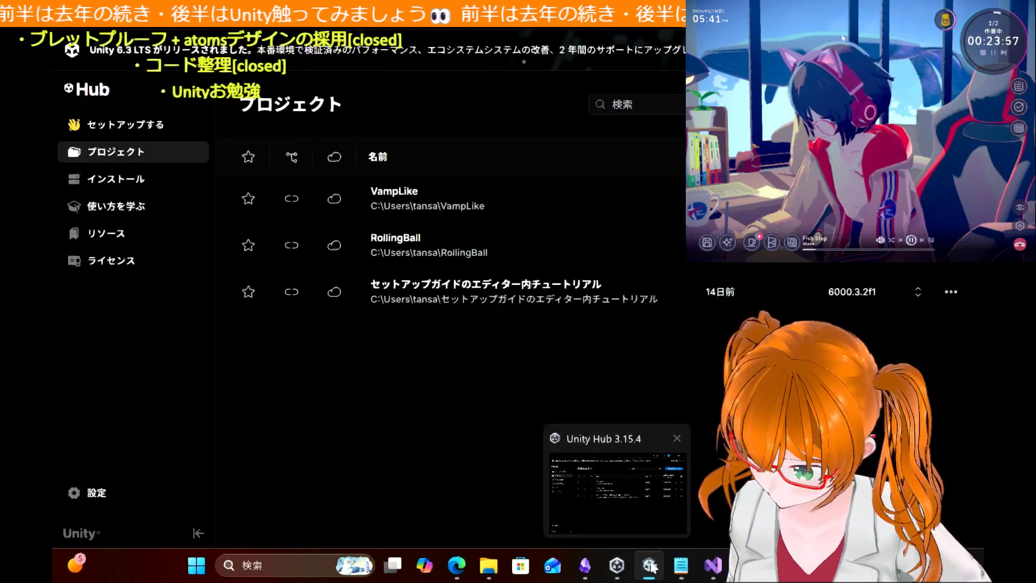
mouse_move(721, 570)
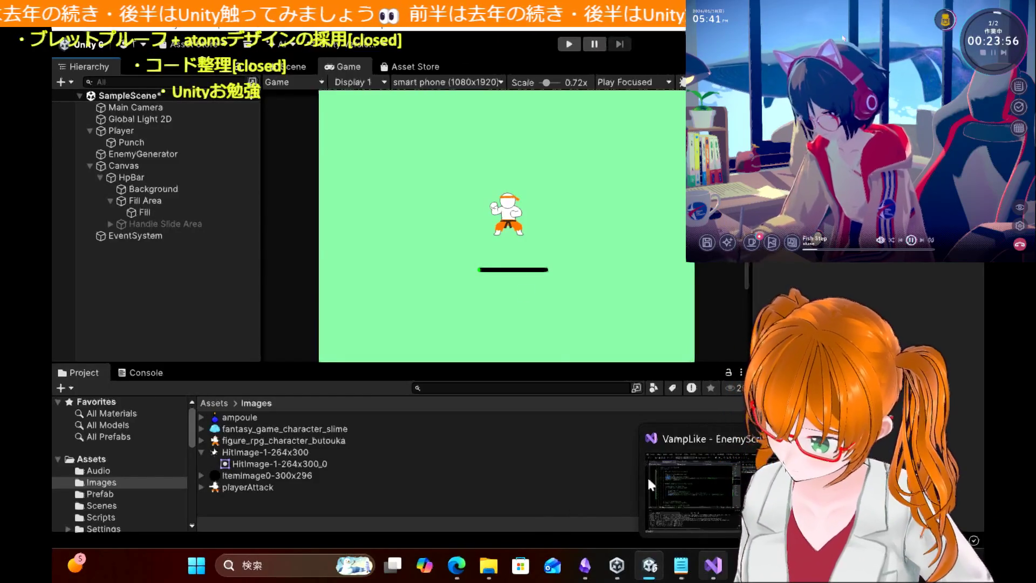
left_click(575, 45)
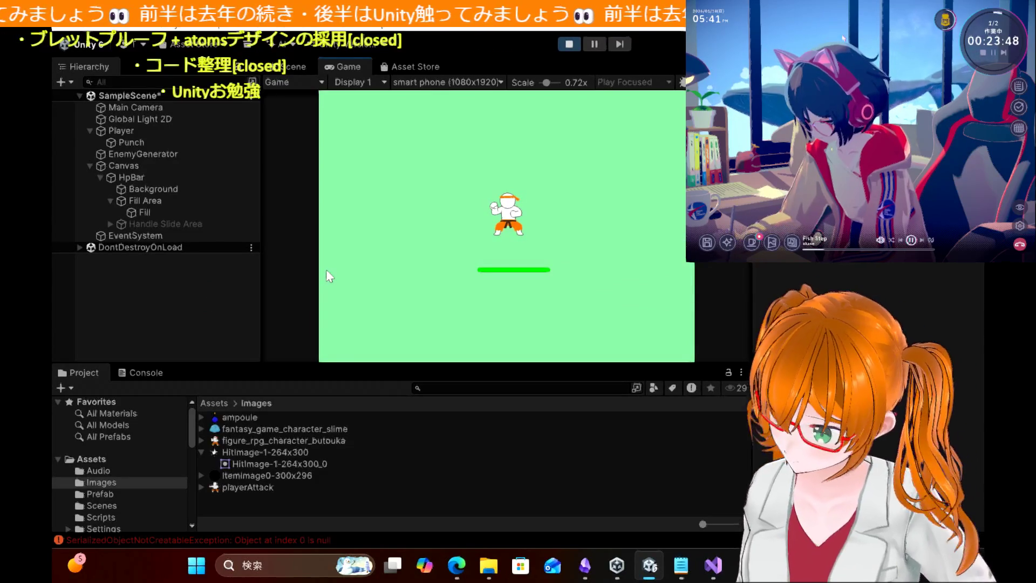
key("Left")
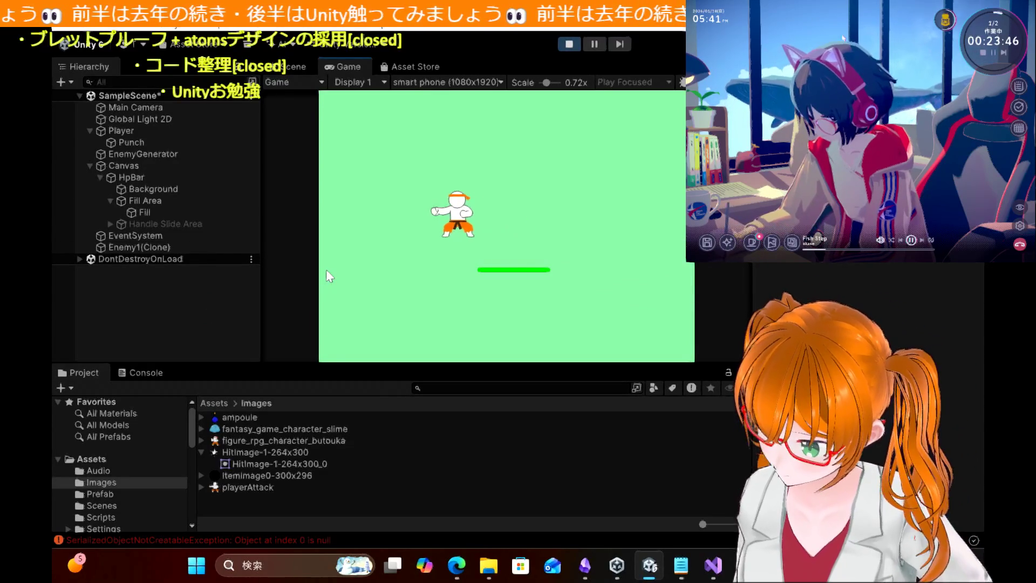
key("Up")
key("Right")
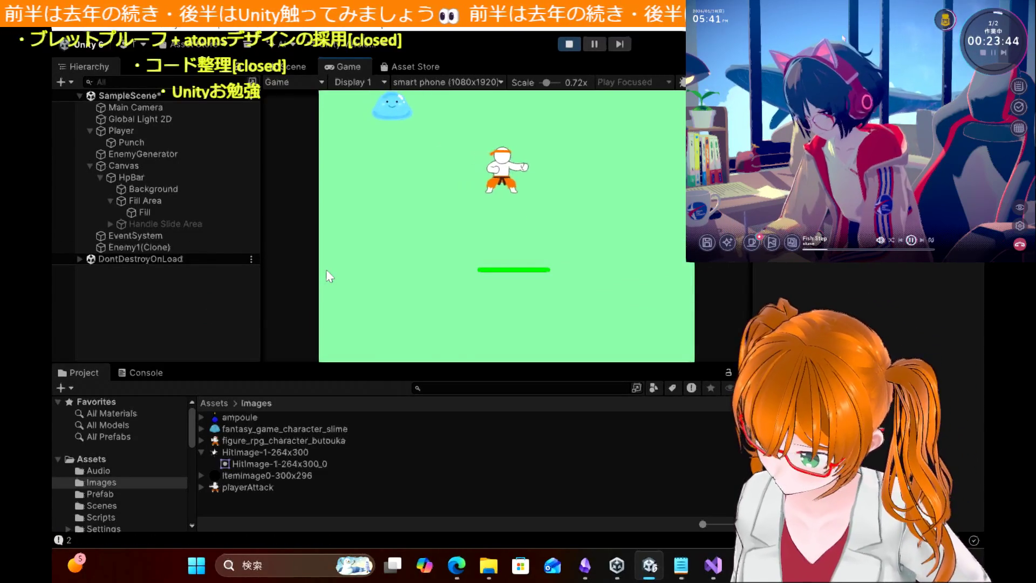
key("Up")
key("Left")
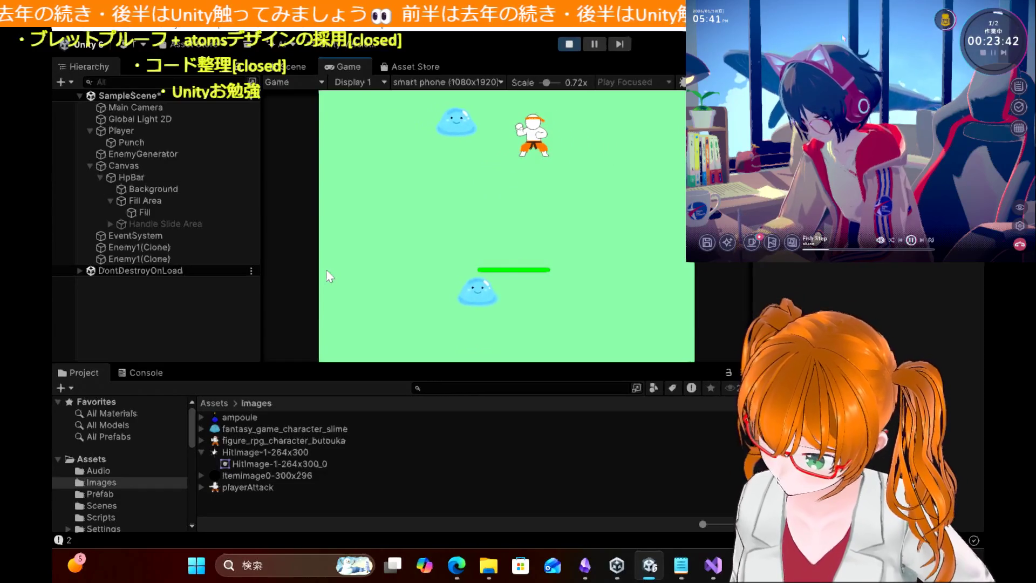
key("Right")
key("Right")
key("Down")
key("Left")
key("Right")
key("Left")
key("Up")
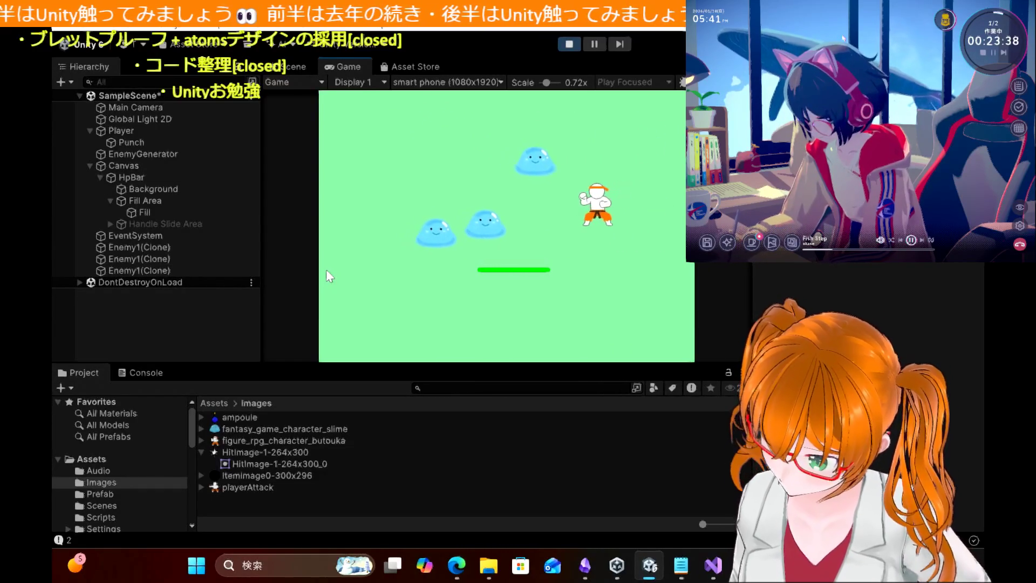
key("Down")
key("Left")
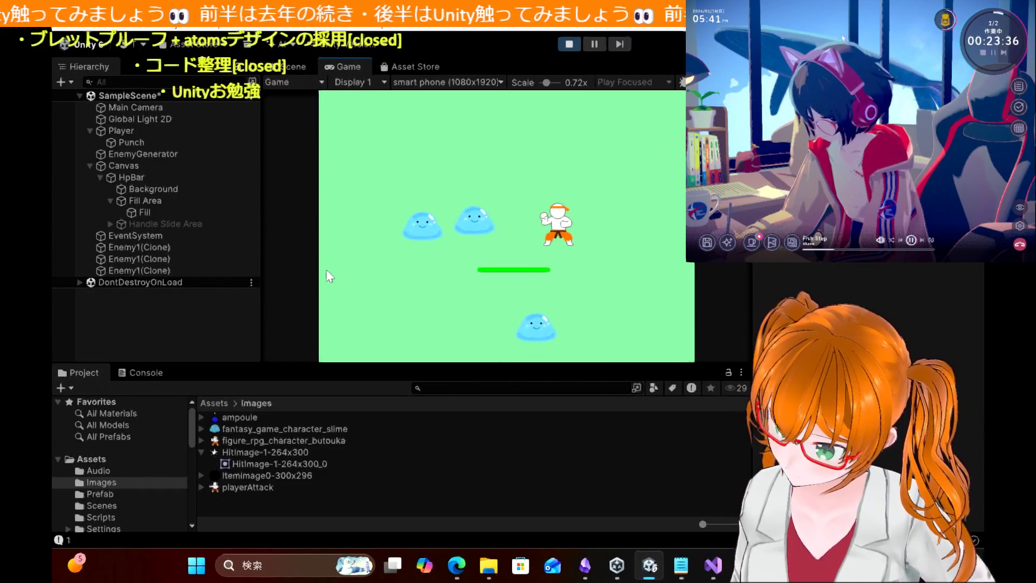
key("Right")
key("Up")
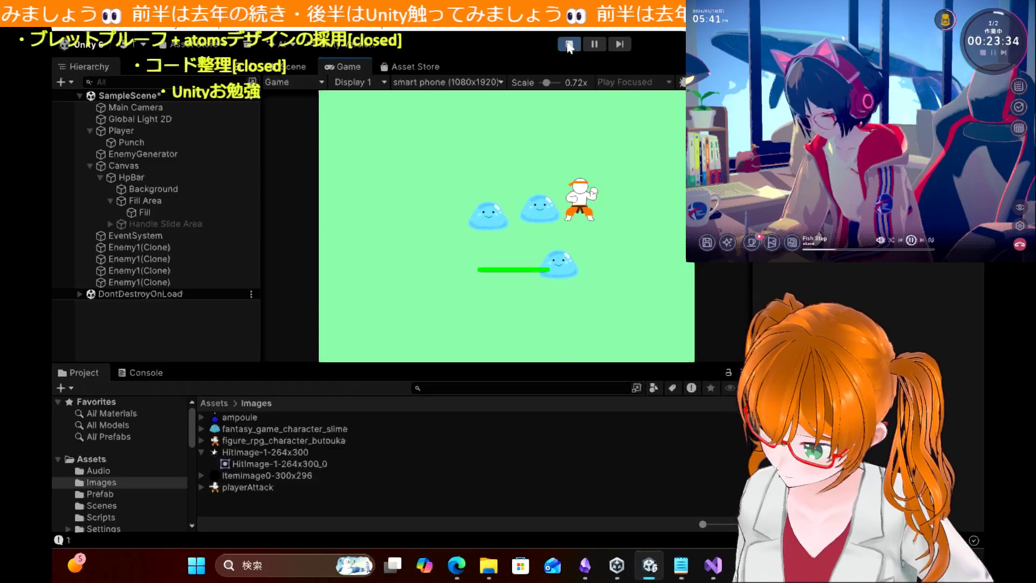
left_click(569, 45)
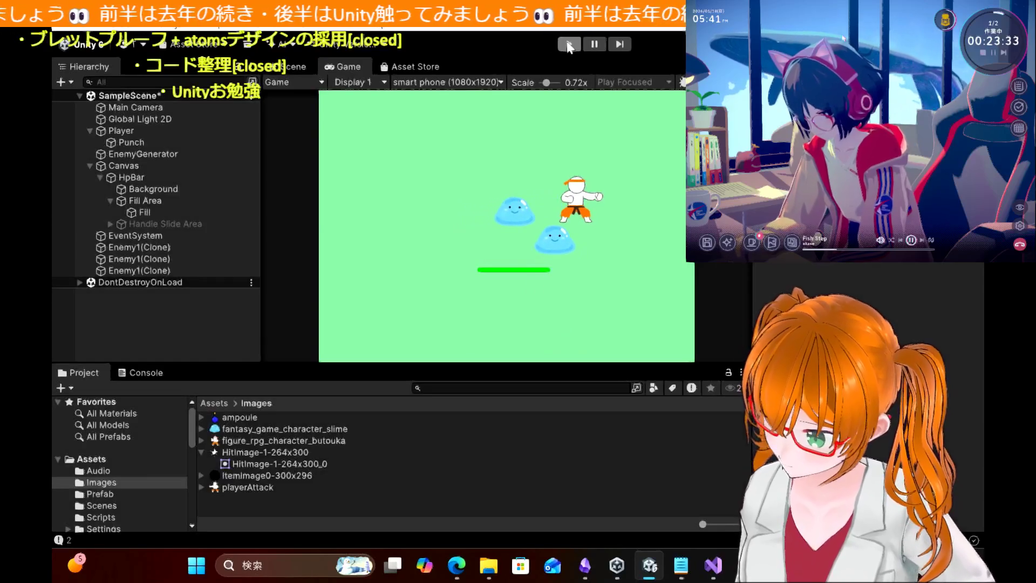
left_click(720, 567)
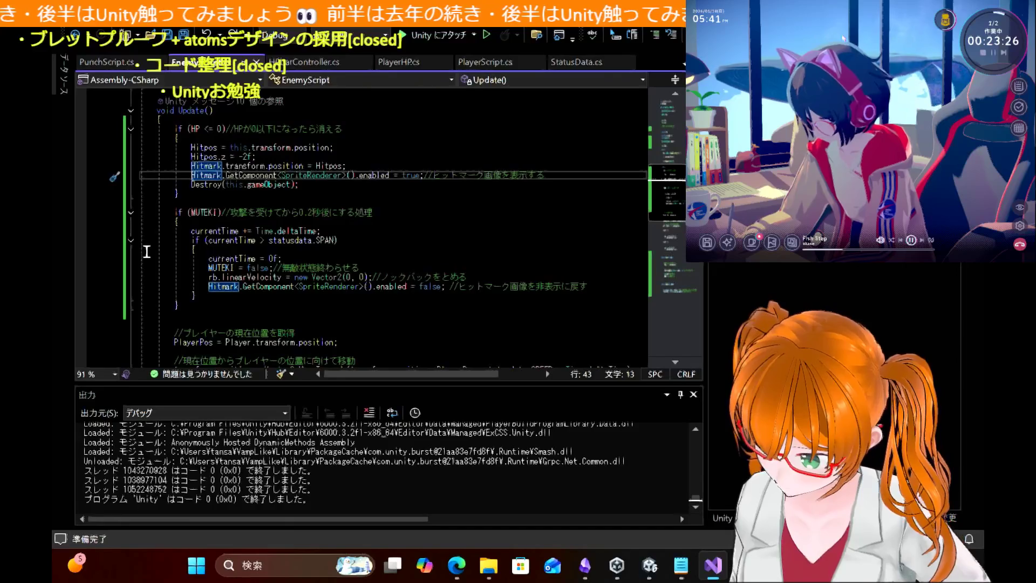
Step: Comment out line 55, the MUTEKI-block Hitmark hide line, with // and save EnemyScript.cs
left_click(210, 287)
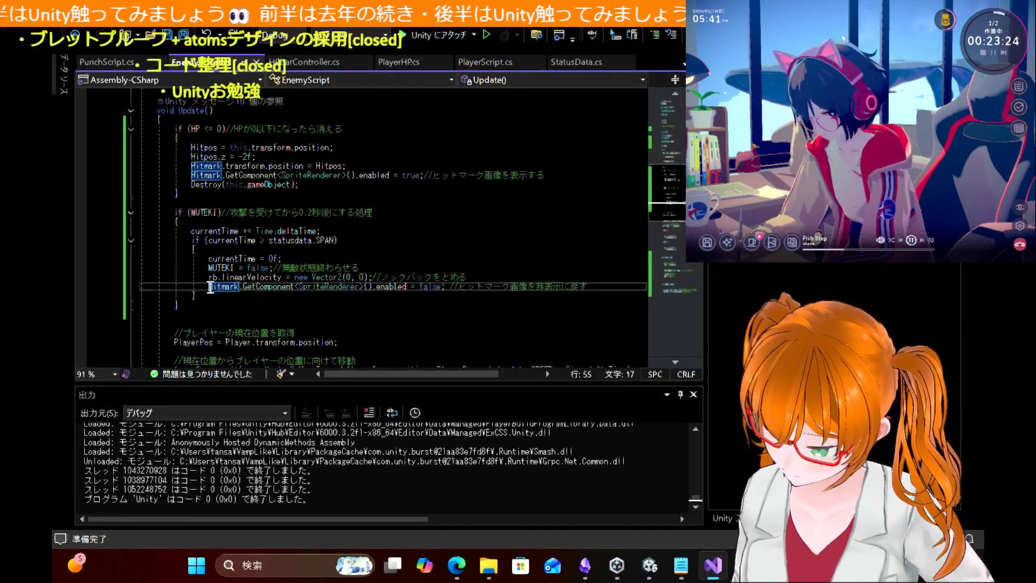
type("//")
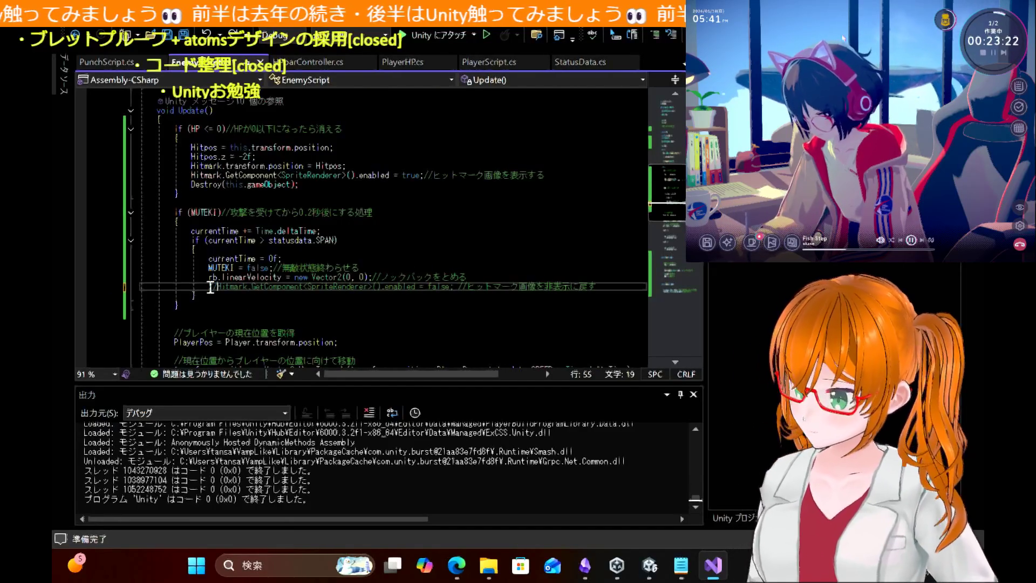
key("ctrl+s")
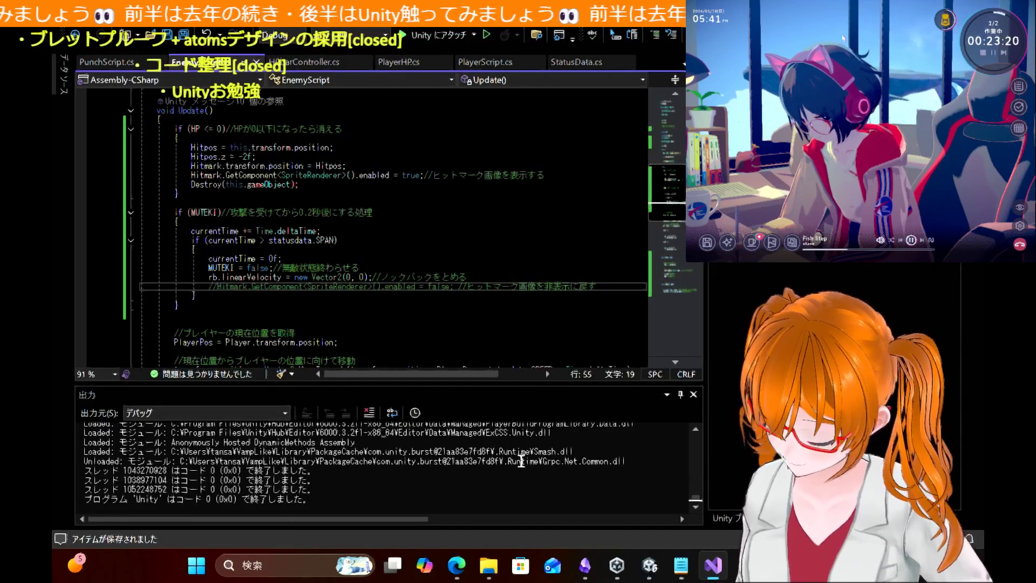
Step: Bring the VampLike Unity Editor back to the front
mouse_move(651, 565)
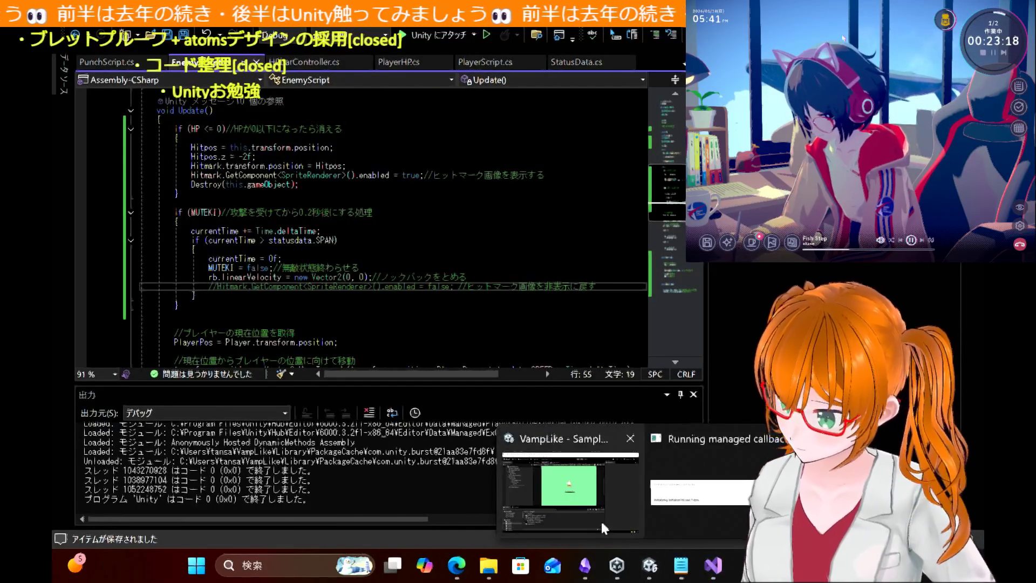
left_click(602, 523)
left_click(646, 575)
left_click(644, 577)
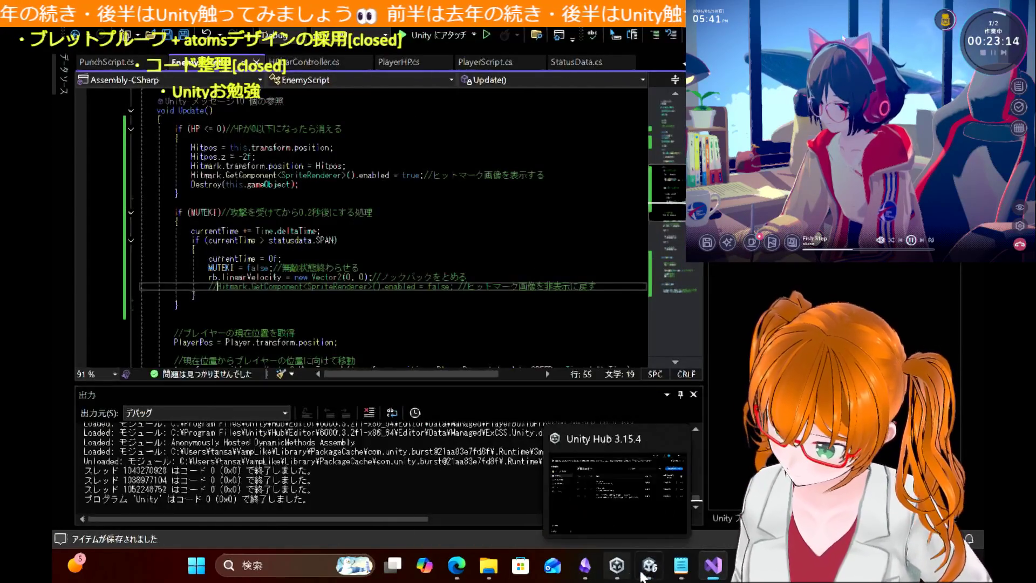
left_click(653, 559)
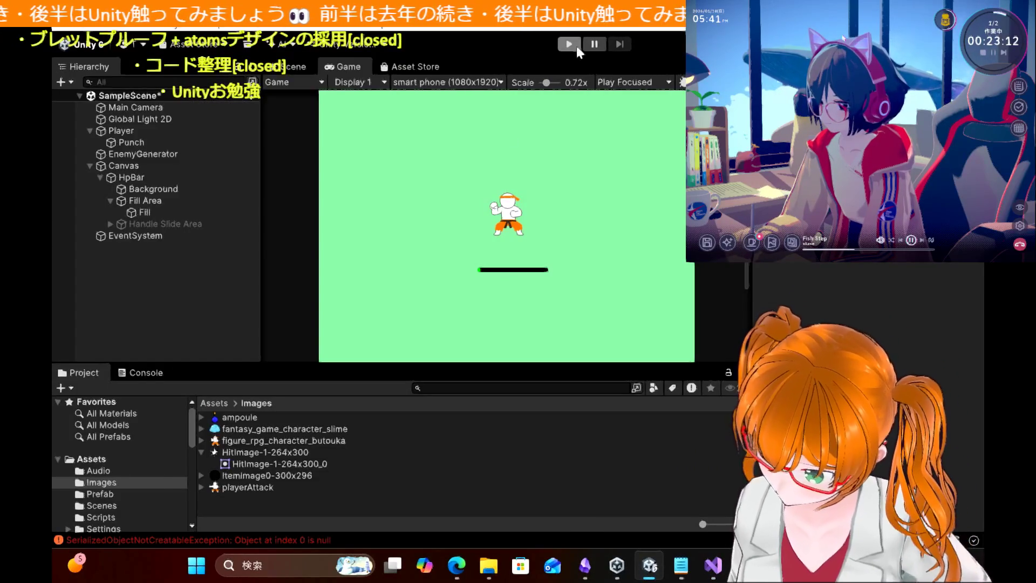
Step: Play-test the game with the hide line commented out, then stop Play mode with Ctrl+P
left_click(574, 45)
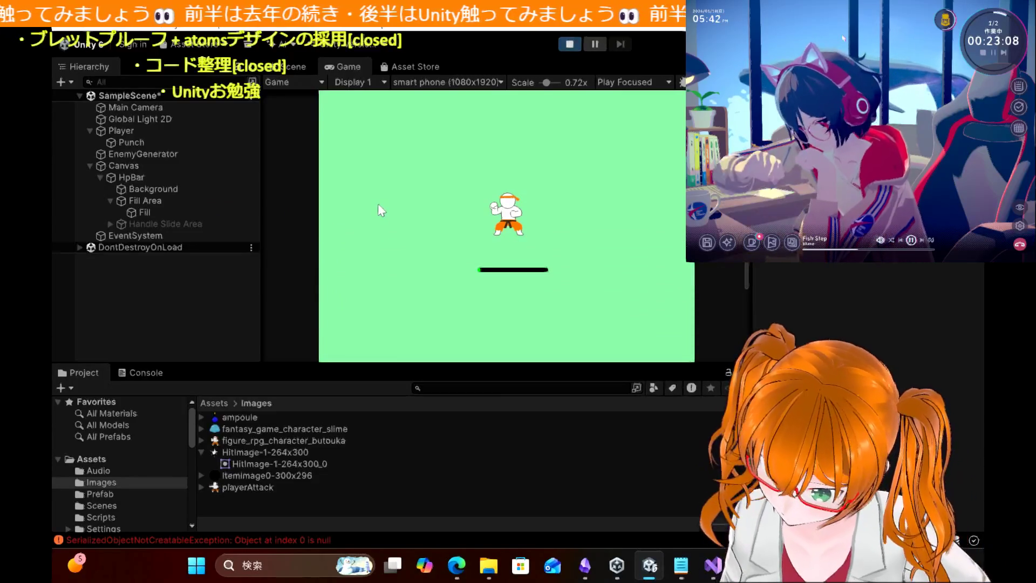
left_click(377, 204)
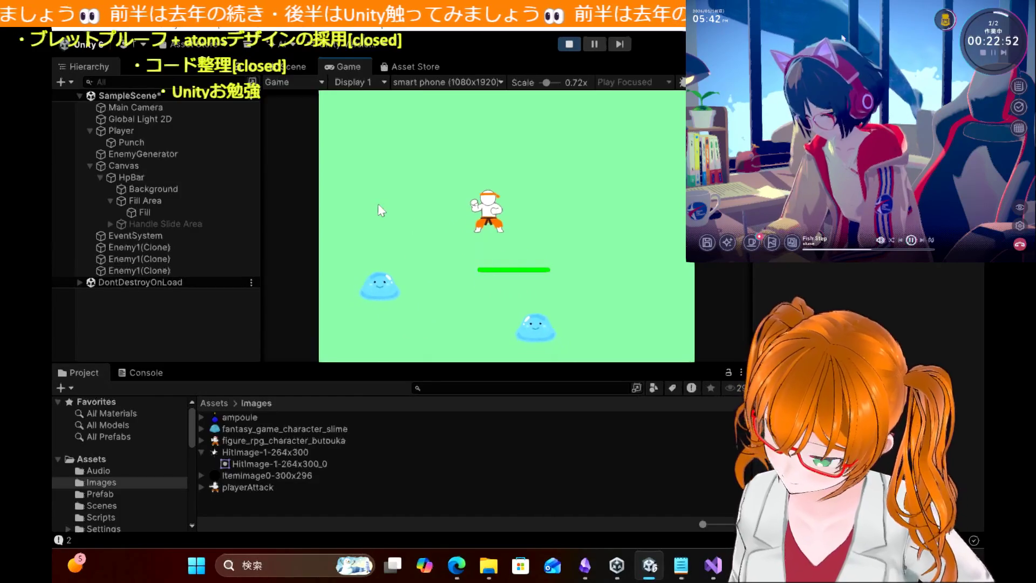
key("ctrl+p")
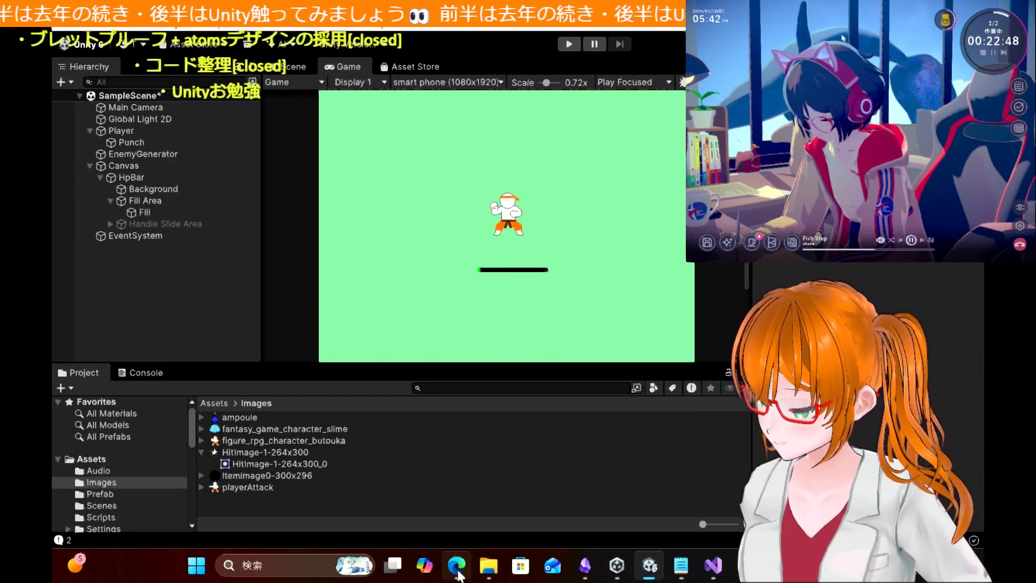
Step: Remove the // so the Hitmark hide line in EnemyScript is active again
mouse_move(459, 573)
left_click(714, 568)
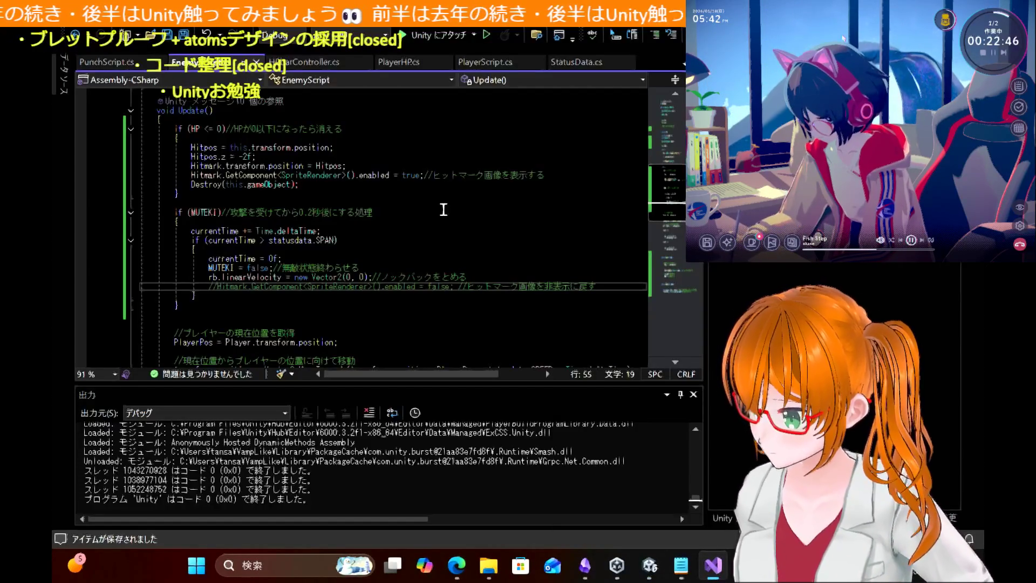
key("BackSpace")
key("BackSpace")
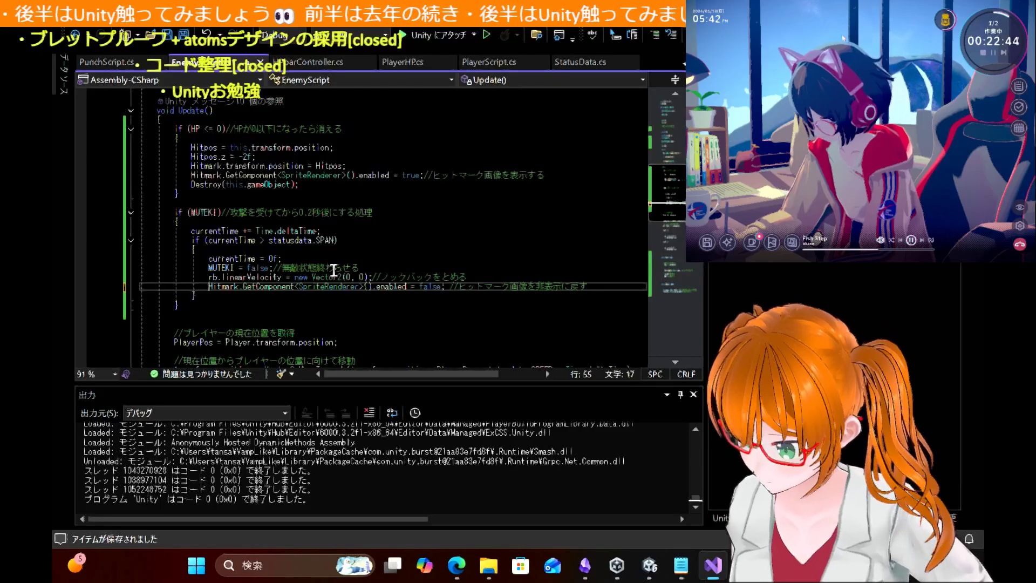
scroll(366, 178, "up", 7)
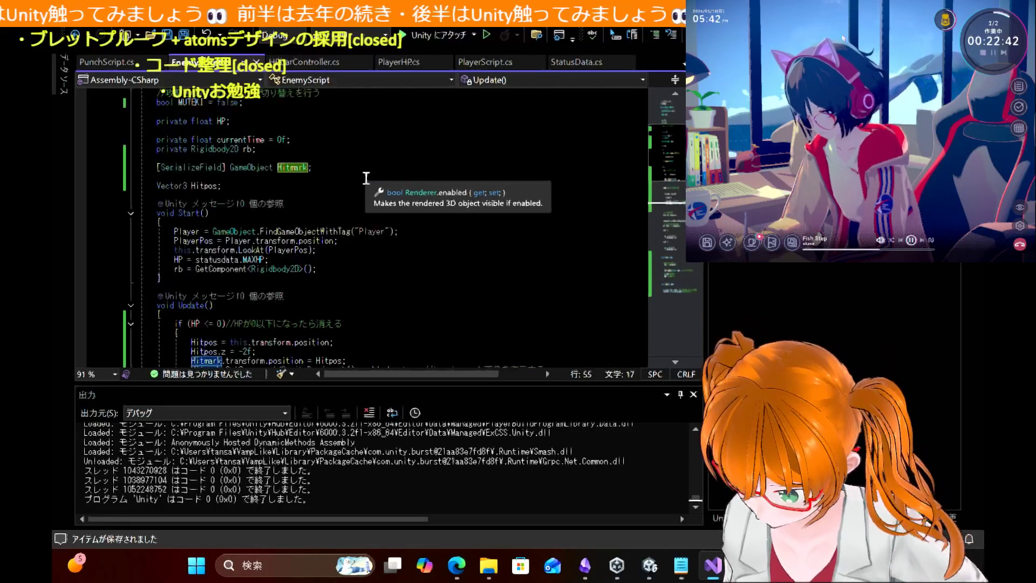
scroll(366, 178, "down", 2)
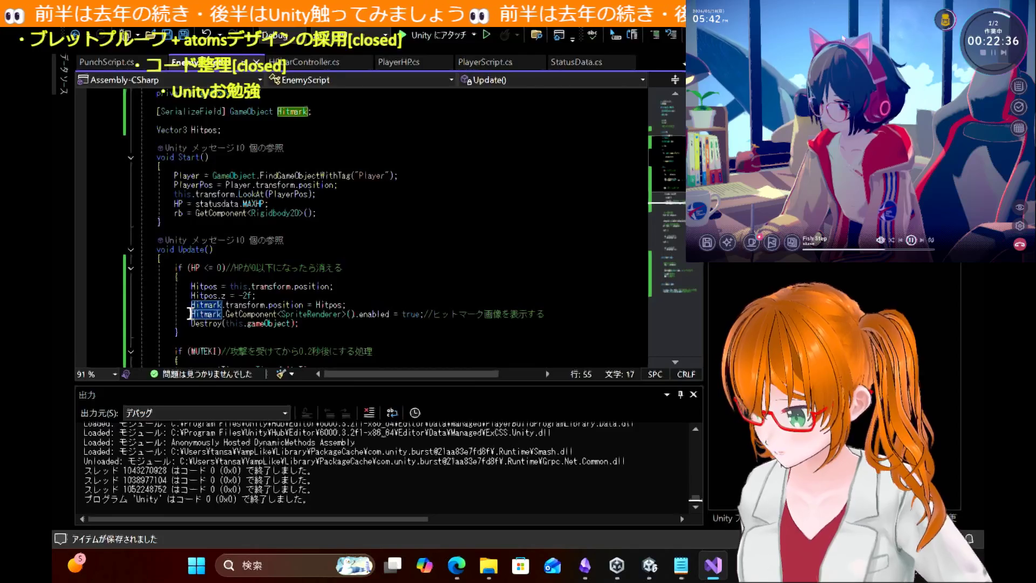
Step: Copy the Hitmark enable statement and paste it on a new line in Start()
left_click_drag(193, 314, 281, 315)
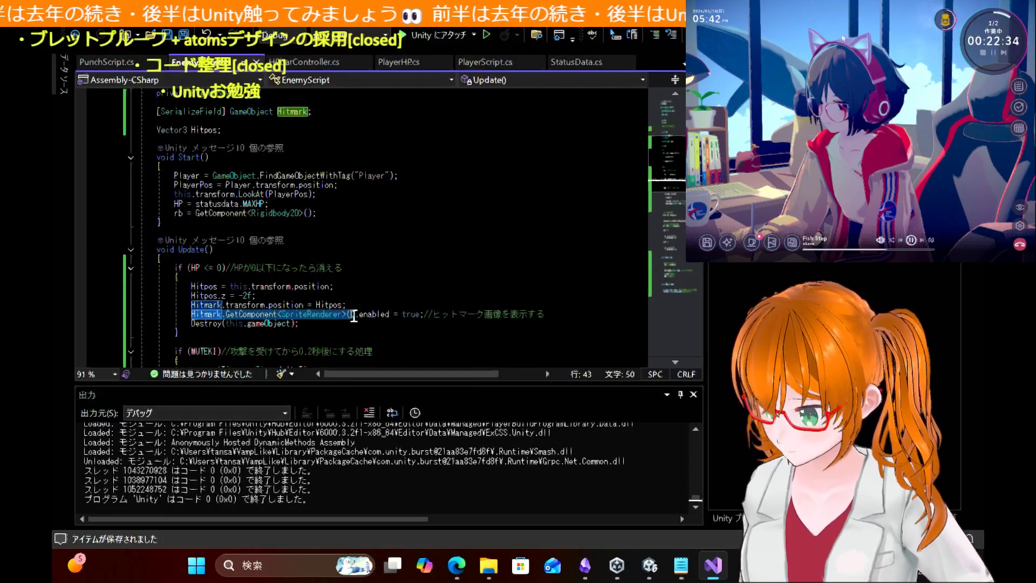
left_click_drag(352, 316, 413, 315)
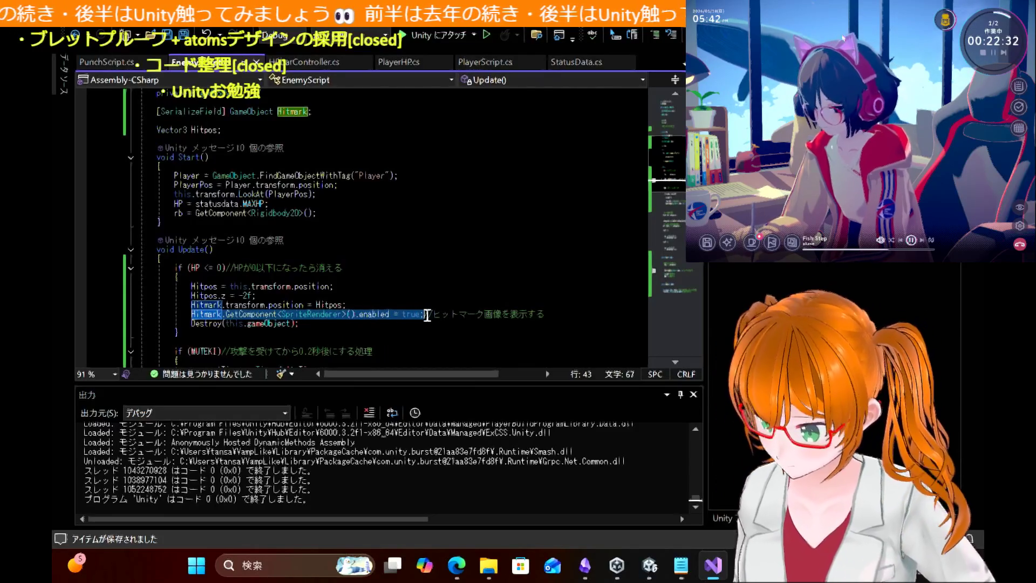
key("ctrl+c")
left_click(370, 214)
key("Return")
key("ctrl+v")
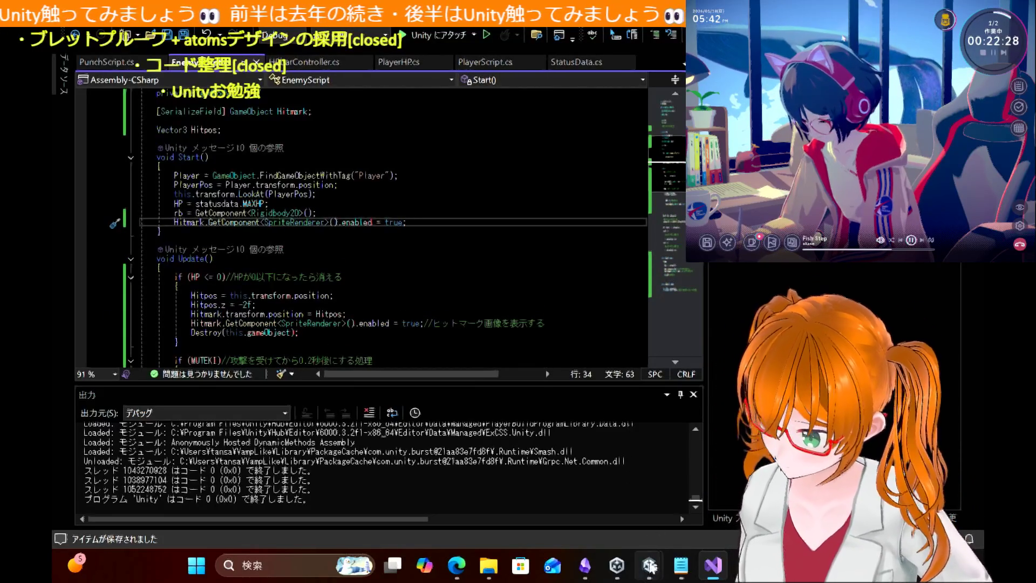
Step: Bring the Unity Editor back to the front
mouse_move(650, 565)
left_click(579, 493)
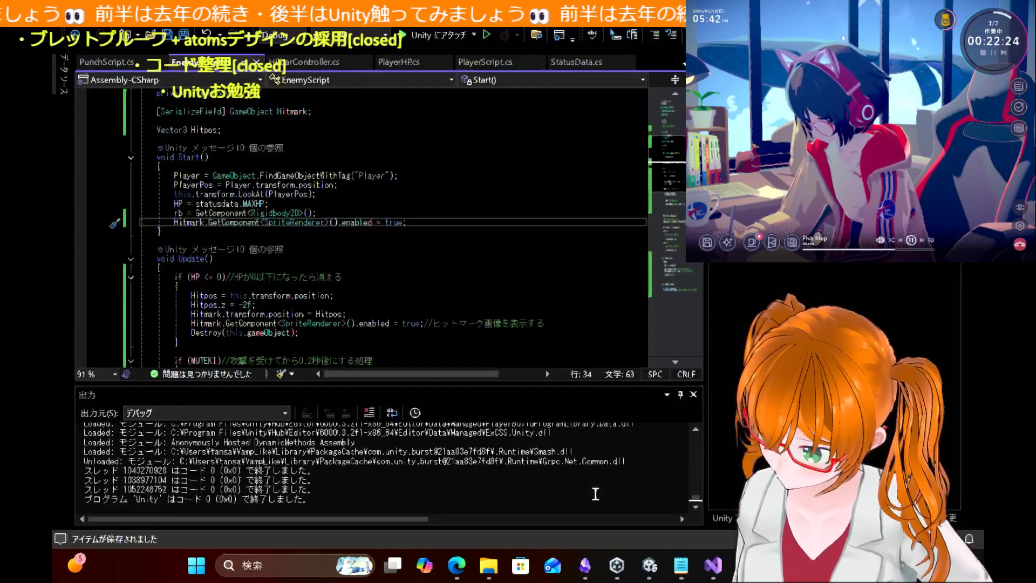
left_click(650, 561)
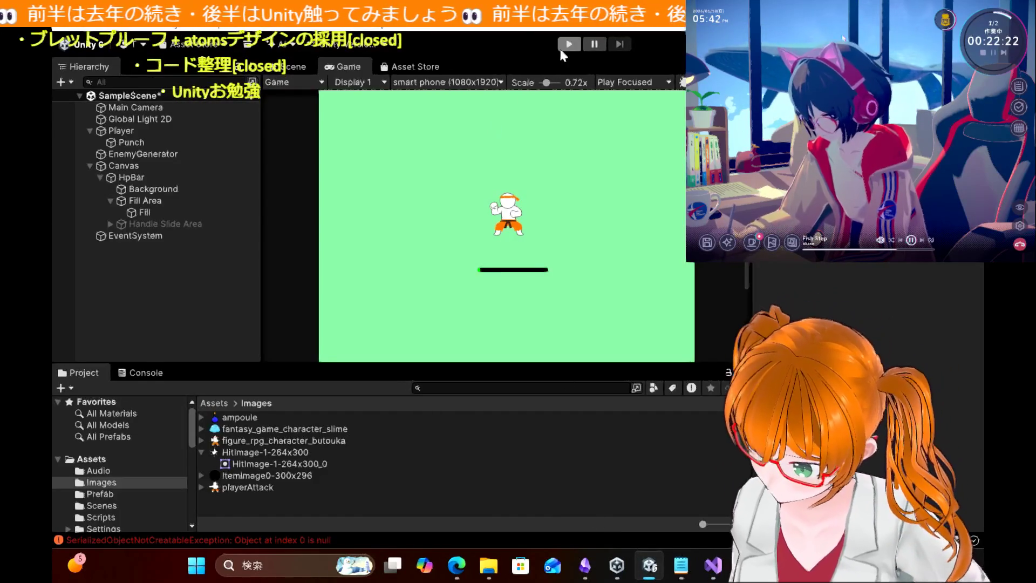
left_click(561, 45)
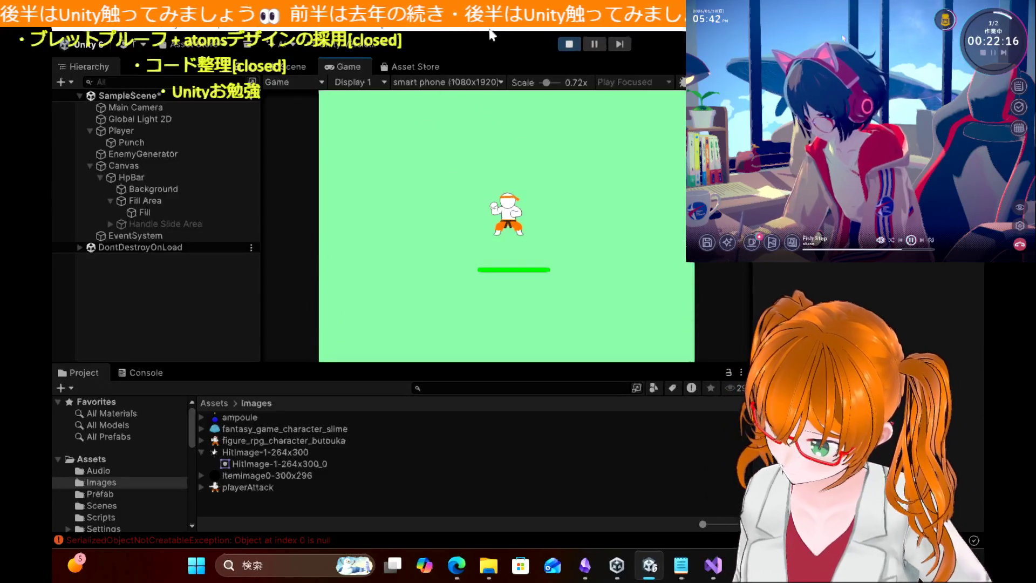
key("Left")
key("Right")
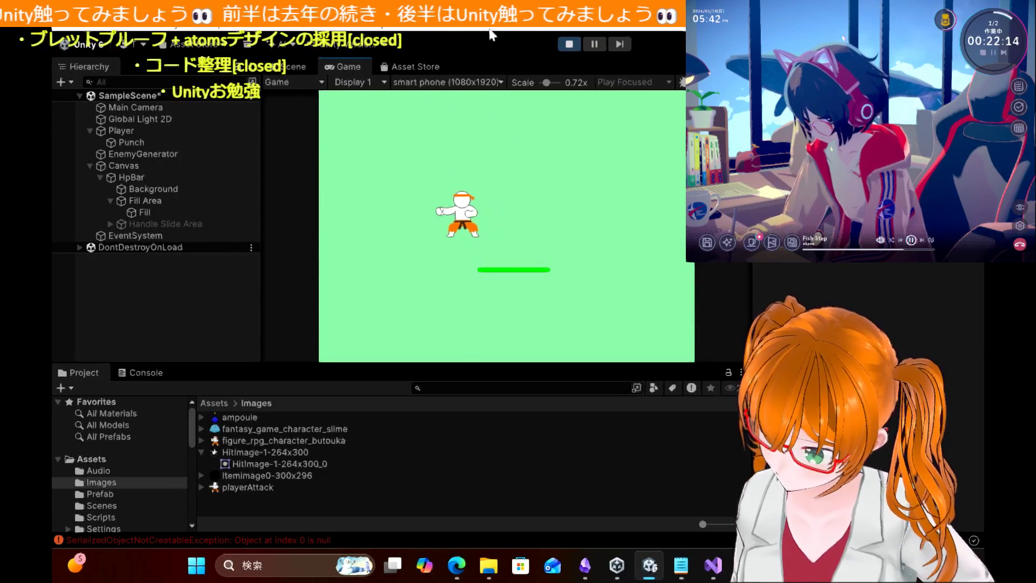
key("Right")
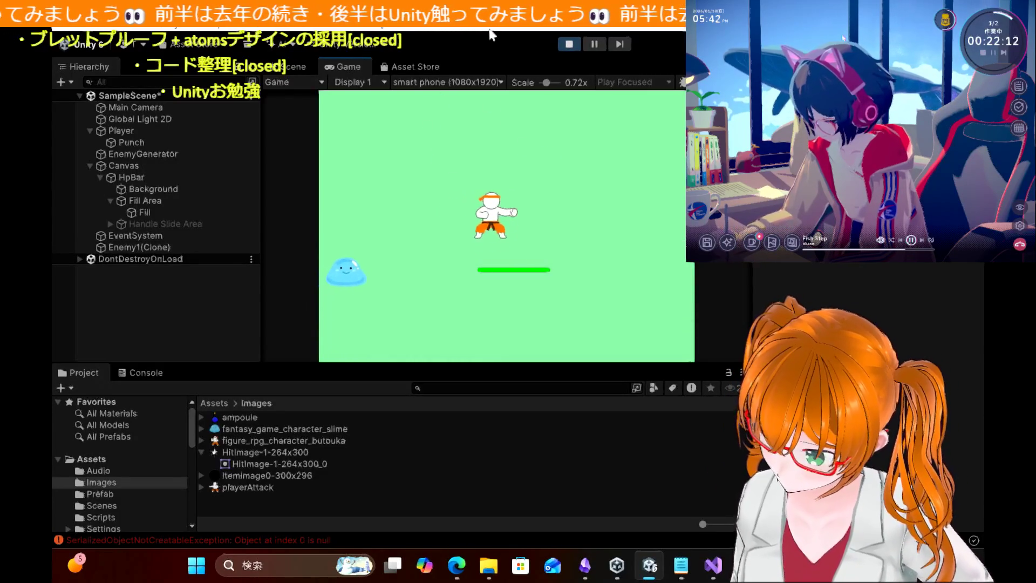
key("Down")
key("Left")
key("Right")
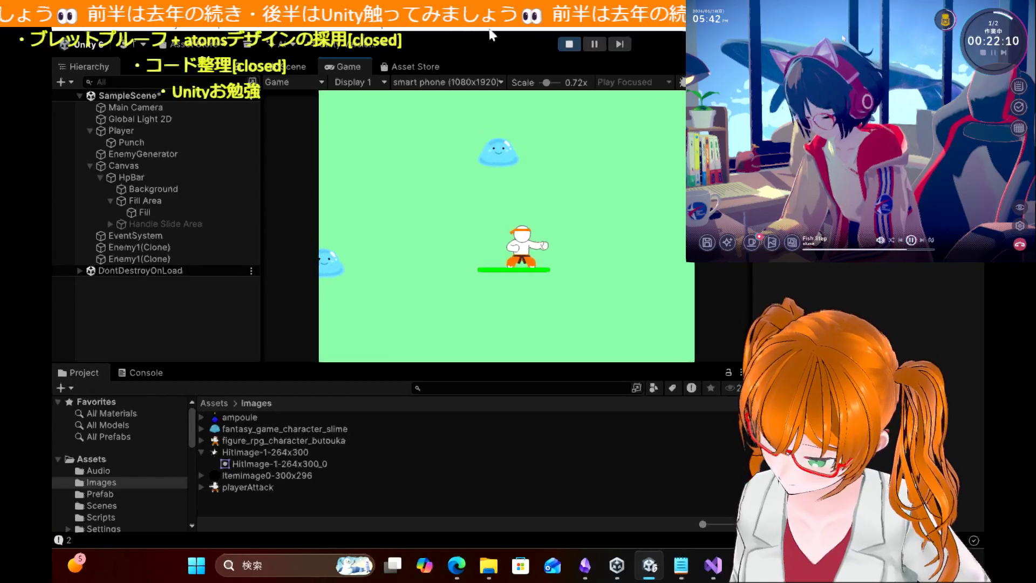
key("Up")
key("Left")
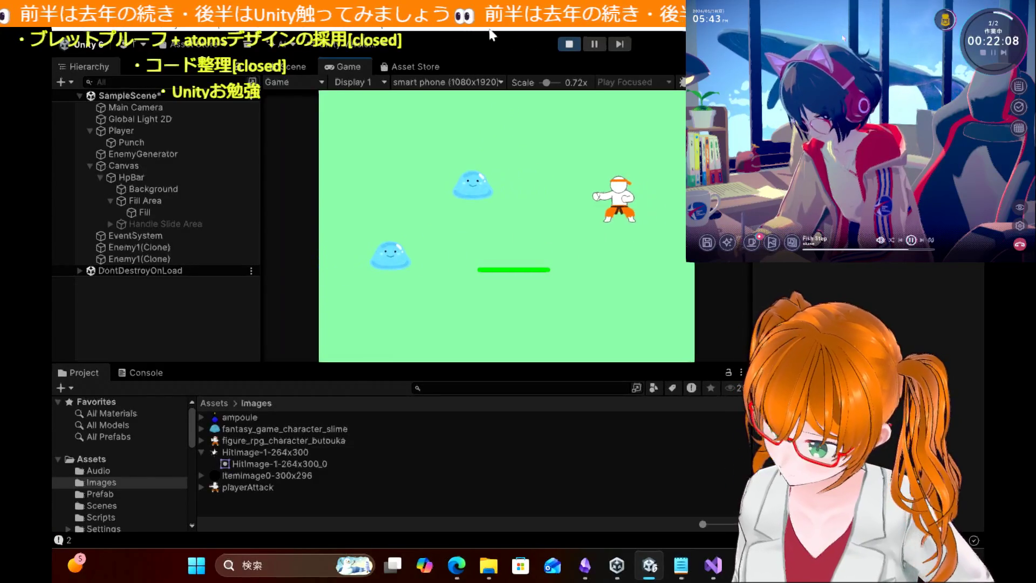
key("Down")
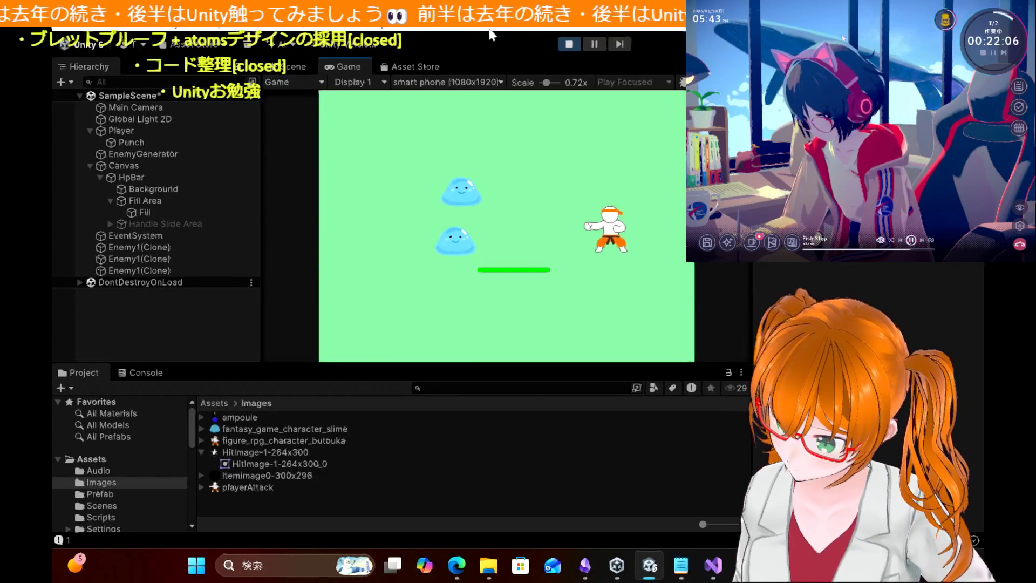
key("Left")
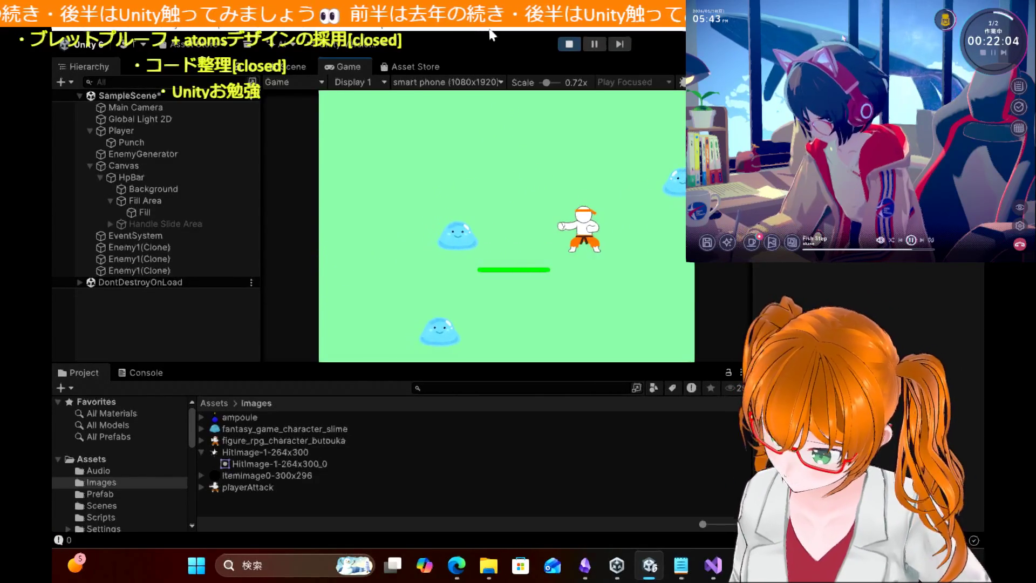
key("Left")
key("Left")
key("Up")
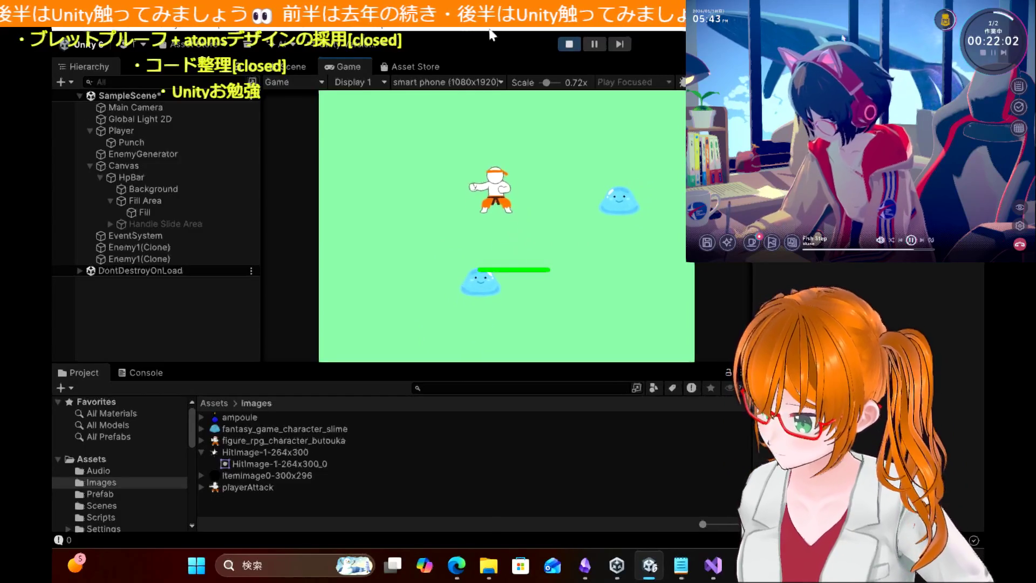
key("Right")
key("Left")
key("Down")
key("Right")
key("Up")
key("Left")
key("Left")
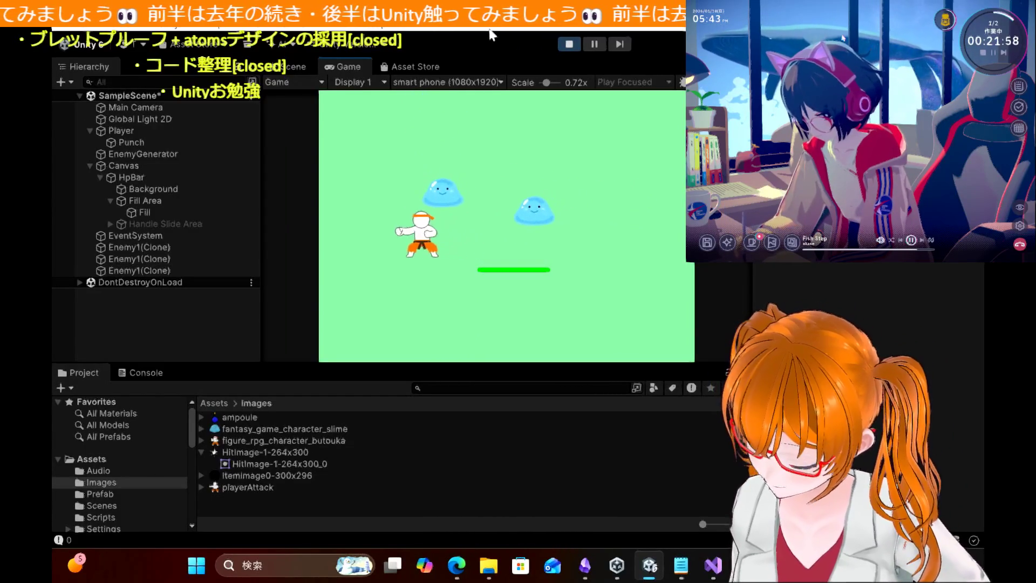
key("Right")
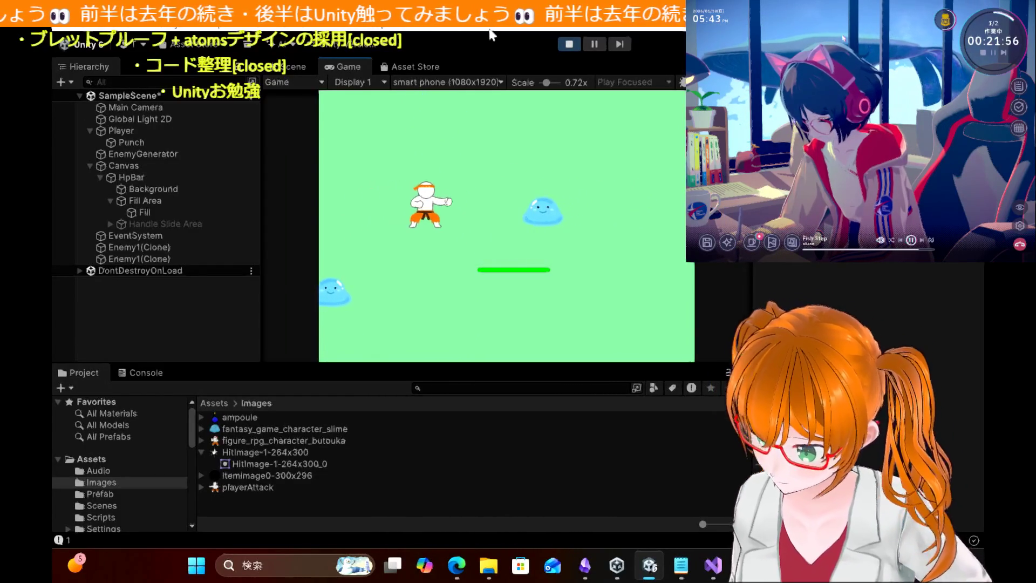
left_click(568, 47)
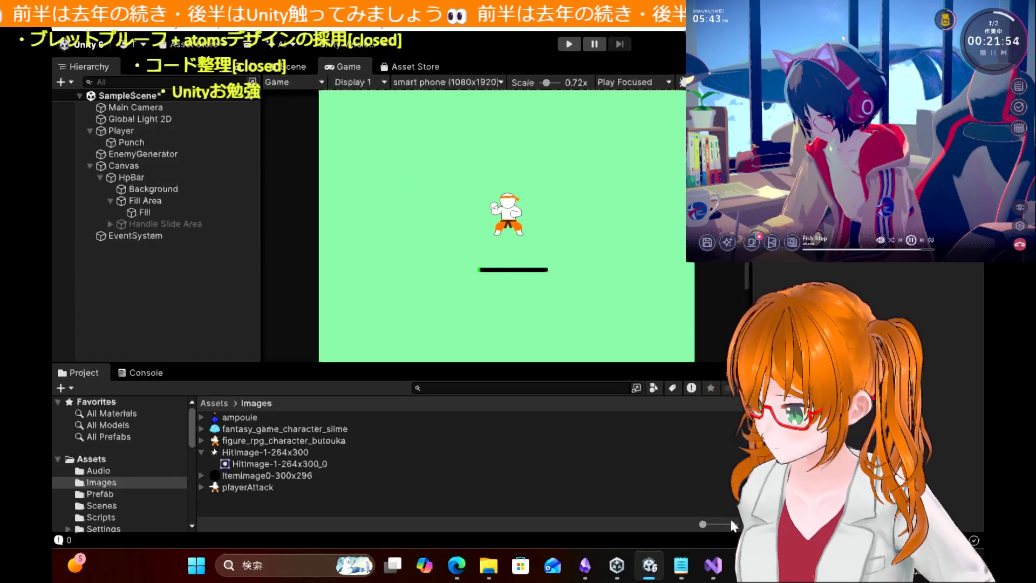
left_click(722, 570)
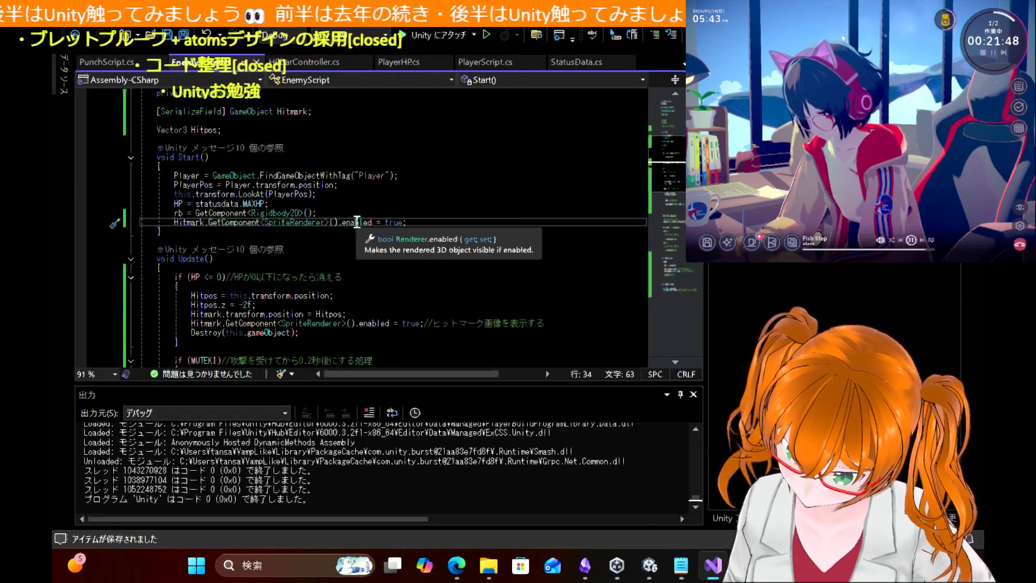
left_click(648, 570)
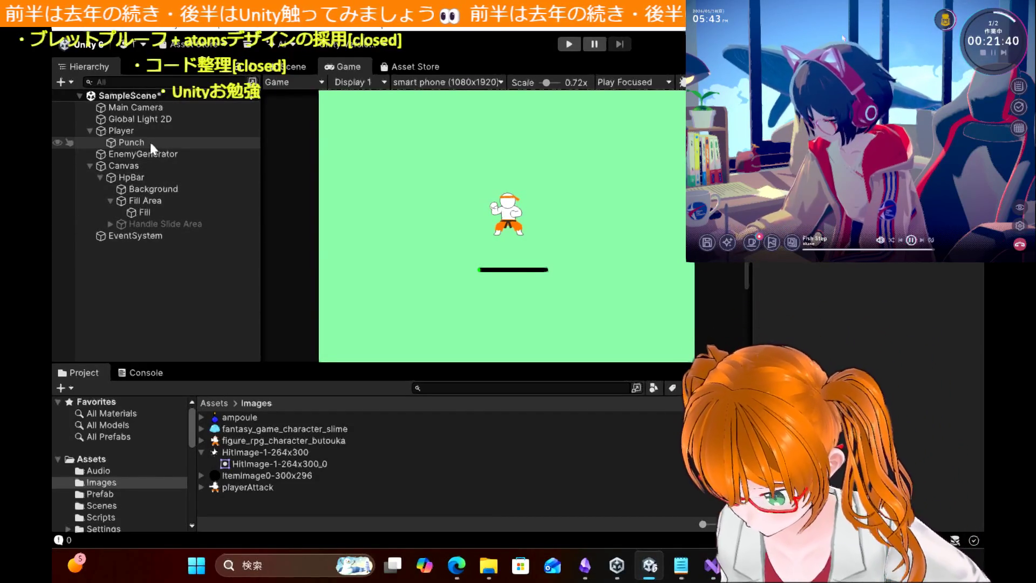
Step: Turn off sprite rendering on the HitImg prefab in the Prefab folder
left_click(116, 493)
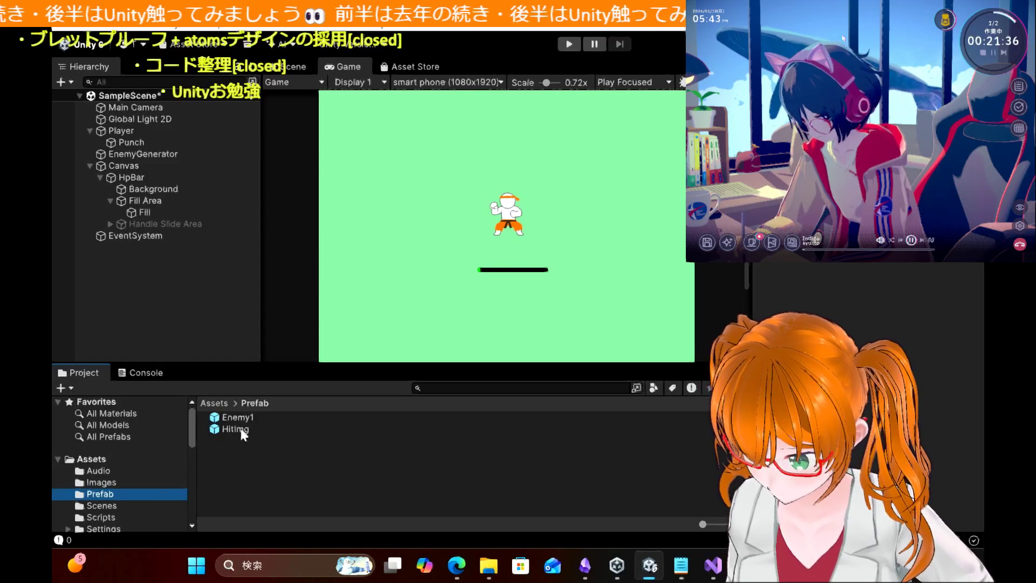
left_click(241, 431)
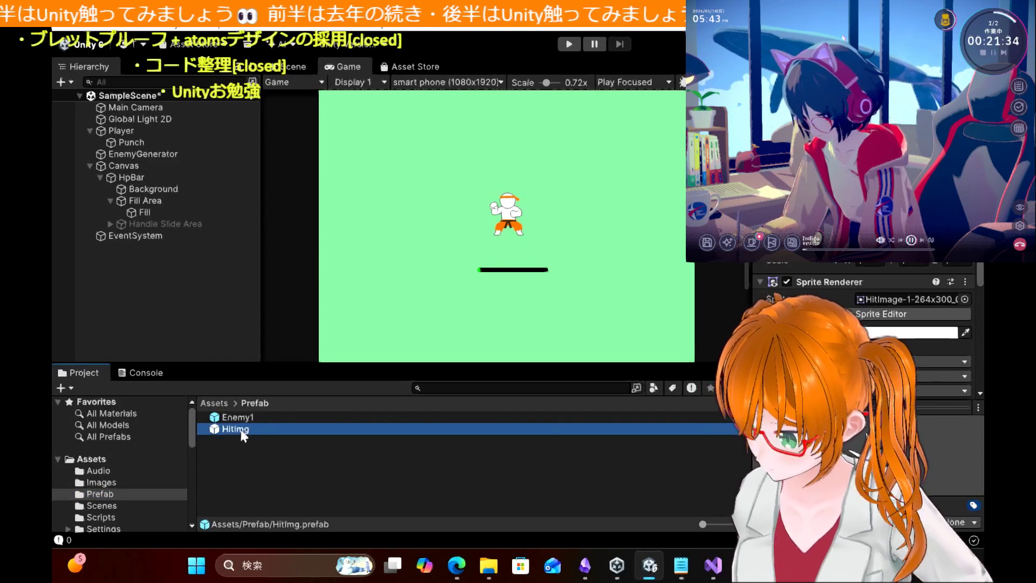
left_click(787, 282)
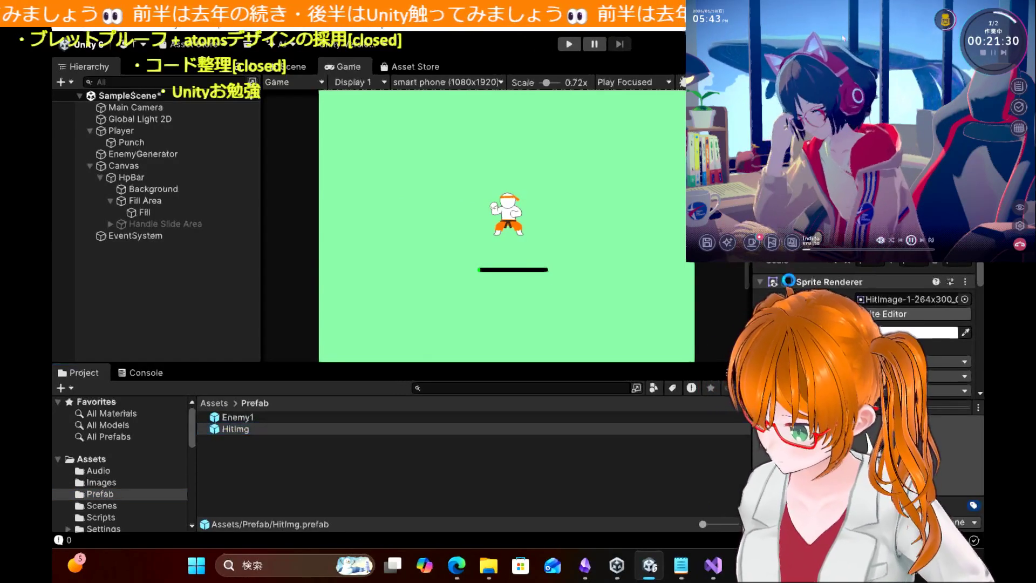
scroll(864, 335, "down", 5)
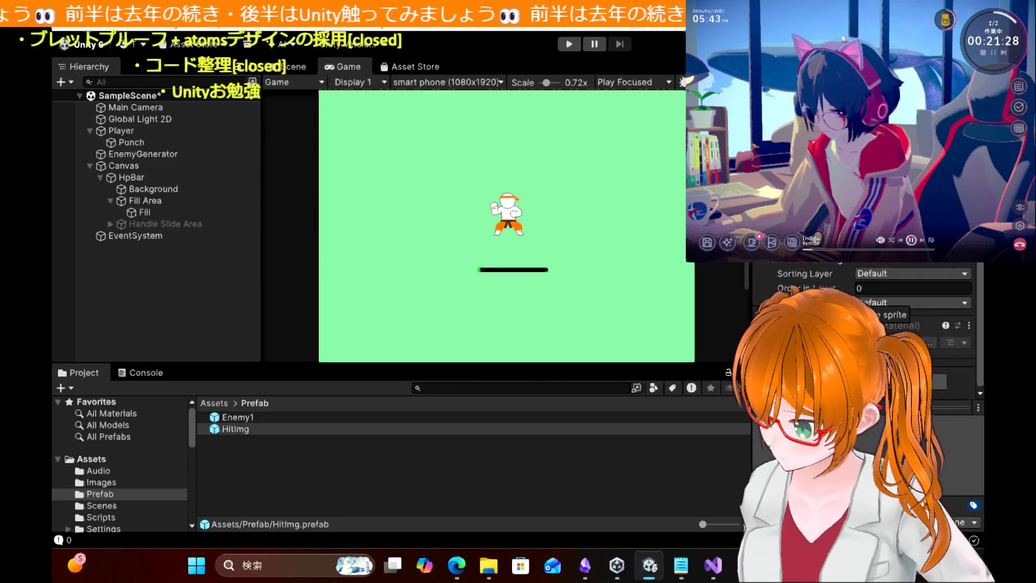
scroll(863, 324, "up", 3)
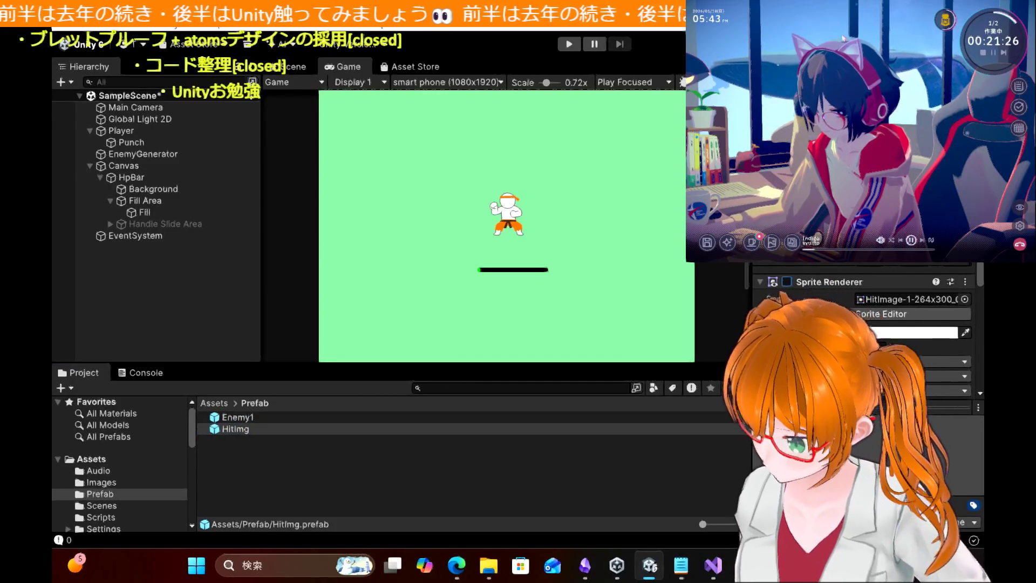
Step: Inspect the Enemy1 prefab's settings, then return to EnemyScript.cs in Visual Studio
left_click(238, 419)
scroll(864, 324, "down", 10)
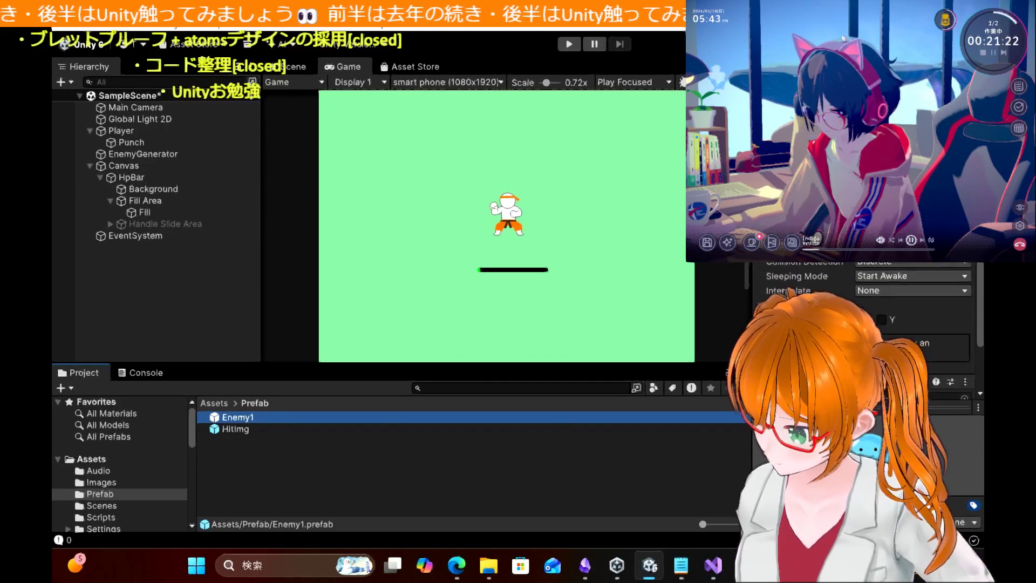
scroll(910, 302, "down", 5)
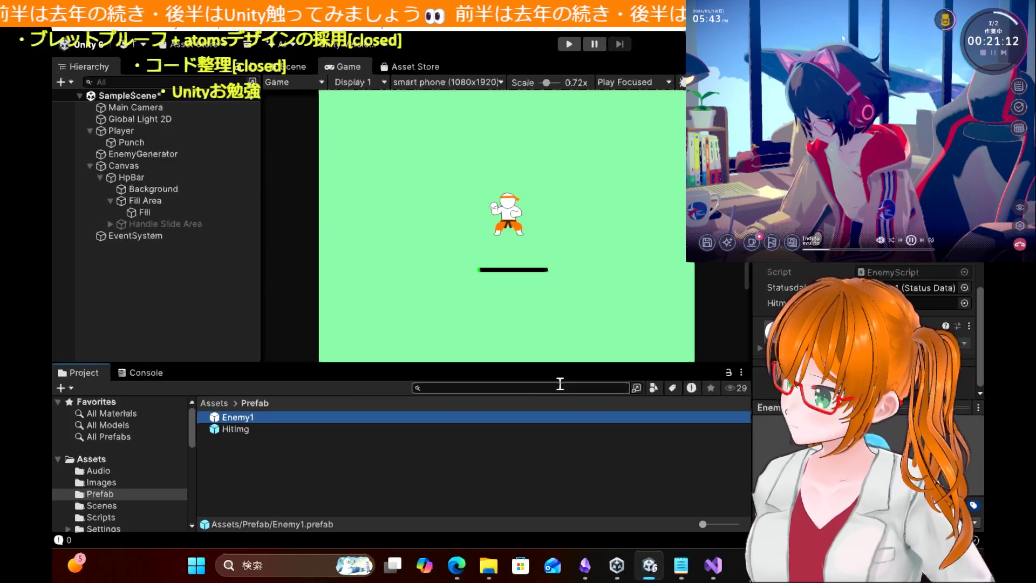
mouse_move(607, 571)
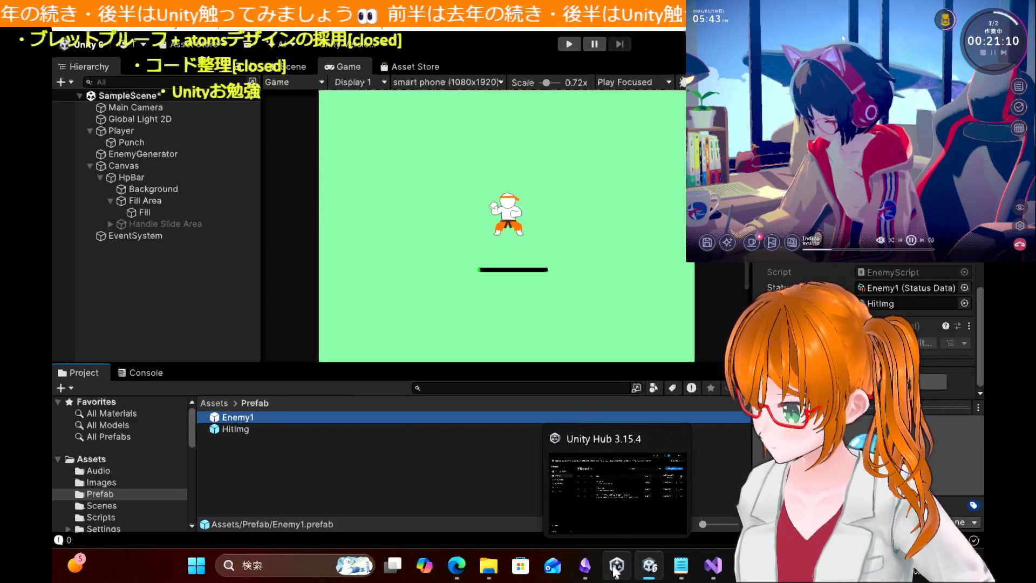
left_click(713, 565)
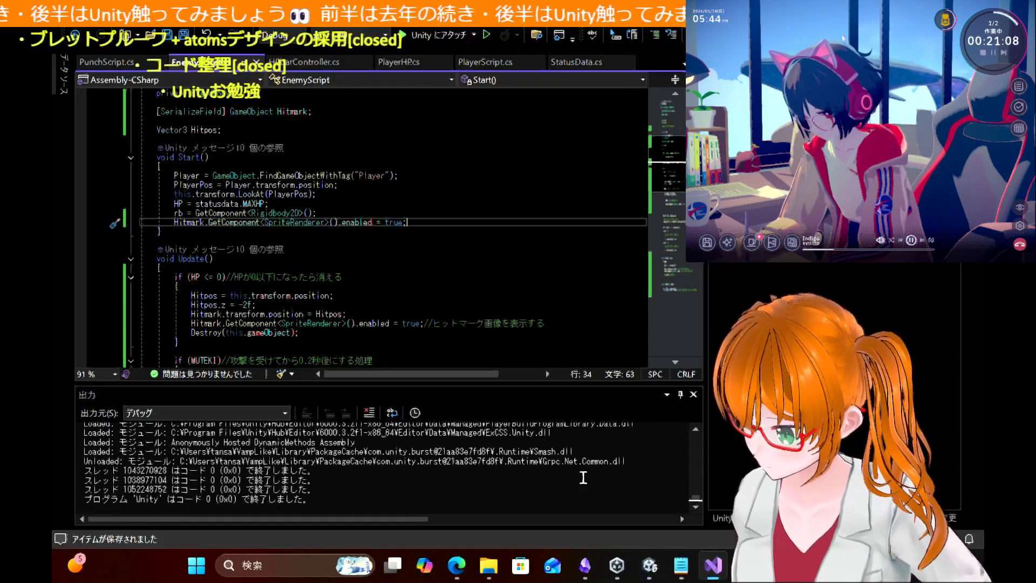
Step: Inspect the Hitmark reference on line 34 of the Start code, then return to Unity
left_click(186, 223)
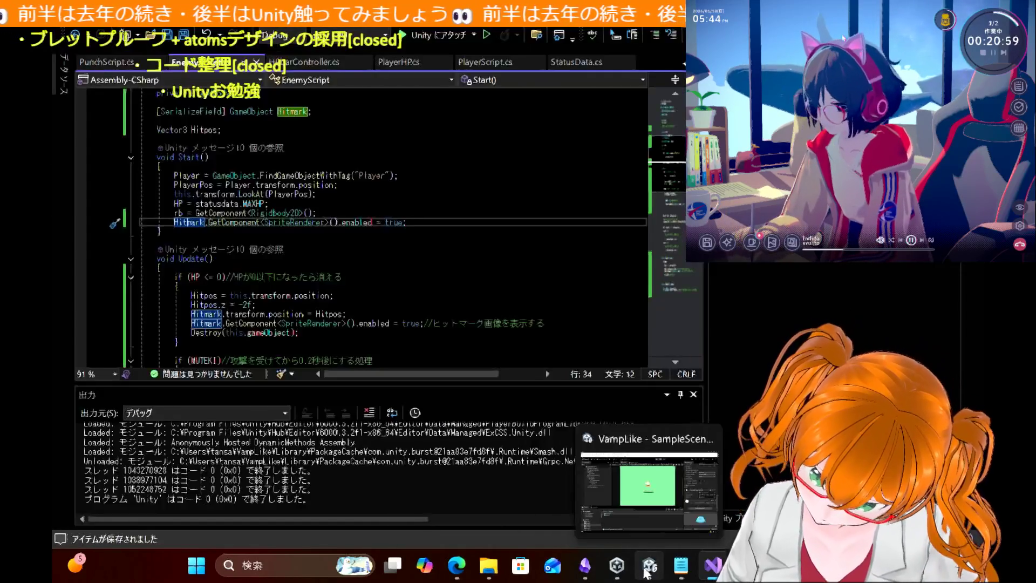
left_click(646, 574)
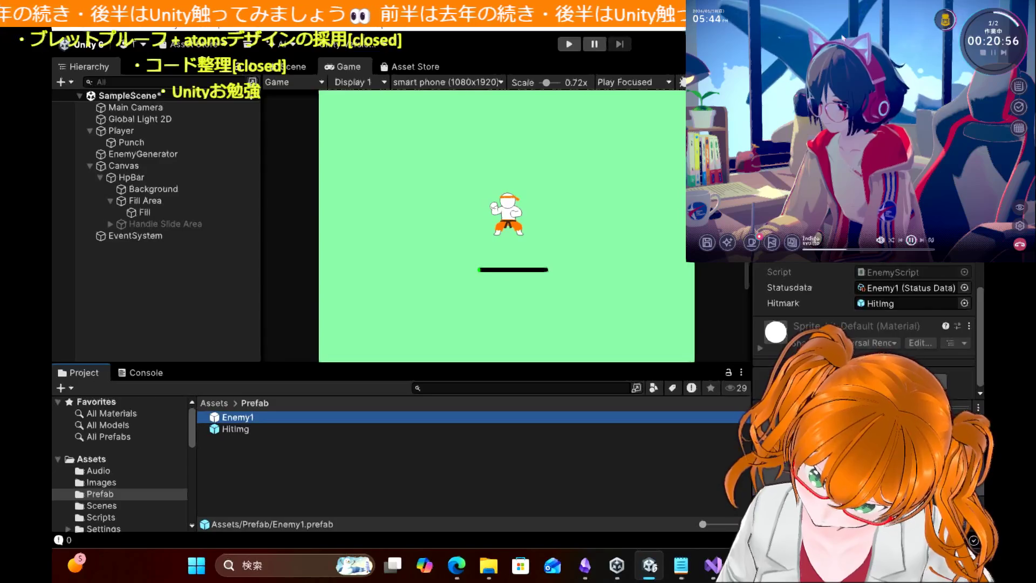
Step: Review the Inspector components, shrink the Game view scale, and start a play test
scroll(864, 324, "up", 5)
scroll(863, 324, "up", 10)
scroll(863, 324, "down", 2)
scroll(864, 324, "up", 1)
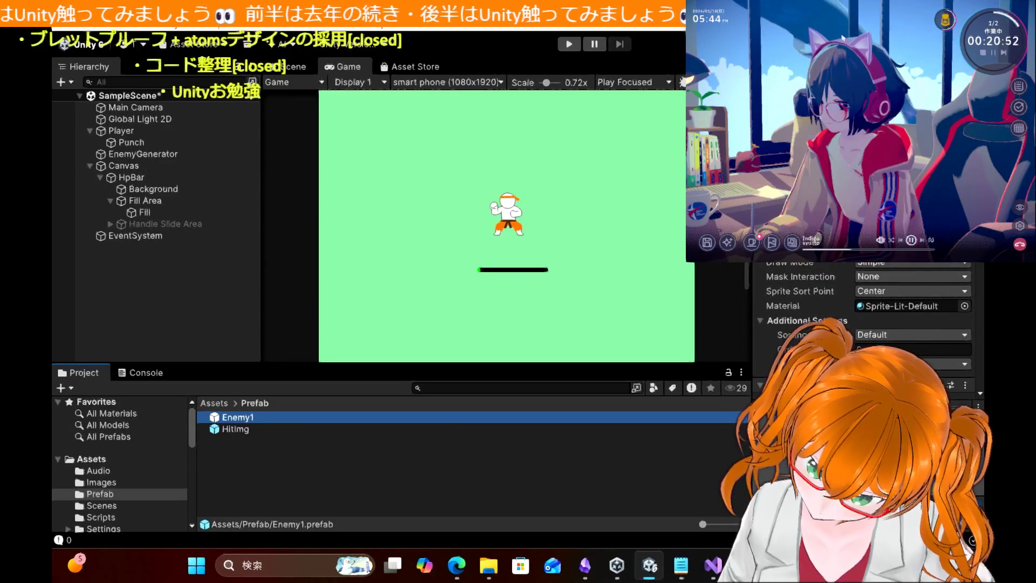
scroll(863, 324, "down", 10)
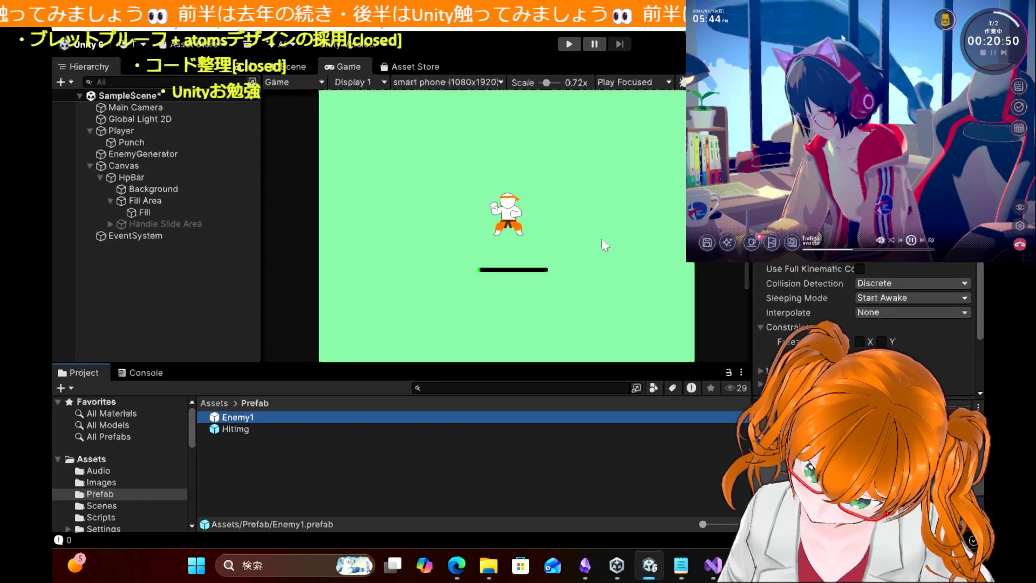
scroll(430, 234, "down", 3)
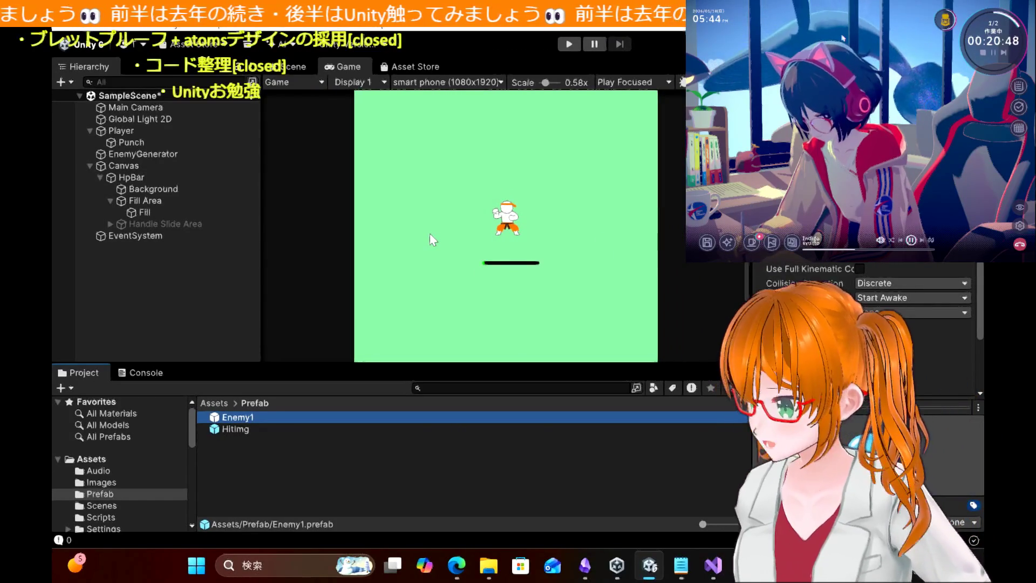
scroll(431, 234, "down", 3)
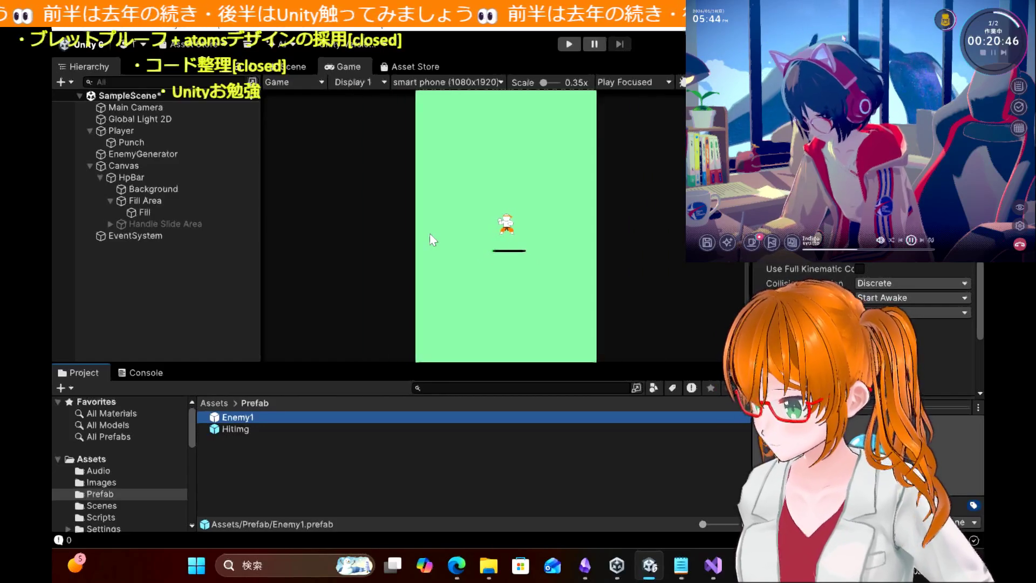
scroll(430, 233, "down", 1)
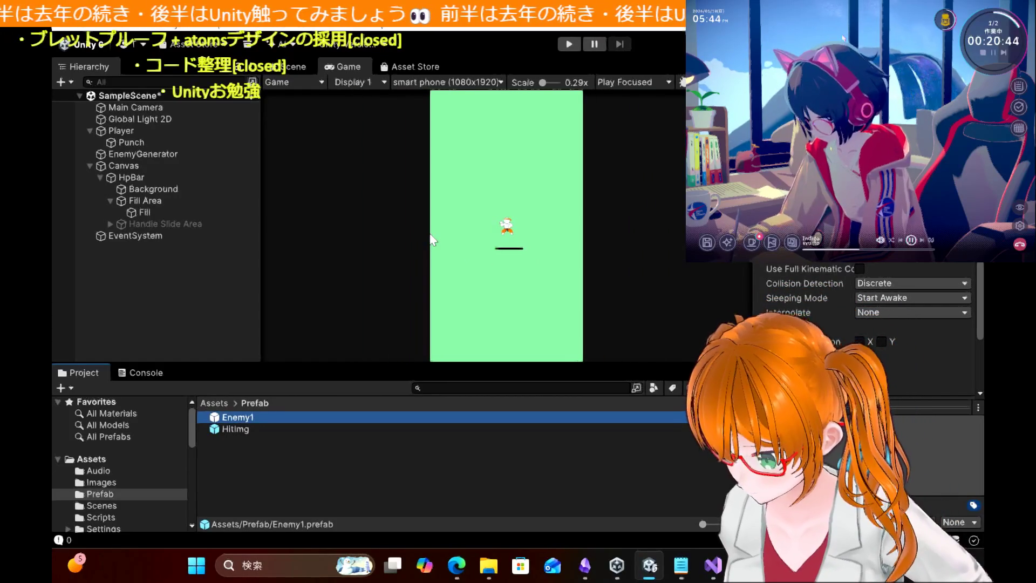
left_click(569, 45)
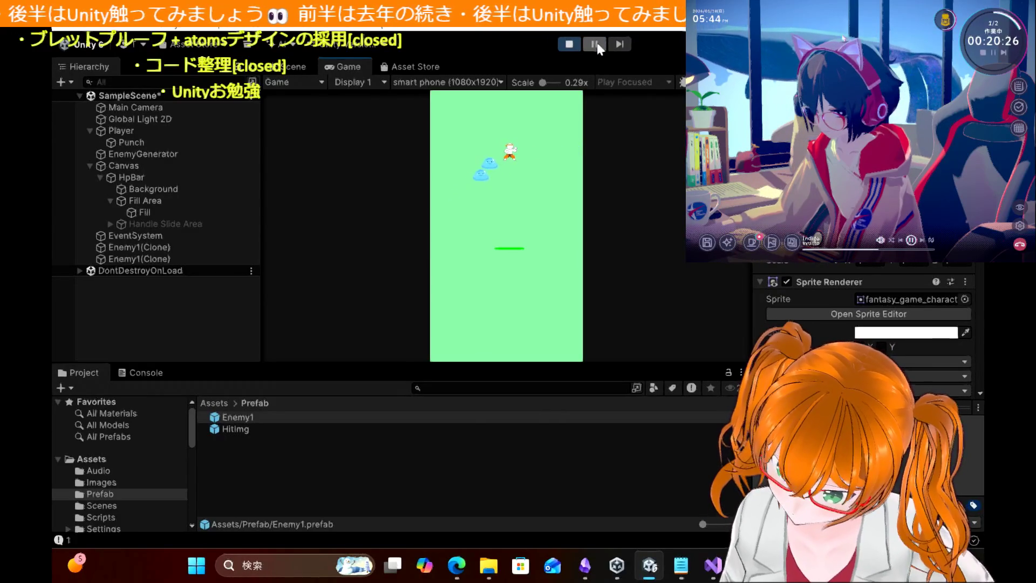
Step: Pause the game and open the HitImg prefab referenced by an Enemy1 clone's Hitmark
left_click(591, 47)
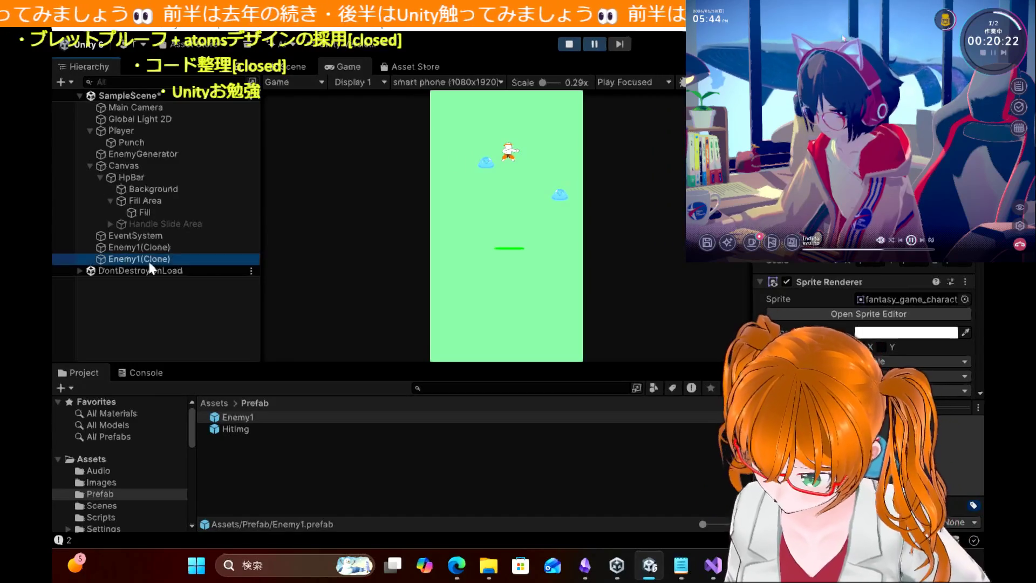
left_click(173, 259)
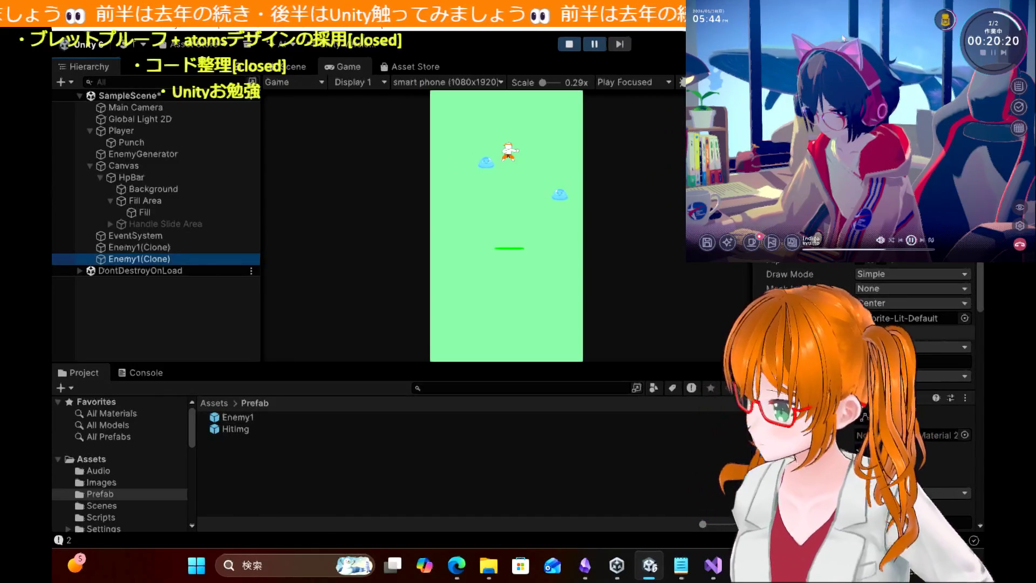
scroll(864, 378, "down", 5)
left_click(912, 439)
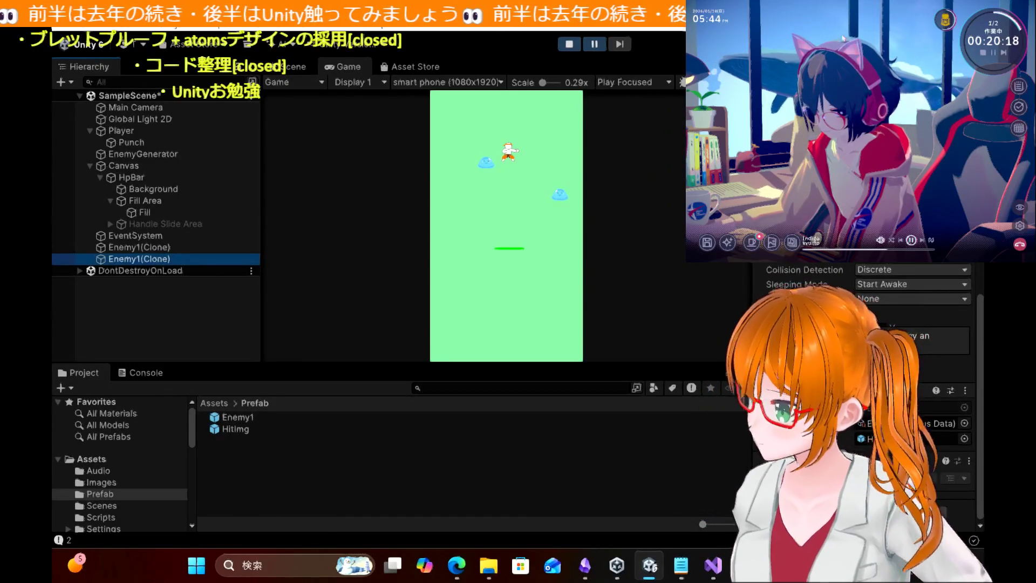
left_click(913, 439)
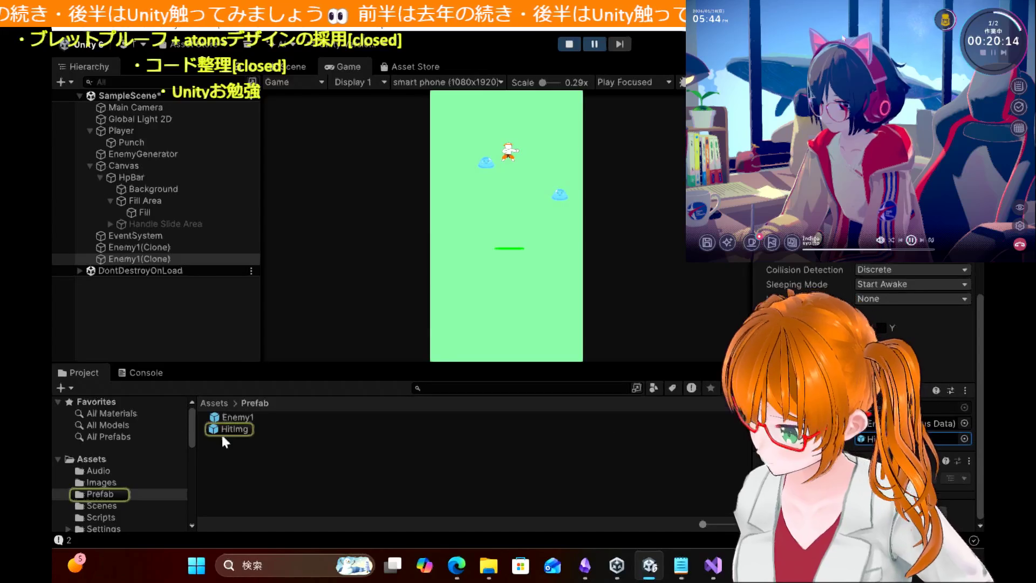
double_click(235, 430)
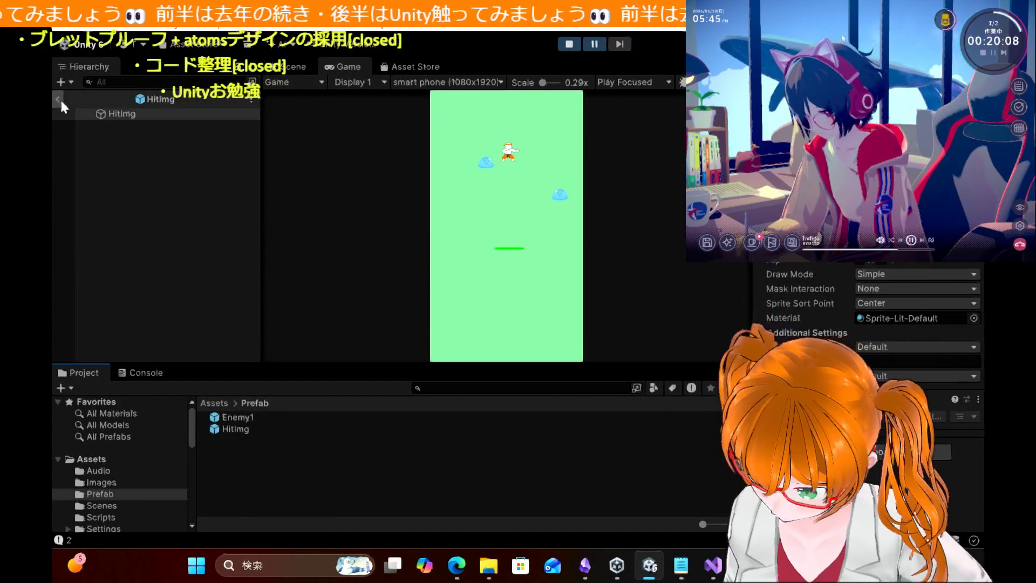
Step: Leave Prefab Mode, recheck the clone's Hitmark reference, and resume the game
left_click(59, 98)
left_click(237, 417)
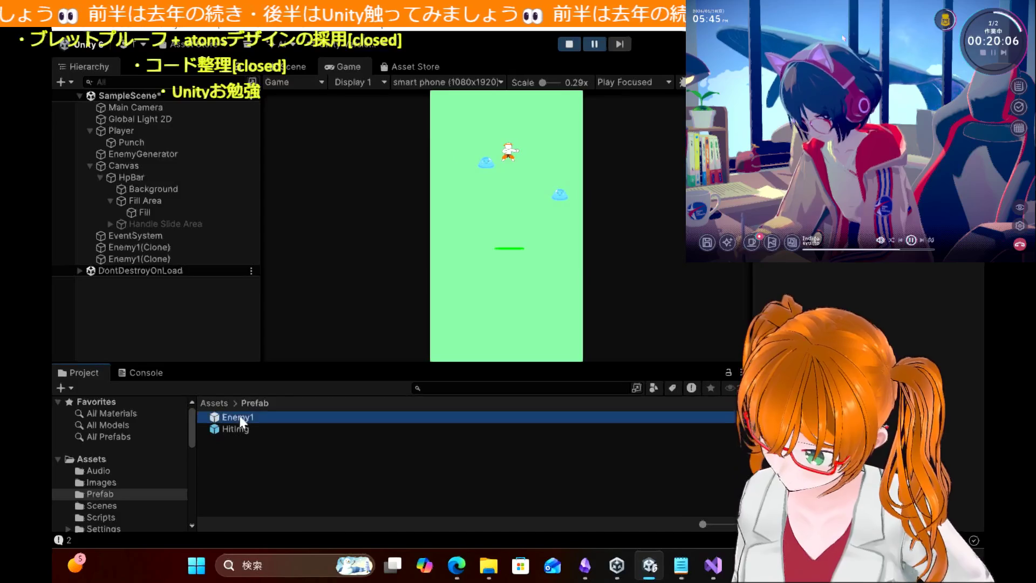
left_click(172, 260)
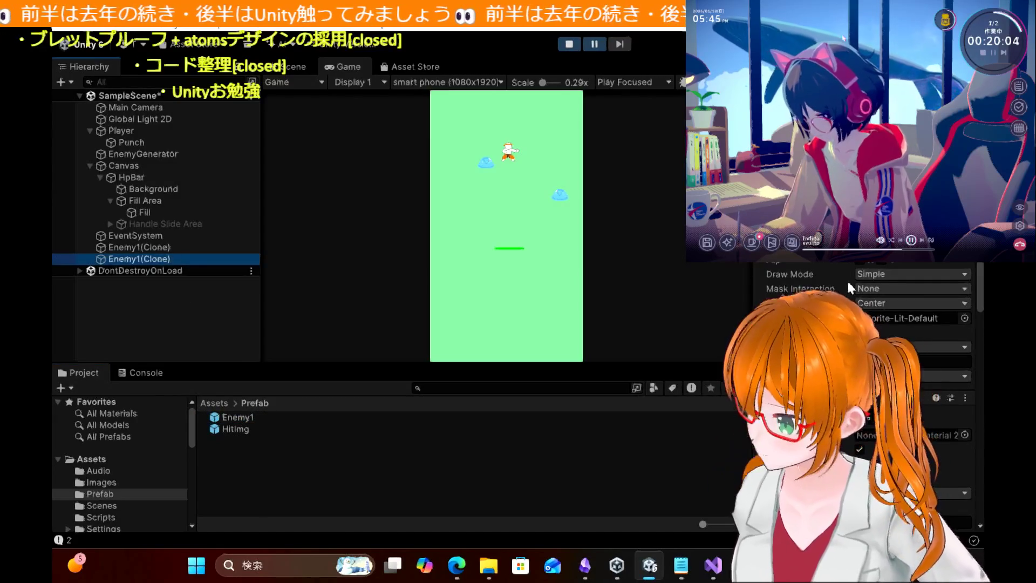
scroll(929, 454, "down", 5)
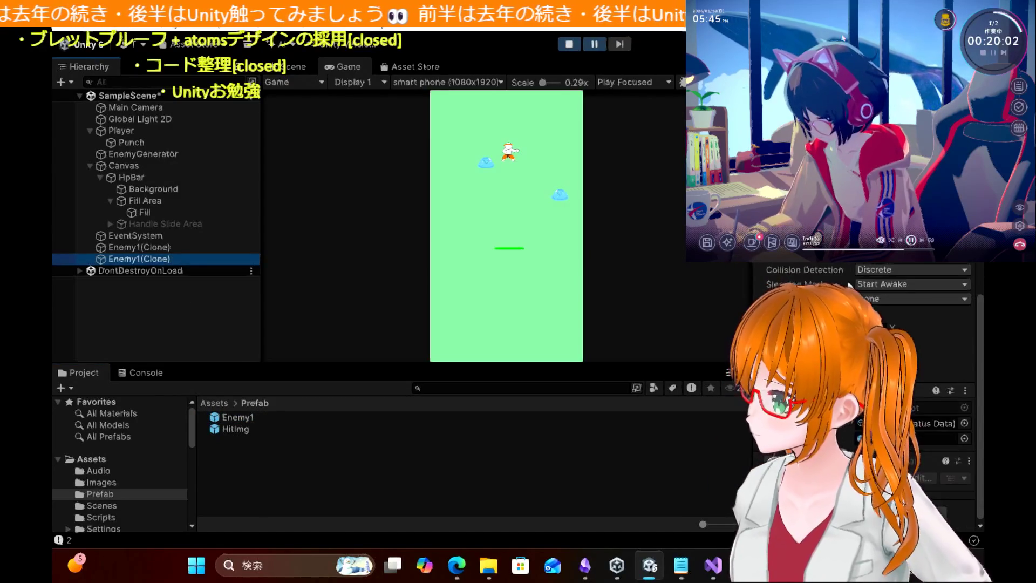
left_click(917, 438)
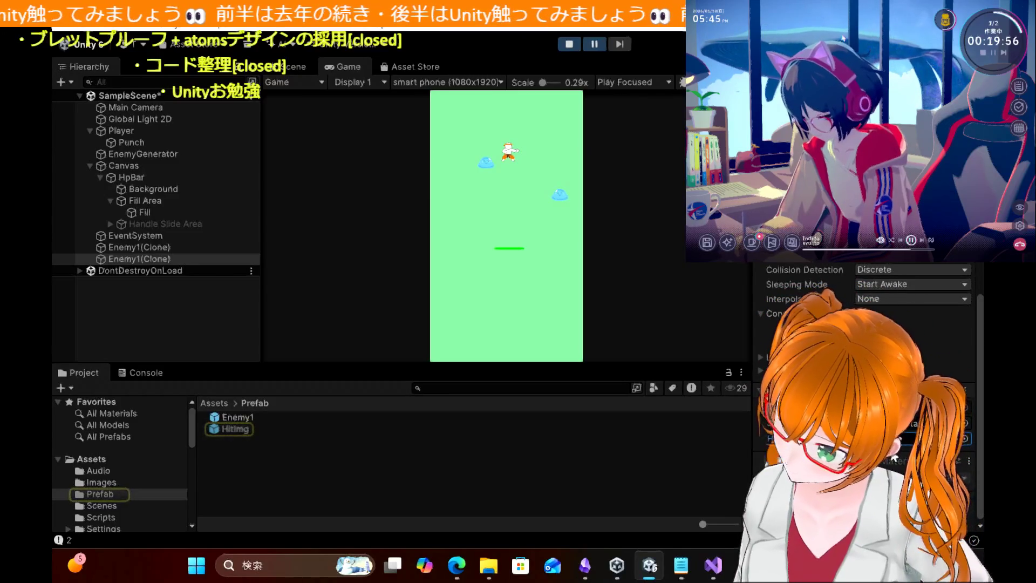
left_click(594, 44)
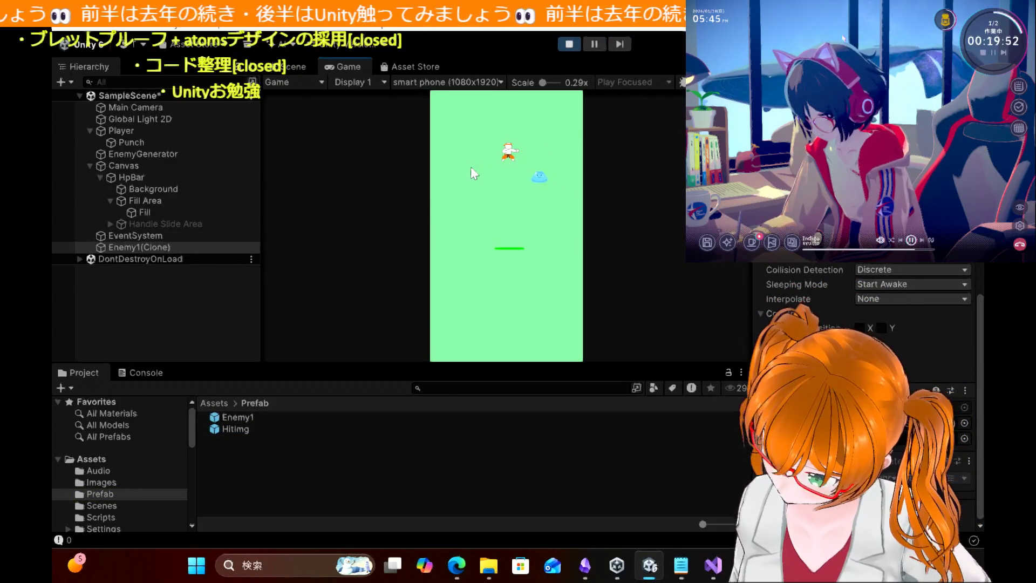
Step: Stop play mode, adjust the Game view scale, and switch the bottom panel to the Console
left_click(561, 44)
scroll(533, 175, "up", 2)
scroll(535, 175, "up", 3)
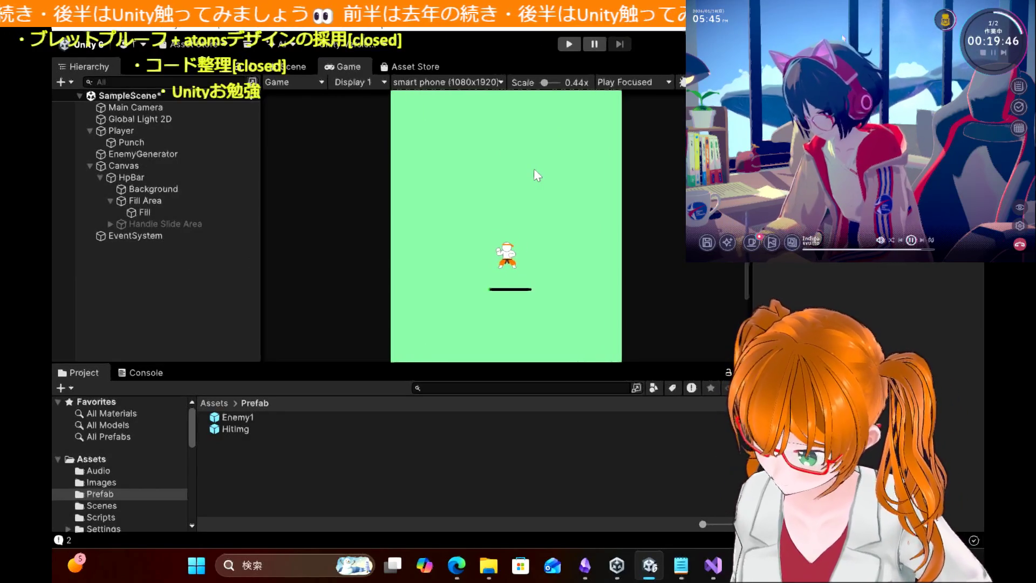
scroll(534, 170, "down", 1)
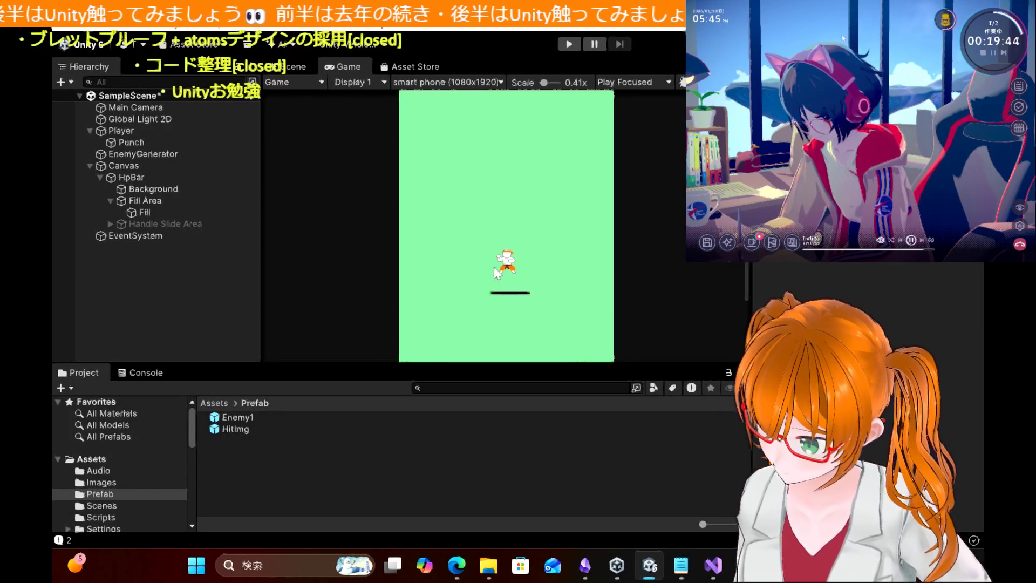
scroll(495, 269, "up", 2)
scroll(496, 259, "down", 2)
scroll(498, 227, "up", 2)
scroll(491, 222, "down", 2)
scroll(491, 222, "up", 1)
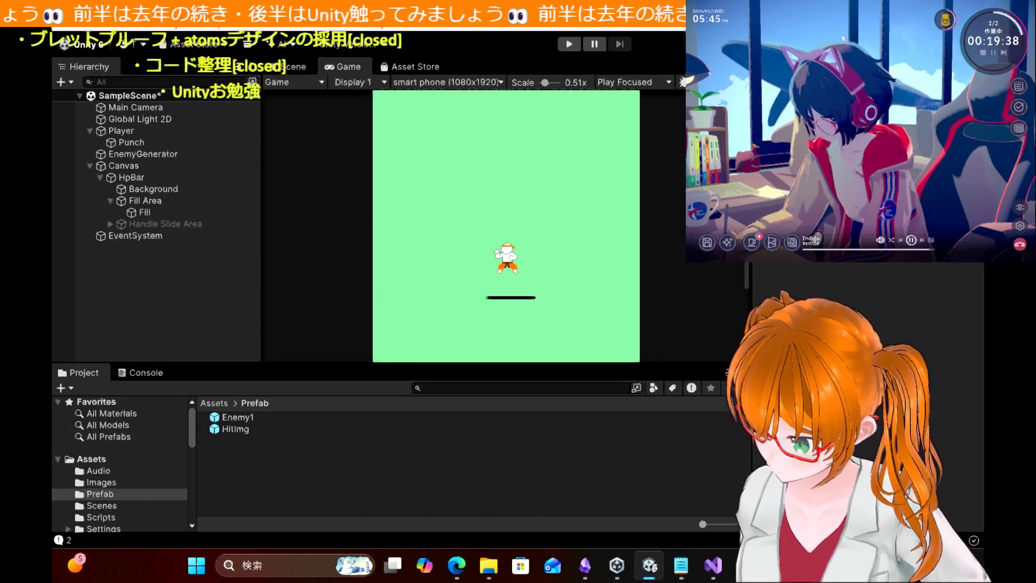
scroll(507, 227, "down", 2)
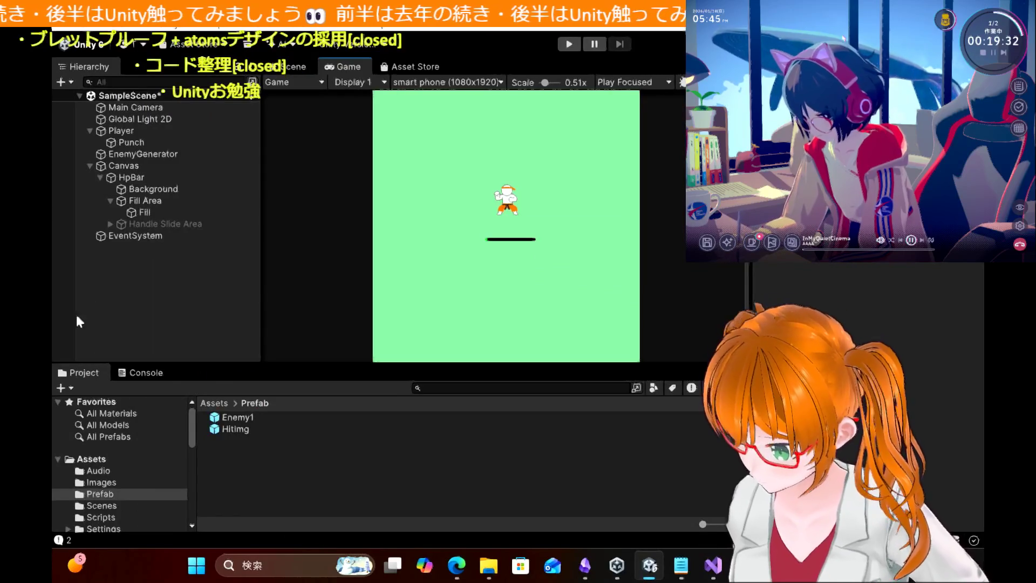
left_click(134, 375)
scroll(160, 426, "up", 5)
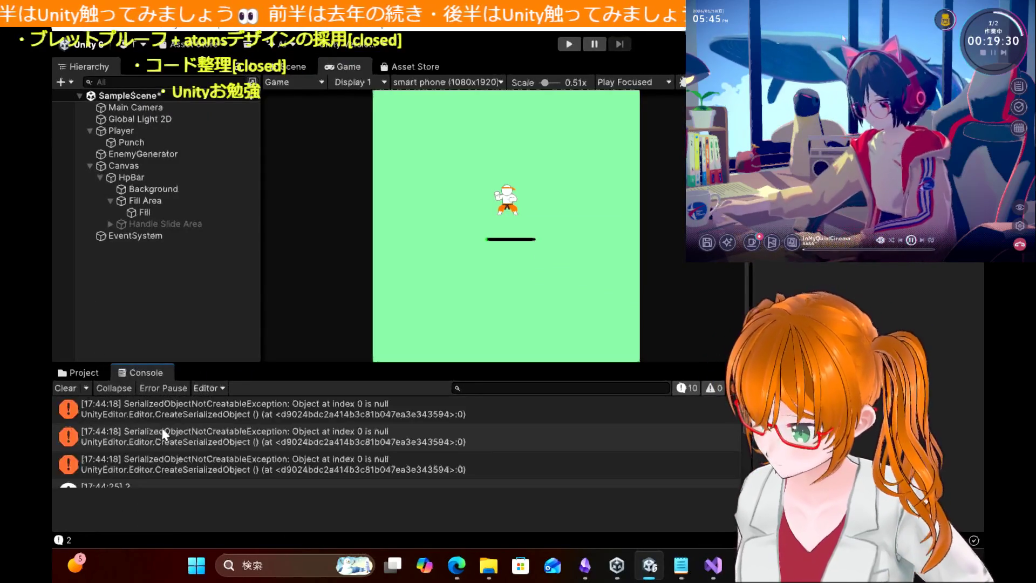
Step: Clear the Console and run a short play test until an enemy spawns
scroll(161, 425, "up", 1)
left_click(258, 458)
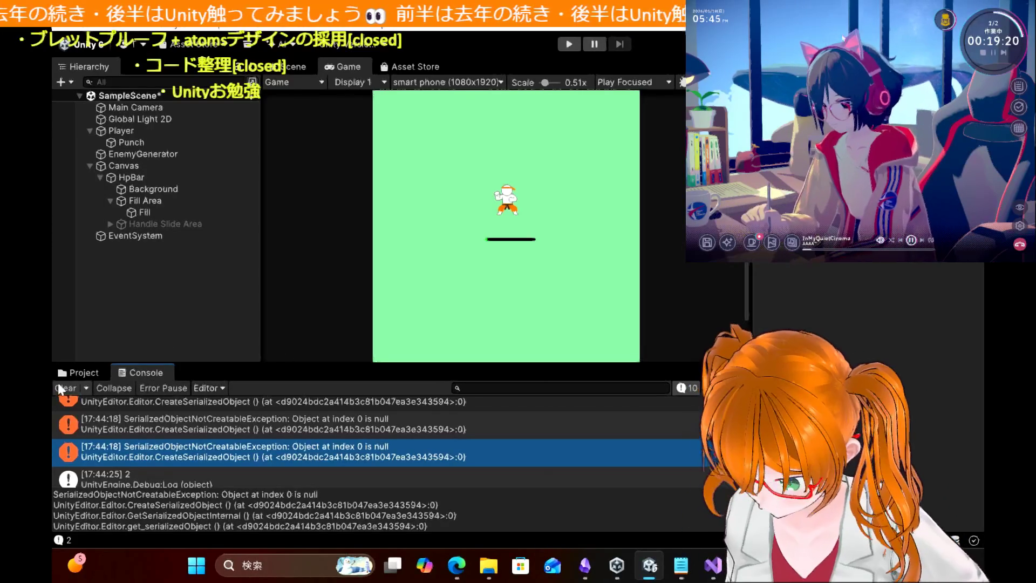
left_click(57, 384)
left_click(570, 44)
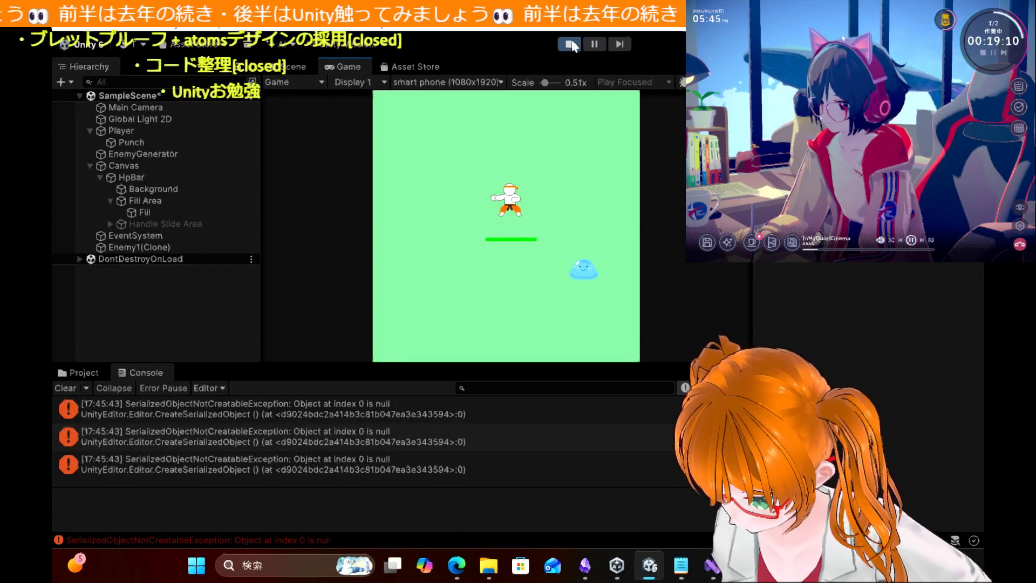
left_click(572, 45)
Step: Inspect the three SerializedObjectNotCreatableException errors and select the first line of the message
left_click(295, 540)
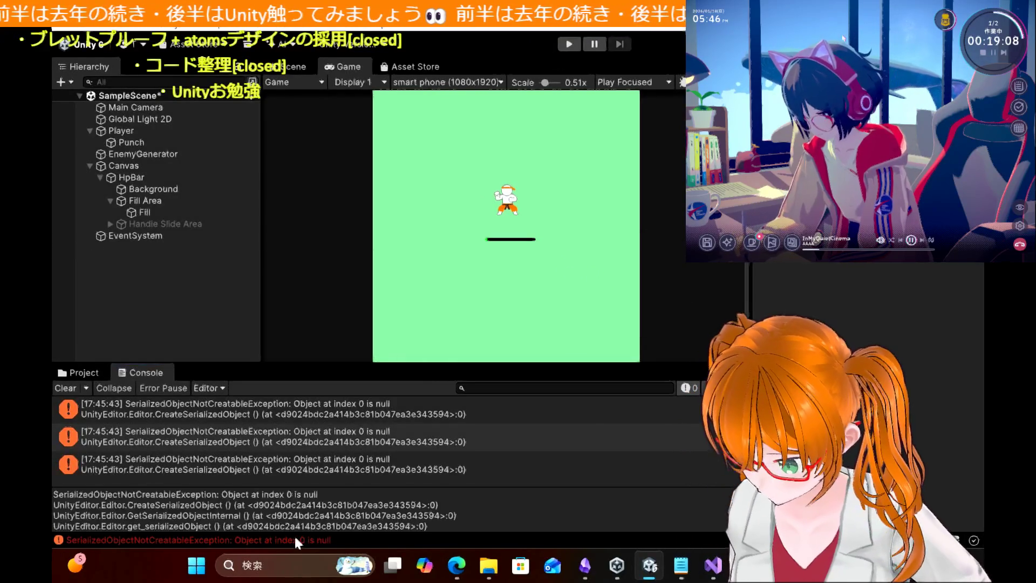
left_click(295, 461)
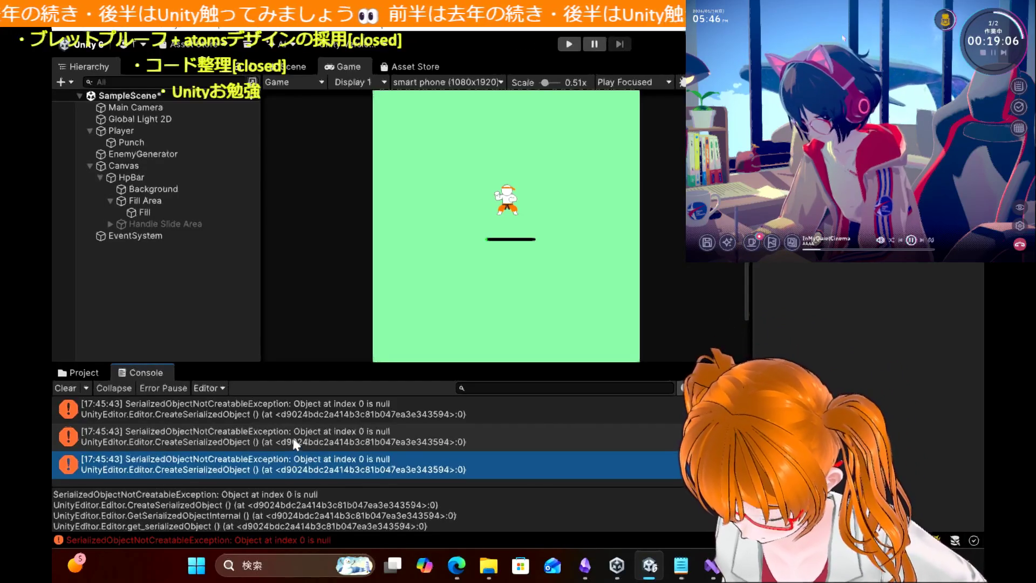
left_click(294, 442)
left_click(303, 411)
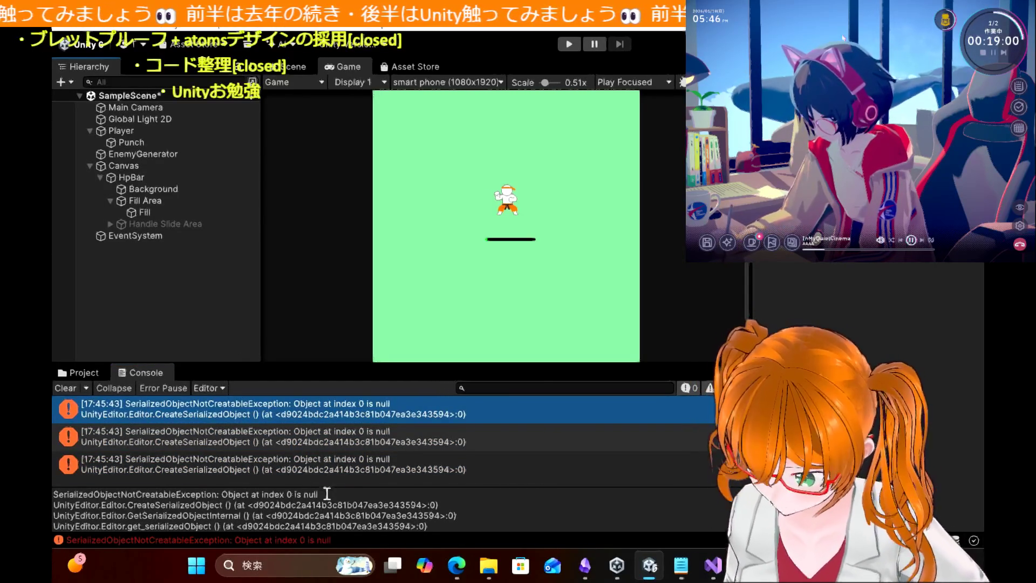
key("ctrl+a")
left_click(89, 489)
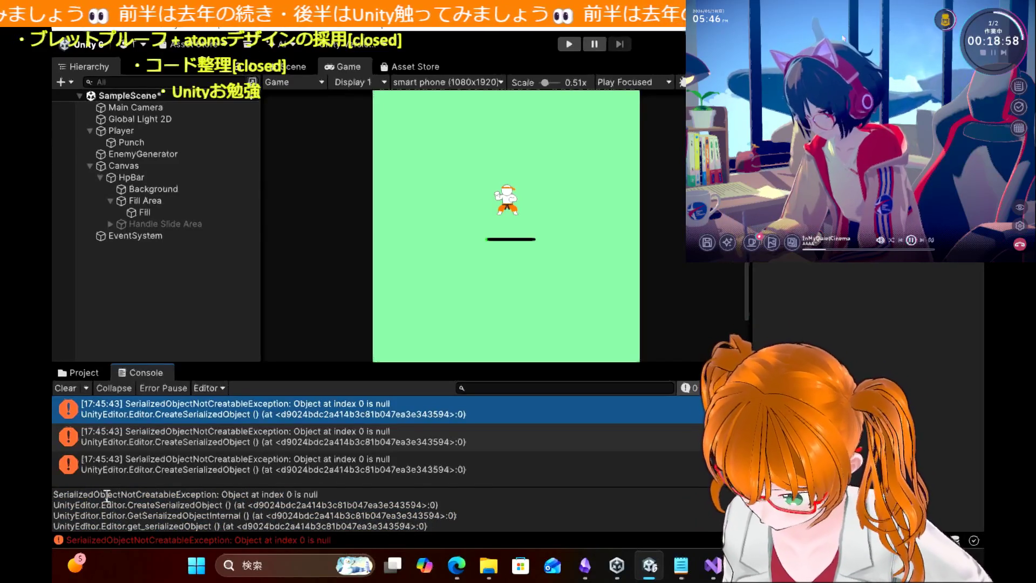
left_click_drag(53, 495, 117, 494)
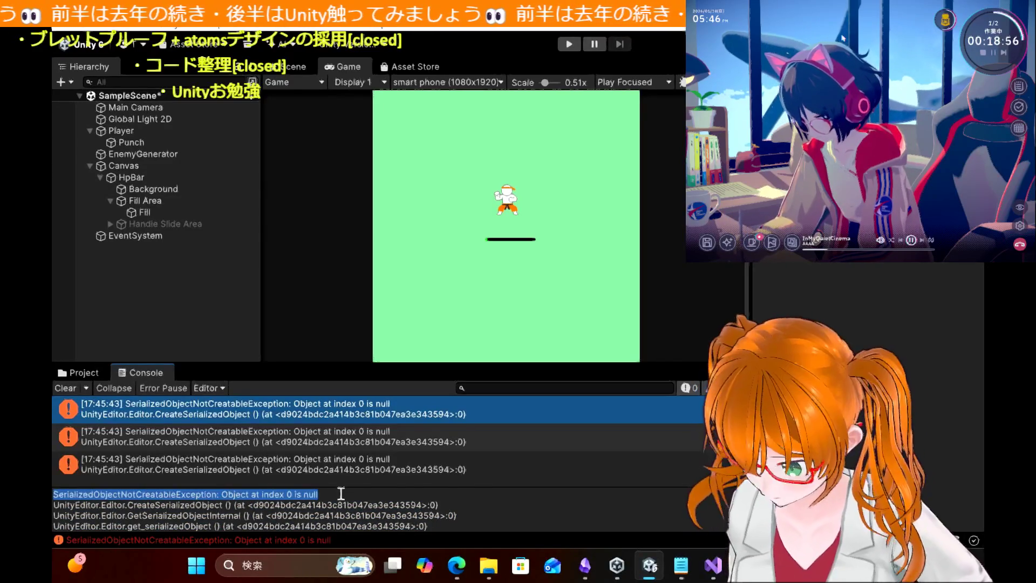
Step: Search Bing for 'SerializedObjectNotCreatableException: Object at index 0 is null', then return to Unity
left_click(445, 575)
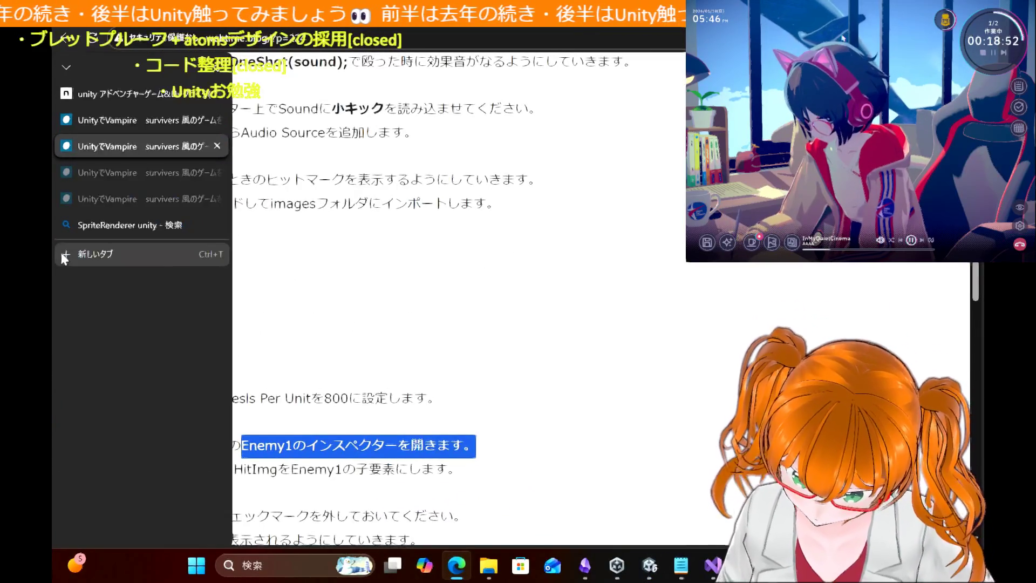
left_click(65, 258)
left_click(376, 152)
key("ctrl+v")
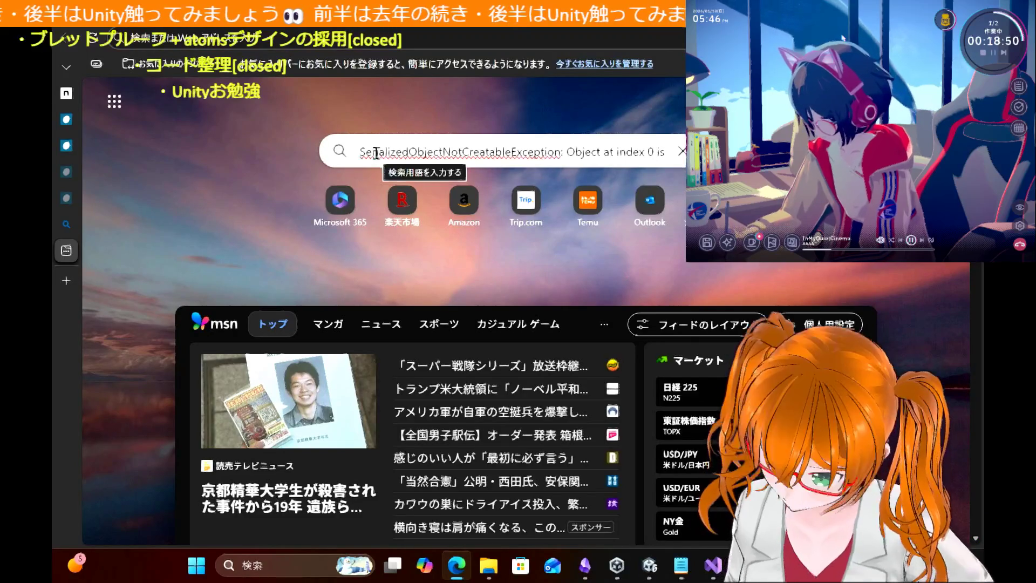
key("Return")
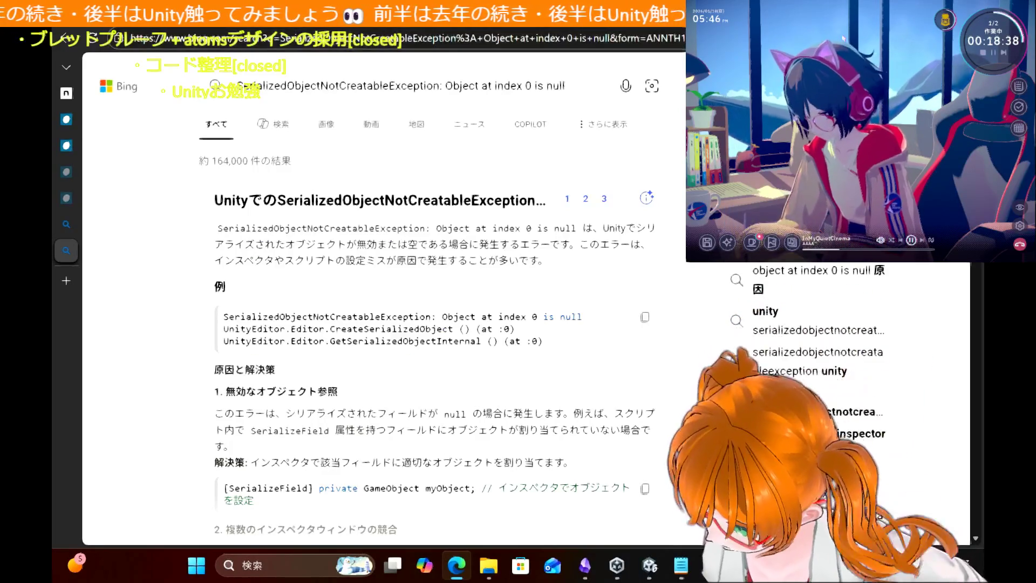
key("alt+Tab")
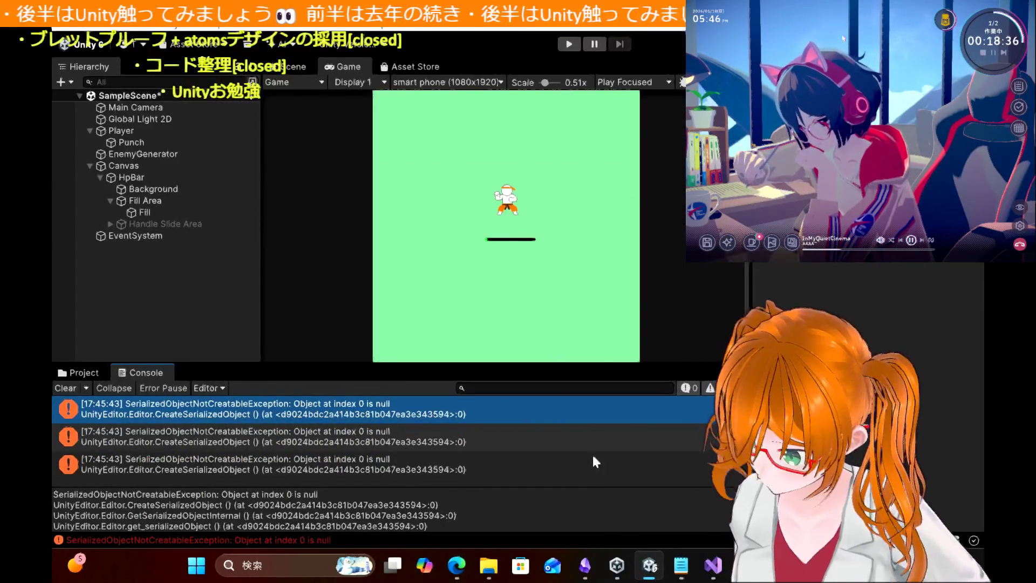
Step: Move GameObject Hitmark onto its own line below [SerializeField] in EnemyScript and save
left_click(723, 565)
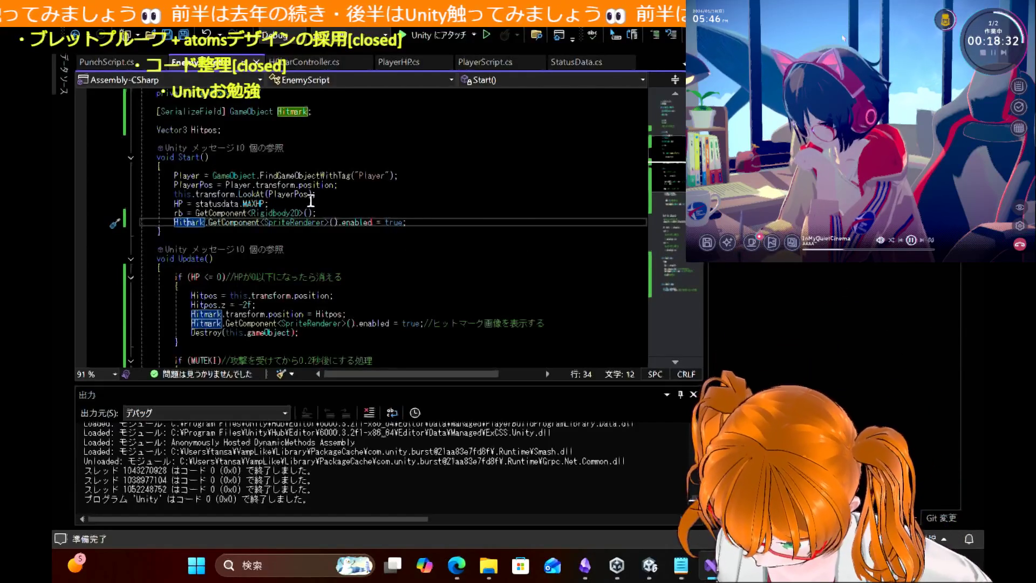
scroll(311, 201, "up", 2)
scroll(311, 201, "up", 2)
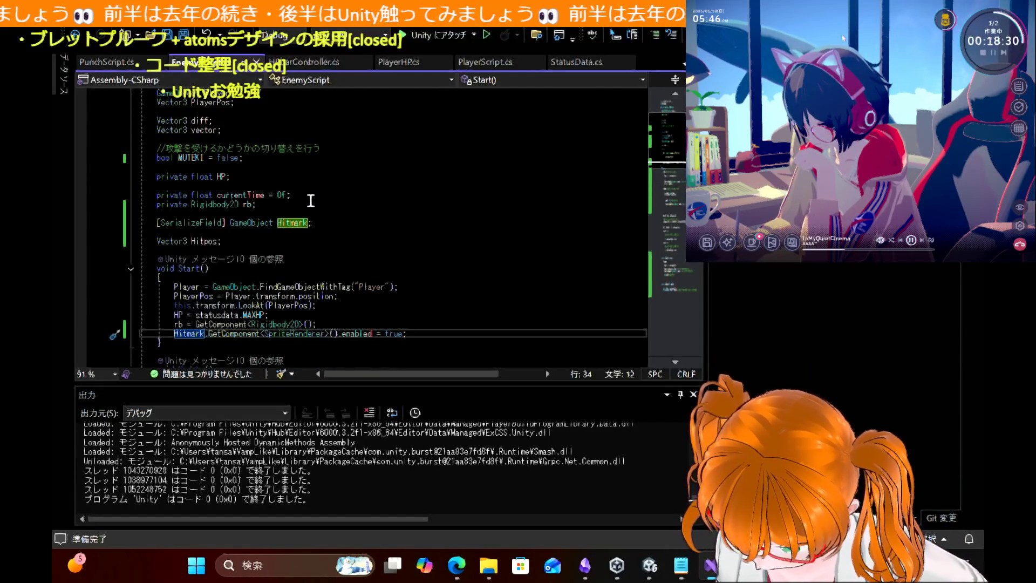
scroll(311, 201, "down", 1)
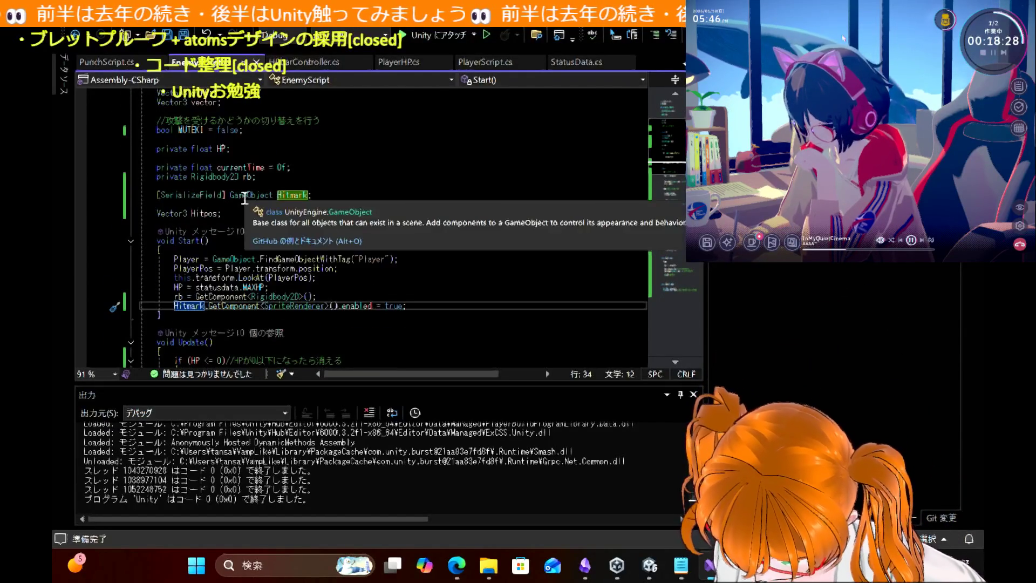
left_click(231, 196)
key("Return")
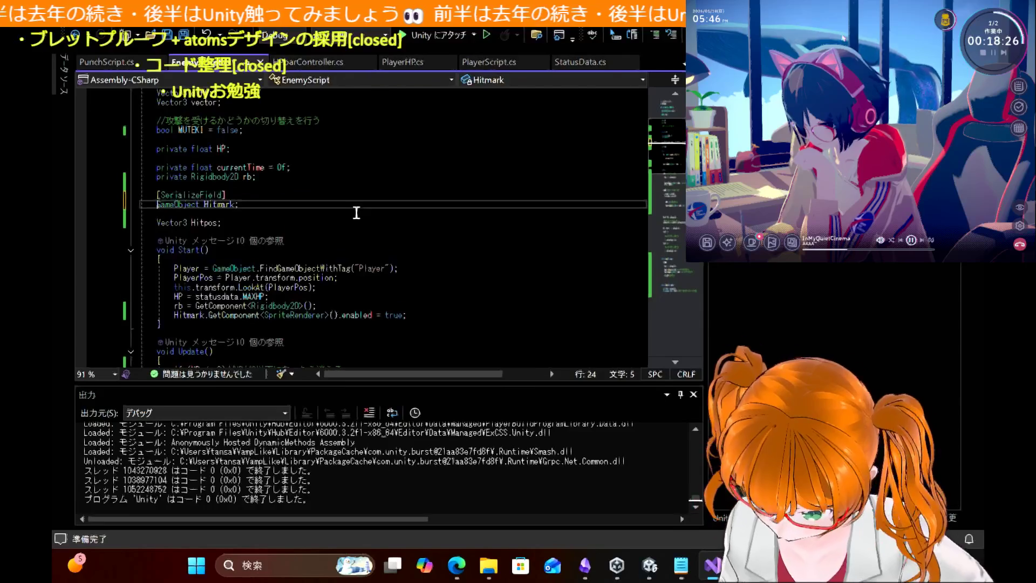
key("ctrl+s")
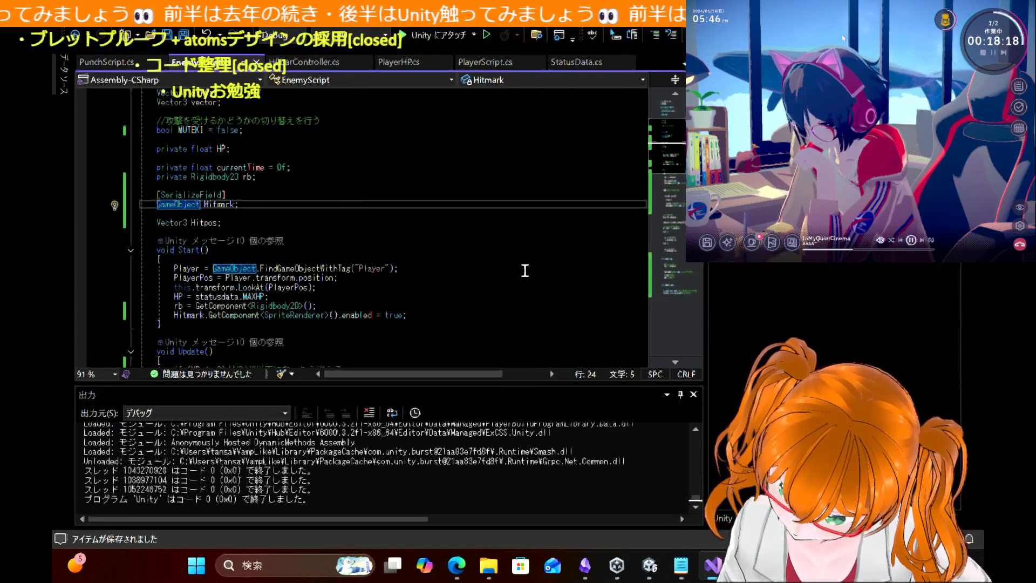
Step: Set a breakpoint on the Hitmark.GetComponent line and attach the debugger to Unity
left_click(81, 306)
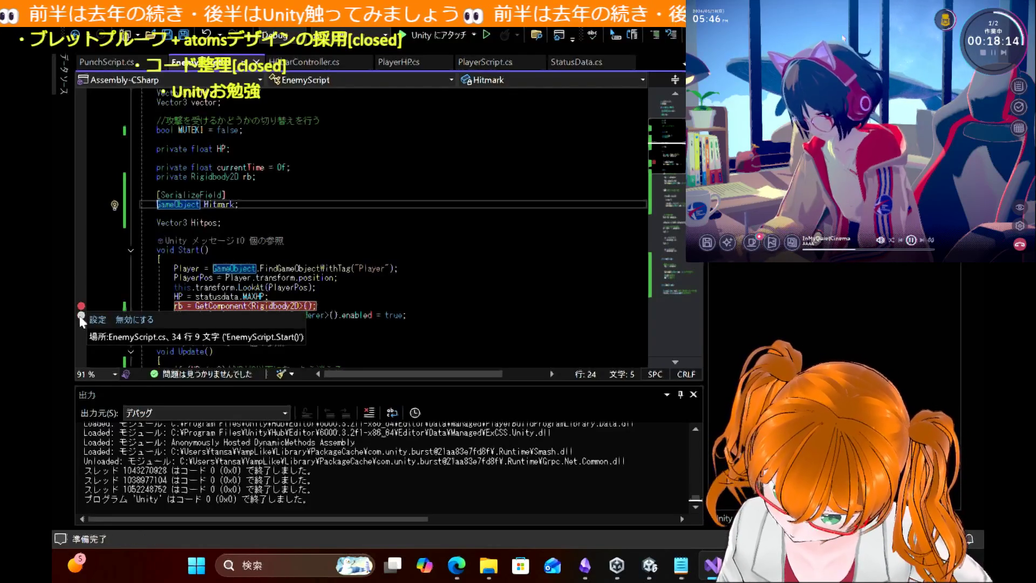
left_click(81, 315)
left_click(81, 306)
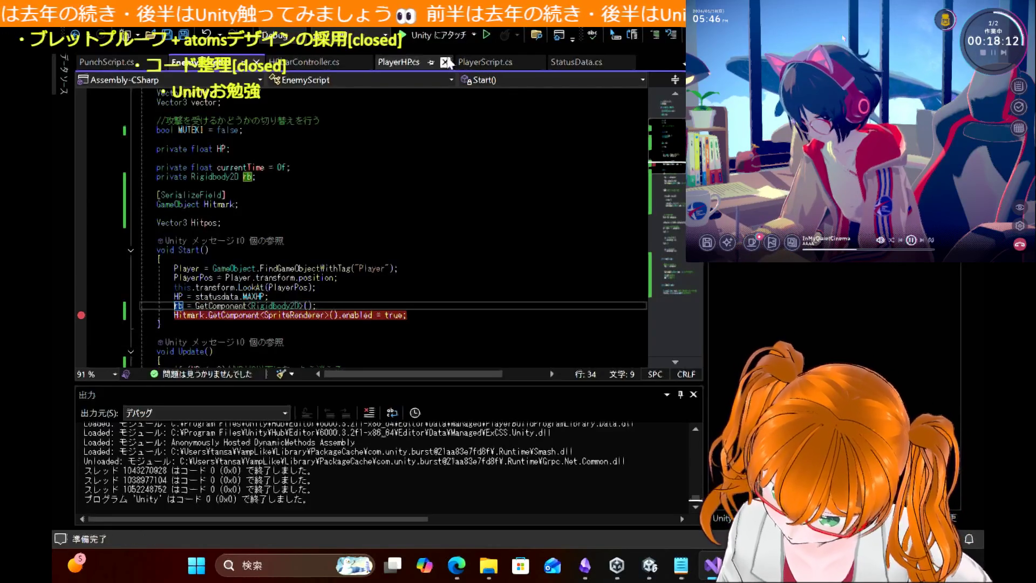
left_click(443, 36)
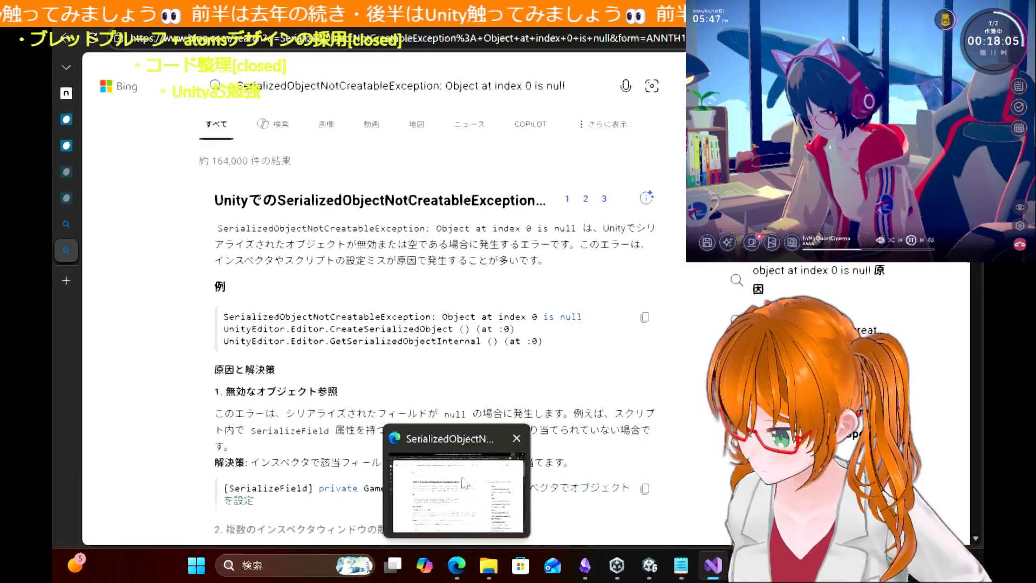
left_click(464, 480)
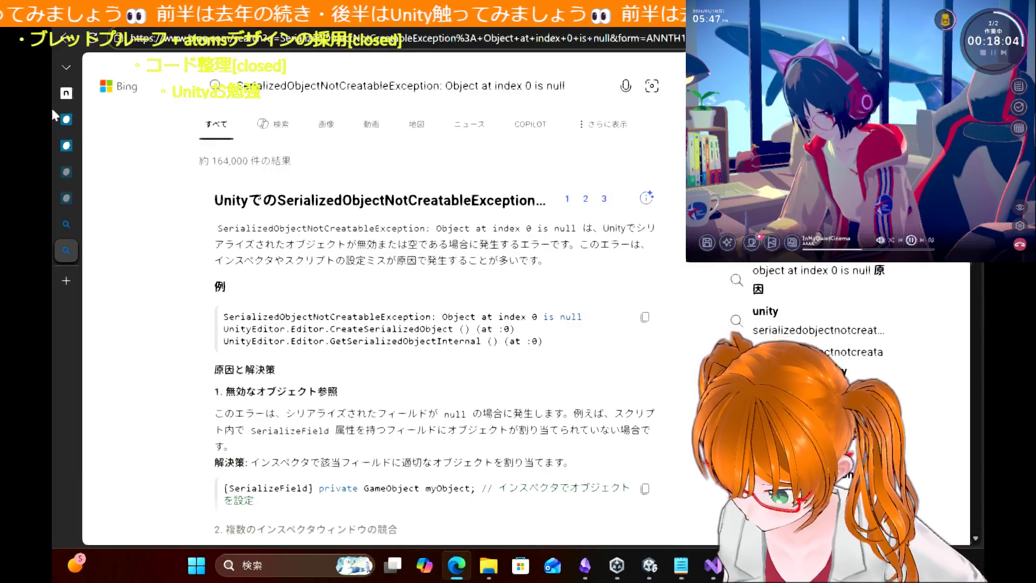
Step: Clear the Console errors and start play mode with Ctrl+P to hit the Start() breakpoint
key("alt+Tab")
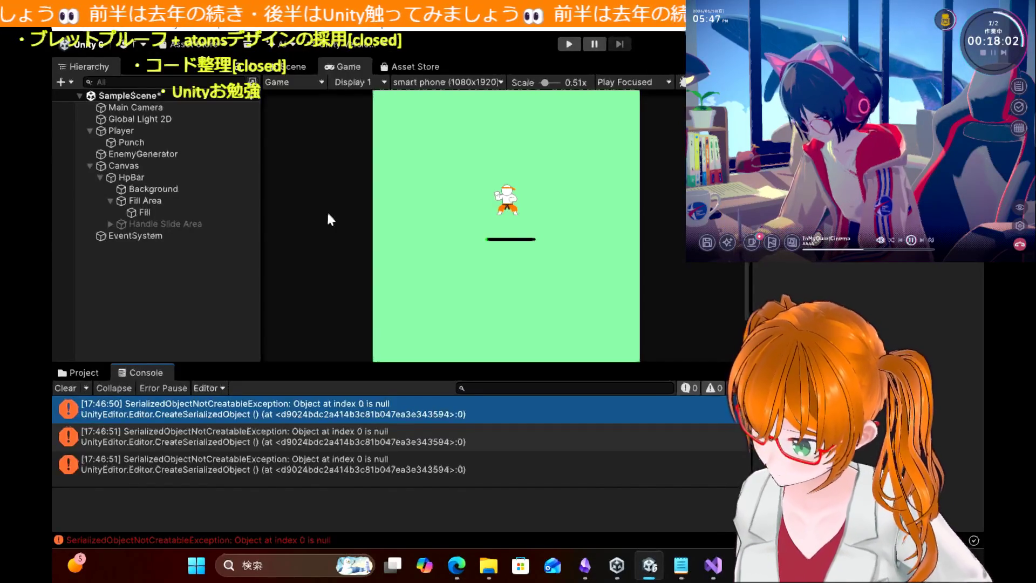
left_click(69, 385)
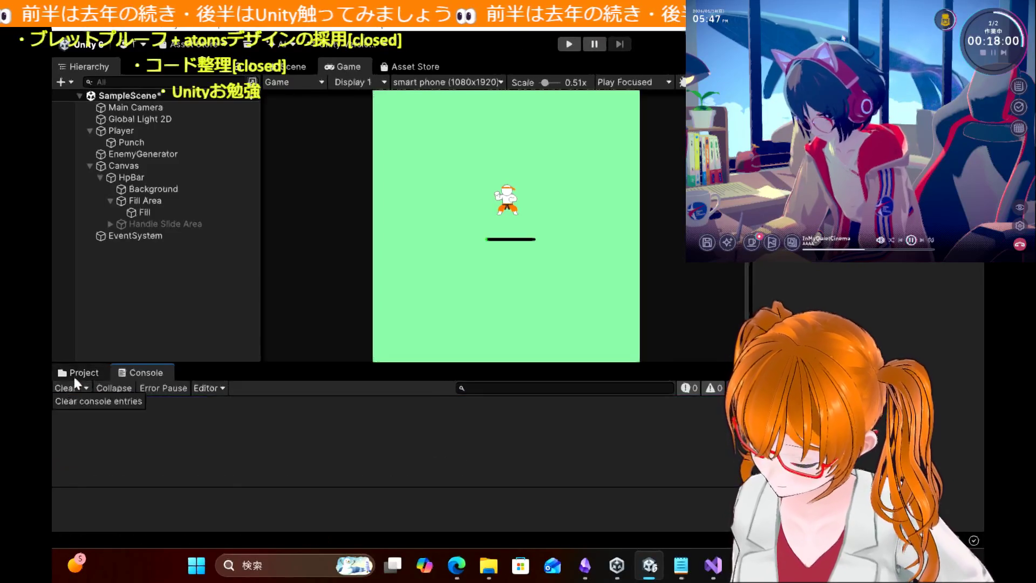
left_click(72, 375)
key("ctrl+p")
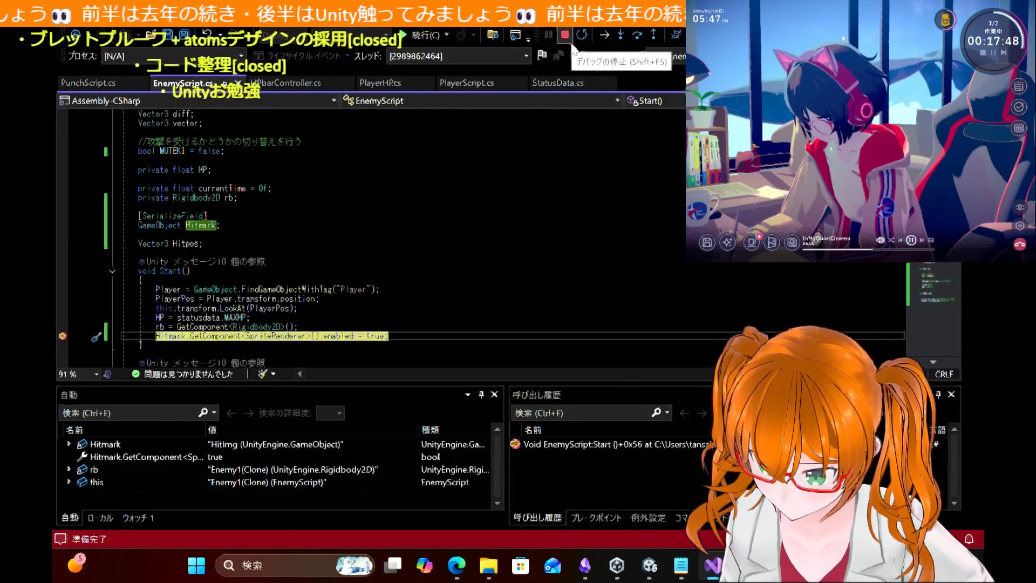
mouse_move(203, 220)
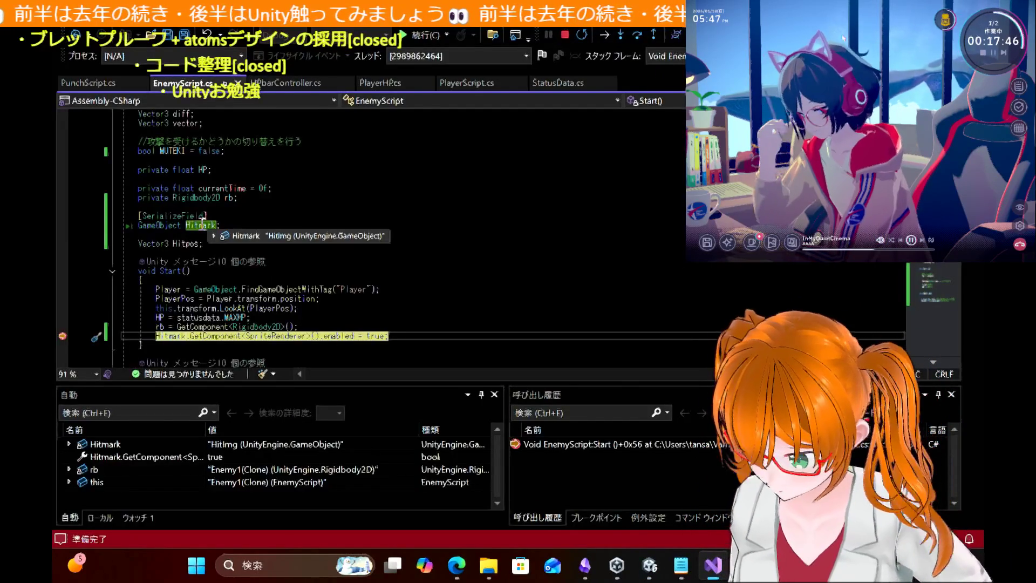
mouse_move(217, 236)
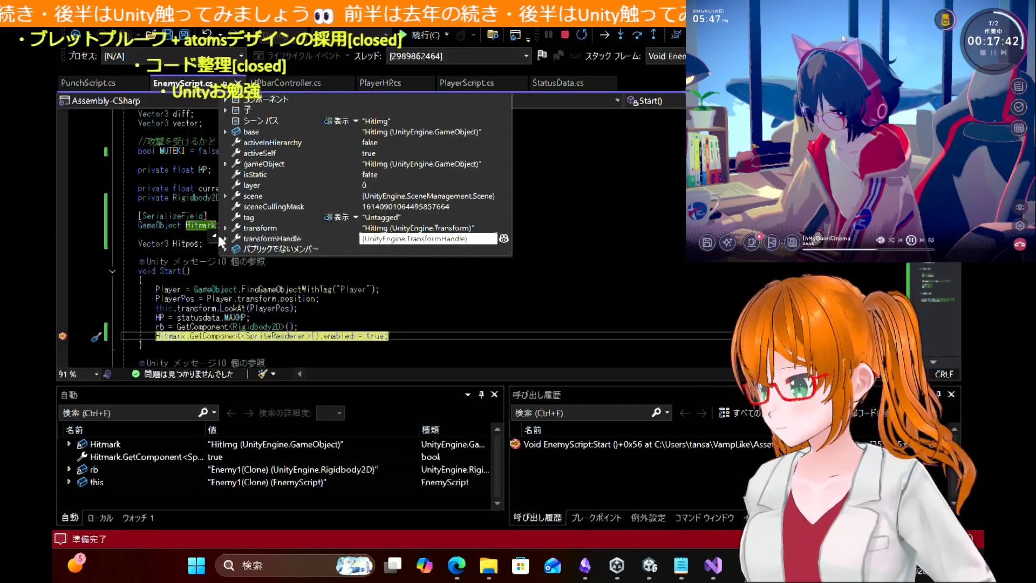
left_click(182, 207)
mouse_move(199, 227)
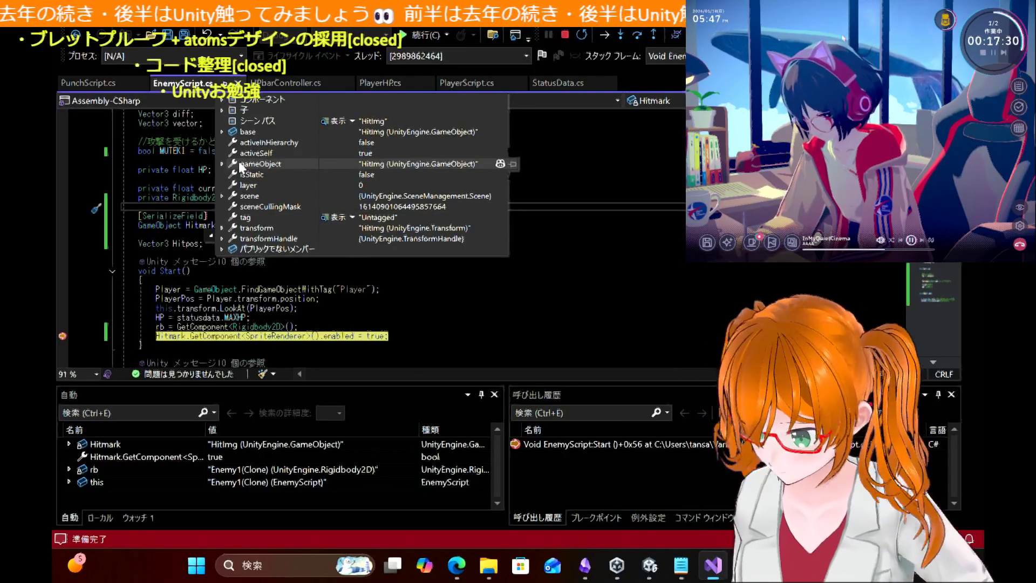
left_click(223, 164)
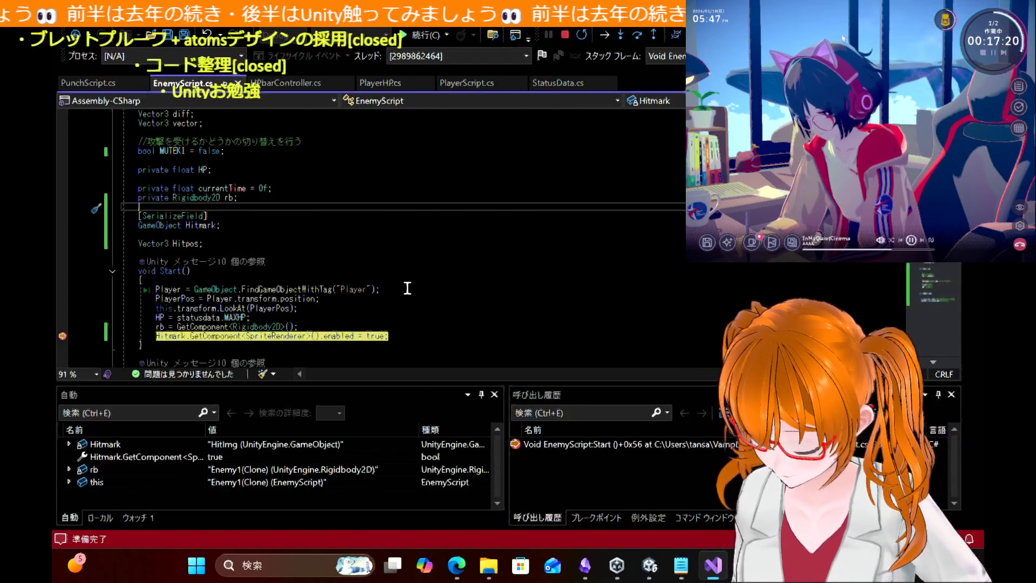
mouse_move(347, 336)
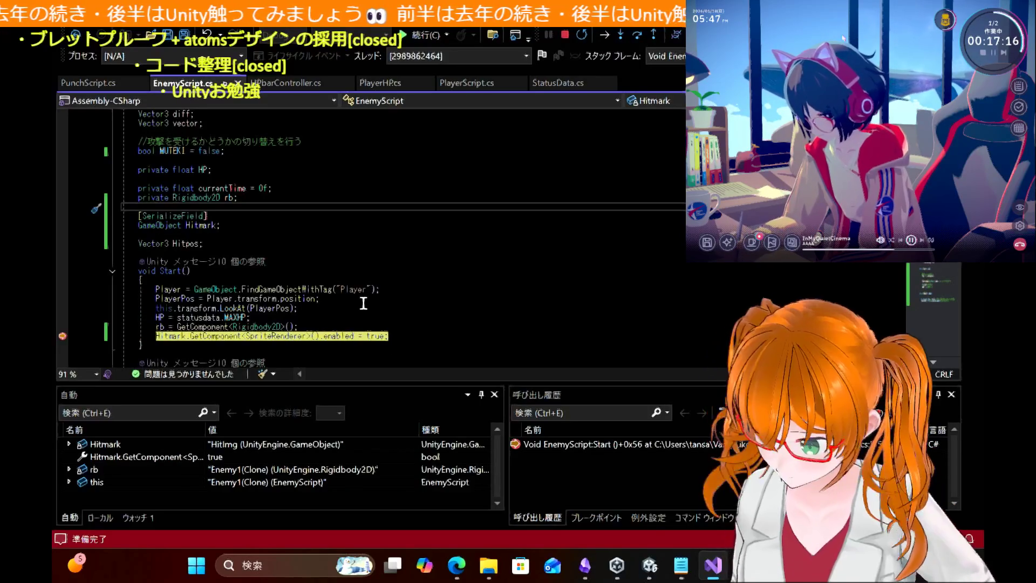
scroll(368, 303, "down", 6)
scroll(369, 303, "up", 3)
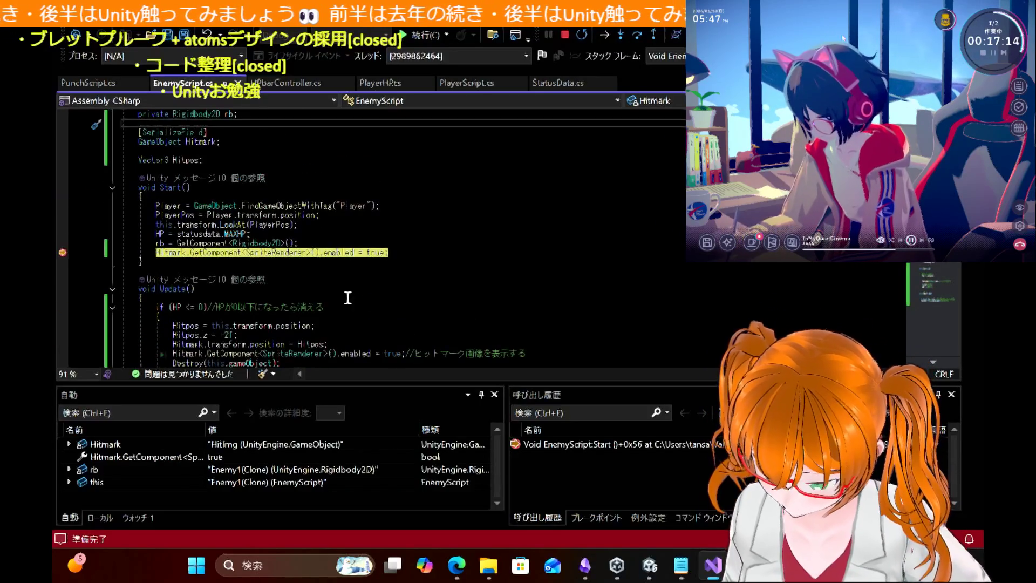
scroll(271, 277, "down", 5)
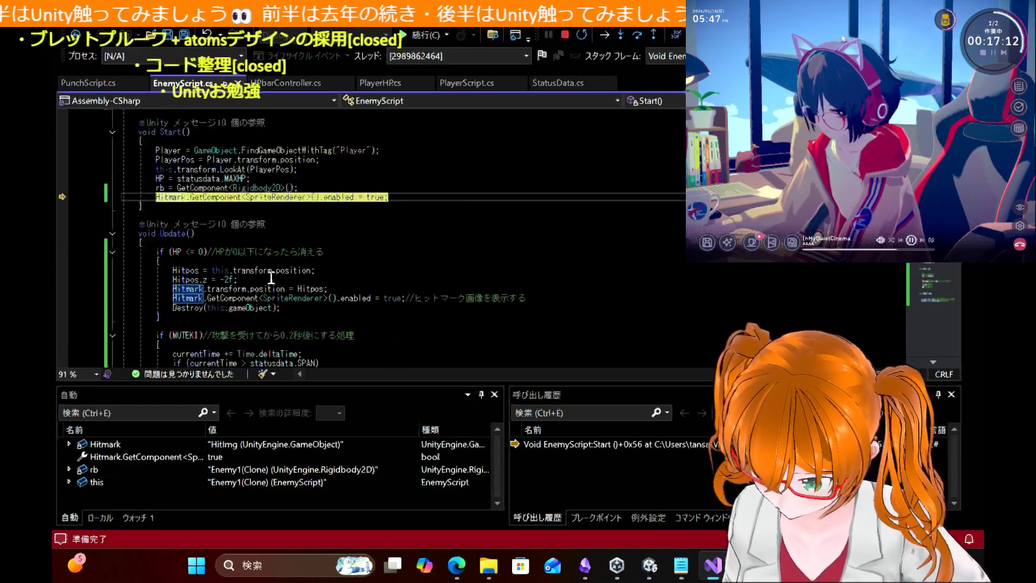
scroll(271, 277, "up", 1)
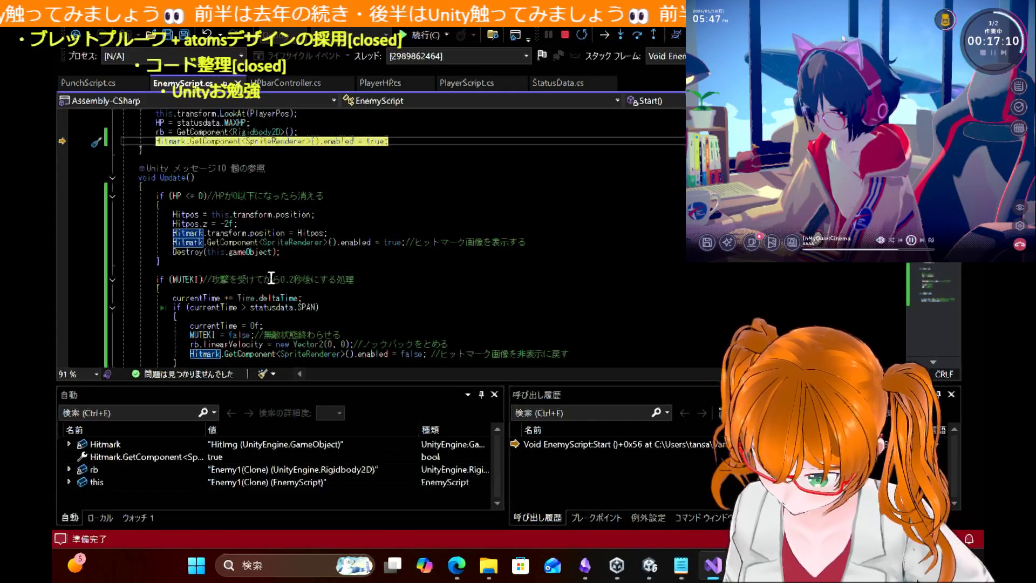
scroll(271, 277, "down", 2)
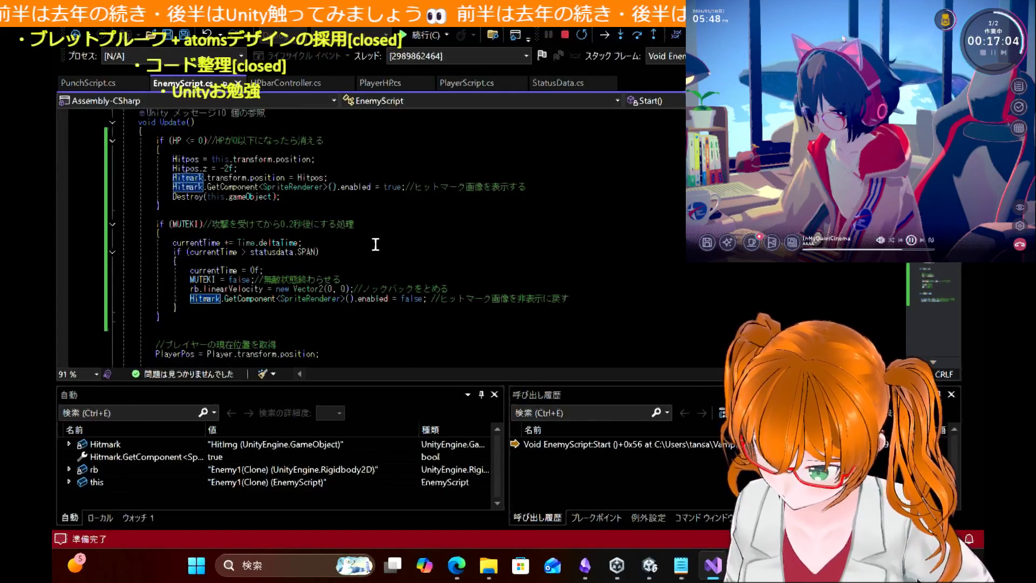
scroll(376, 243, "down", 4)
scroll(376, 243, "up", 2)
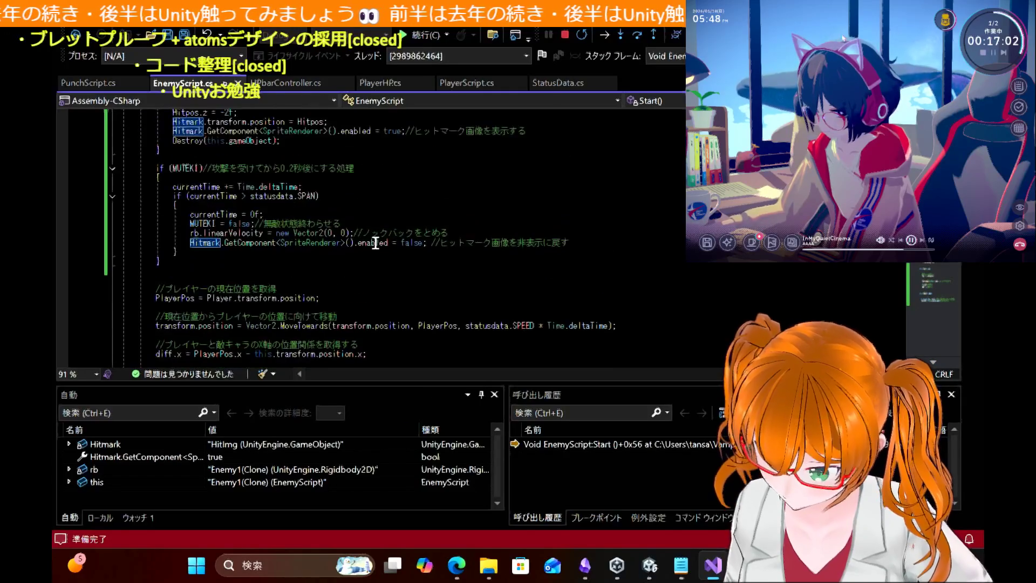
scroll(376, 244, "down", 3)
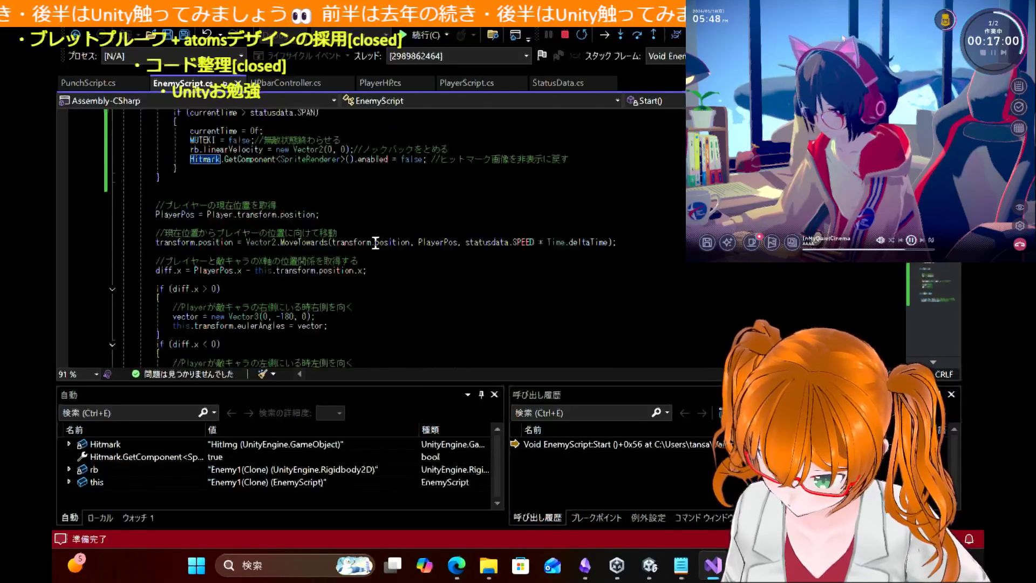
scroll(376, 244, "up", 3)
scroll(375, 244, "up", 2)
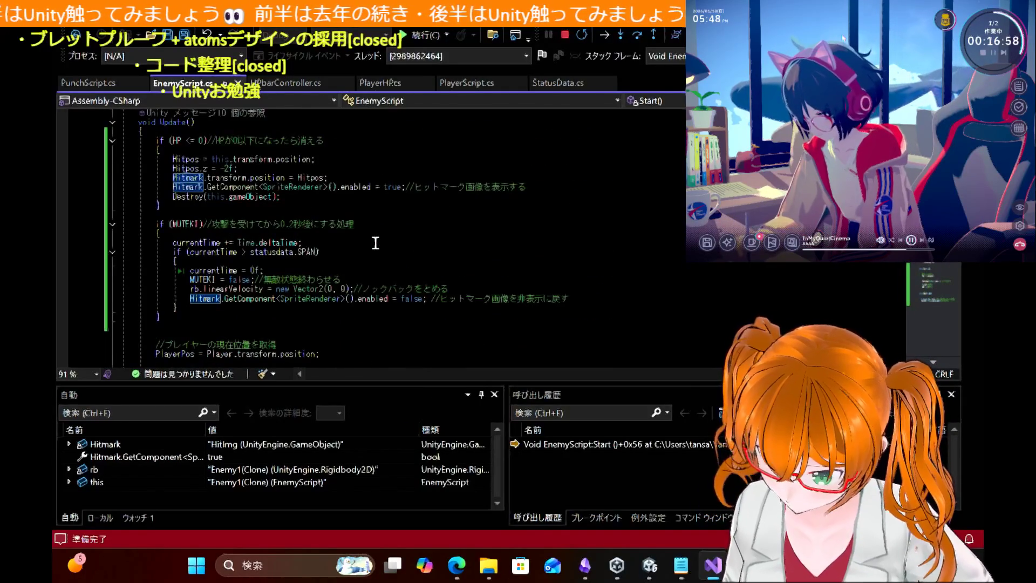
scroll(375, 243, "down", 12)
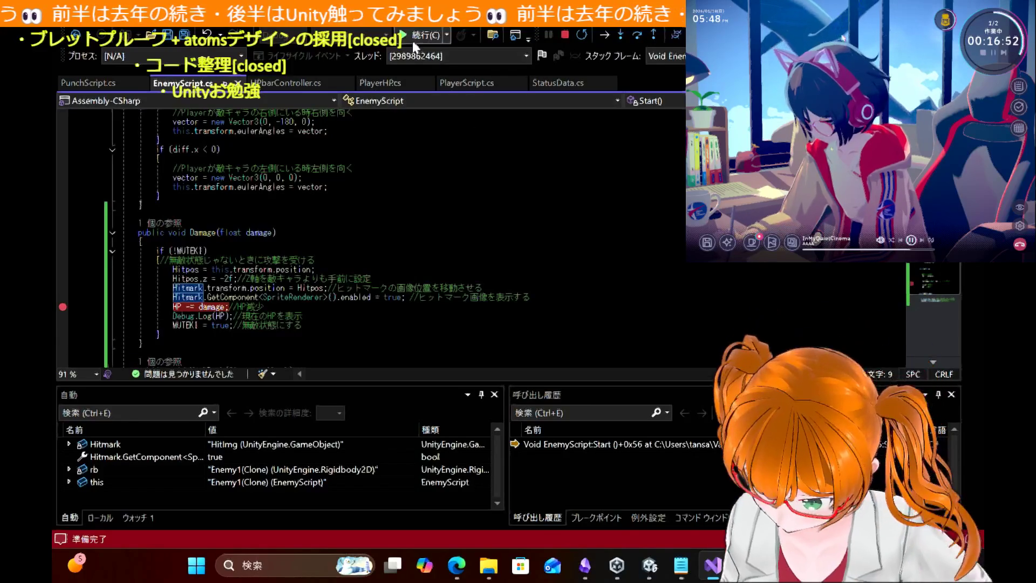
Step: Inspect Hitmark's non-public members, remove the HP -= damage breakpoint, and continue the game
left_click(412, 37)
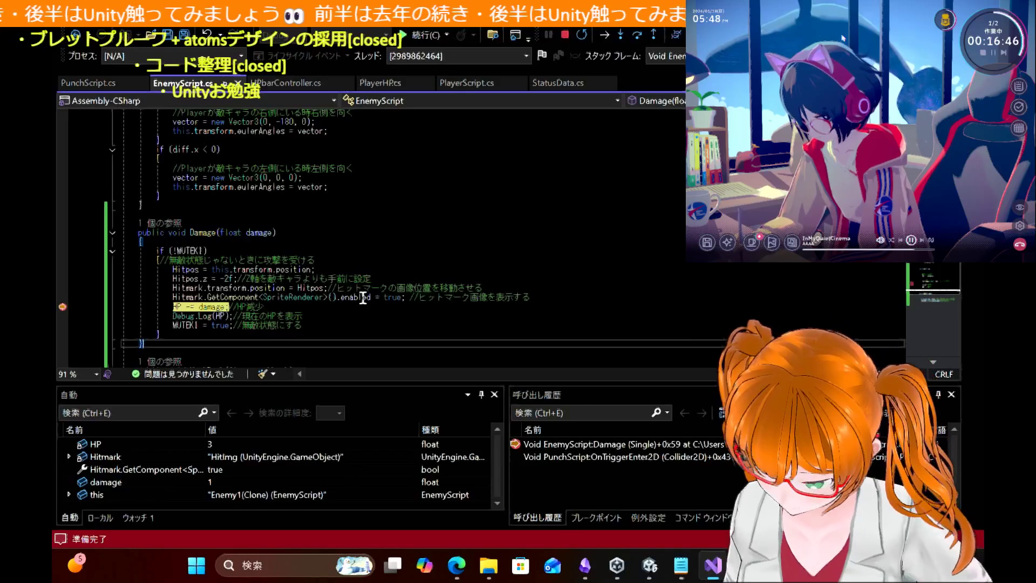
mouse_move(364, 298)
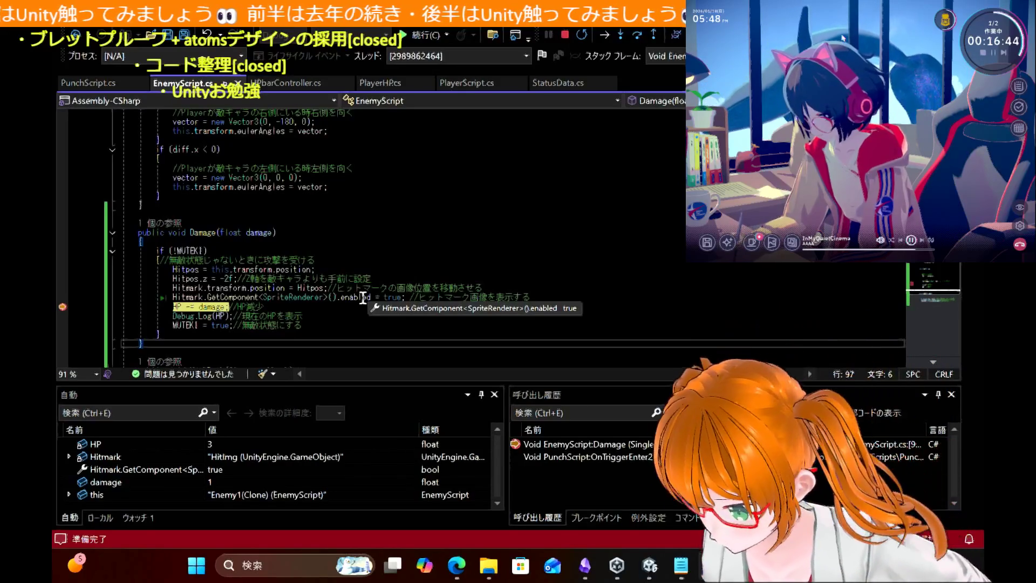
mouse_move(186, 296)
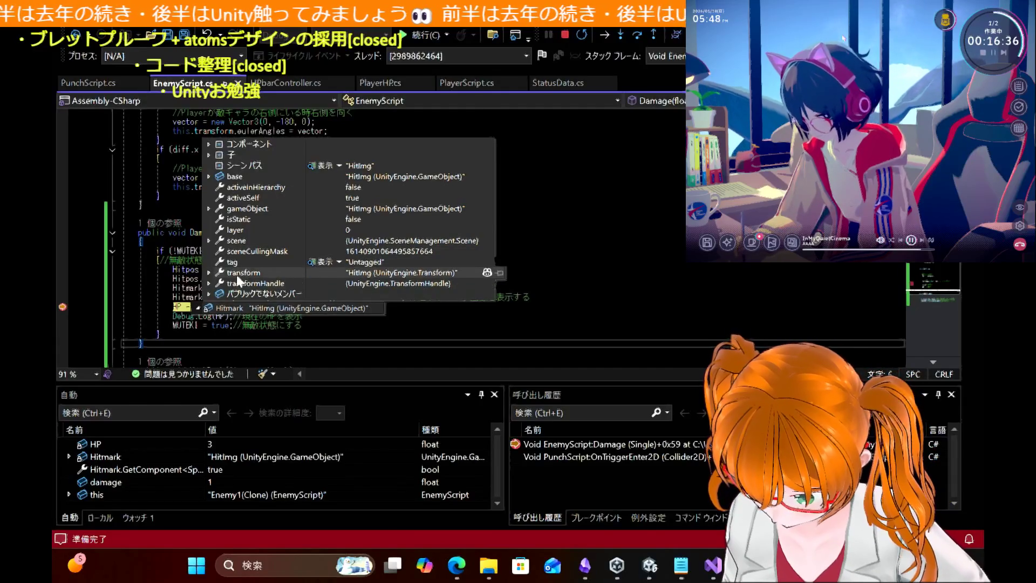
left_click(210, 294)
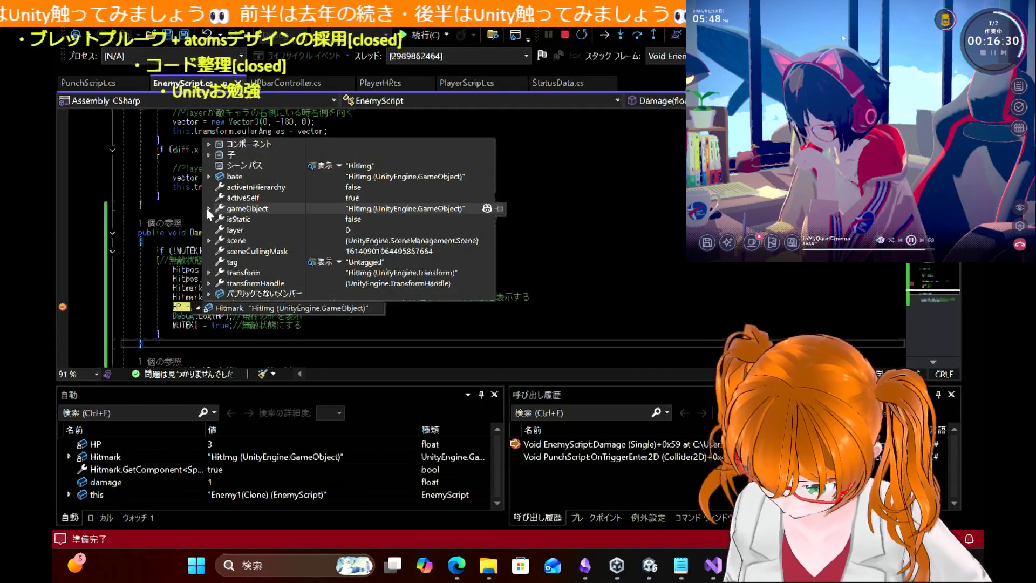
mouse_move(208, 212)
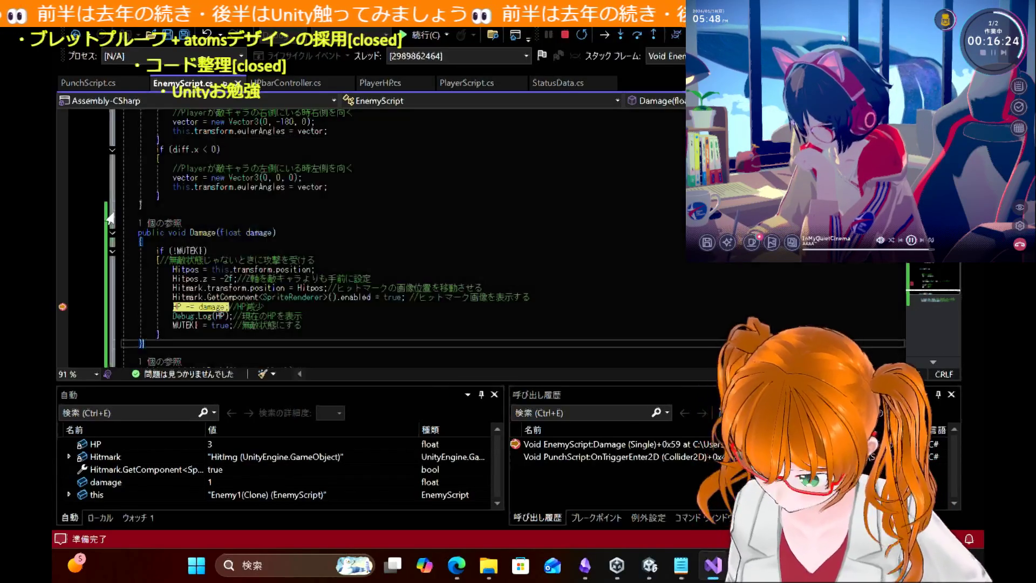
left_click(63, 307)
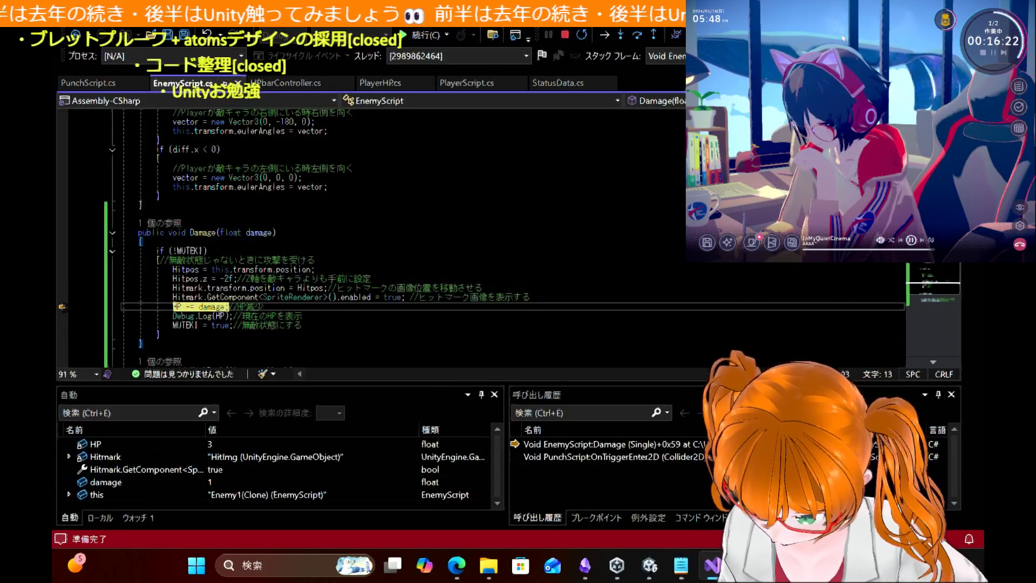
left_click(418, 38)
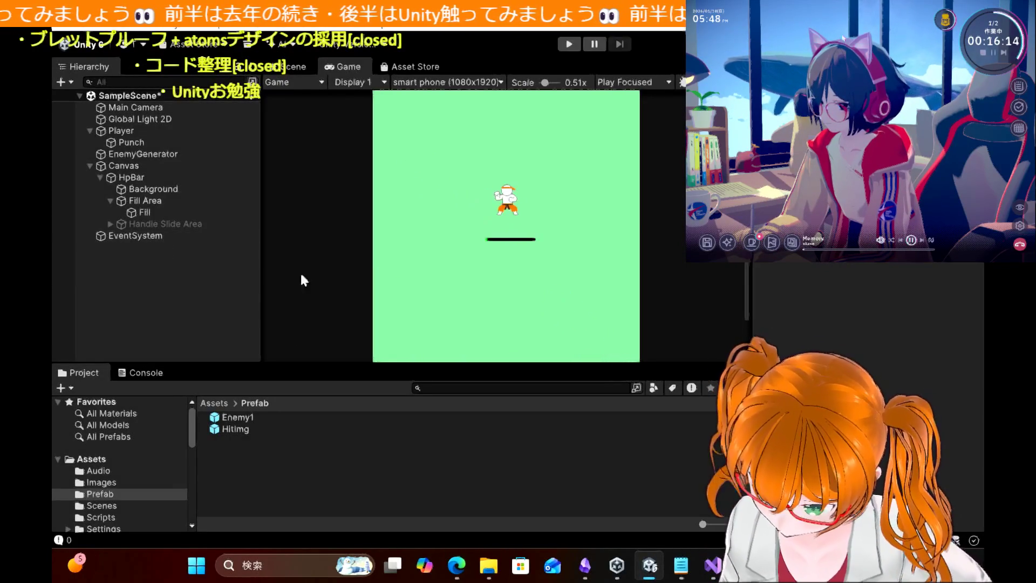
Step: Stop debugging in Visual Studio, check HitImg's Sprite Renderer in Unity, then return to the Bing results
left_click(714, 566)
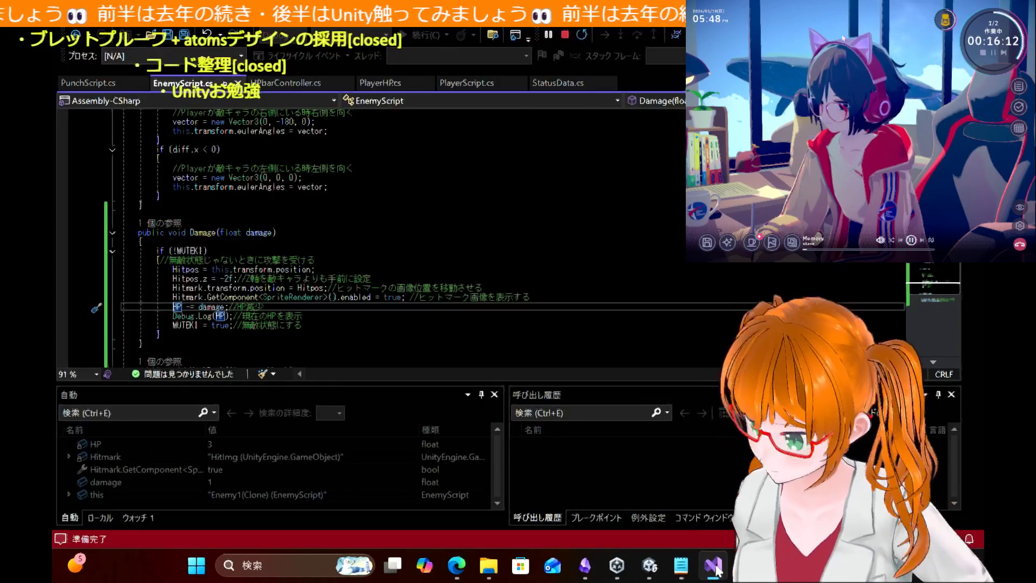
key("shift+F5")
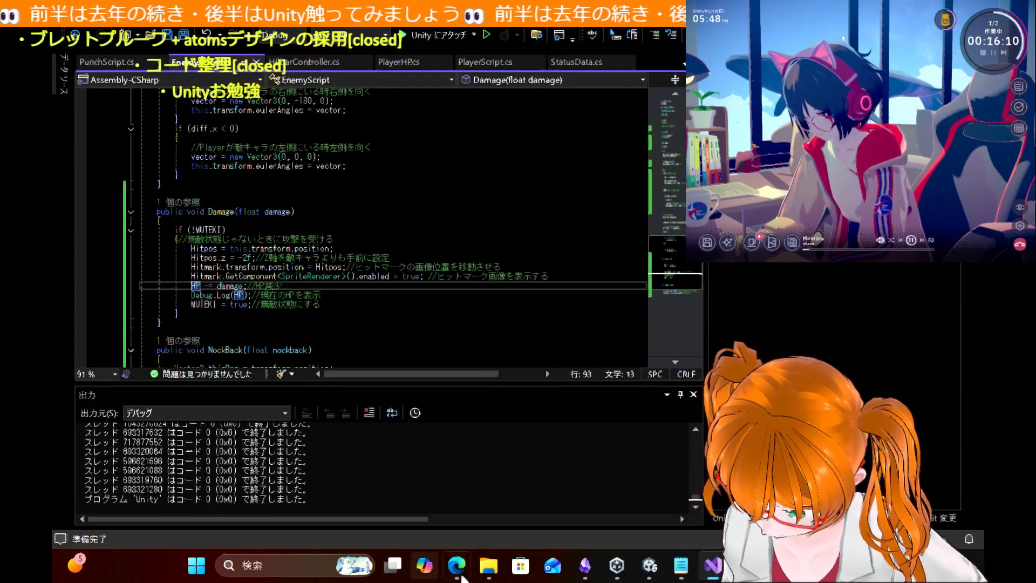
left_click(650, 566)
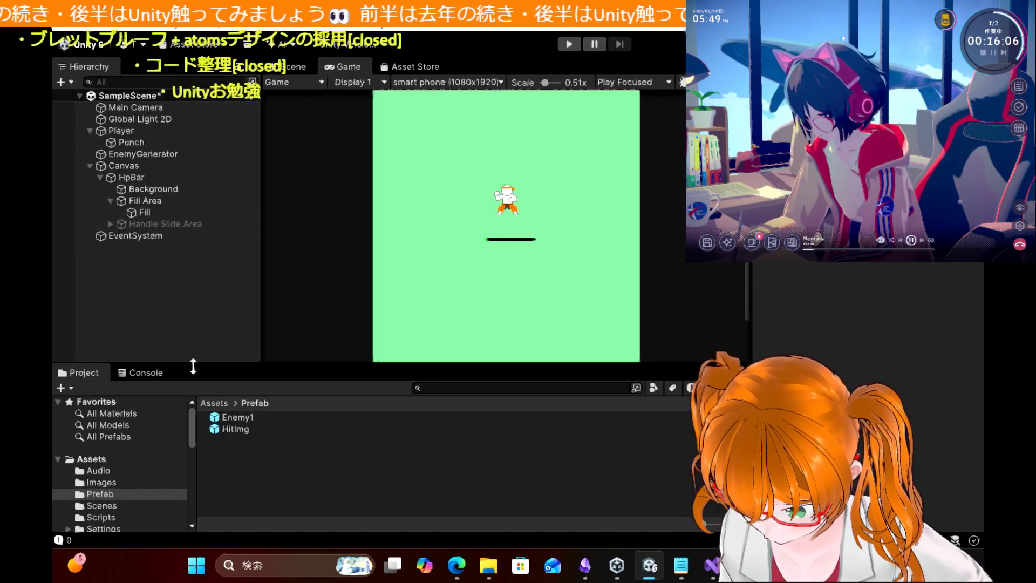
left_click(237, 428)
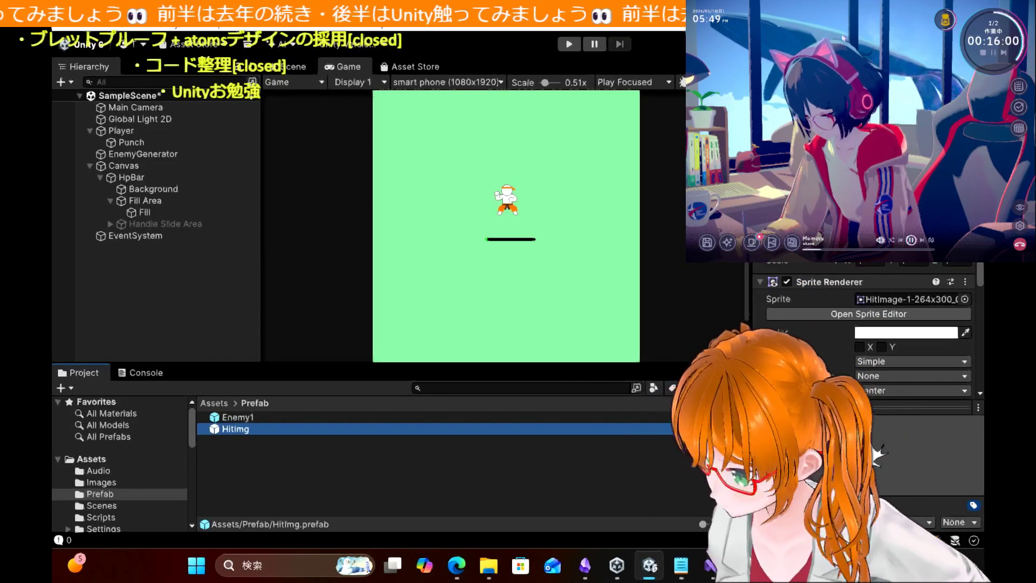
scroll(864, 324, "down", 5)
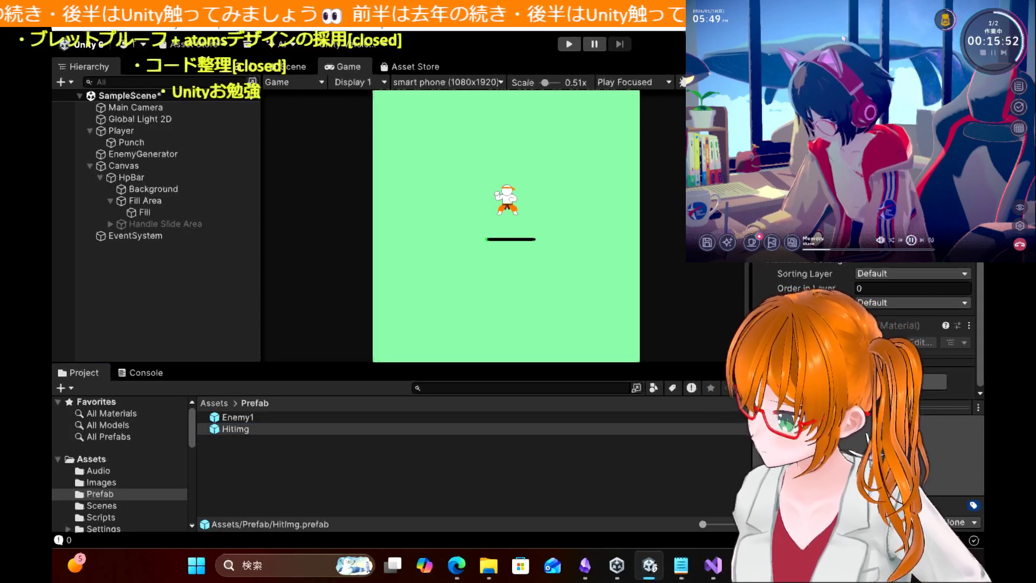
scroll(864, 335, "up", 4)
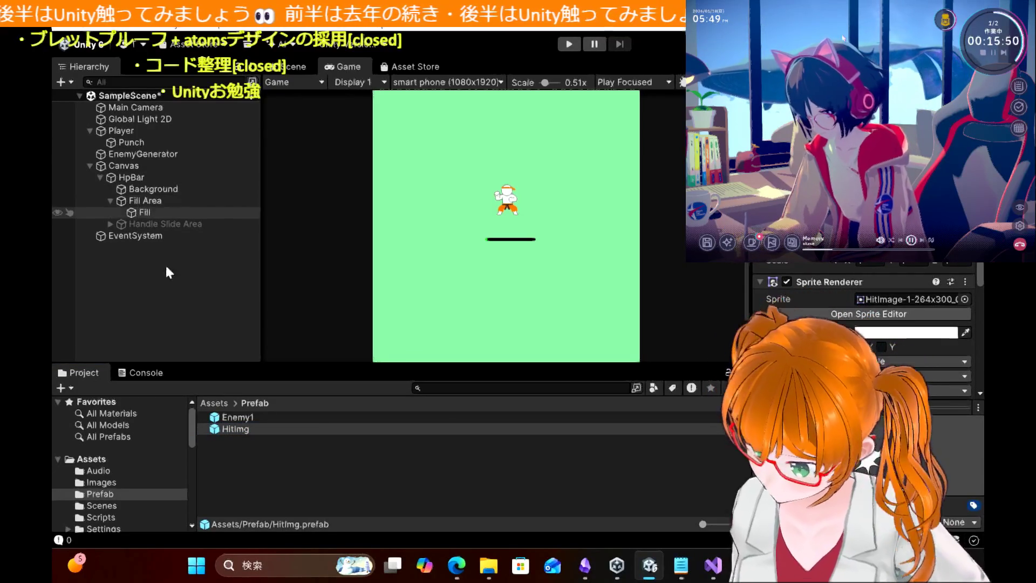
left_click(456, 565)
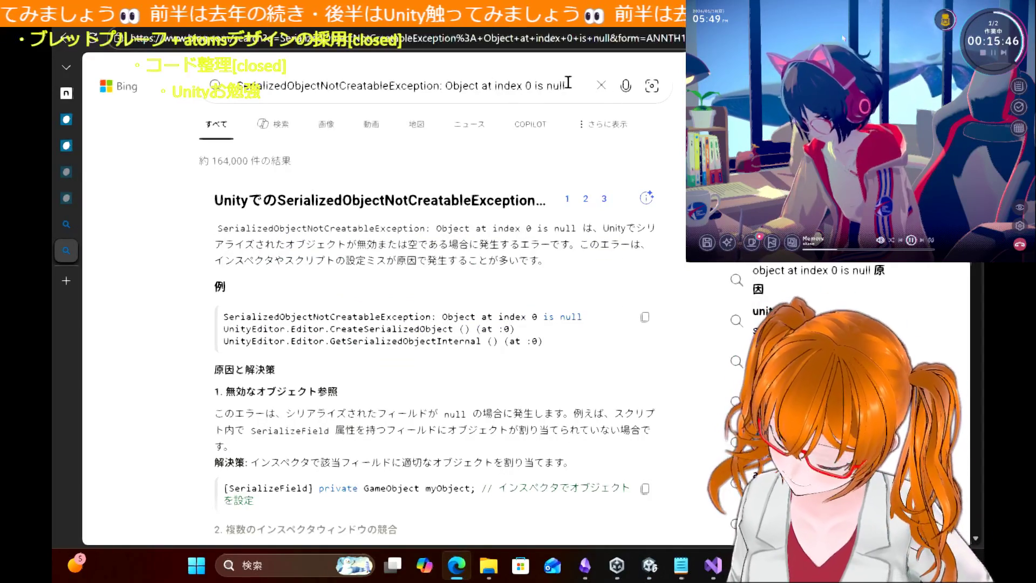
Step: Replace the Bing query with 'unity スプライト' and run the search
key("ctrl+a")
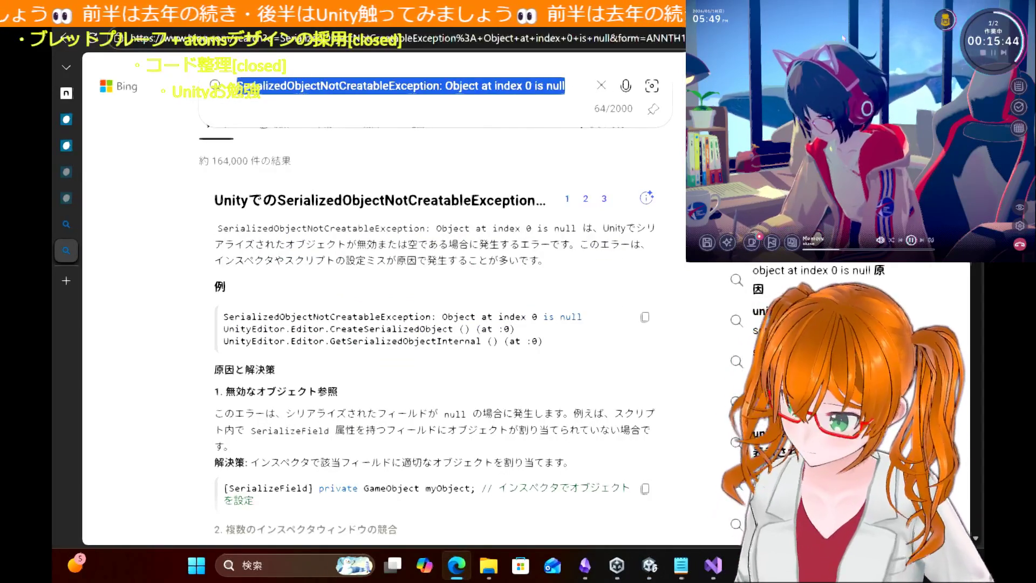
key("BackSpace")
type("unti")
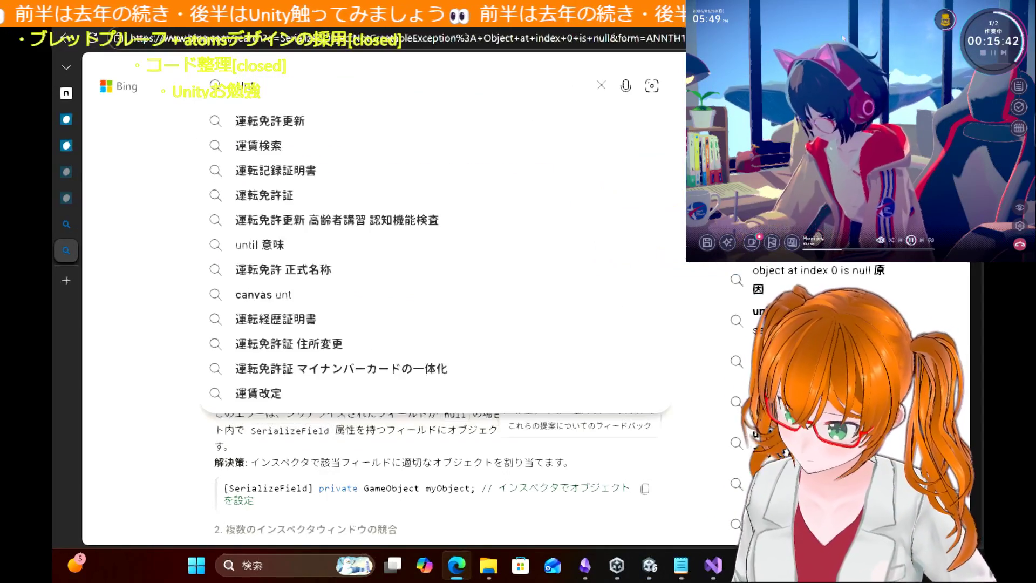
key("BackSpace")
key("BackSpace")
type("i")
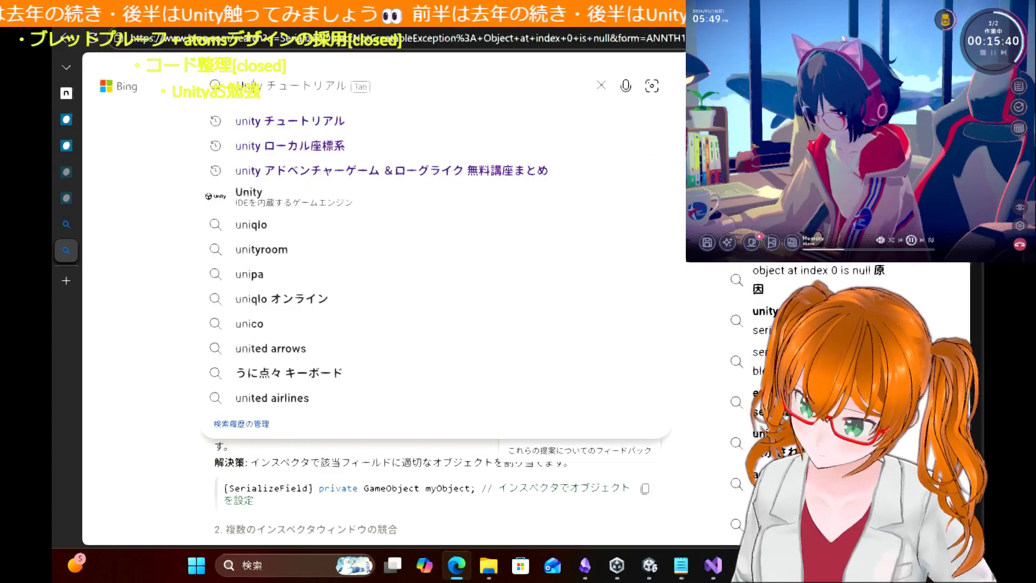
type("ty s")
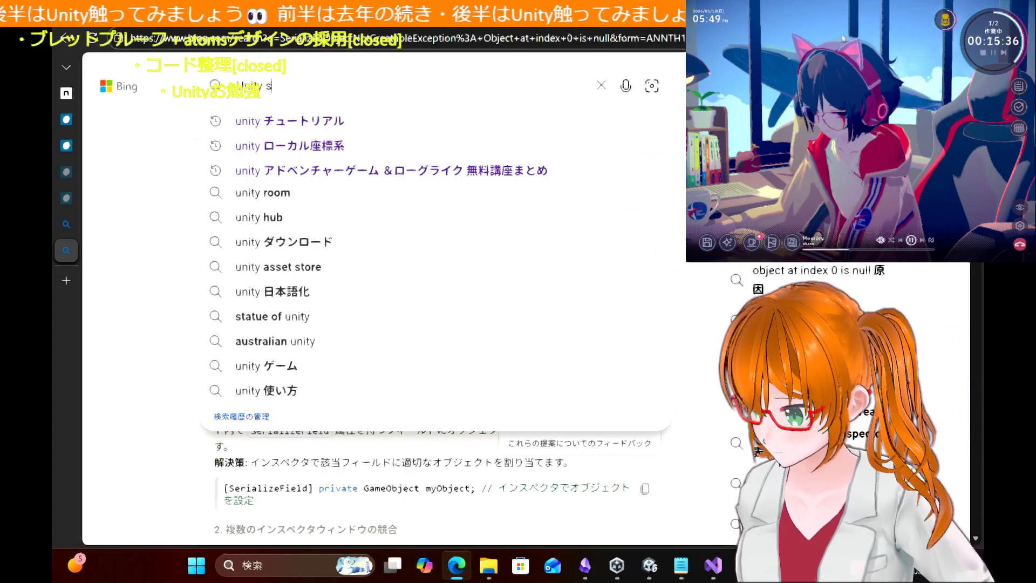
type("upuraito")
key("space")
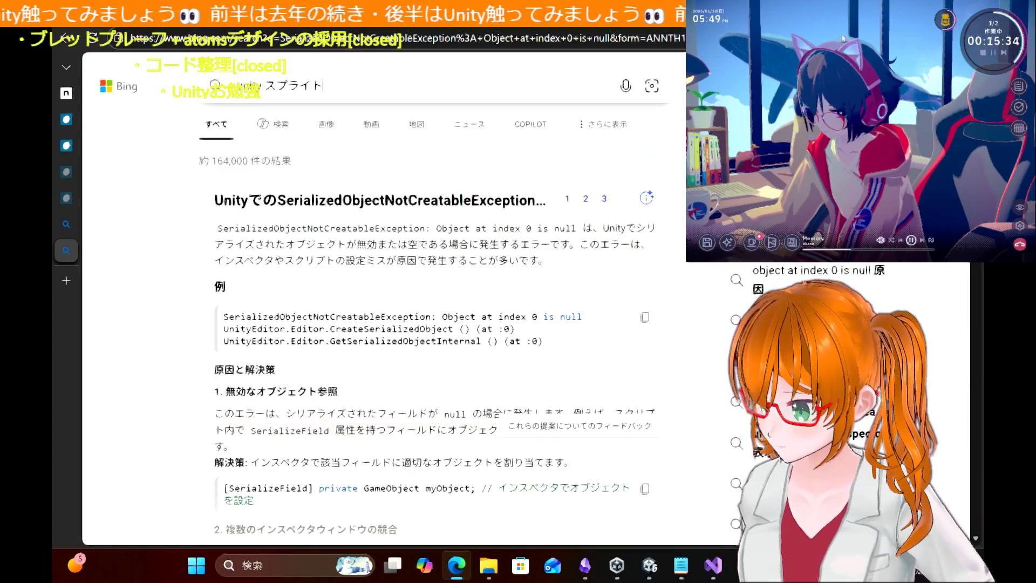
key("Return")
Step: Refine the search to 'unity スプライト 表示されない'
left_click(333, 91)
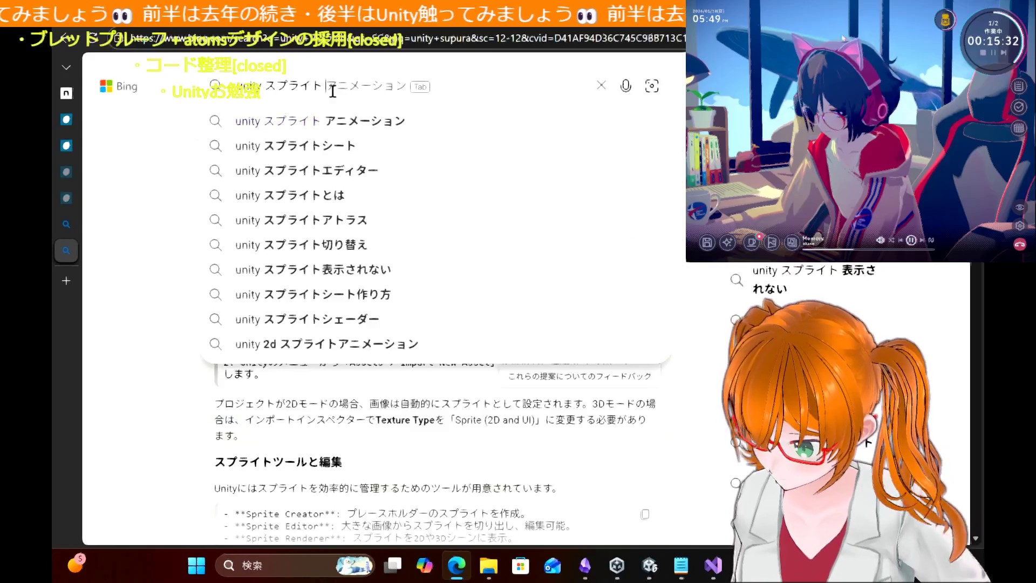
type("hyouji")
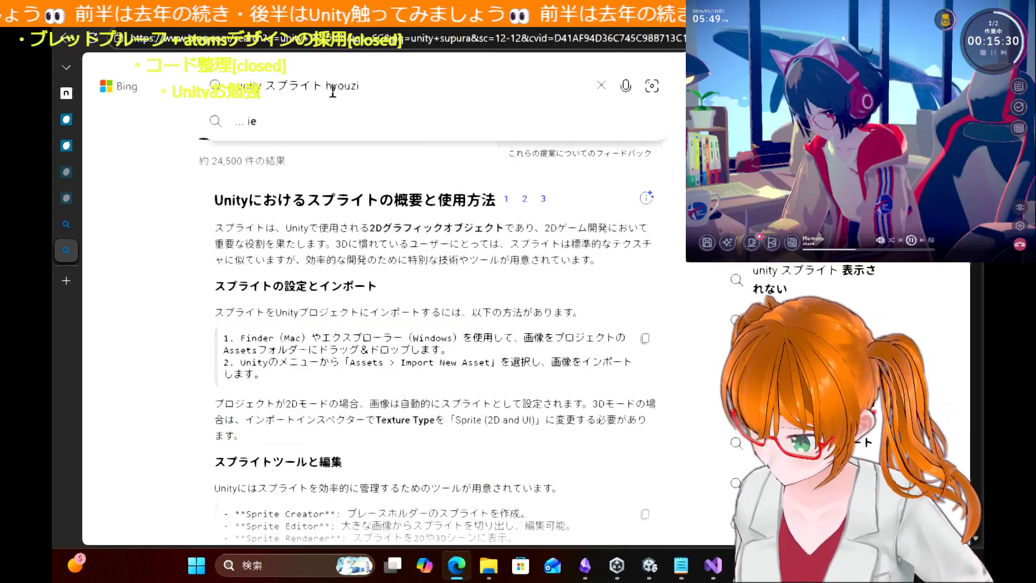
key("BackSpace")
key("BackSpace")
key("BackSpace")
type("youjisaren")
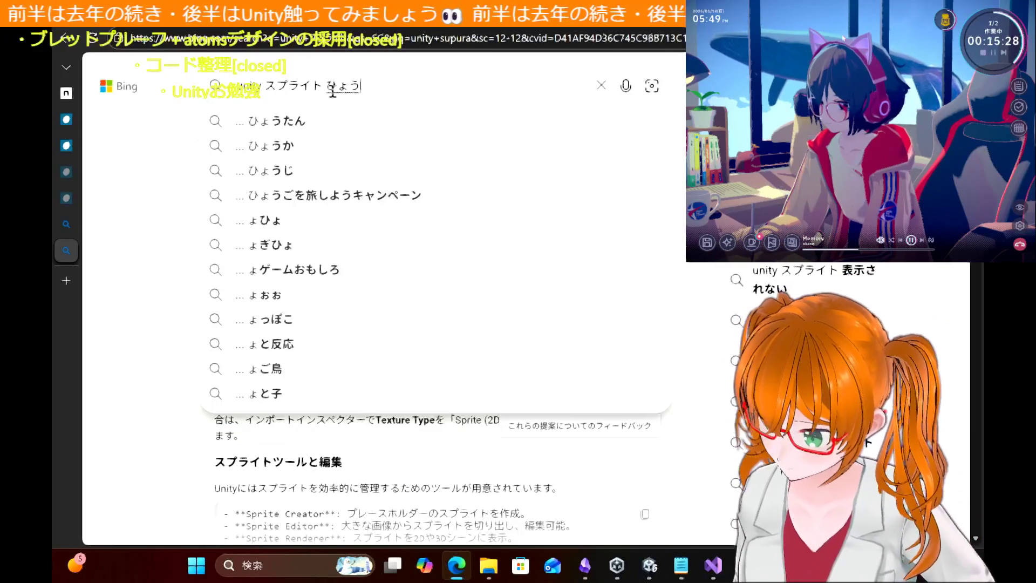
type("ai")
key("space")
key("Return")
key("Return")
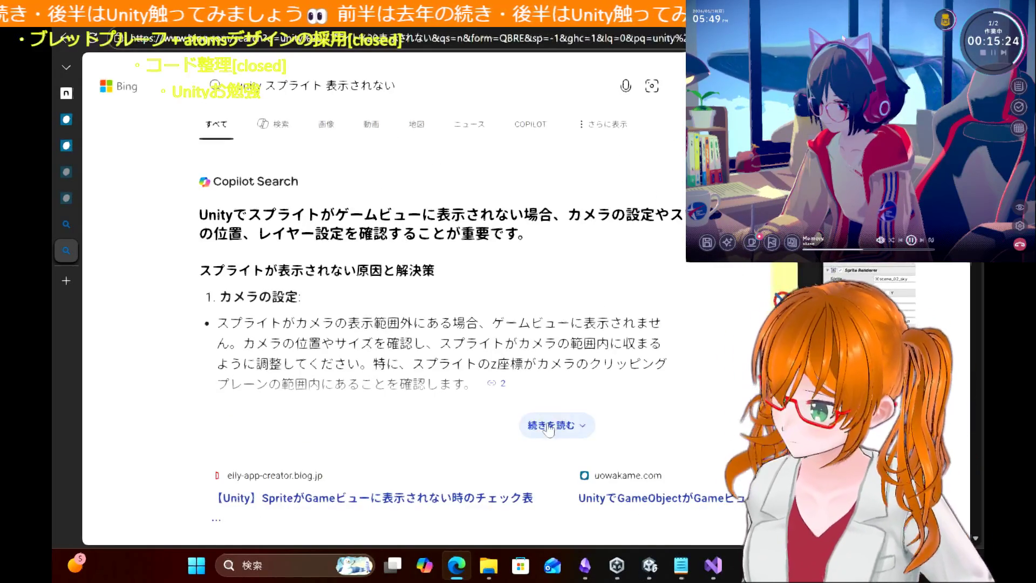
Step: Read the full Copilot answer on camera, layer and size causes, then return to Unity
left_click(549, 429)
scroll(410, 351, "down", 3)
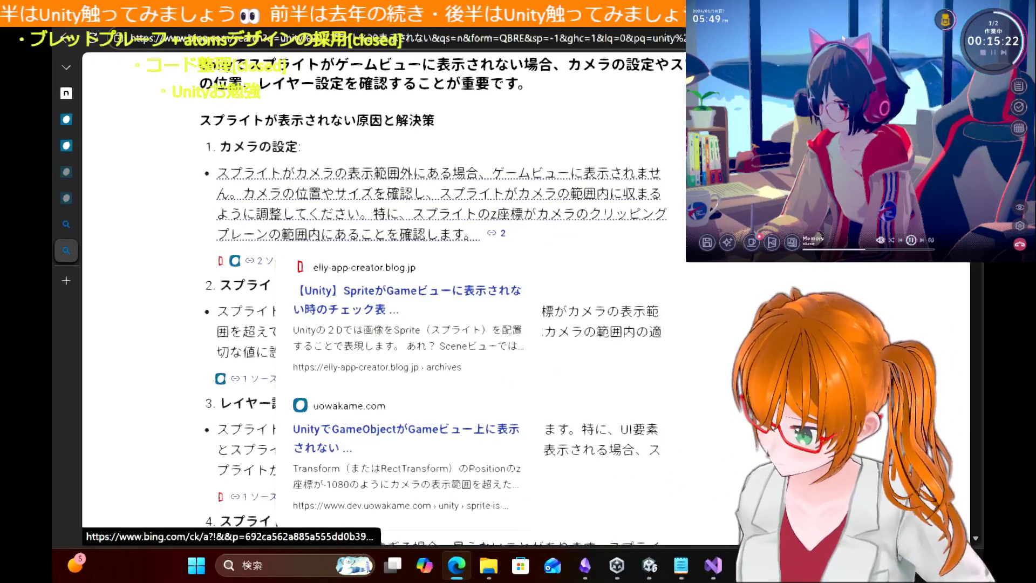
scroll(410, 297, "down", 3)
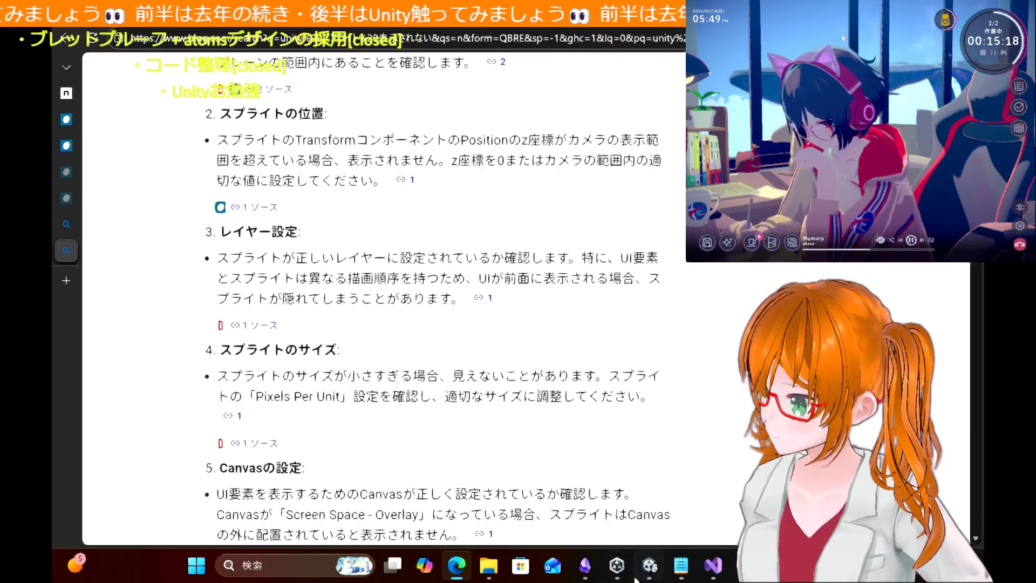
left_click(650, 573)
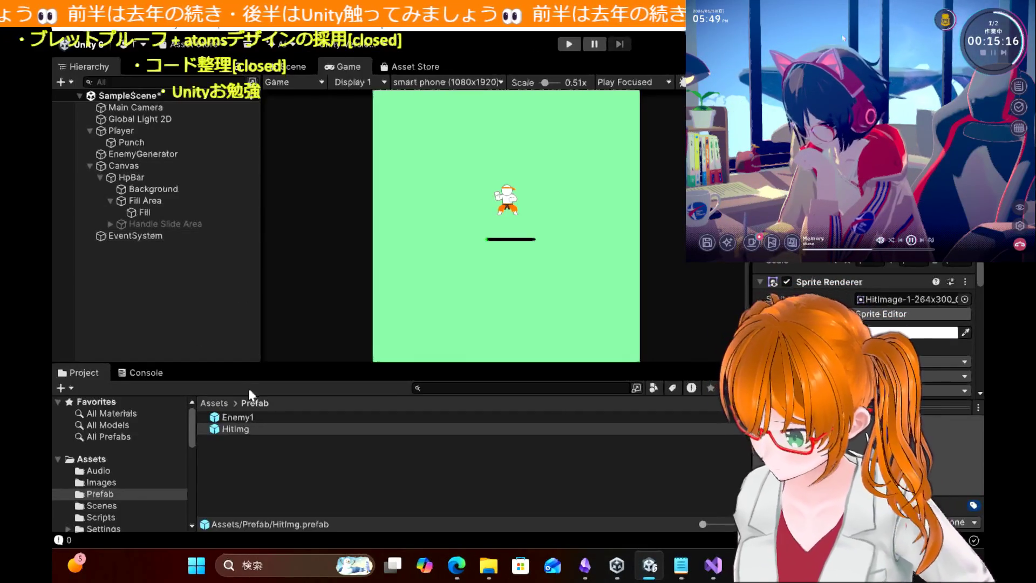